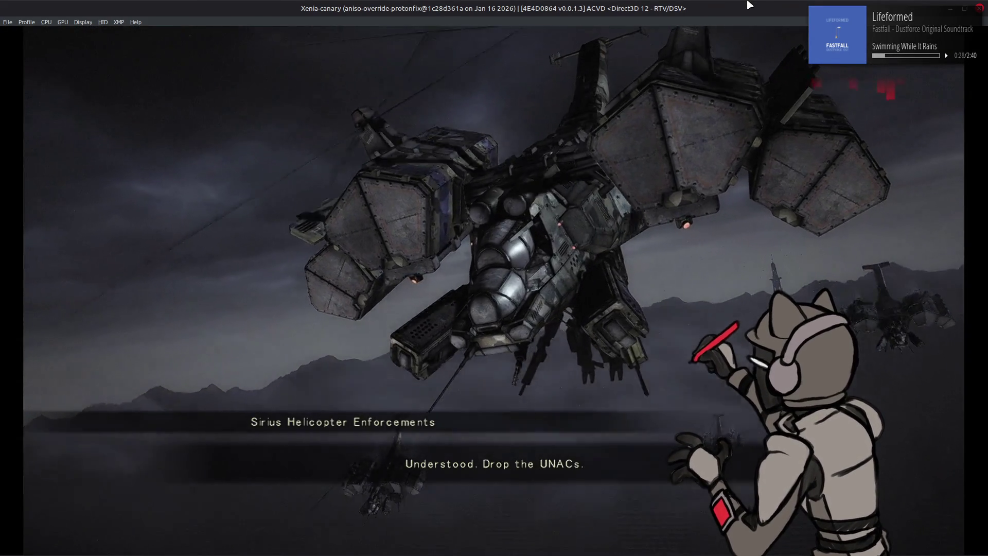
Skip the helicopter cutscene and let the mission end at the Rank D Mission Report
key("Return")
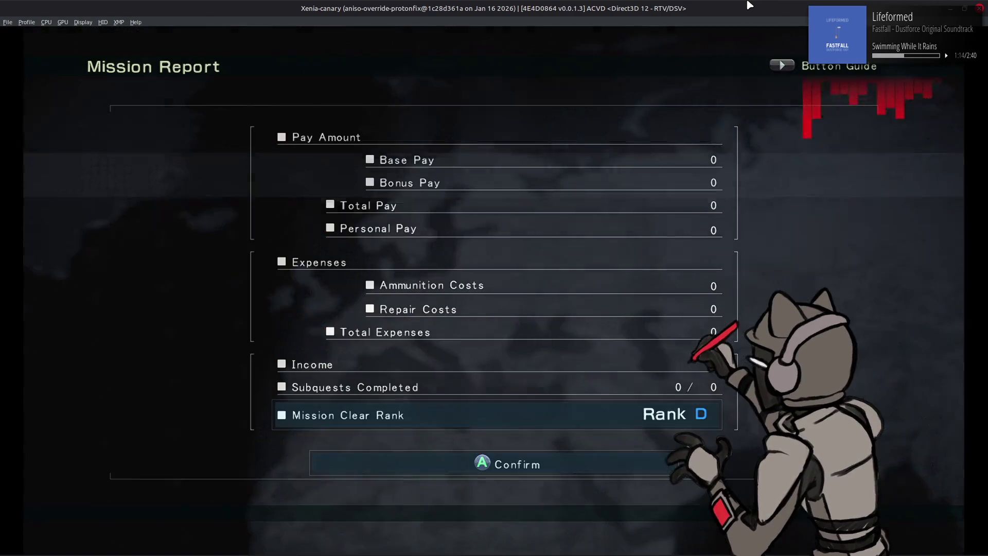
key("alt+Tab")
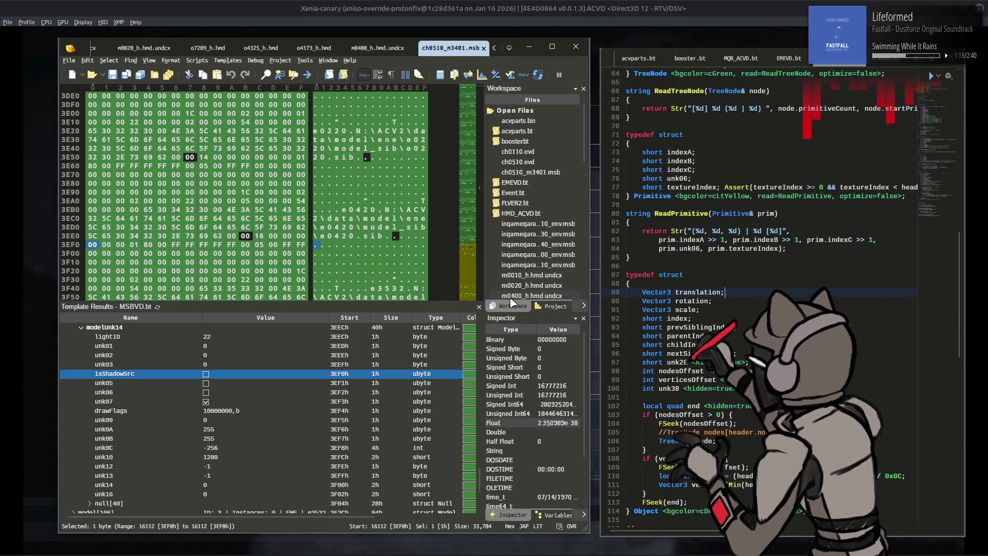
Tick isShadowSrc for e0420 and in model[109]'s modelUnk14 for e5017
left_click(202, 376)
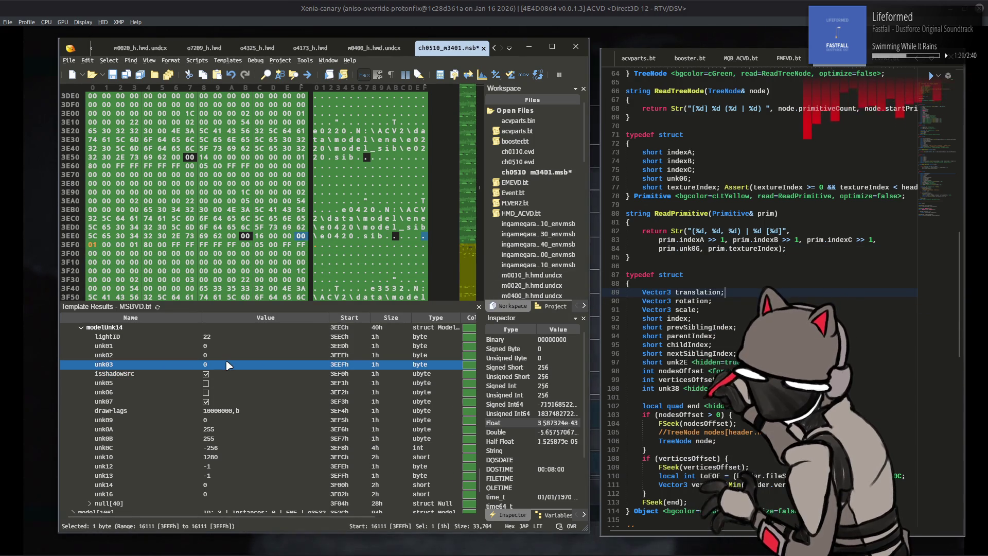
scroll(229, 366, "down", 3)
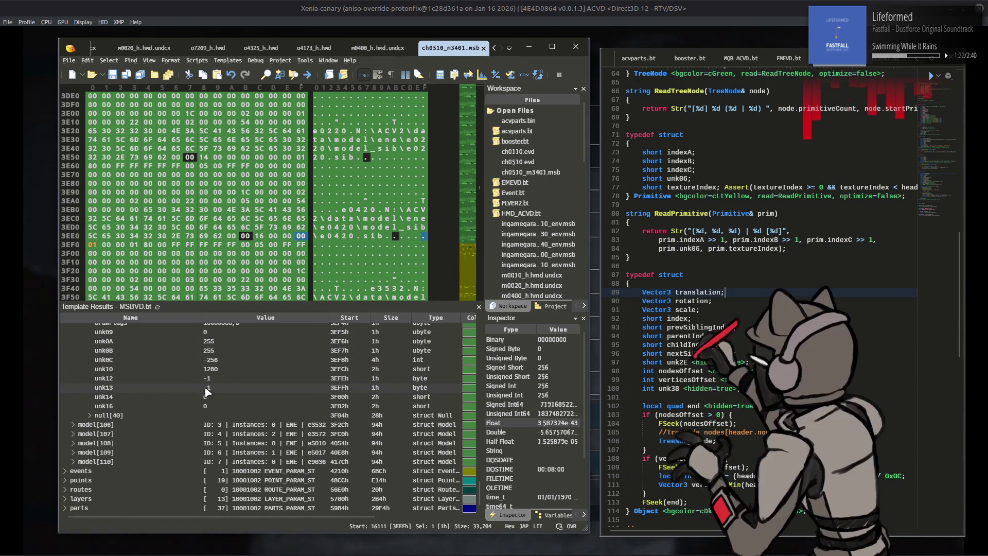
double_click(82, 452)
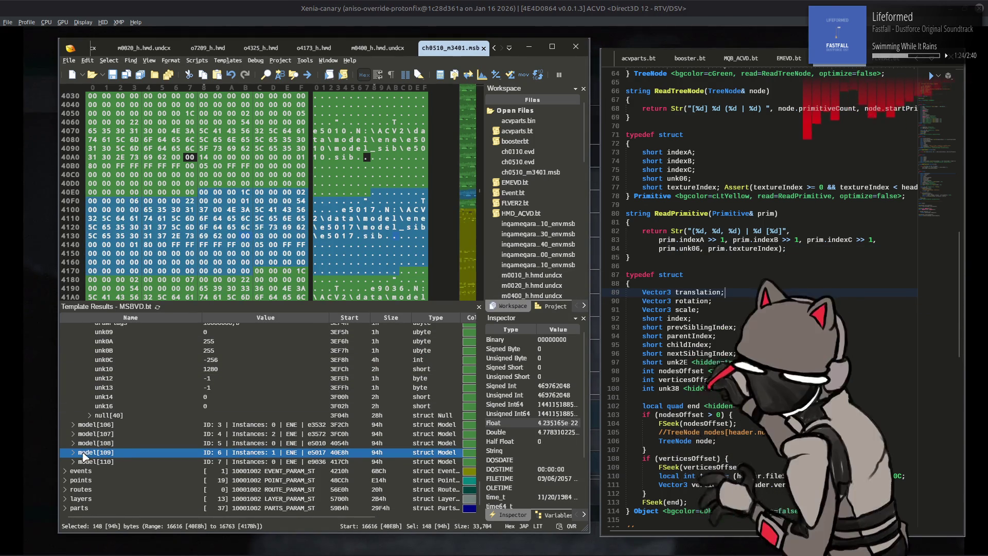
scroll(83, 453, "down", 2)
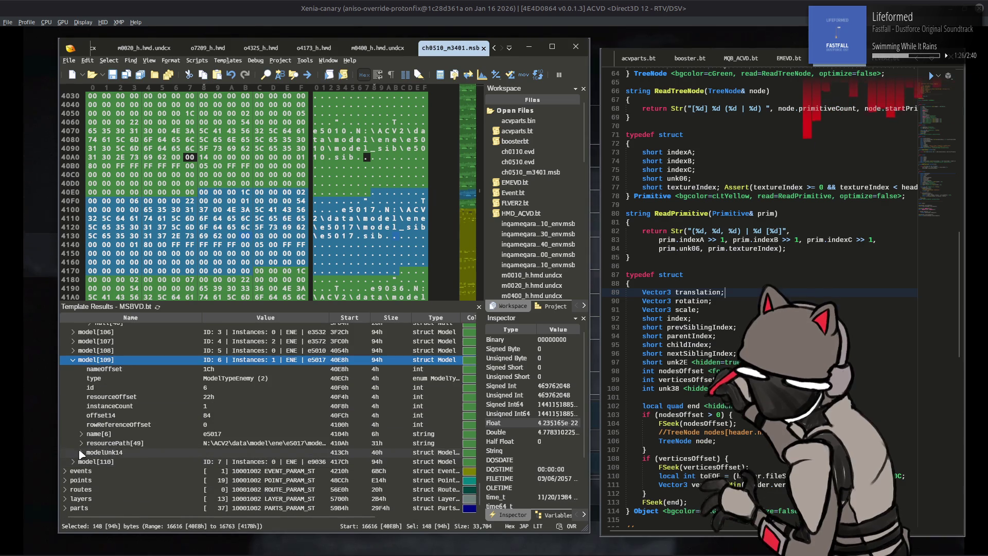
double_click(90, 456)
left_click(204, 375)
left_click(206, 374)
Check the lightID value of the e5017 model
left_click(165, 365)
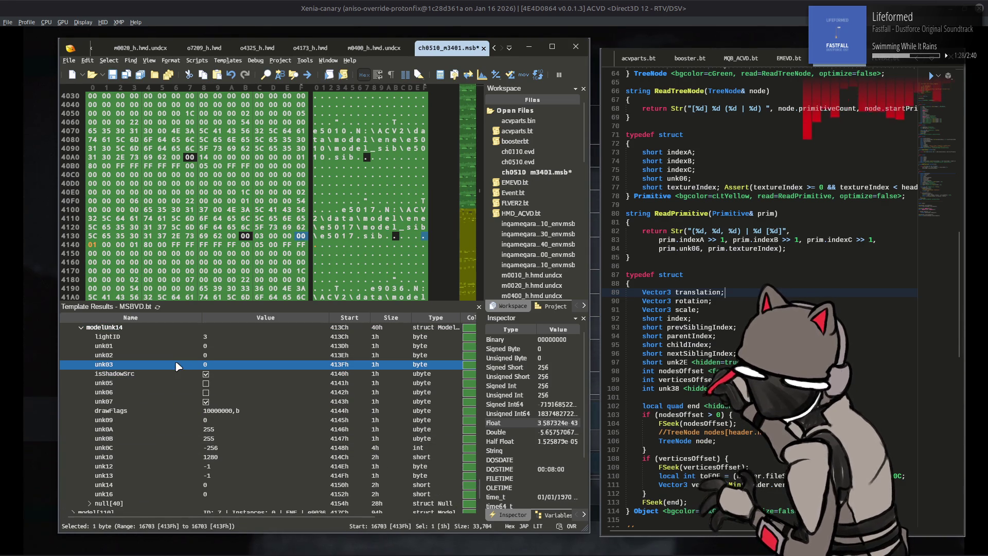
scroll(165, 372, "up", 1)
scroll(164, 378, "up", 1)
left_click(244, 394)
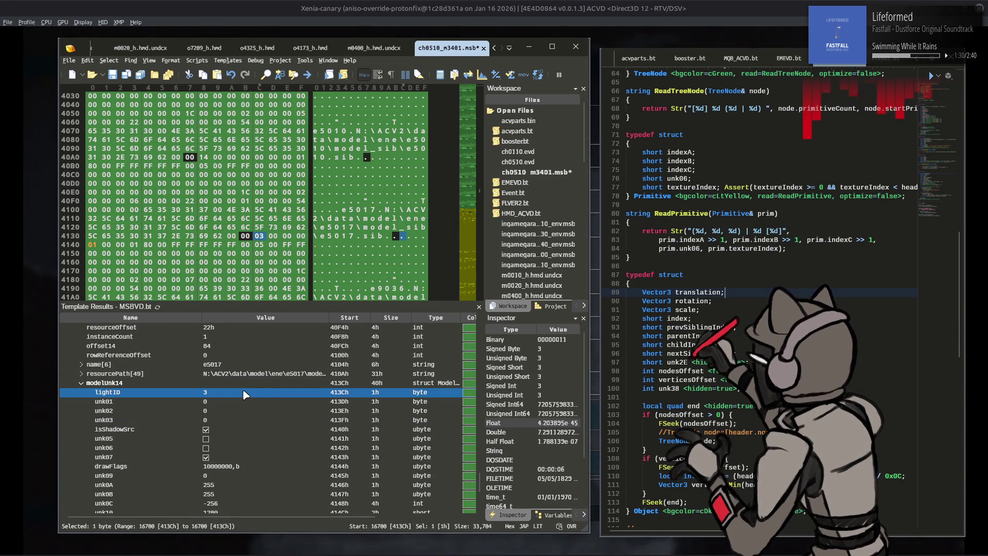
scroll(252, 399, "up", 4)
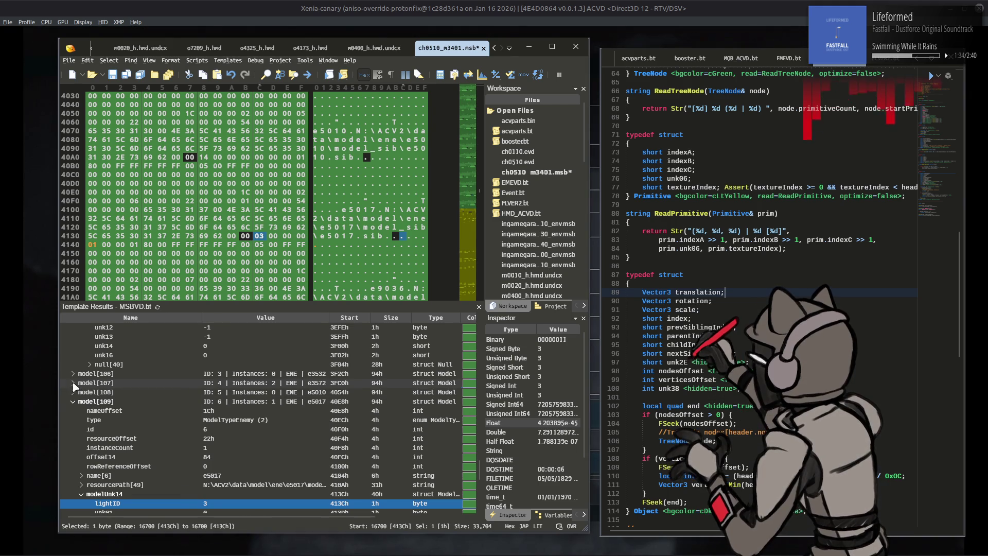
Tick isShadowSrc in model[107]'s modelUnk14 for the e3572 model
left_click(73, 383)
scroll(155, 391, "down", 4)
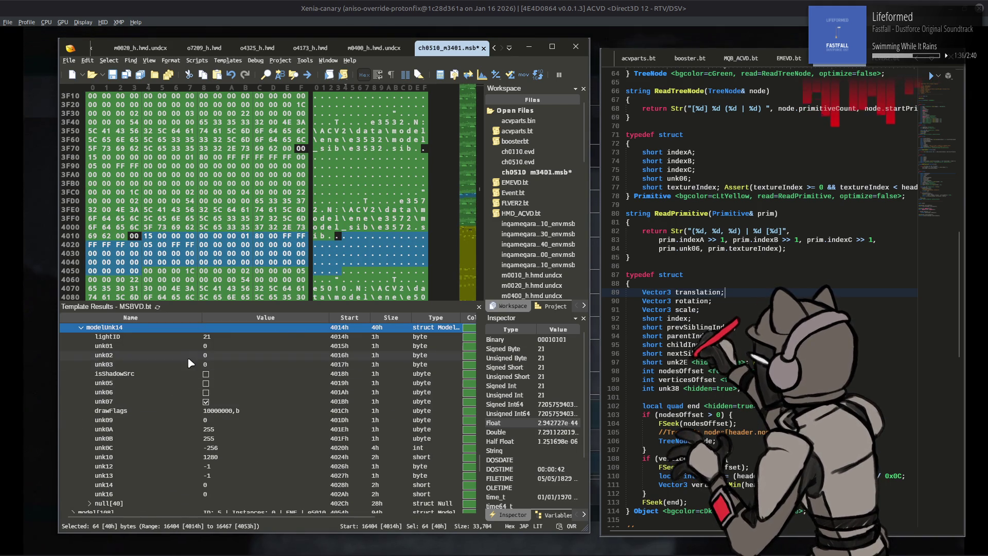
left_click(206, 374)
left_click(142, 355)
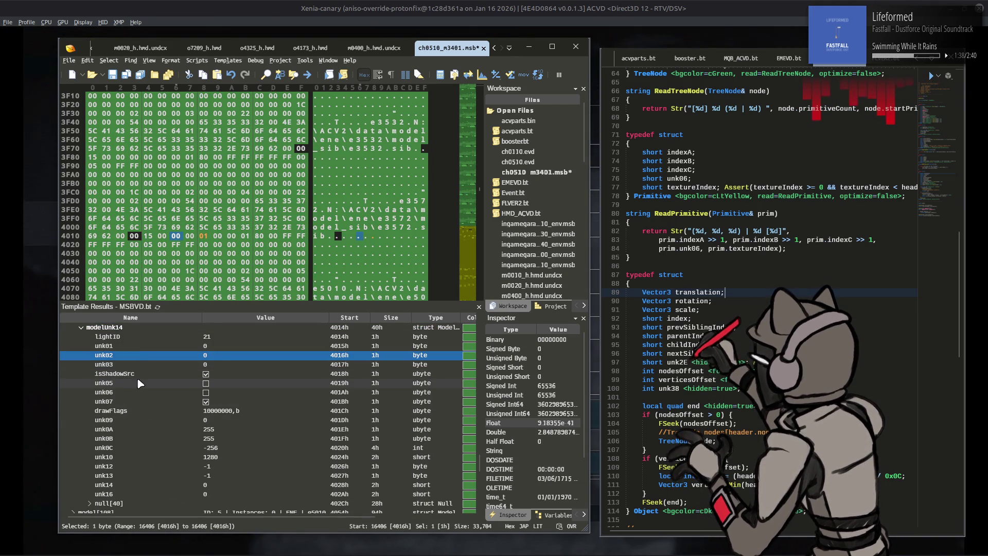
scroll(139, 386, "up", 9)
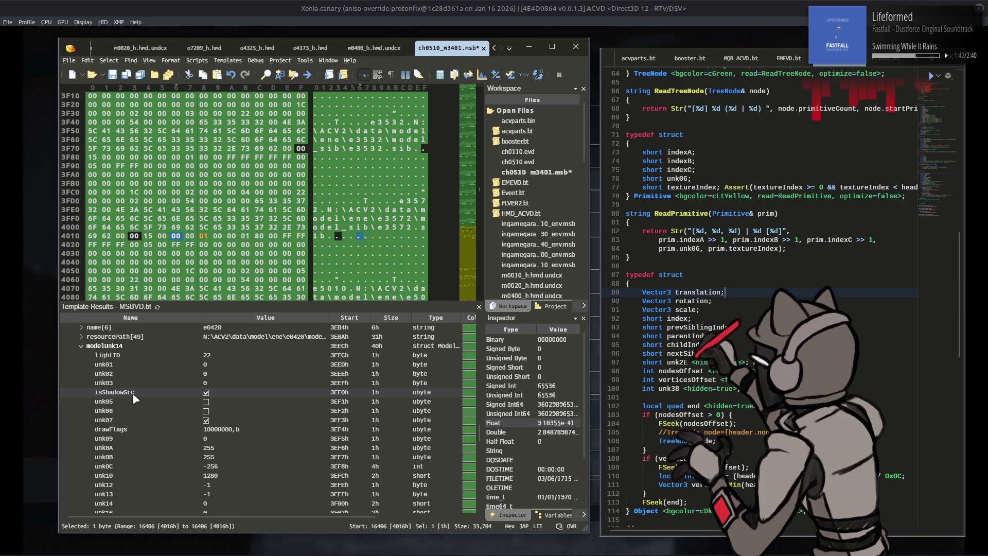
scroll(141, 396, "down", 3)
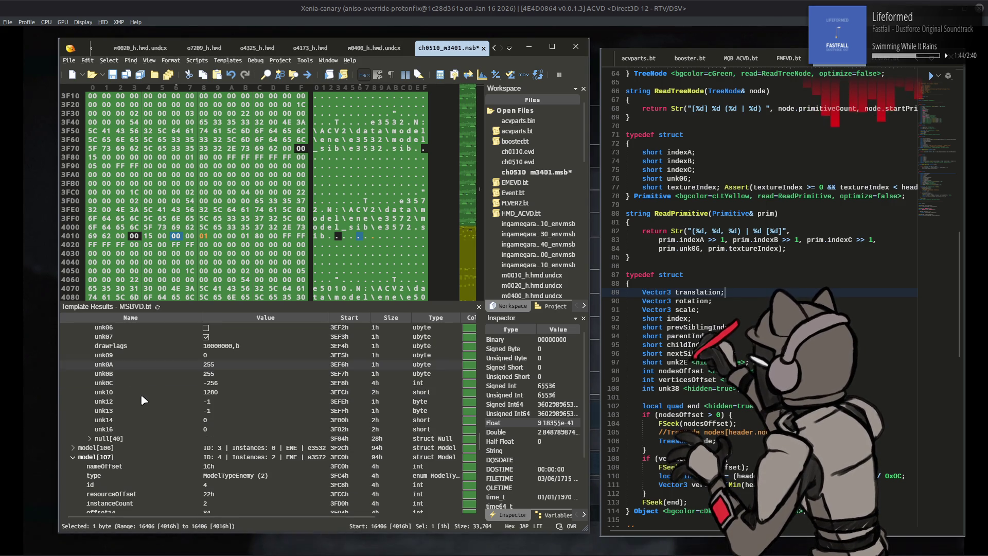
scroll(143, 390, "up", 7)
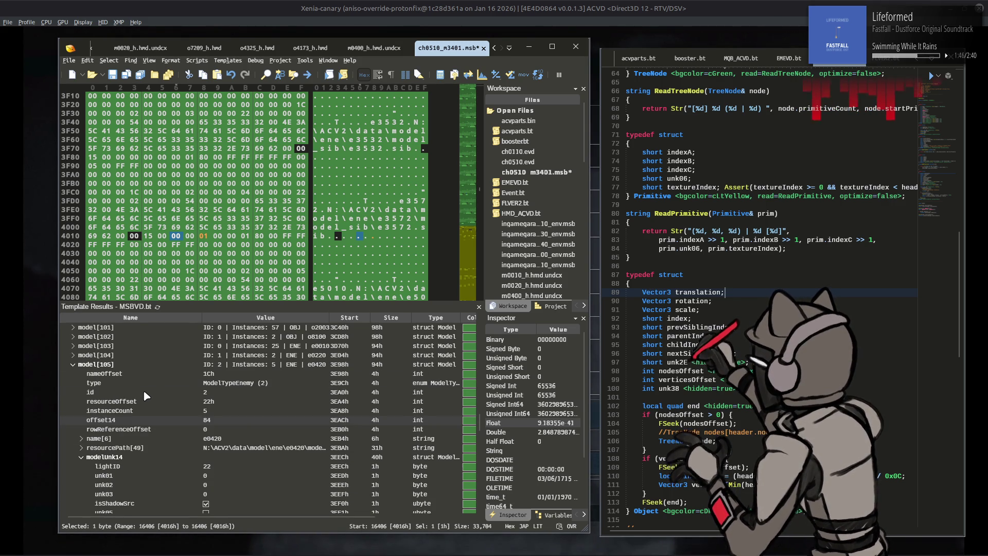
left_click(79, 356)
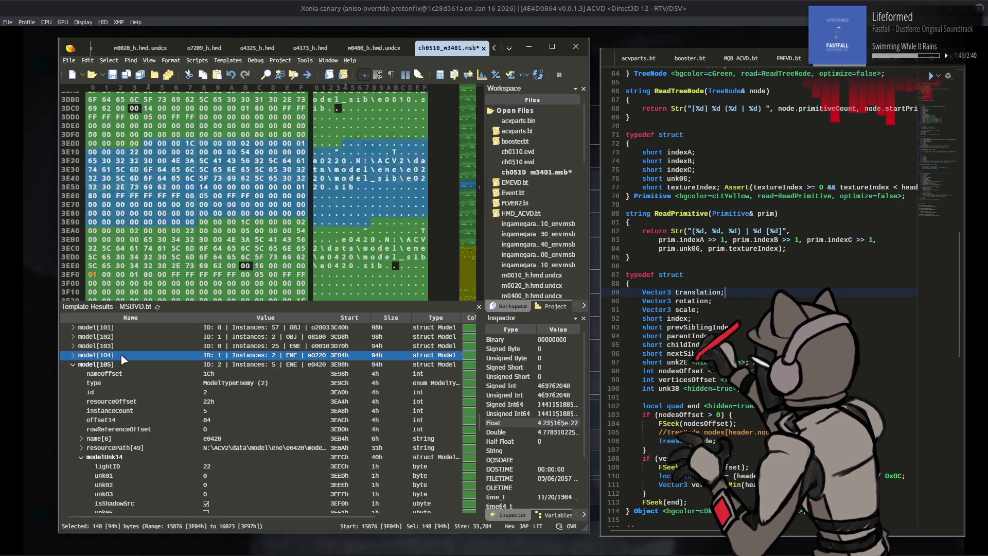
Expand model[104] for e0220 and set its modelUnk14 isShadowSrc
double_click(80, 358)
scroll(206, 432, "down", 4)
left_click(206, 447)
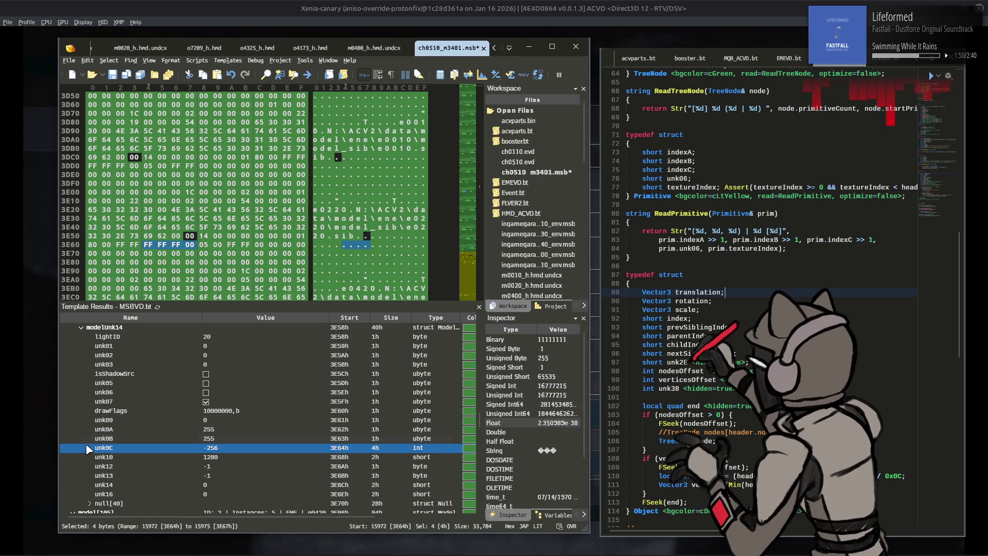
scroll(129, 391, "up", 6)
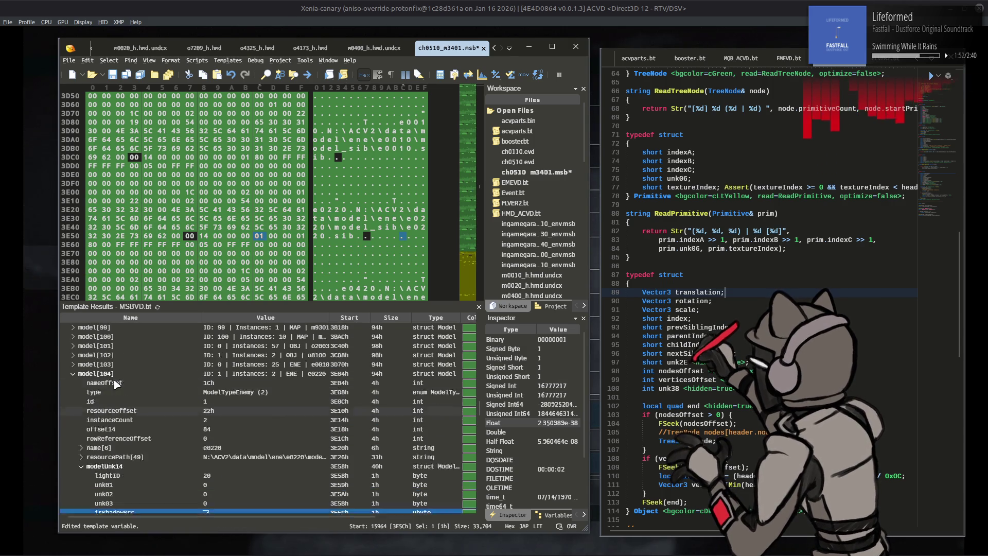
left_click(89, 402)
left_click(74, 402)
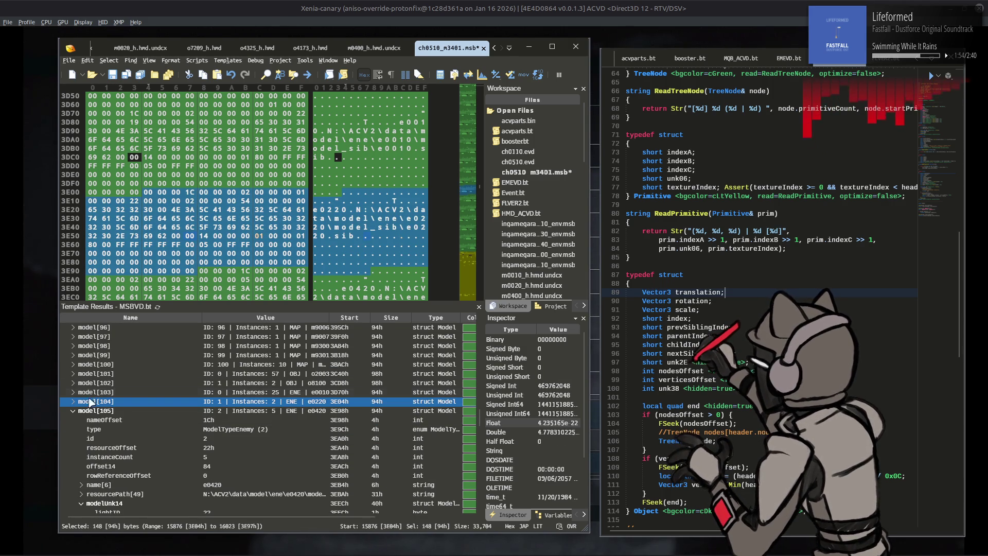
Tick isShadowSrc in model[103]'s modelUnk14 for e0010 and save ch0510_m3401.msb
left_click(80, 393)
left_click(73, 393)
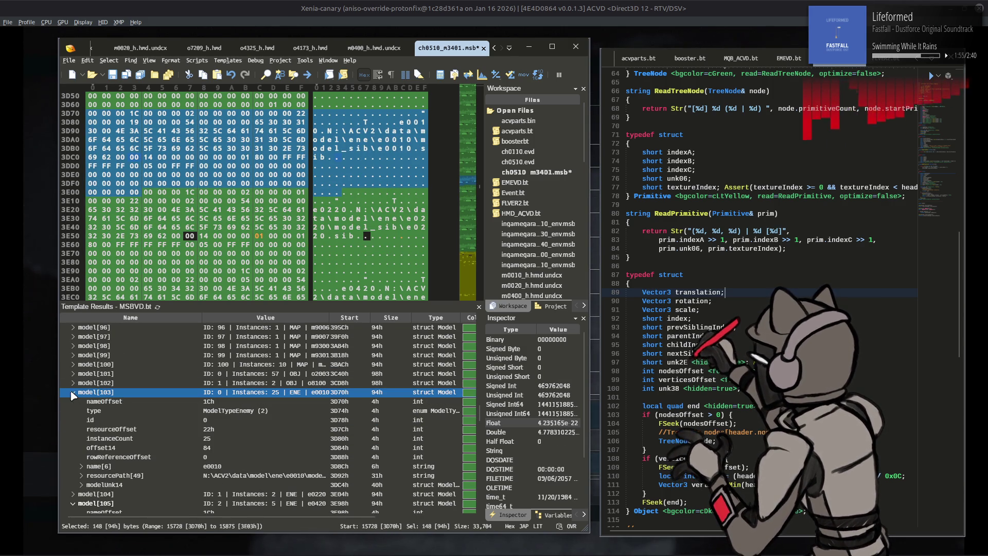
double_click(87, 484)
left_click(205, 373)
scroll(133, 403, "up", 3)
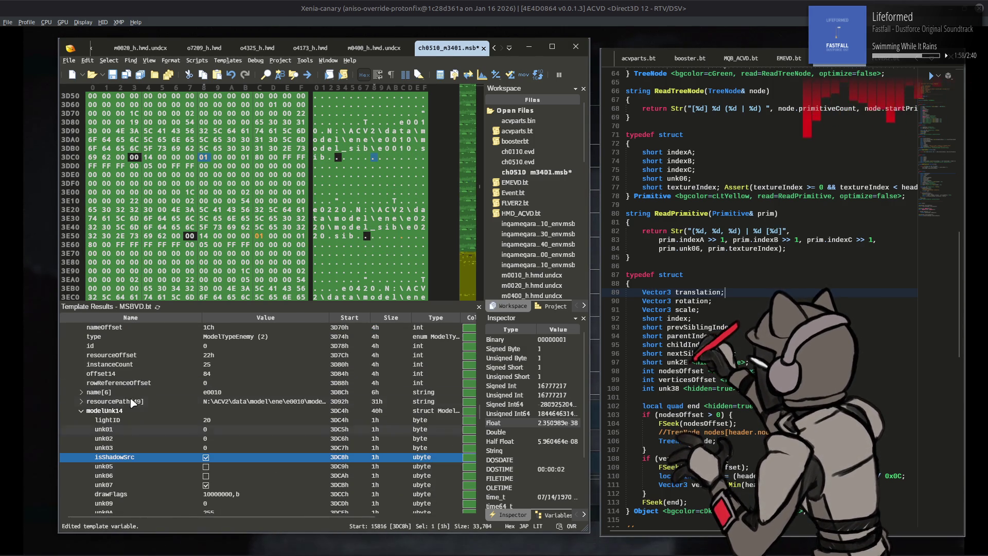
scroll(85, 405, "up", 3)
left_click(74, 401)
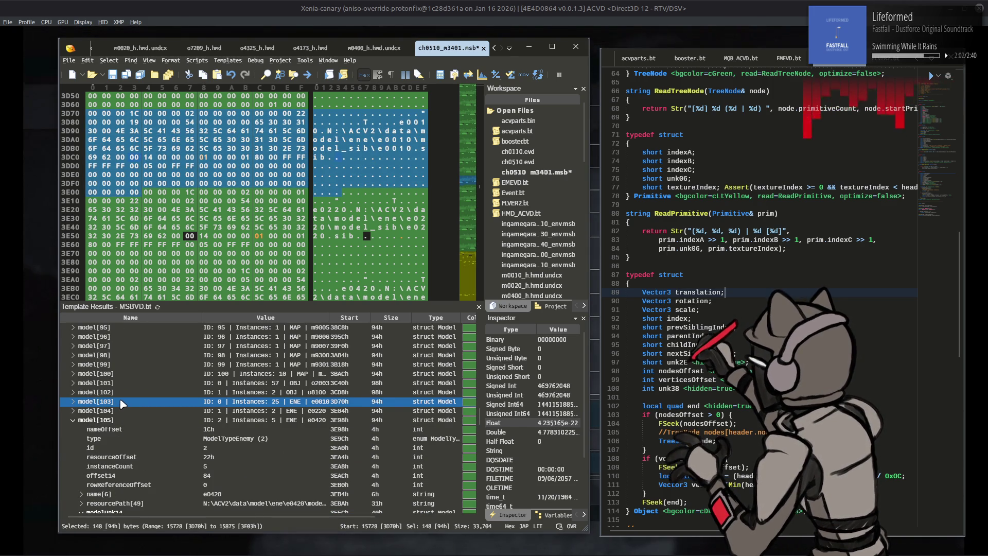
left_click(136, 386)
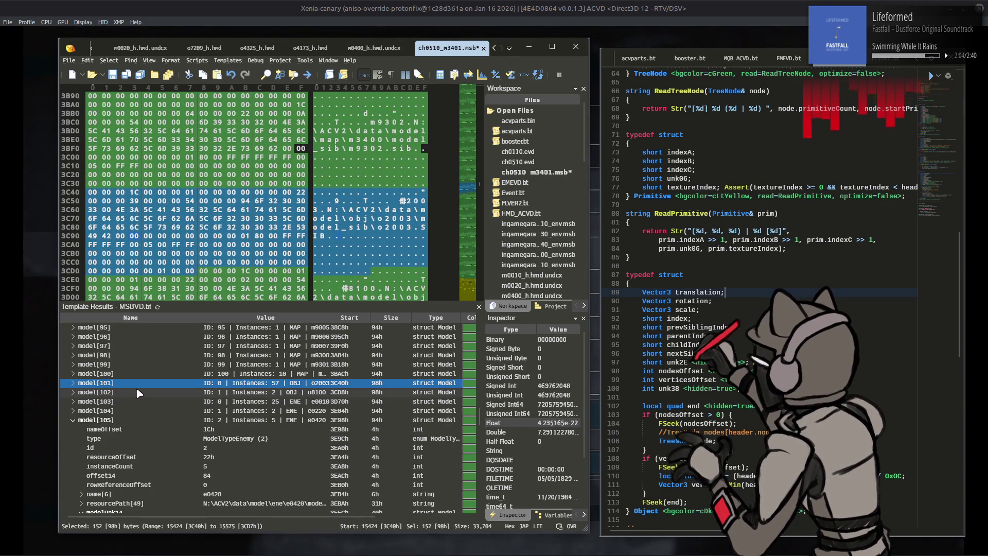
key("ctrl+s")
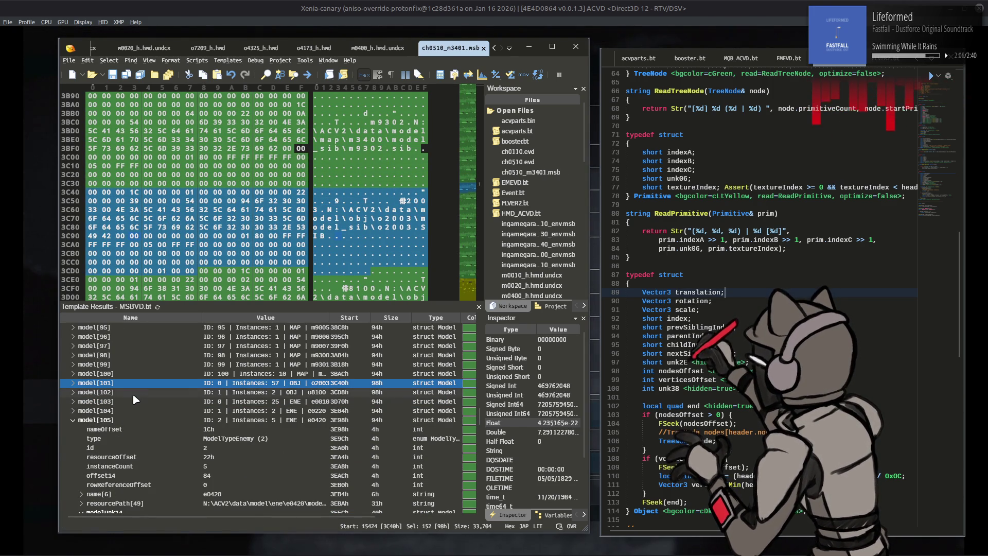
Tick isShadowSrc in model[102]'s modelUnk14 for the o8100 object
left_click(137, 392)
left_click(73, 392)
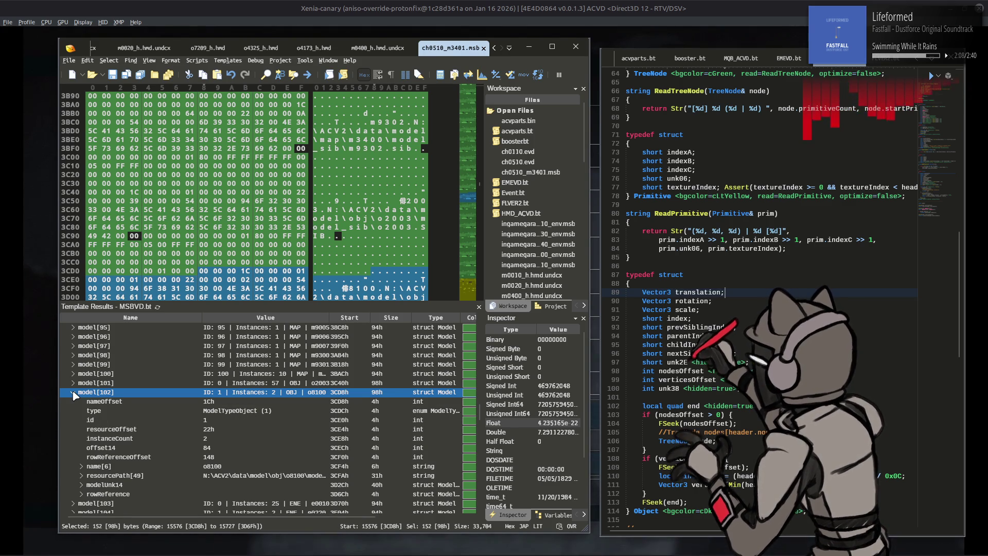
left_click(81, 484)
left_click(203, 376)
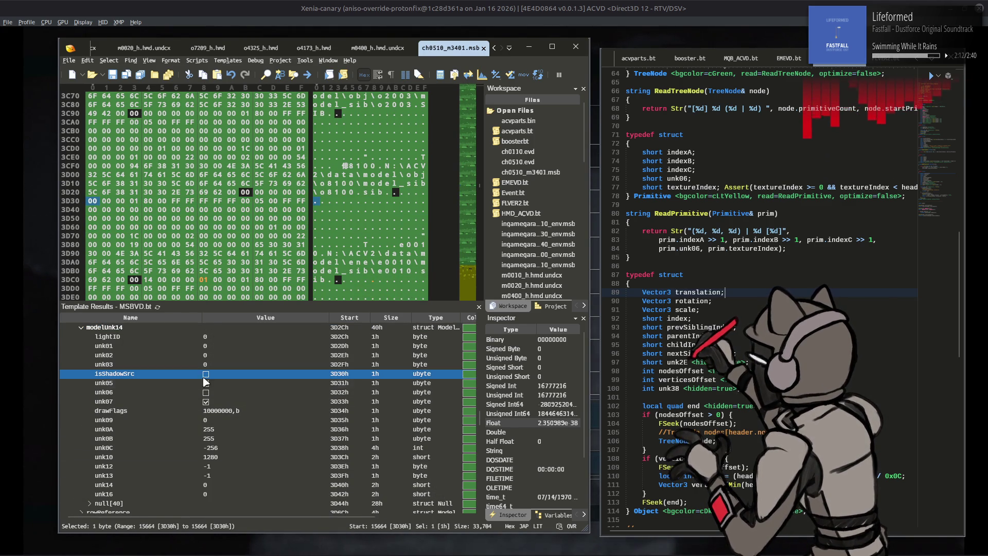
left_click(205, 374)
scroll(135, 382, "up", 6)
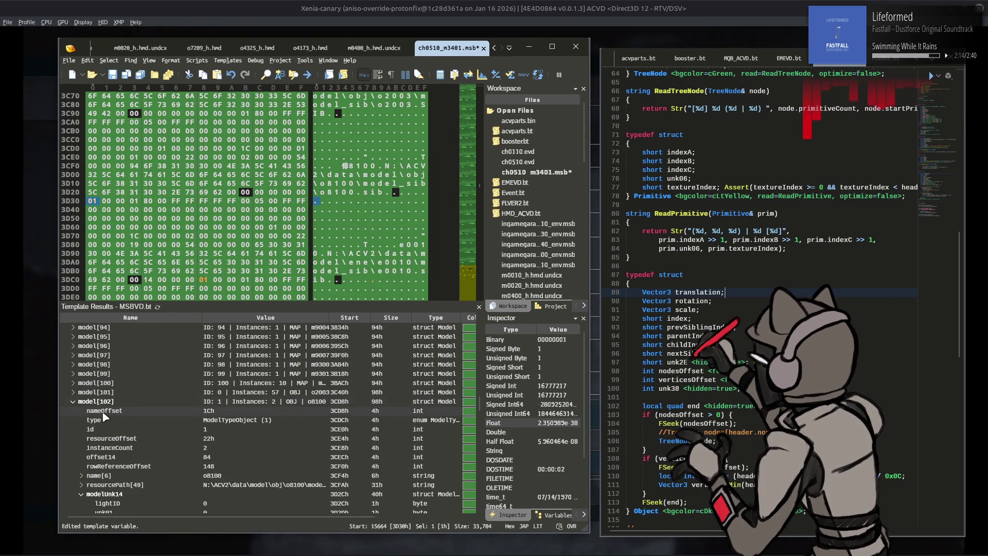
double_click(89, 401)
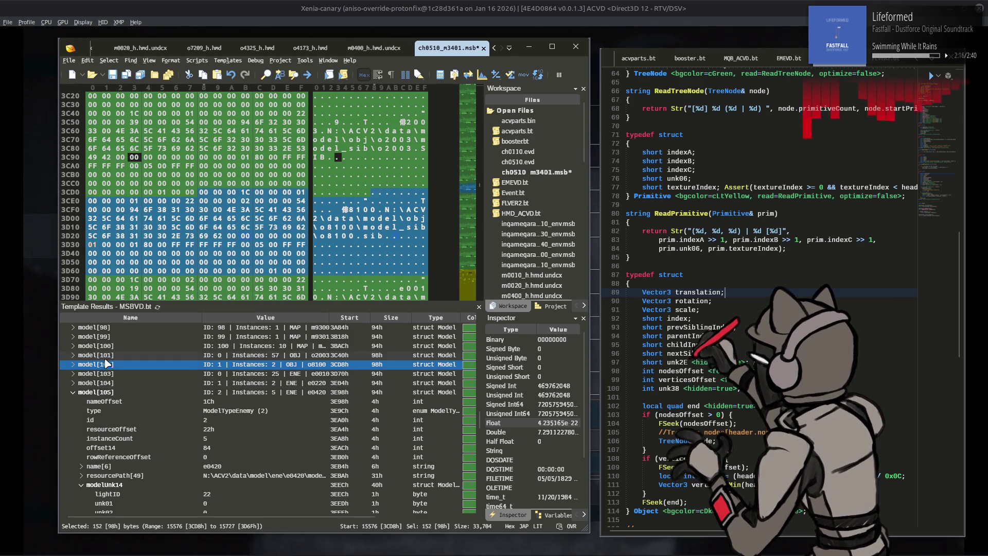
Inspect model[101]'s modelUnk14 for o2003, then save ch0510_m3401.msb
left_click(104, 355)
left_click(73, 355)
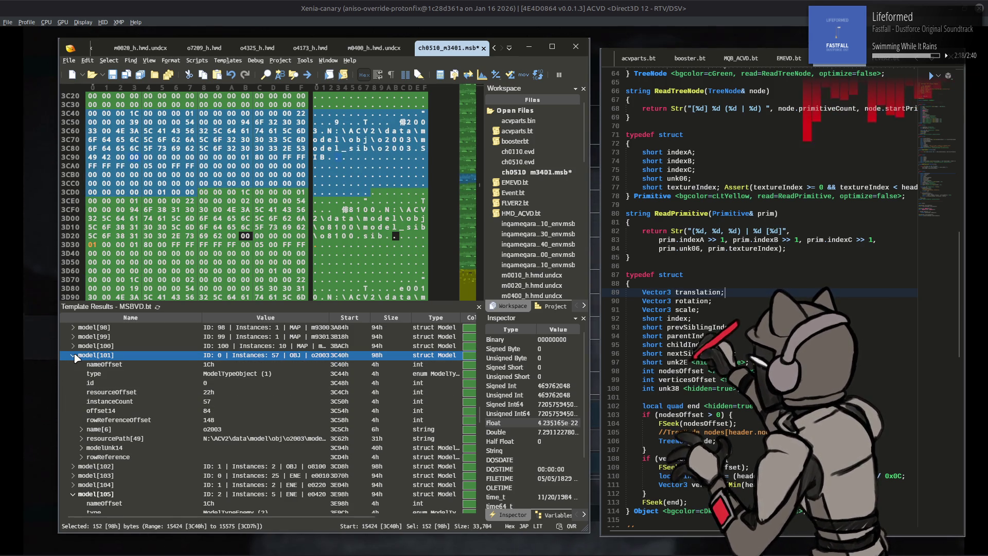
left_click(84, 457)
left_click(82, 448)
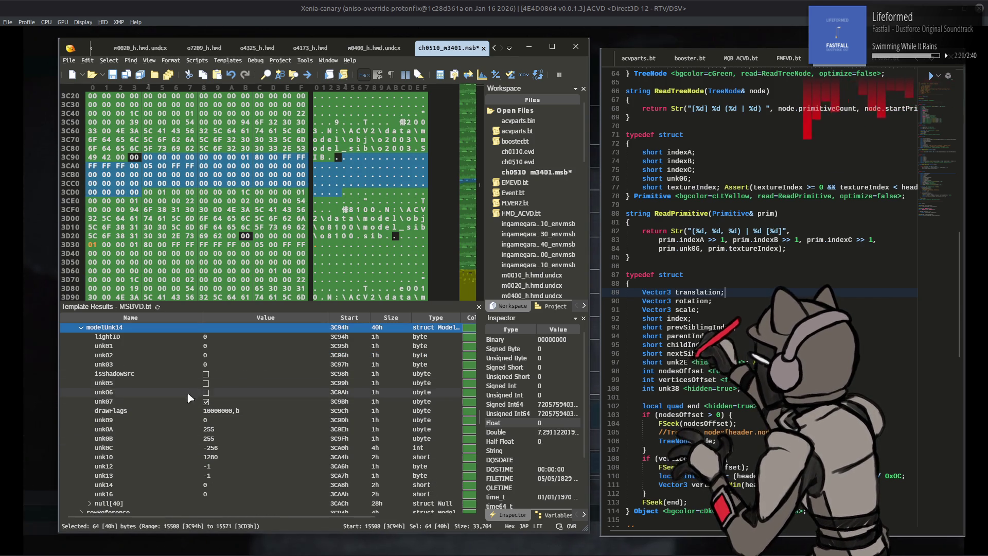
scroll(186, 402, "up", 5)
left_click(75, 408)
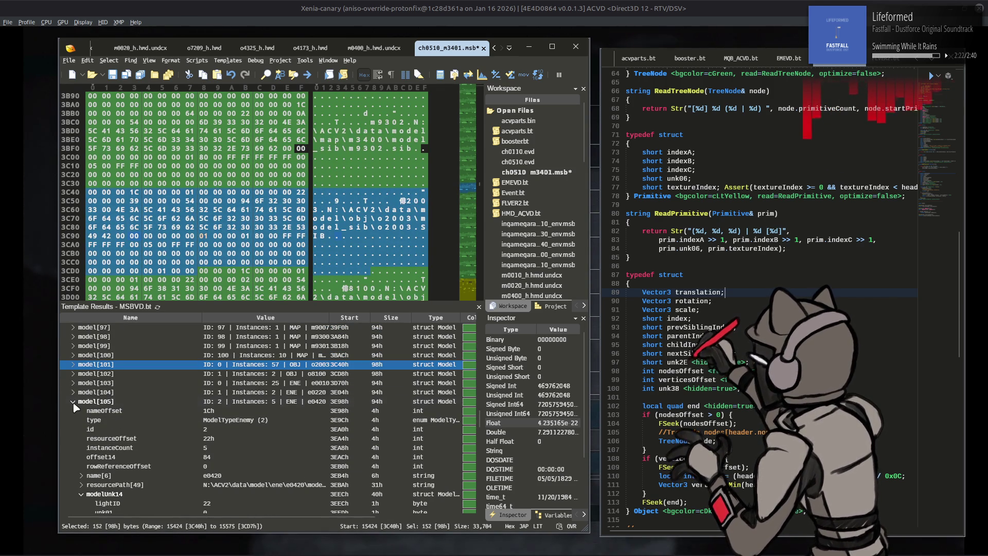
left_click(138, 384)
key("ctrl+s")
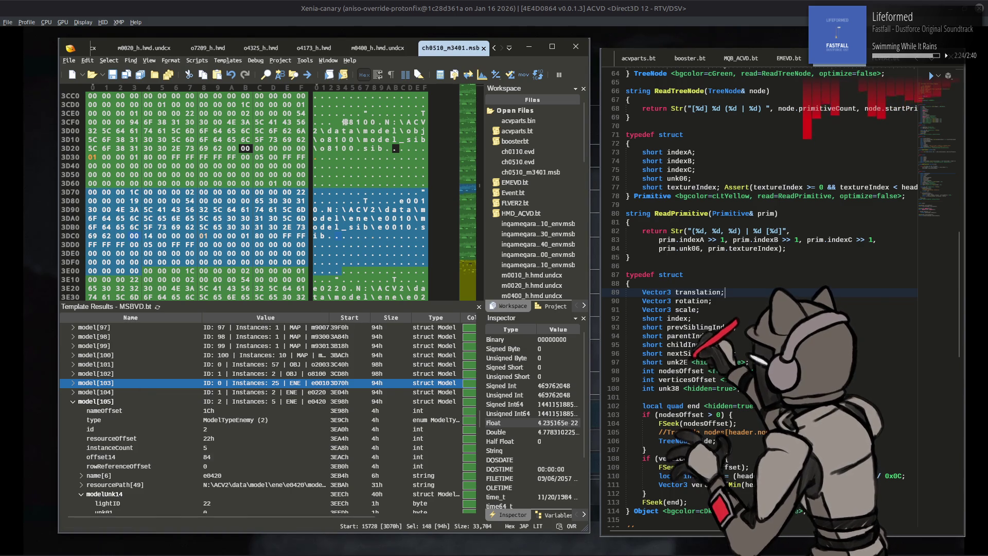
mouse_move(254, 551)
key("super")
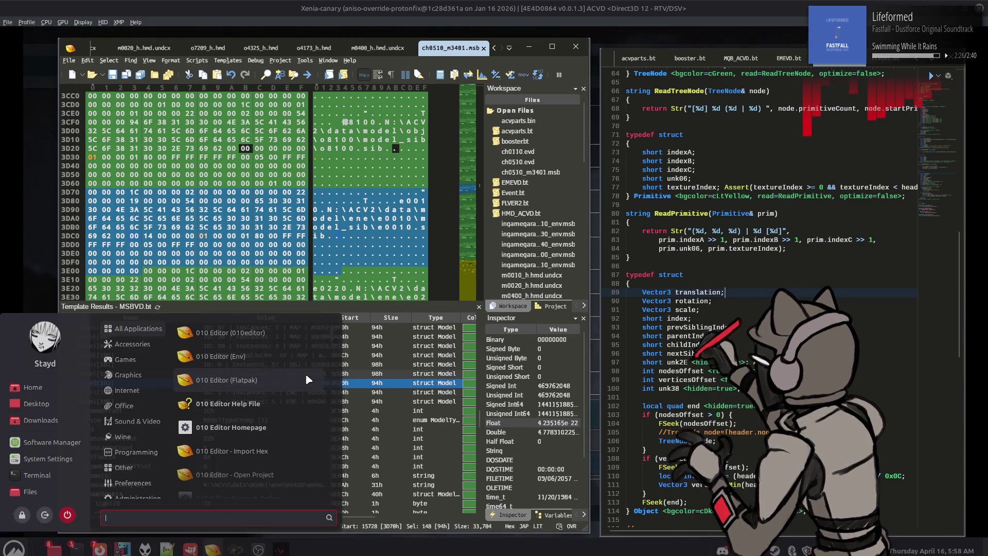
Launch Blender 5.0.1 from the Mint menu search for 'blender' and dismiss its splash screen
type("blender")
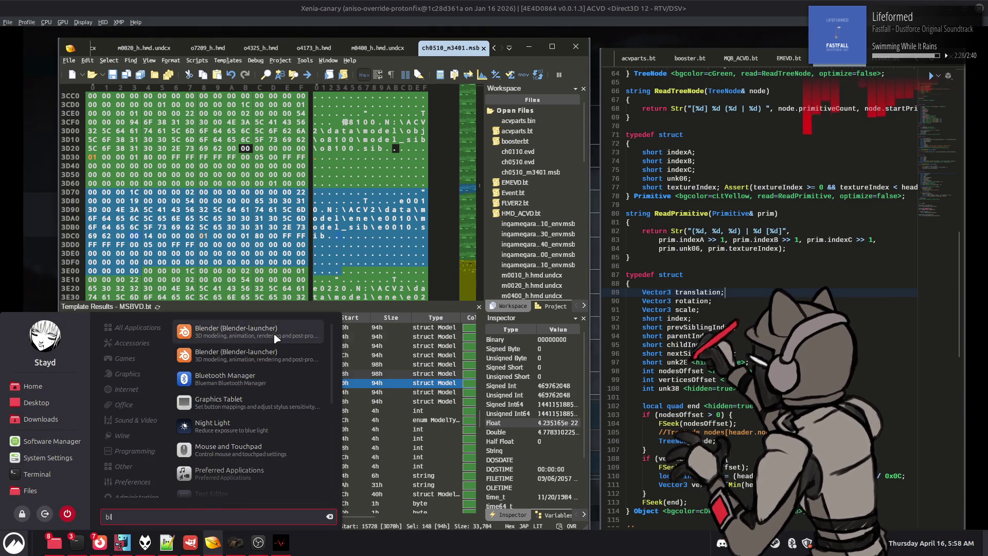
left_click(273, 333)
key("alt+Tab")
key("alt+Tab")
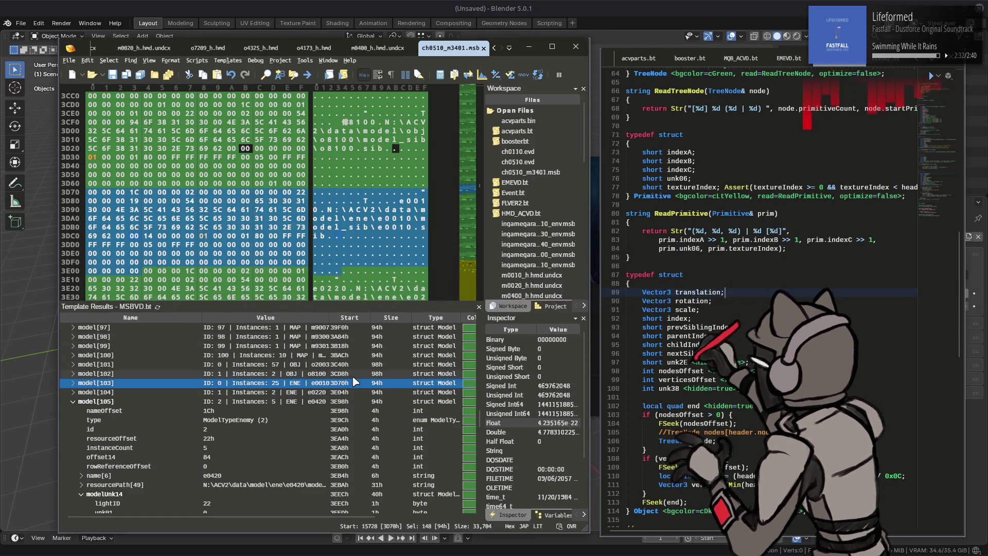
key("alt+Tab")
left_click(143, 168)
left_click(21, 24)
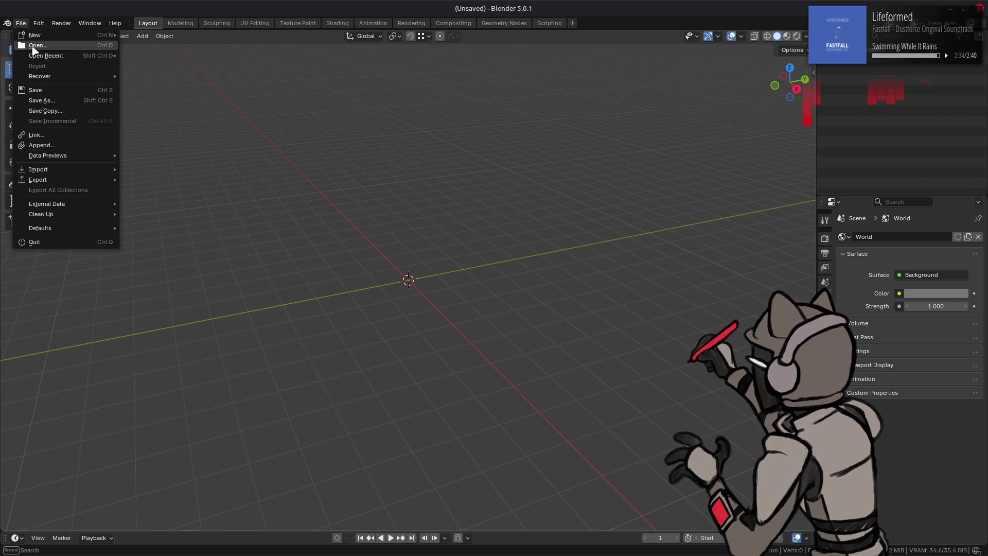
Open o8100.blend from the ACVD/OBJ folder and enable its o8100_s collections
left_click(34, 47)
left_click(302, 103)
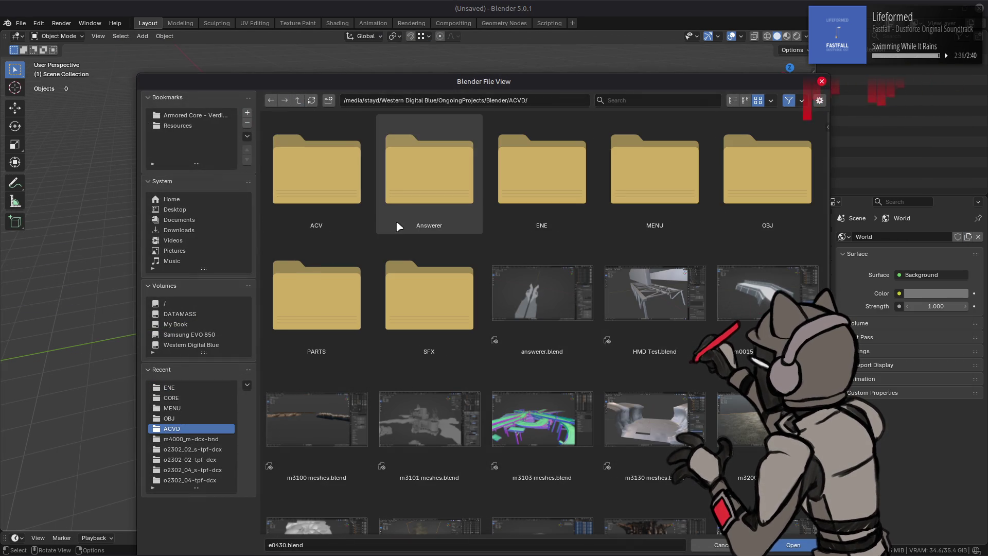
left_click(769, 216)
scroll(515, 291, "down", 20)
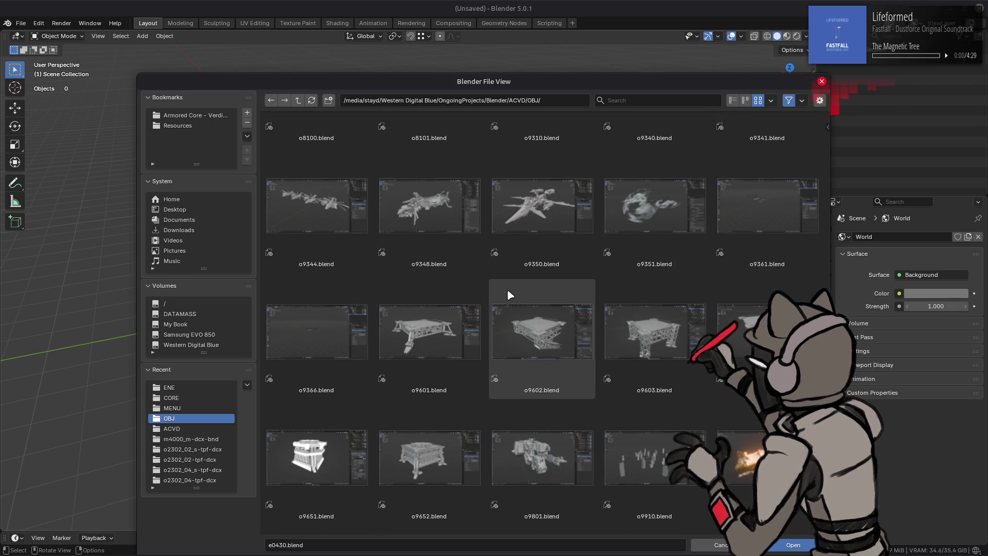
scroll(508, 292, "up", 5)
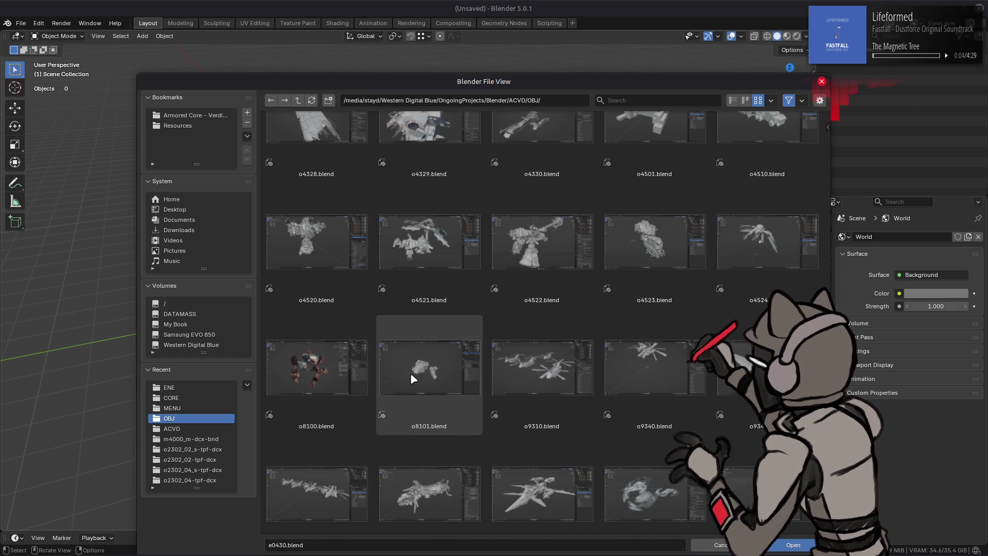
left_click(330, 377)
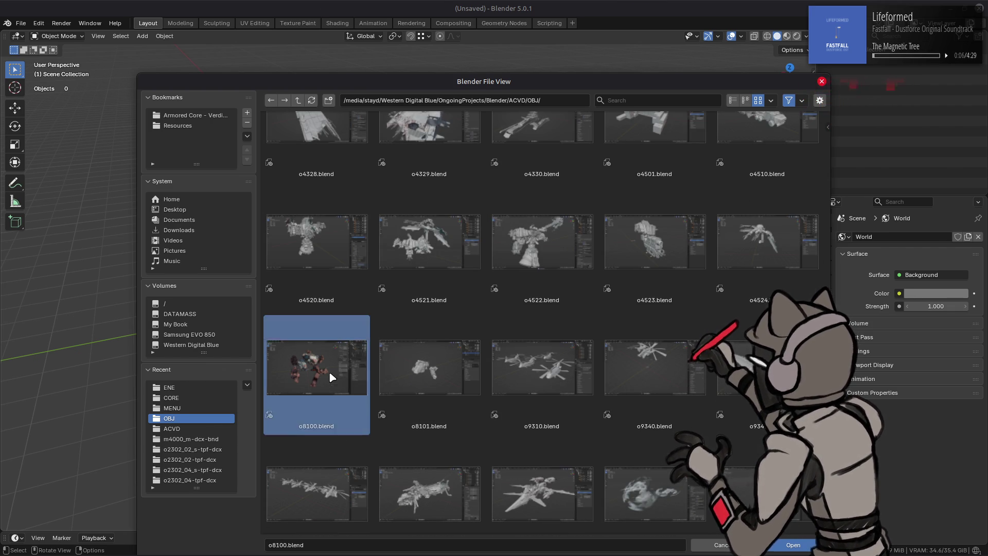
double_click(330, 377)
left_click(946, 162)
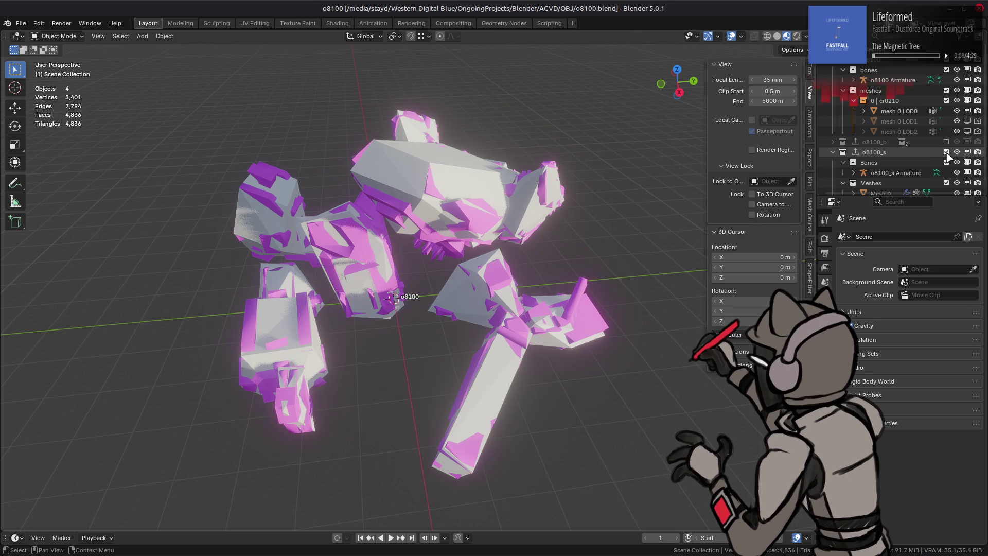
Select Mesh 0, then replace the file with a new General scene without saving
scroll(887, 187, "down", 1)
left_click(886, 185)
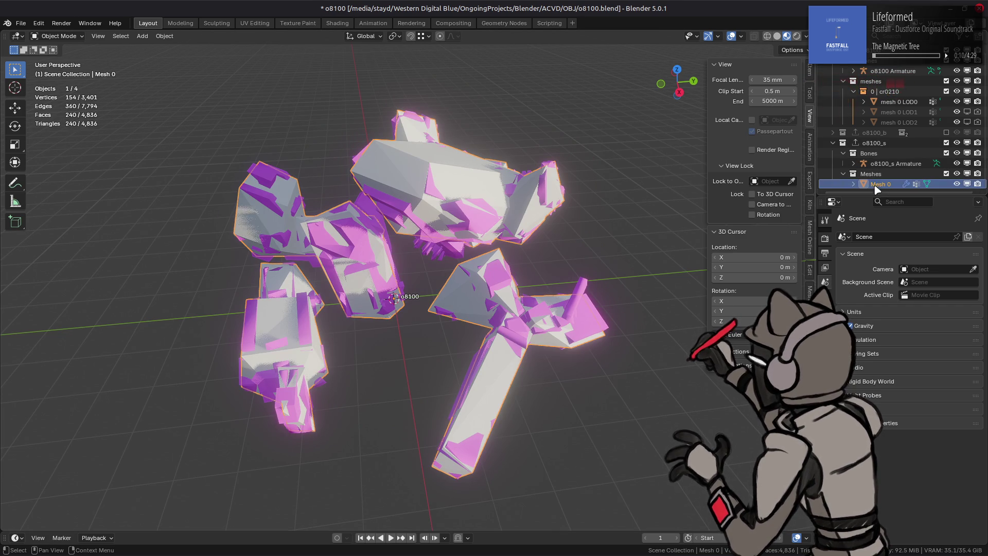
left_click(21, 23)
mouse_move(31, 34)
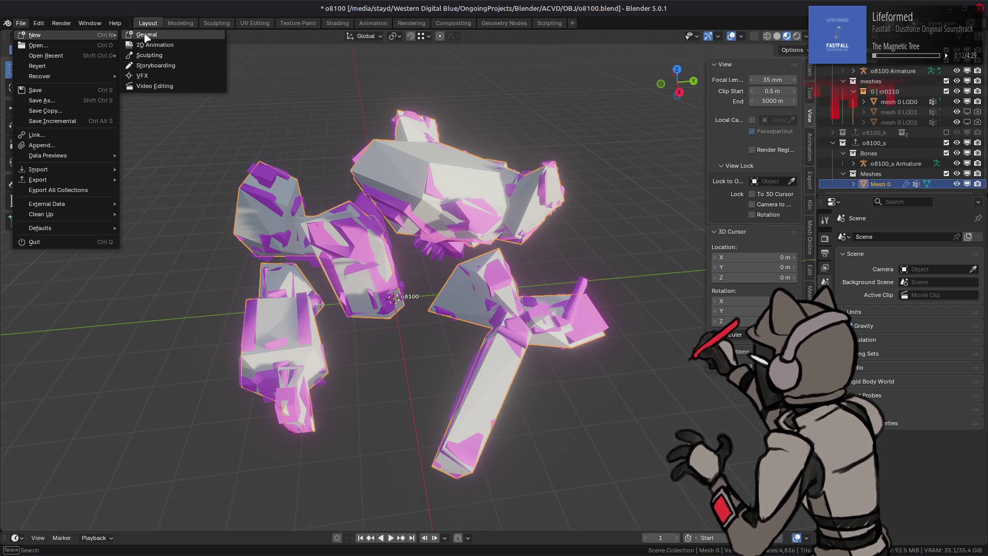
left_click(138, 34)
left_click(446, 300)
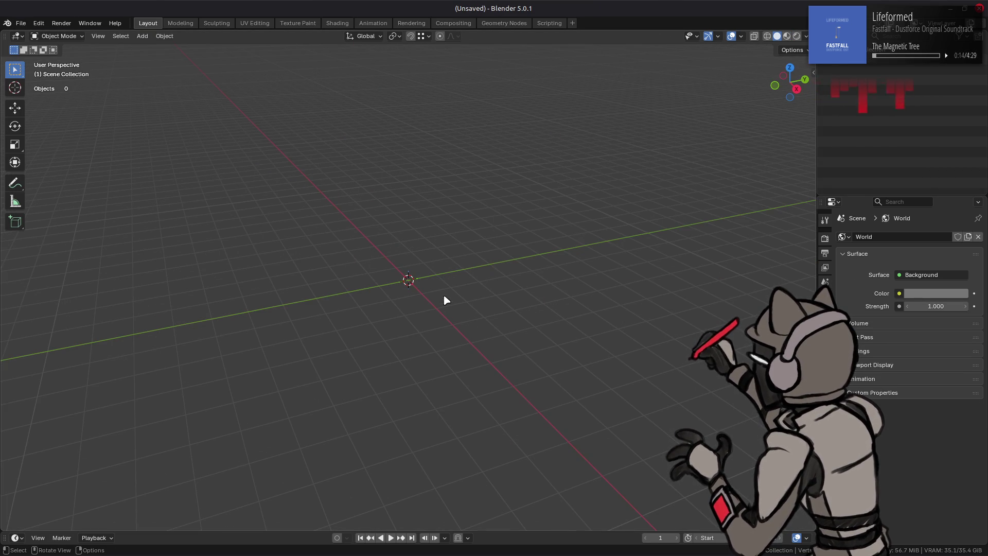
key("alt+Tab")
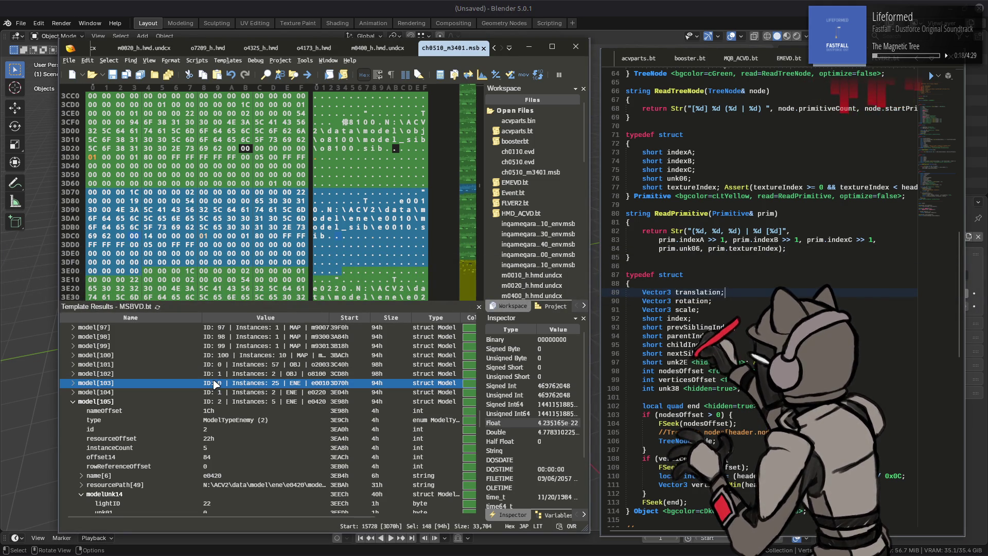
Browse the ACVD/OBJ folder and open the o2003.blend sign-gantry model
left_click(131, 3)
left_click(21, 24)
left_click(31, 46)
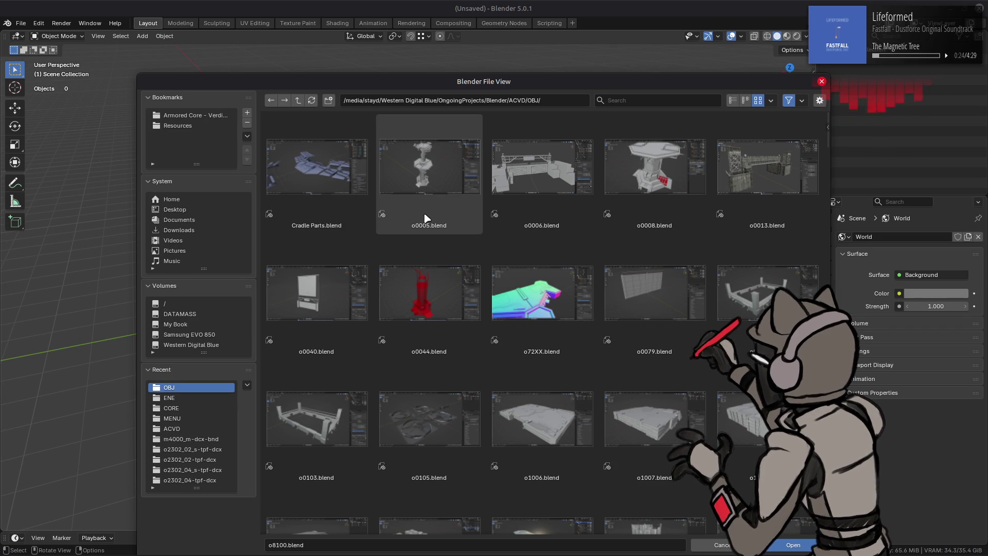
scroll(540, 304, "down", 15)
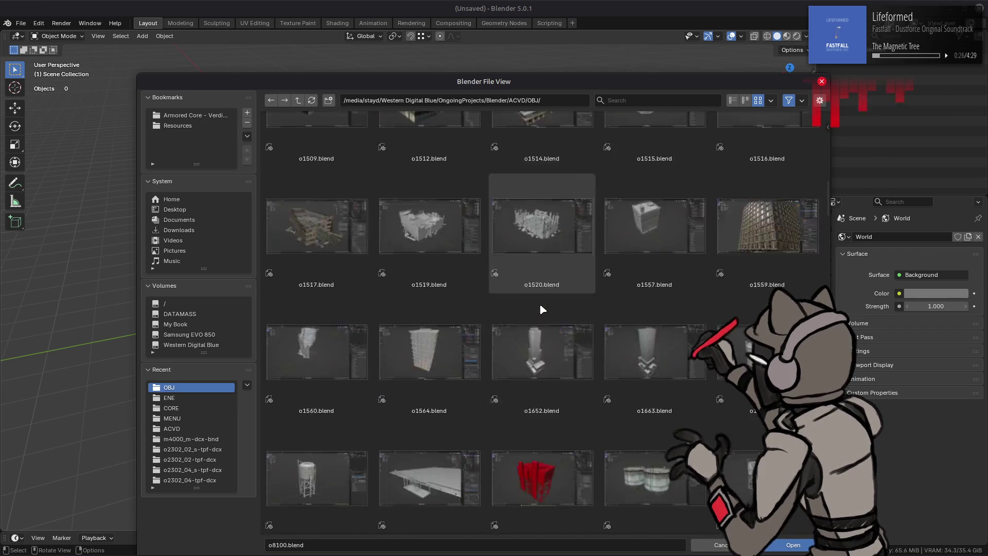
scroll(540, 307, "down", 10)
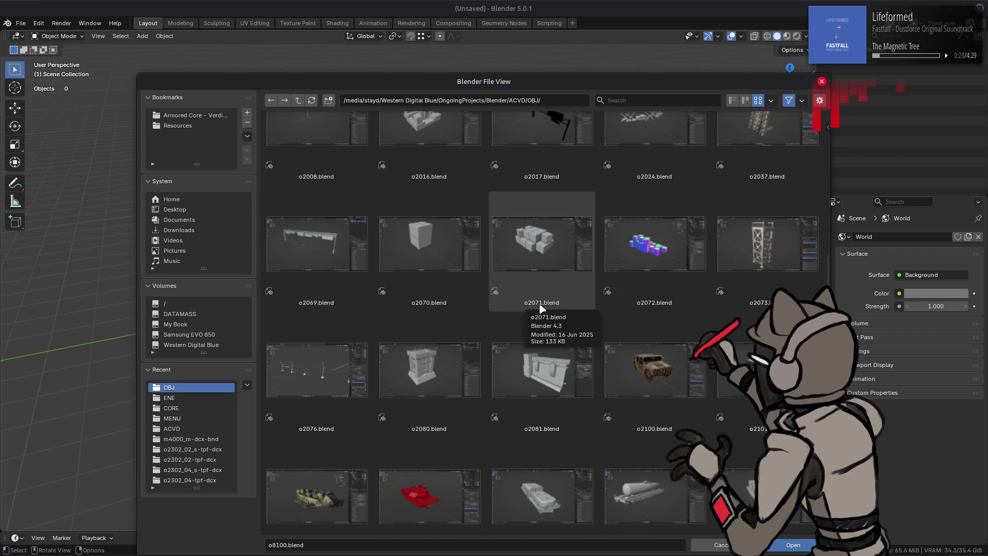
scroll(542, 308, "up", 5)
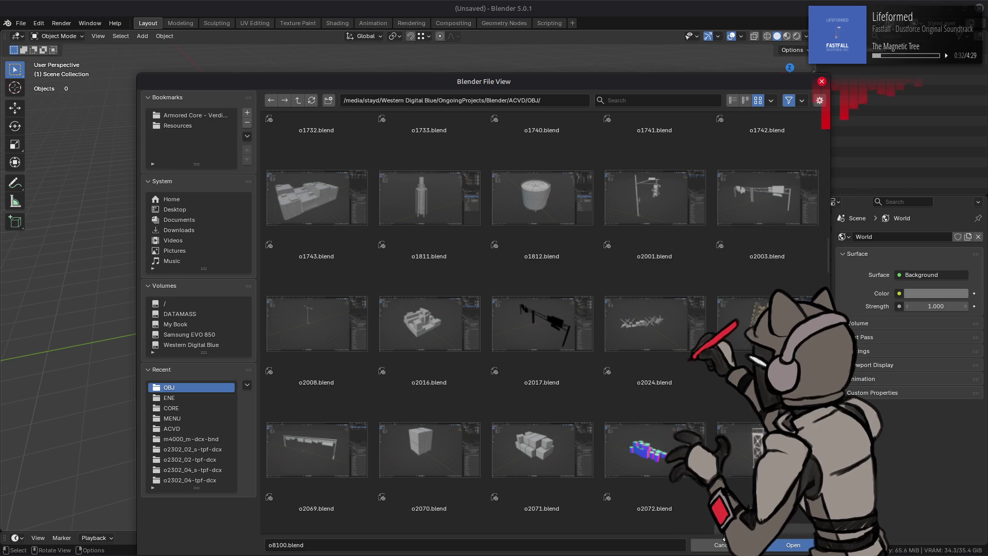
key("Escape")
left_click(29, 26)
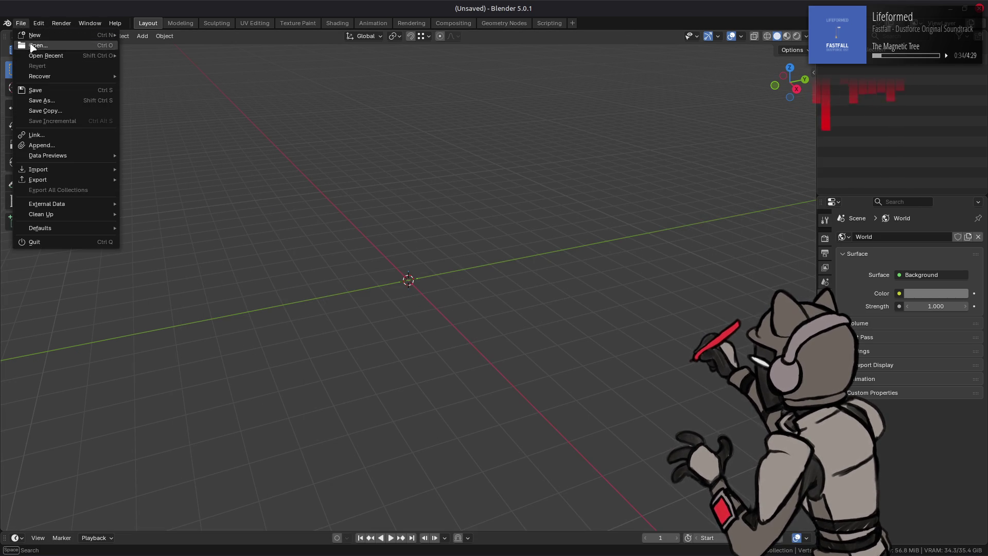
left_click(31, 46)
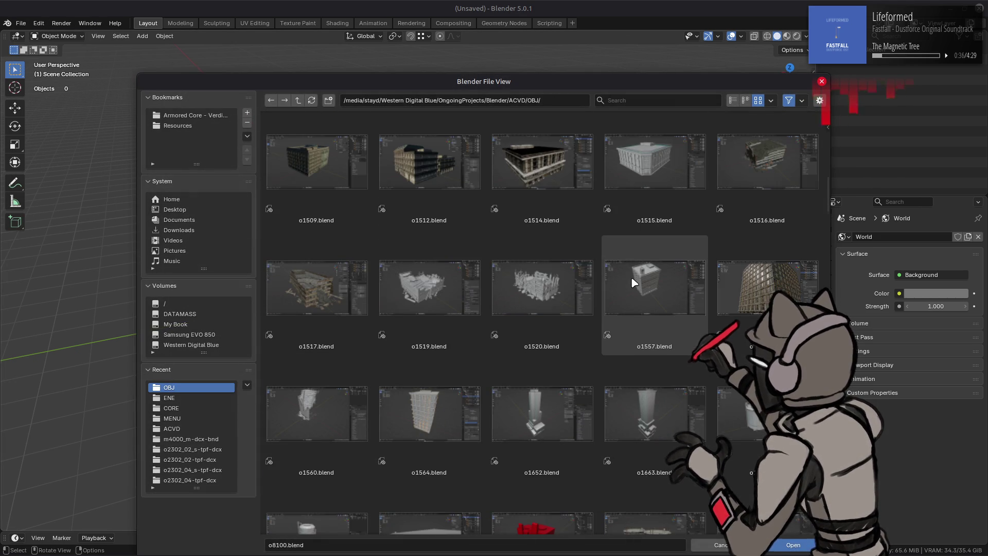
scroll(634, 283, "down", 10)
double_click(720, 229)
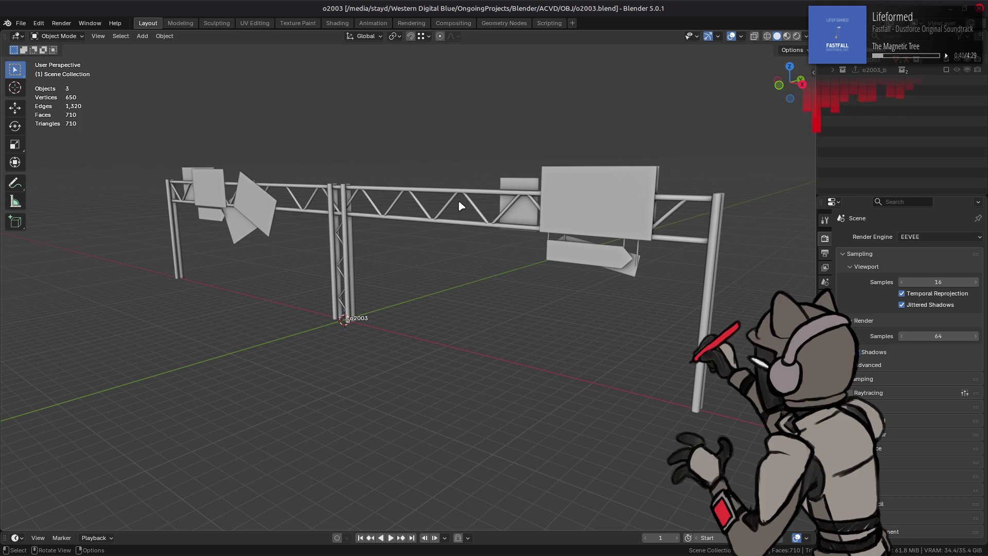
In Nemo, navigate up to the obj folder and into the o2003 folder
key("alt+Tab")
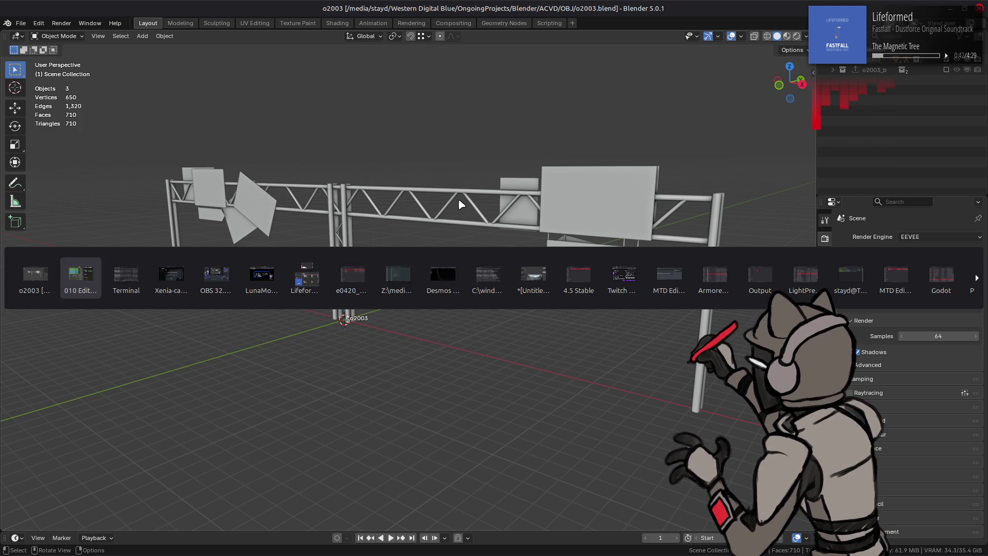
key("Tab")
key("Tab")
key("Tab")
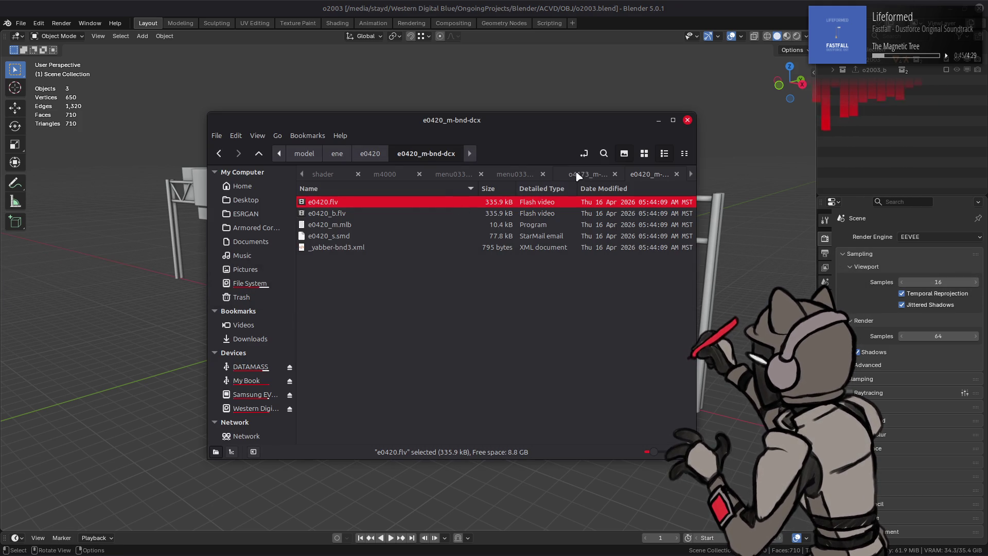
left_click(577, 175)
key("alt+Up")
key("alt+Up")
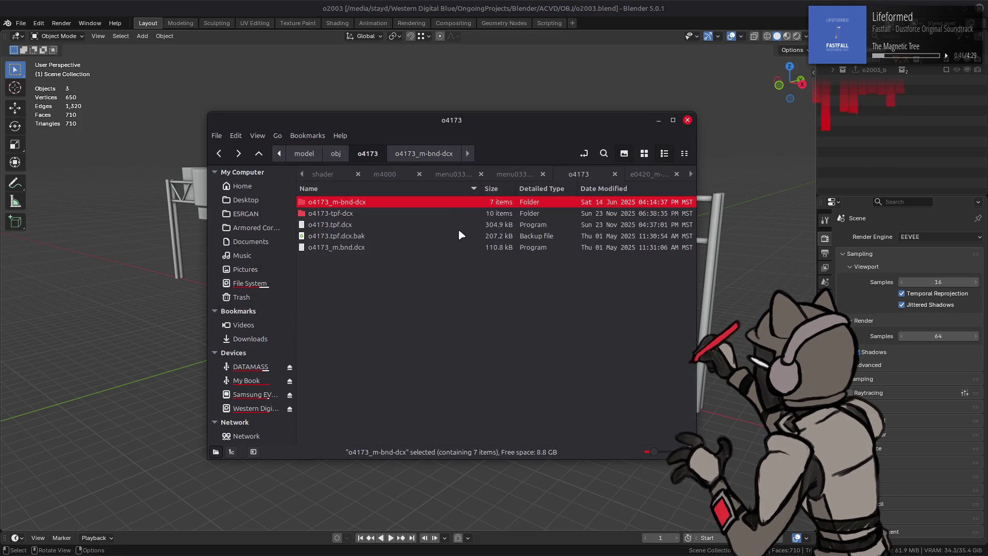
scroll(452, 228, "up", 10)
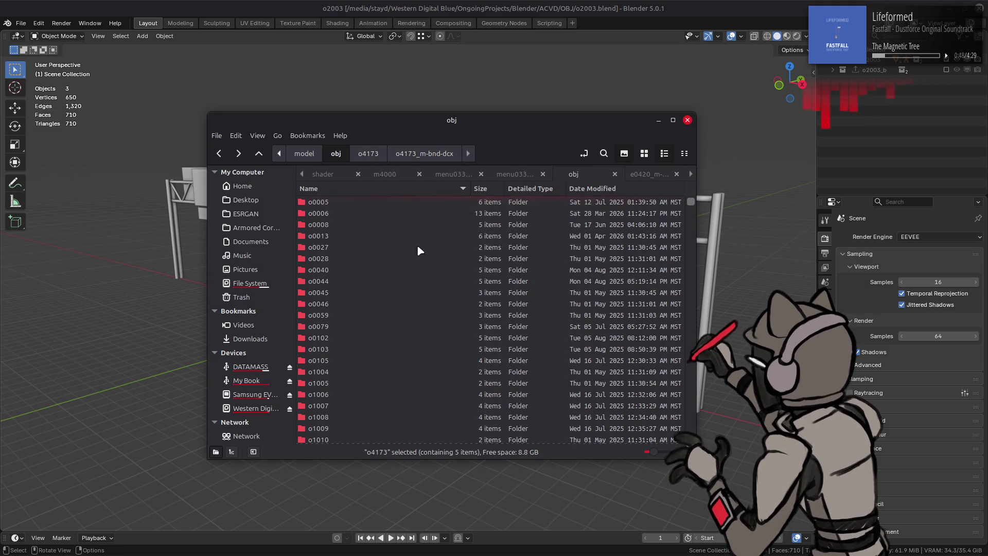
scroll(395, 262, "down", 8)
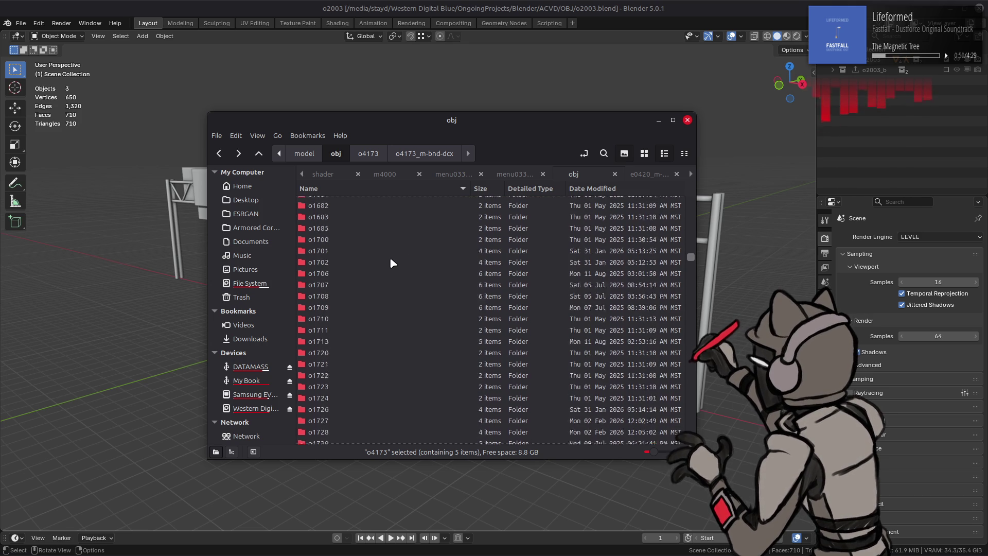
type("o2003")
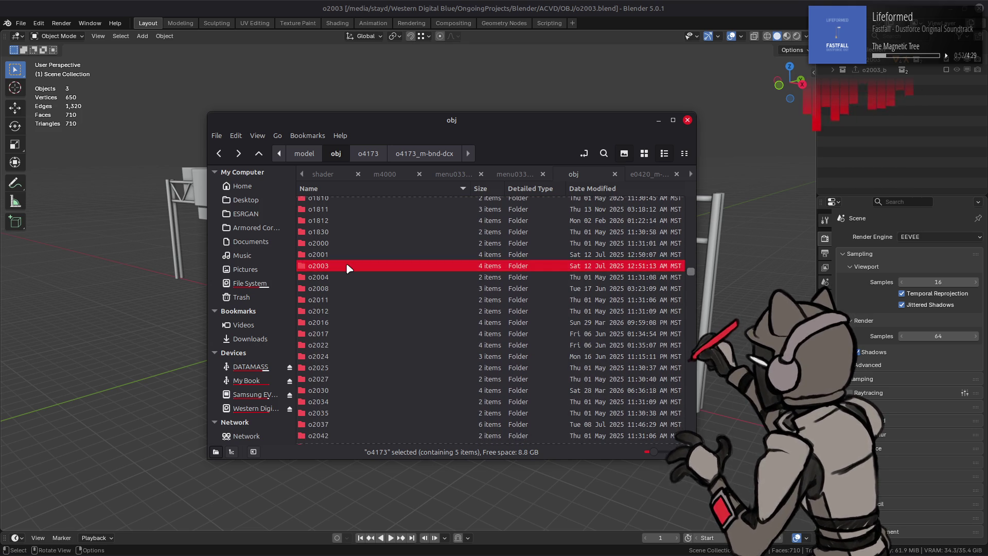
key("Return")
Delete the old o2003-tpf-dcx folder and re-extract o2003.tpf.dcx into a fresh one
left_click(382, 215)
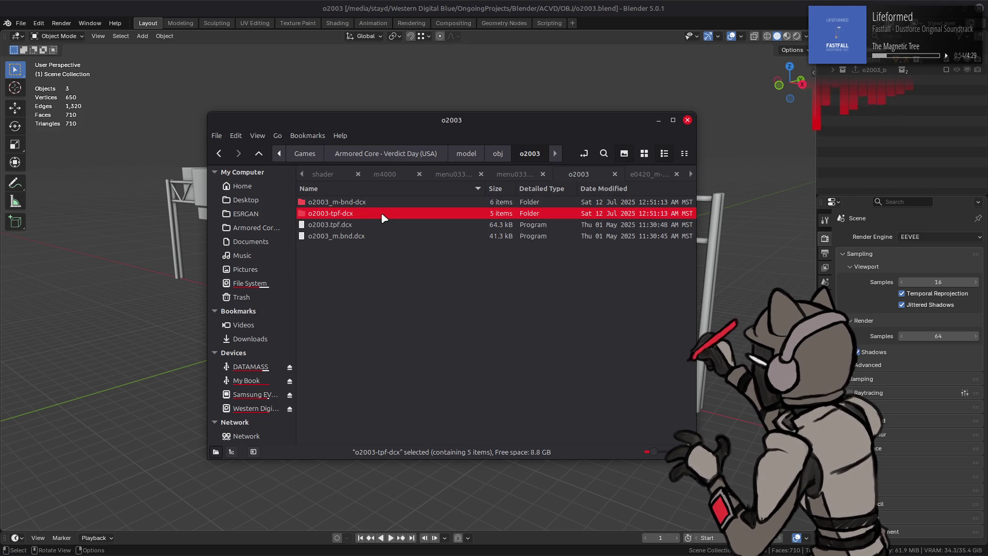
right_click(381, 215)
key("Delete")
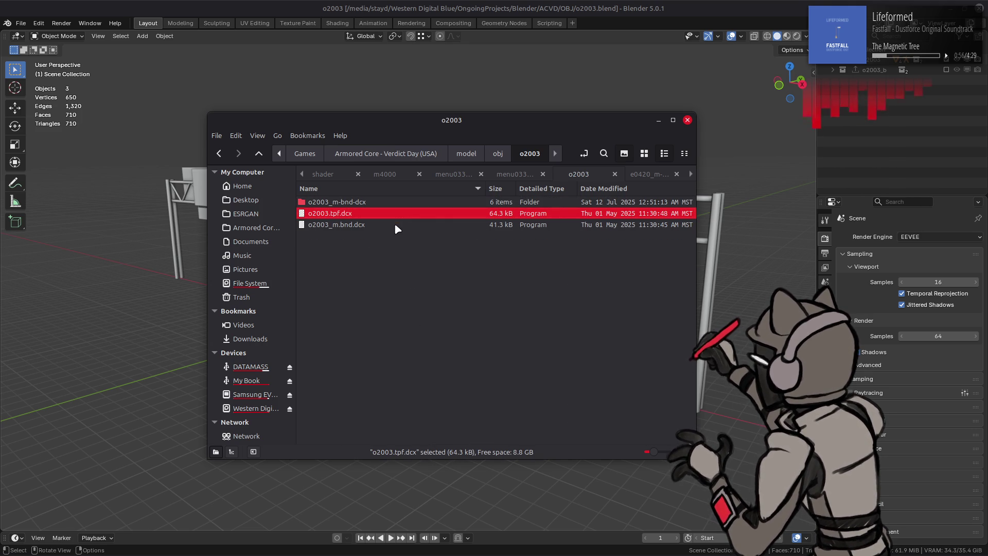
double_click(399, 221)
double_click(406, 209)
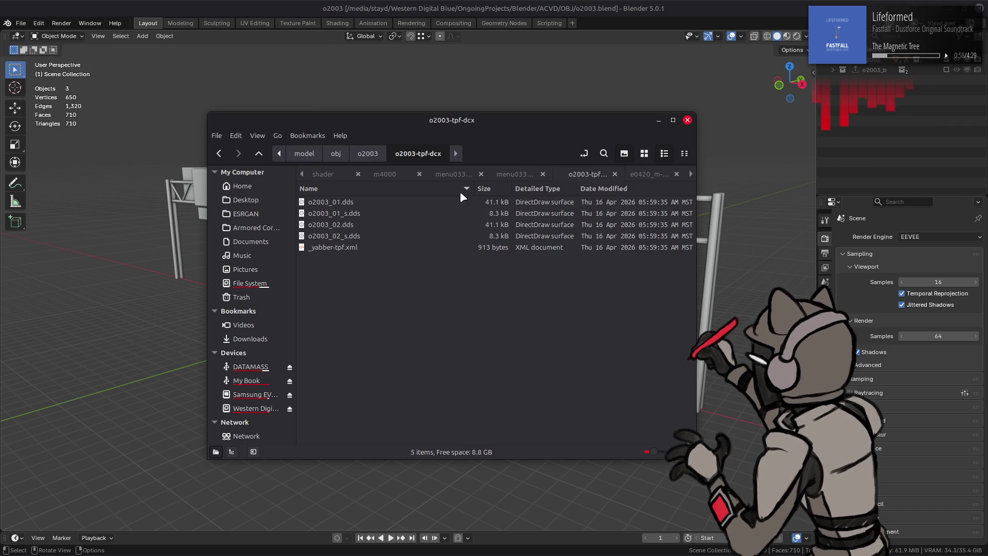
Back in Blender, select the o2003 object hierarchy in the outliner
left_click(664, 5)
left_click(876, 61)
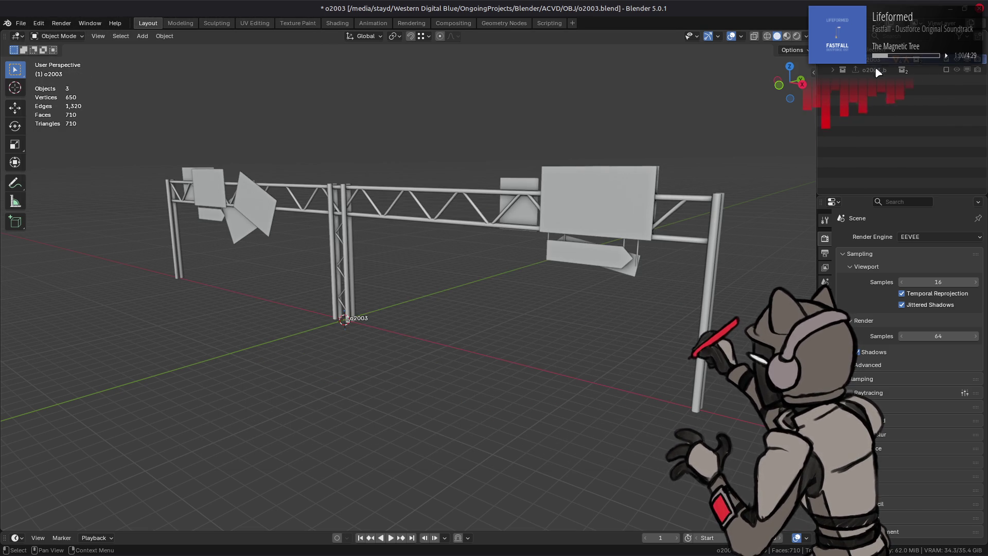
right_click(876, 65)
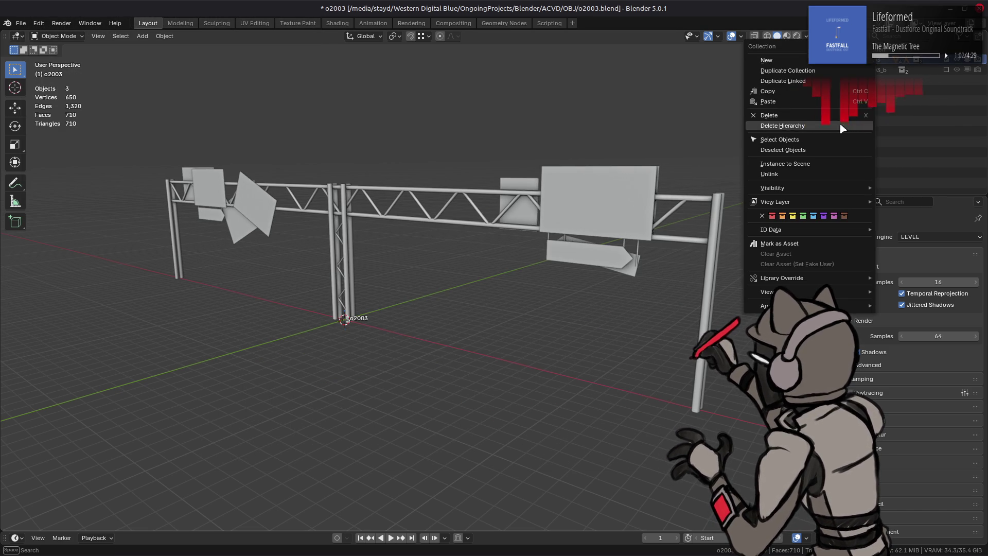
Delete the old o2003 hierarchy and purge unused data from the file
left_click(875, 126)
right_click(876, 68)
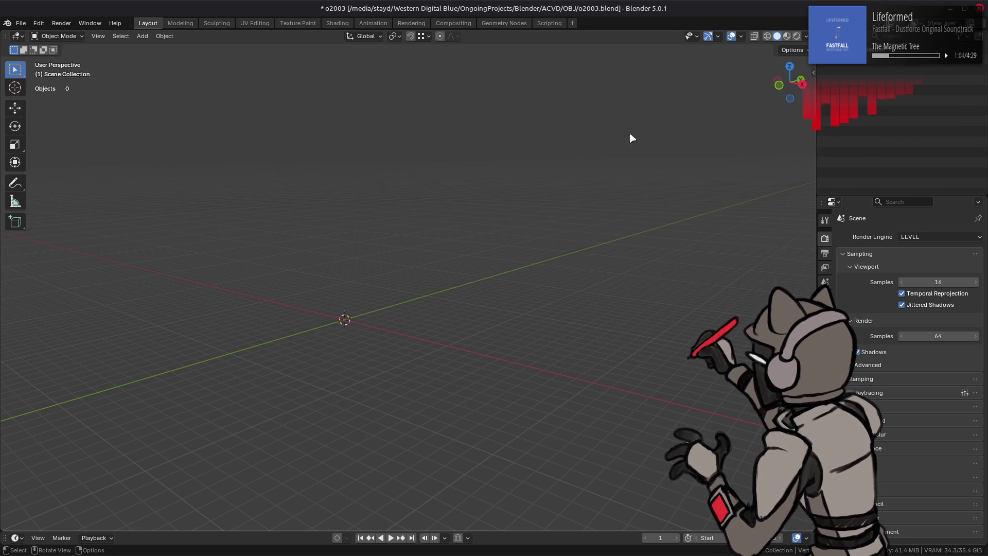
key("alt+Tab")
key("alt+Tab")
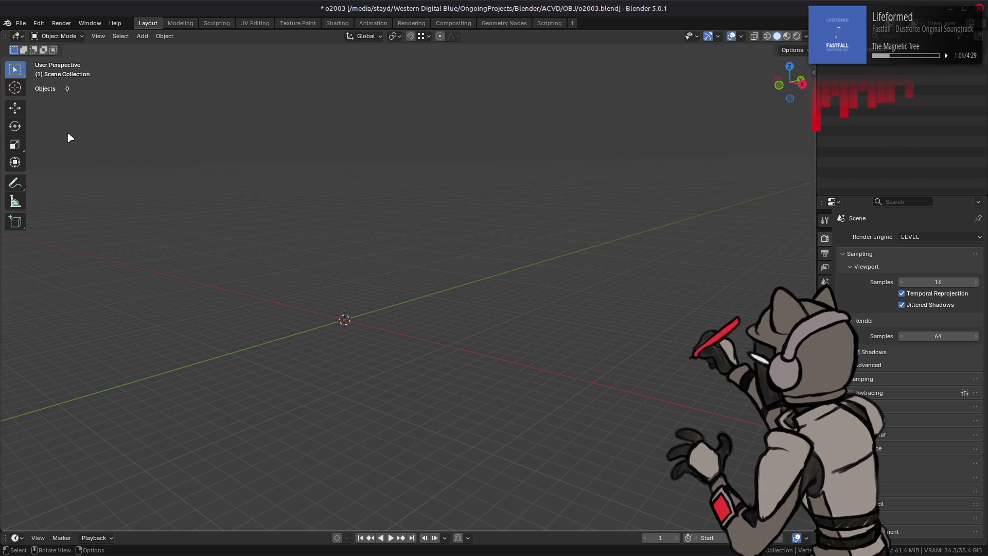
left_click(21, 23)
mouse_move(87, 214)
left_click(155, 214)
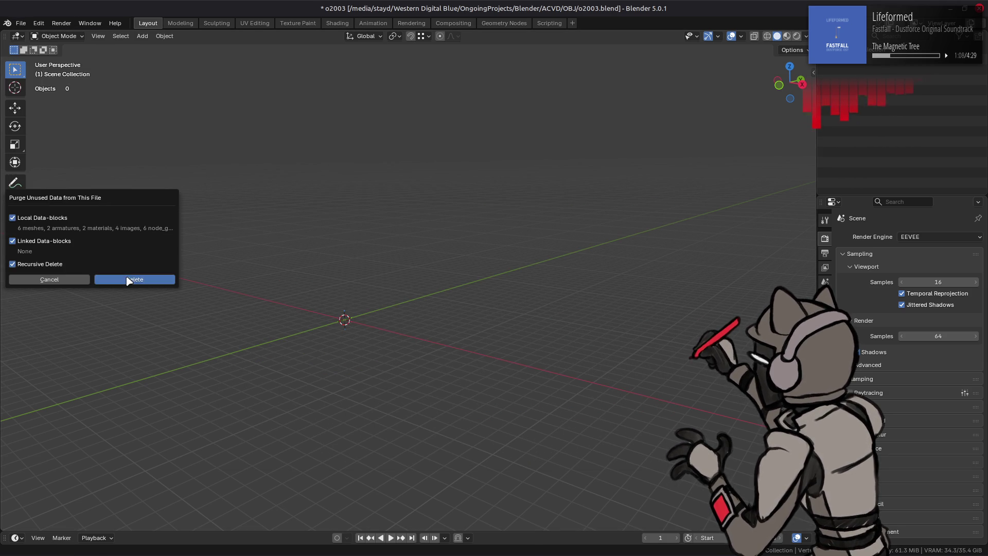
left_click(162, 279)
Import o2003.flv with its textures from the o2003_m-bnd-dcx folder
key("alt+Tab")
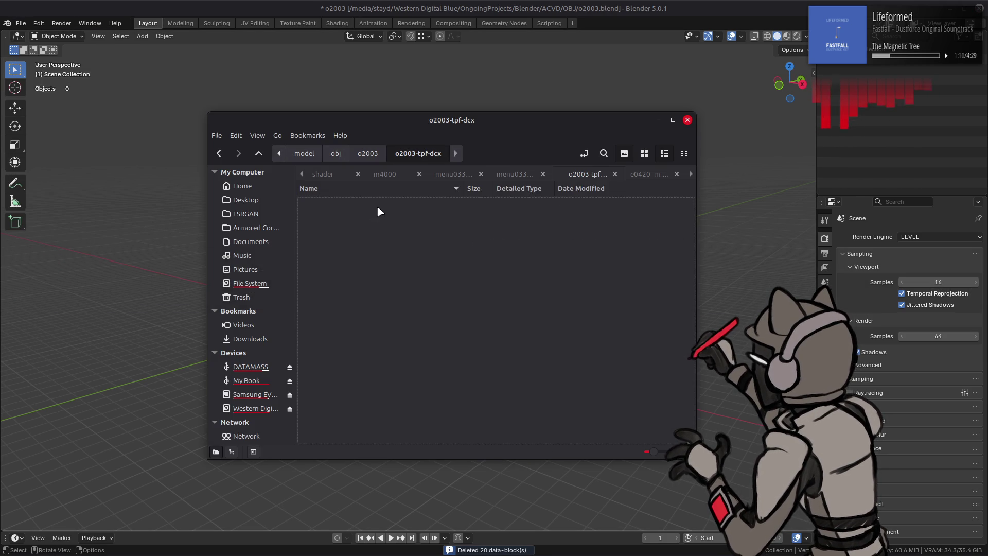
left_click(649, 151)
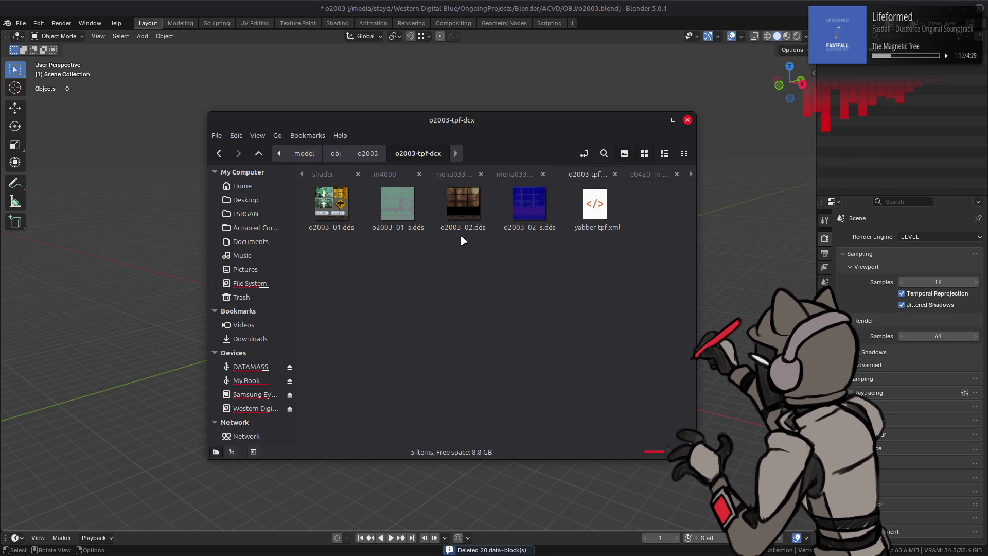
key("BackSpace")
double_click(391, 201)
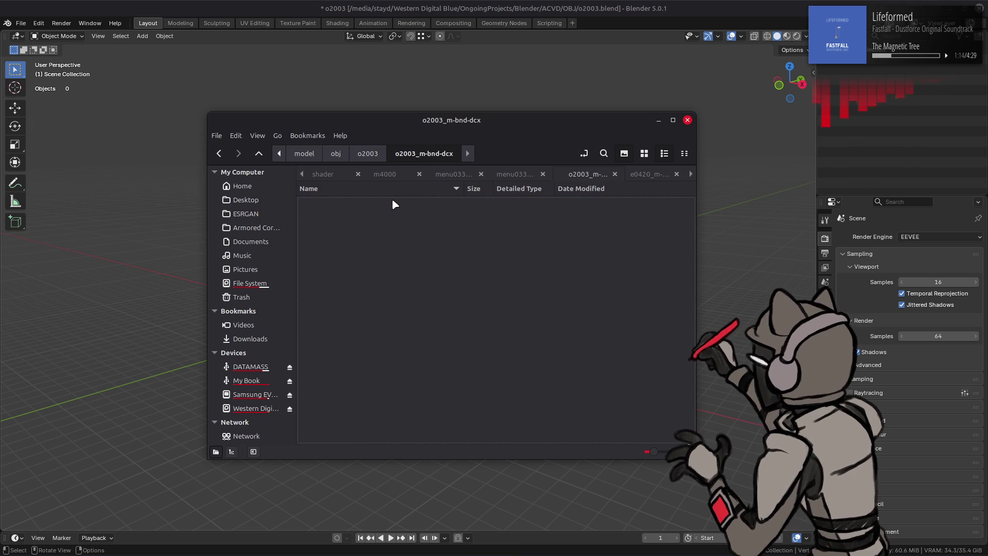
left_click(644, 154)
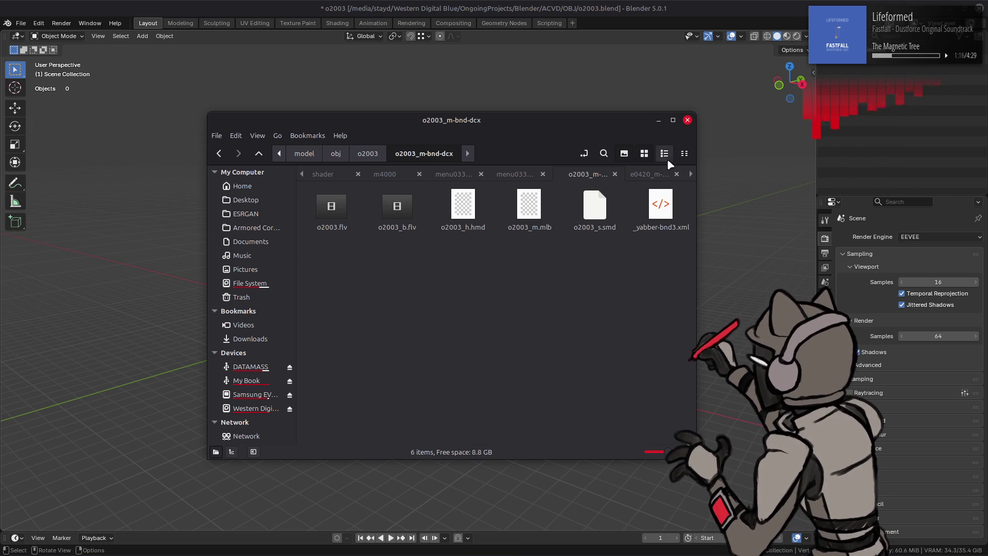
left_click(665, 155)
mouse_move(322, 201)
left_mouse_down()
mouse_move(156, 188)
mouse_move(170, 191)
left_mouse_up()
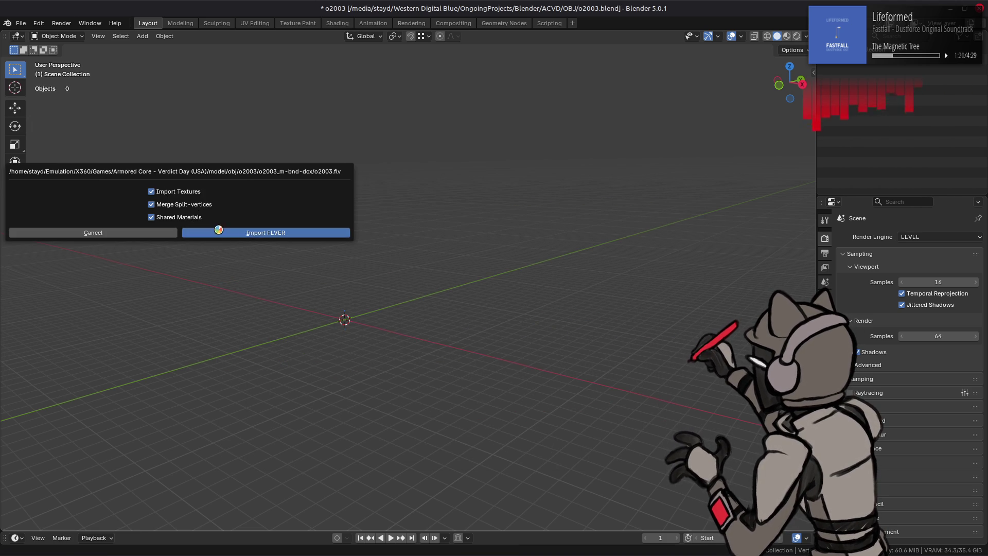
left_click(304, 230)
Import o2003_b.flv as a FLVER model and exclude its collection from the scene
left_click_drag(329, 213, 167, 235)
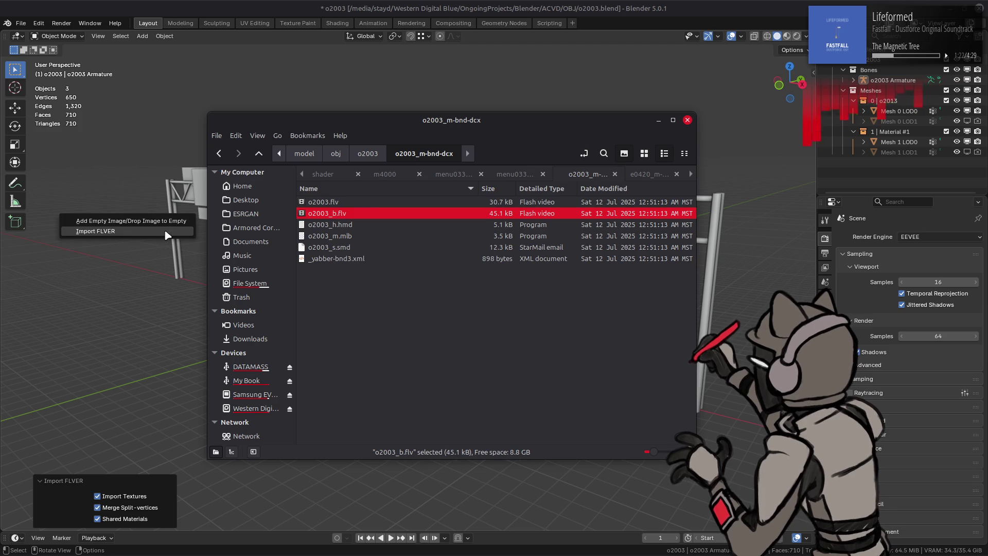
left_click(167, 232)
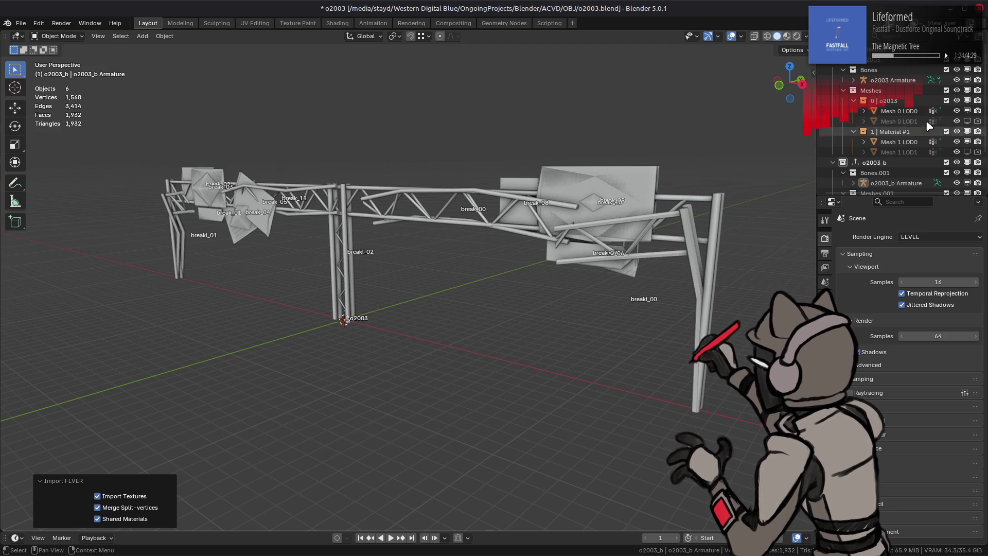
key("shift+a")
left_click(946, 69)
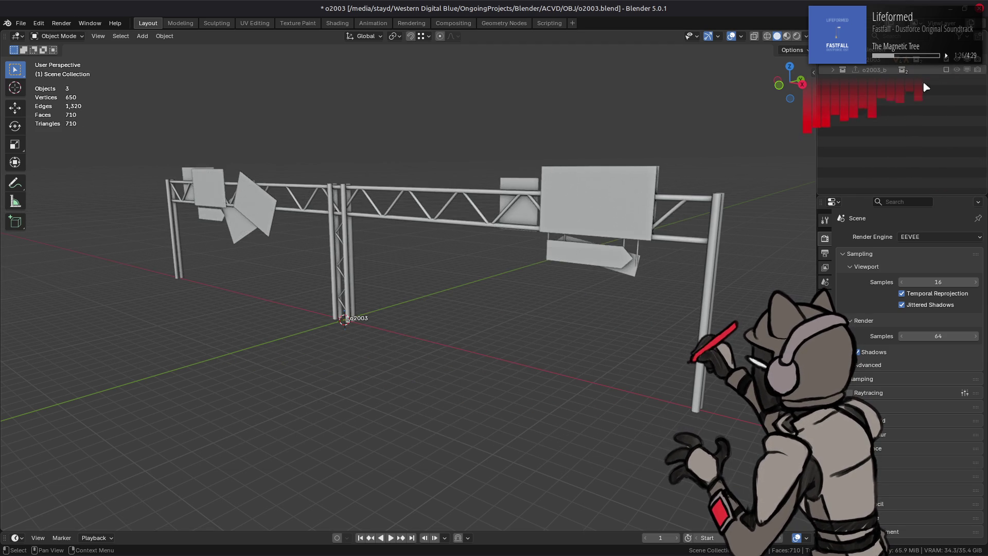
Drag o2003_m.smd from the file manager into the Blender scene
key("alt+Tab")
left_click(335, 248)
mouse_move(335, 249)
left_mouse_down()
mouse_move(124, 243)
mouse_move(195, 249)
left_mouse_up()
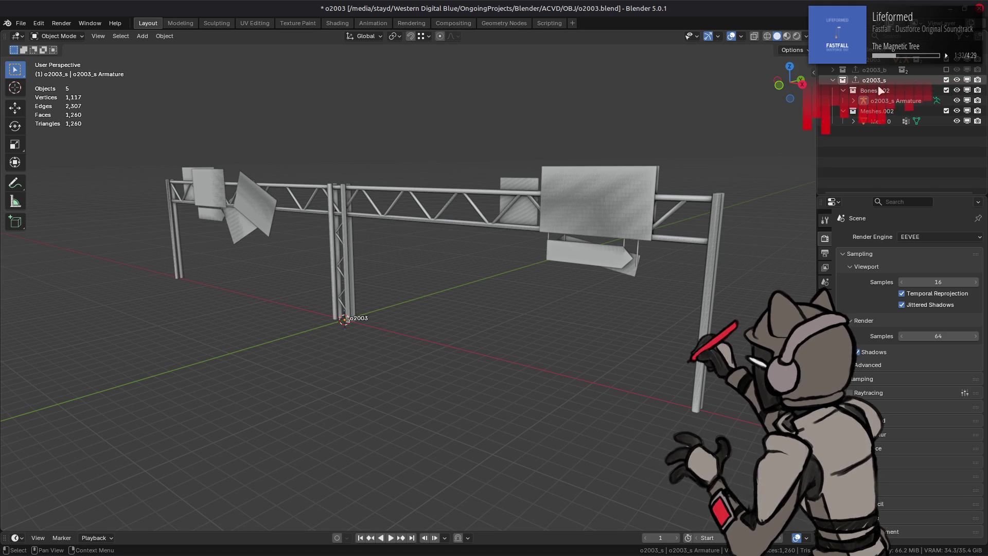
Select the imported o2003_s Mesh 0 in the outliner and open the viewport shading options
left_click(843, 81)
left_click(843, 91)
left_click(880, 110)
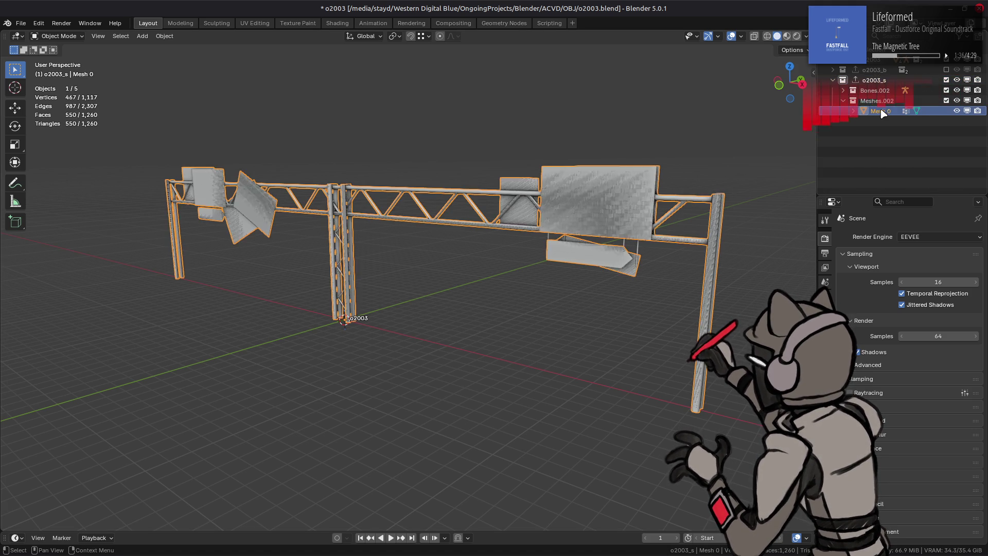
left_click(806, 36)
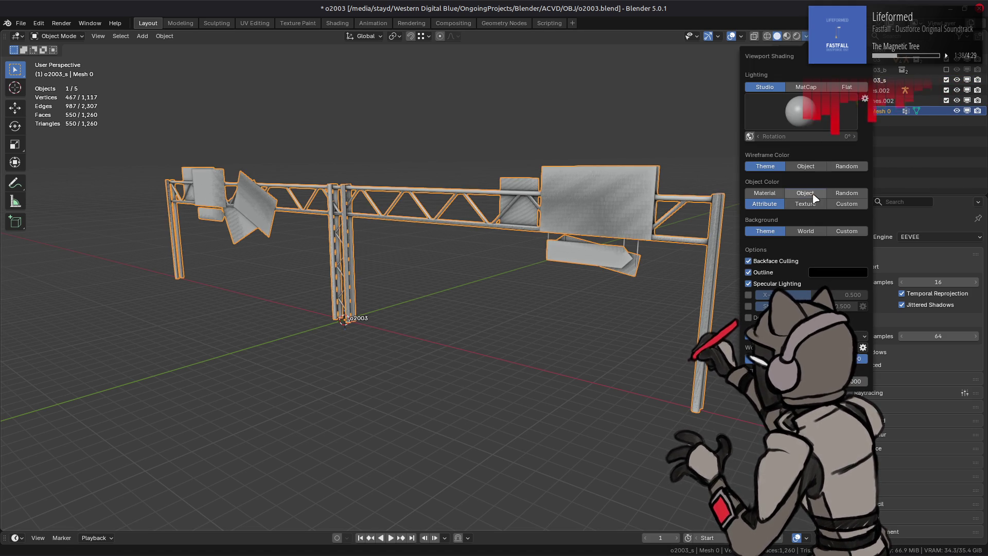
Set Mesh 0's Viewport Display colour saturation to 1 so it draws solid red
left_click(824, 396)
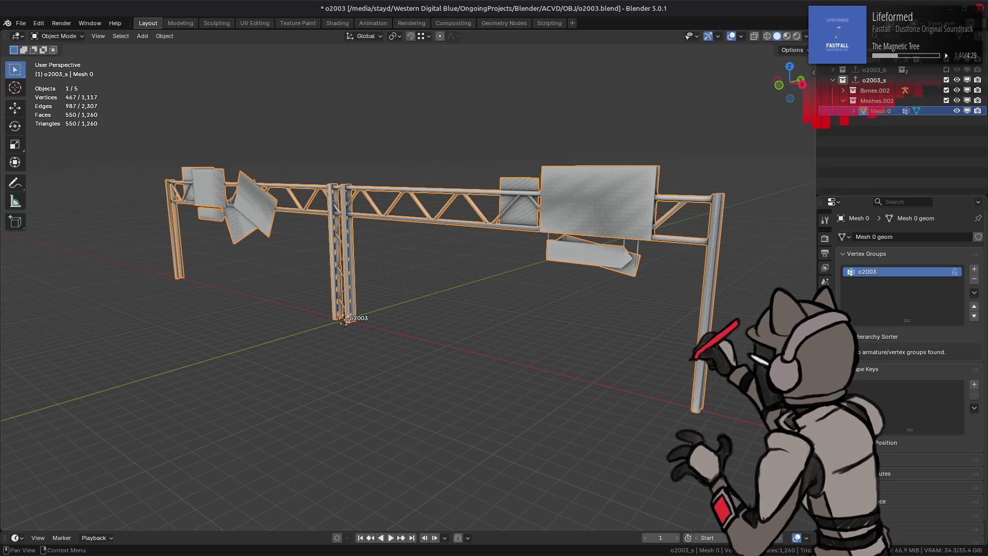
left_click(873, 366)
left_click_drag(869, 383, 870, 398)
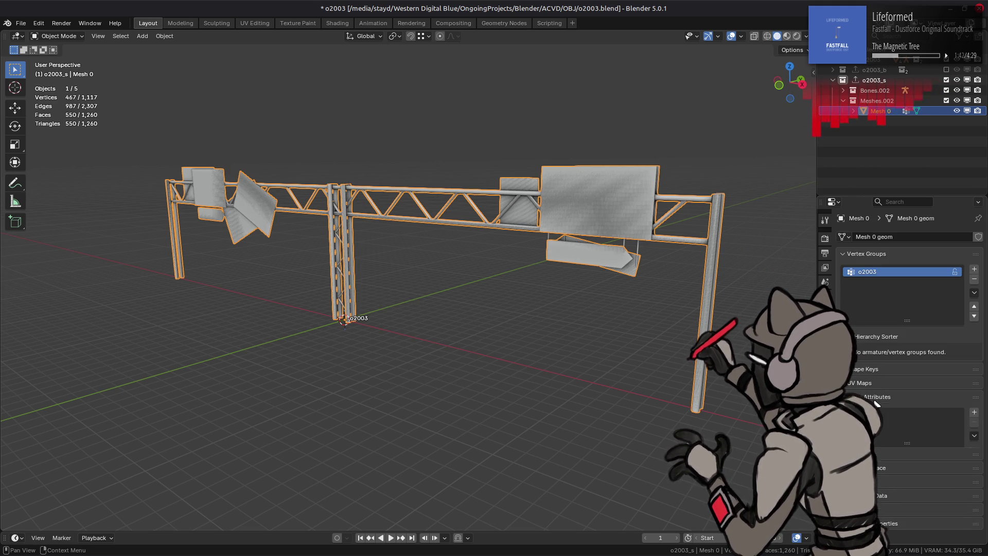
scroll(870, 398, "down", 4)
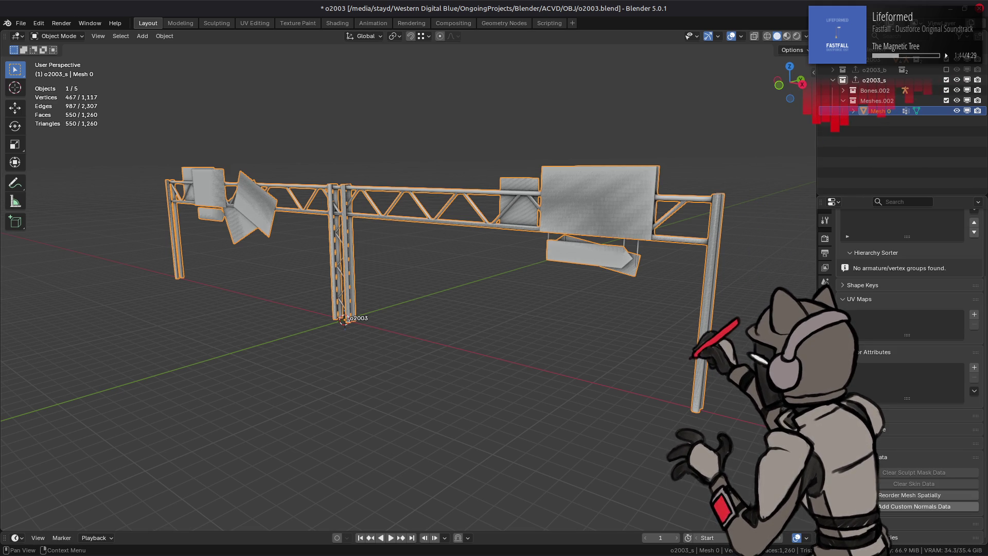
left_click(825, 325)
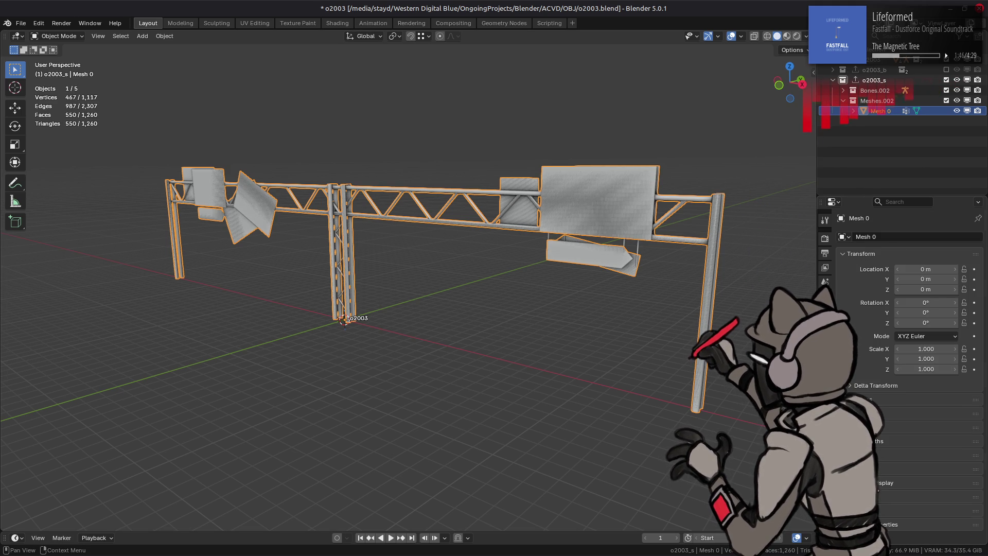
scroll(905, 330, "down", 3)
left_click(932, 467)
left_click(917, 415)
type("1")
key("Return")
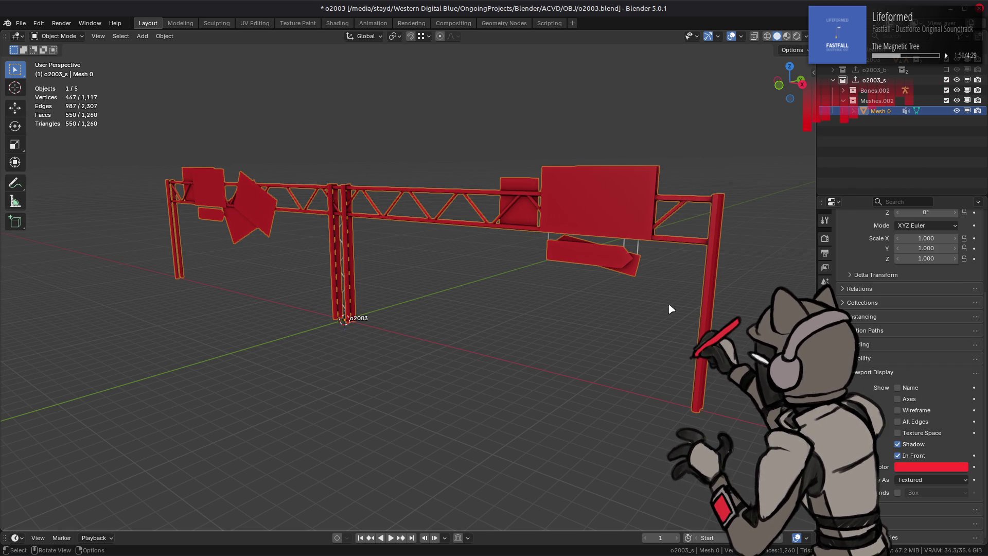
Nudge the red sign mesh up along Z, then undo the move and deselect it
mouse_move(487, 269)
left_mouse_down()
mouse_move(381, 280)
mouse_move(401, 276)
mouse_move(536, 342)
mouse_move(490, 256)
mouse_move(339, 318)
mouse_move(425, 287)
mouse_move(415, 256)
mouse_move(522, 312)
mouse_move(496, 296)
mouse_move(542, 290)
mouse_move(401, 287)
mouse_move(514, 355)
mouse_move(510, 335)
mouse_move(499, 340)
mouse_move(496, 315)
left_mouse_up()
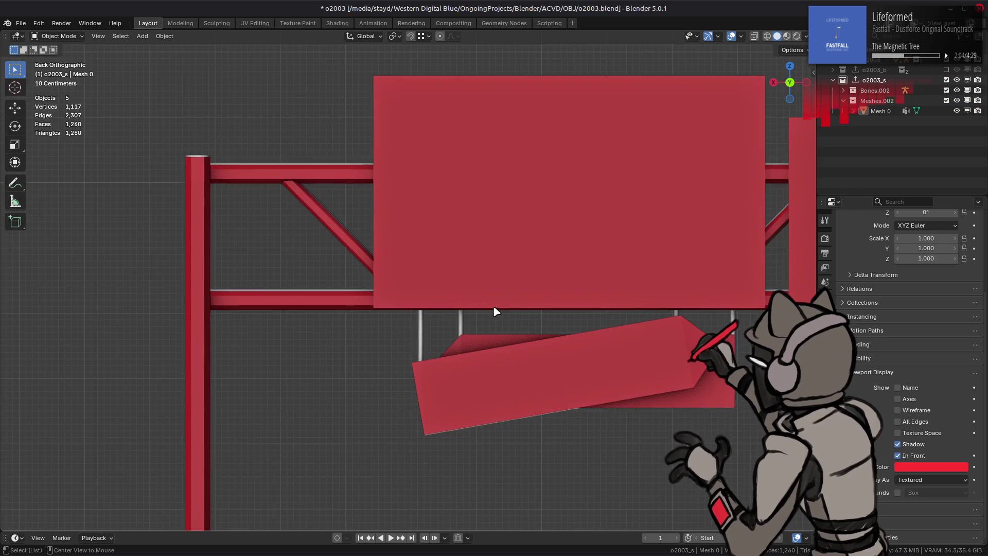
key("g")
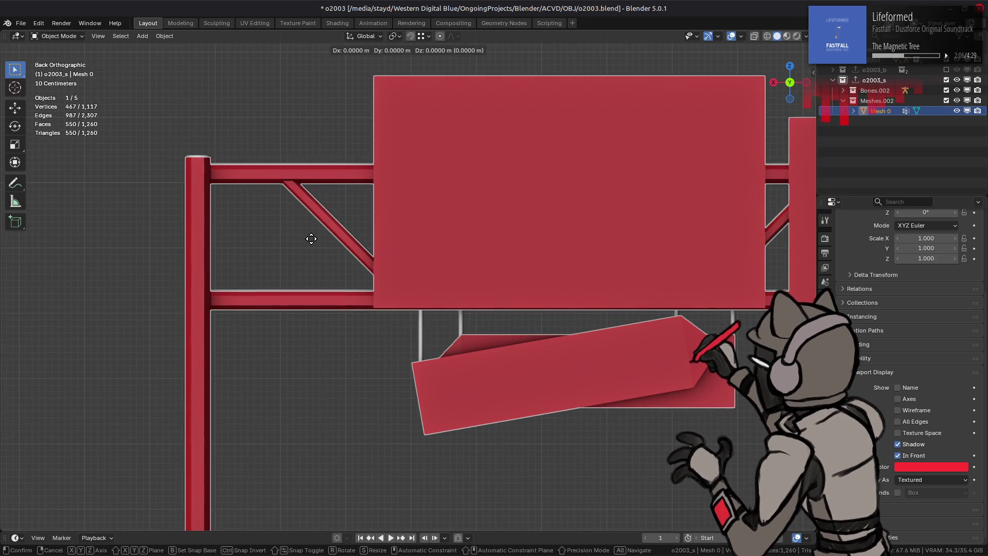
key("z")
left_click(311, 236)
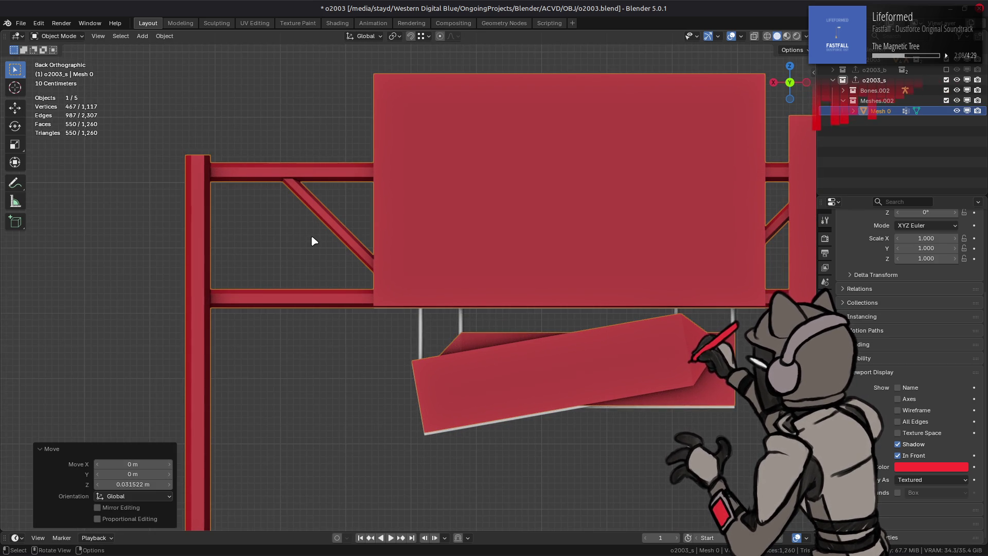
key("ctrl+z")
left_click(312, 237)
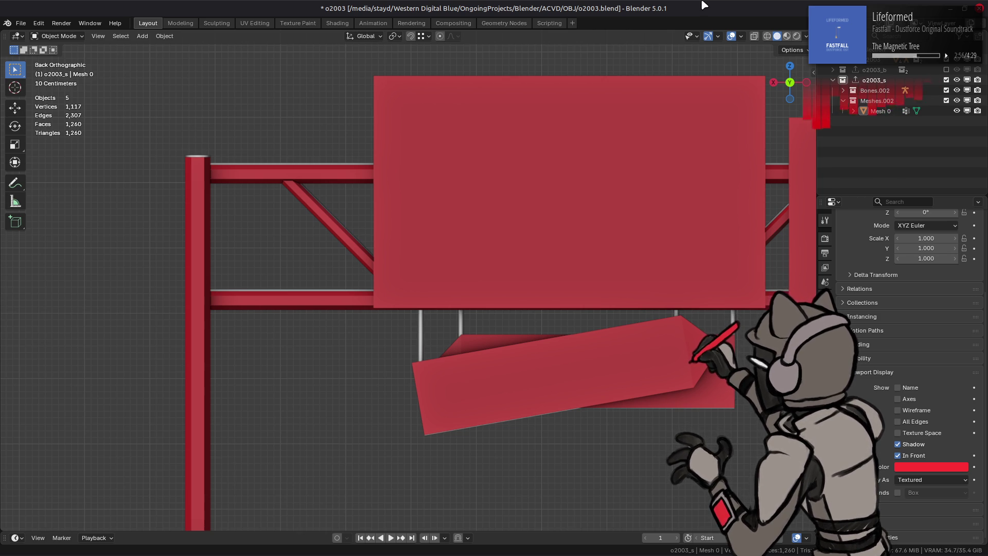
scroll(502, 197, "down", 5)
mouse_move(503, 197)
left_mouse_down()
mouse_move(537, 215)
mouse_move(303, 234)
mouse_move(439, 234)
mouse_move(282, 254)
mouse_move(518, 201)
mouse_move(435, 205)
mouse_move(443, 205)
left_mouse_up()
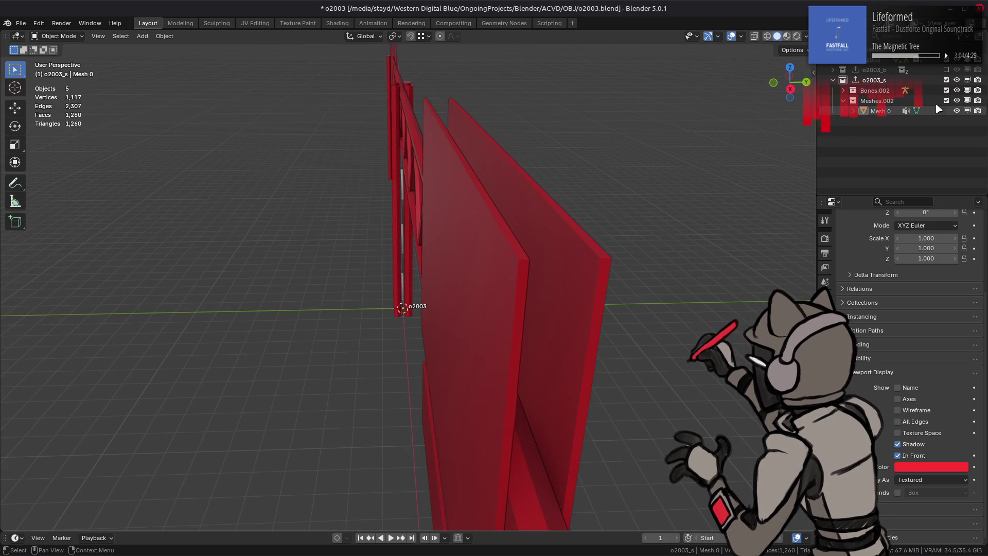
Toggle the red o2003_s mesh's visibility to compare it with the original, then reselect it
left_click(957, 111)
left_click(957, 111)
left_click(957, 111)
left_click(957, 111)
left_click(957, 112)
left_click(957, 111)
left_click(957, 111)
left_click(957, 111)
left_click(957, 111)
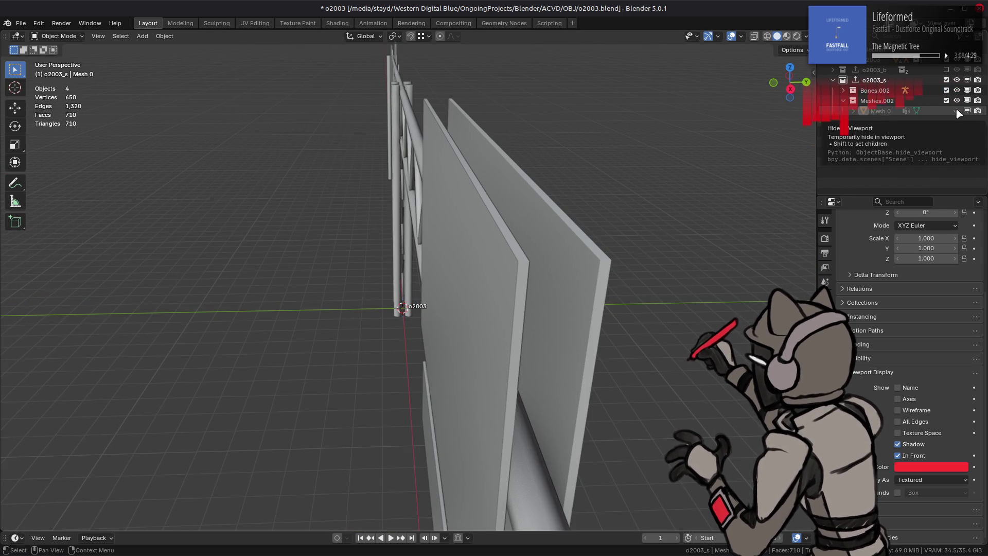
left_click(957, 111)
left_click(884, 112)
Switch the viewport lighting to MatCap with a different matcap to inspect the gantry
mouse_move(469, 255)
left_mouse_down()
mouse_move(452, 253)
mouse_move(526, 236)
mouse_move(500, 257)
left_mouse_up()
mouse_move(602, 185)
left_mouse_down()
mouse_move(524, 163)
mouse_move(535, 170)
left_mouse_up()
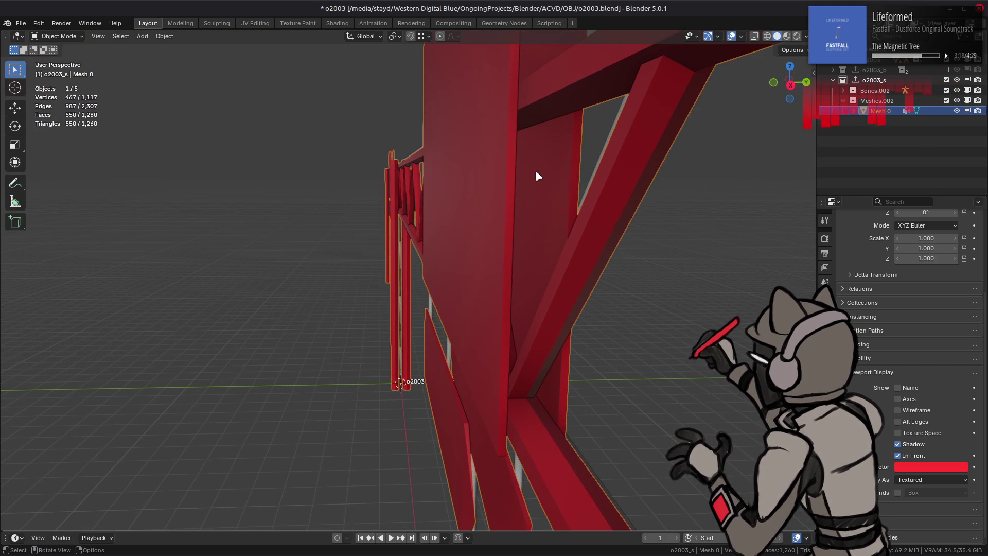
scroll(535, 170, "down", 6)
mouse_move(465, 236)
left_mouse_down()
mouse_move(570, 238)
mouse_move(474, 263)
mouse_move(504, 237)
mouse_move(410, 221)
mouse_move(412, 275)
left_mouse_up()
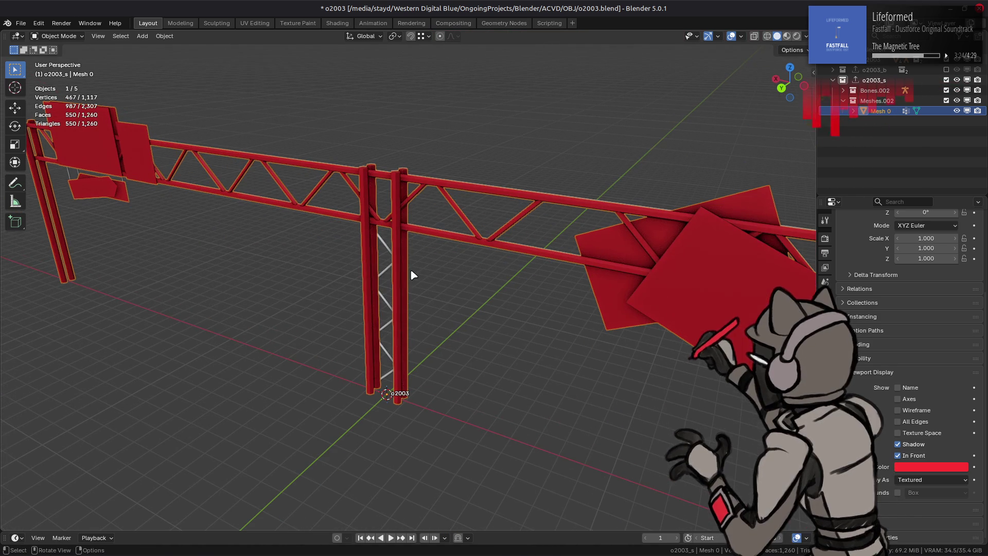
left_click(806, 36)
left_click(806, 86)
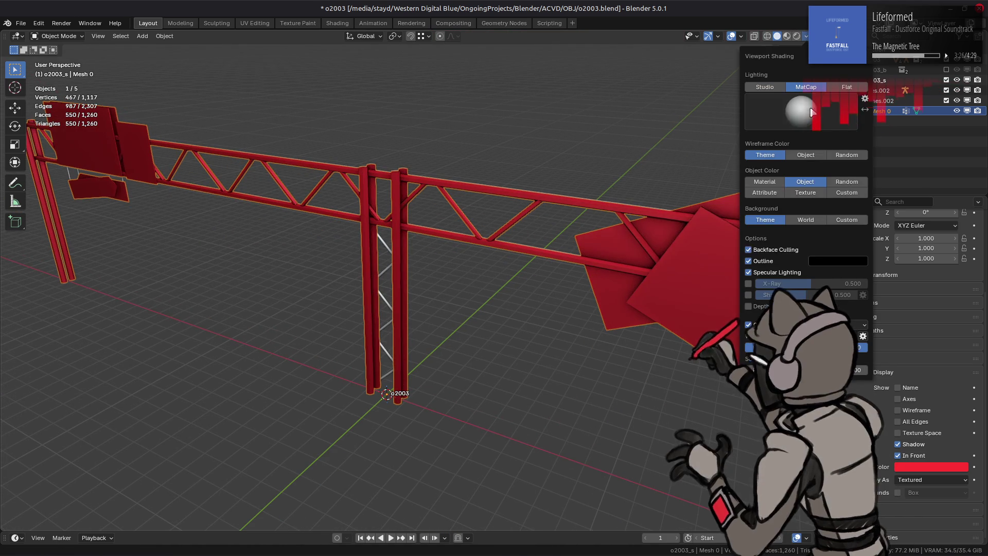
left_click(809, 116)
left_click(777, 147)
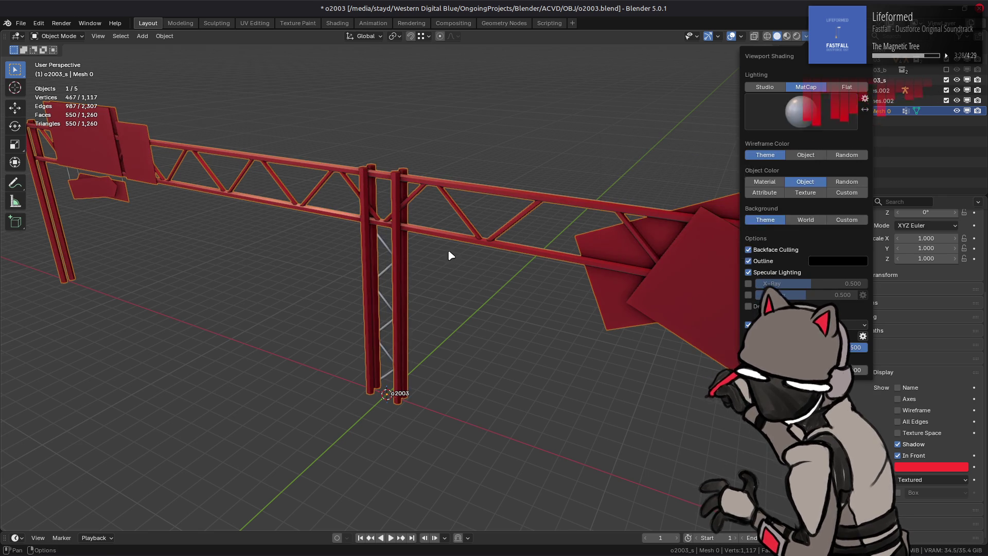
scroll(473, 252, "down", 2)
mouse_move(501, 251)
left_mouse_down()
mouse_move(452, 250)
mouse_move(453, 221)
mouse_move(434, 218)
left_mouse_up()
Reselect the red o2003_s mesh and view the gantry from the other side
key("alt+a")
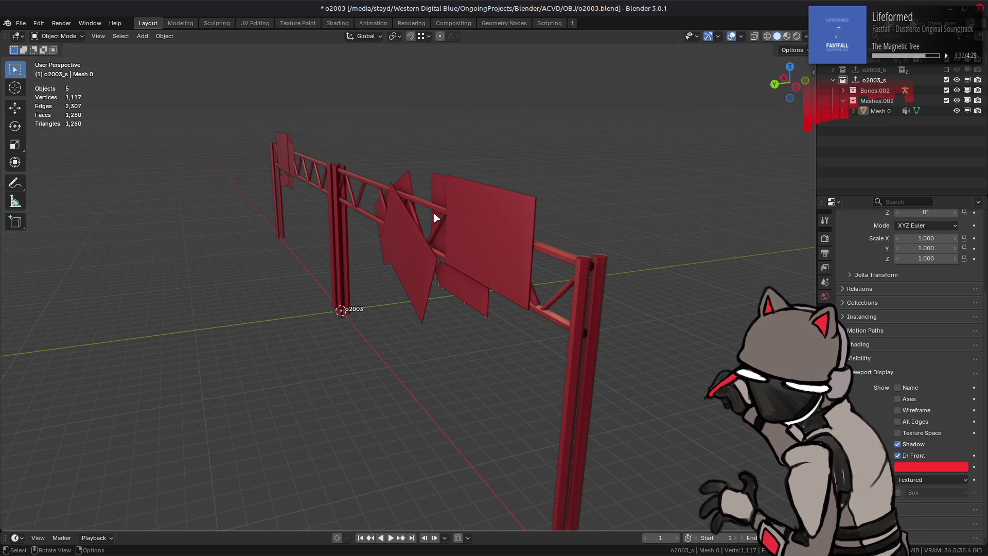
left_click(492, 199)
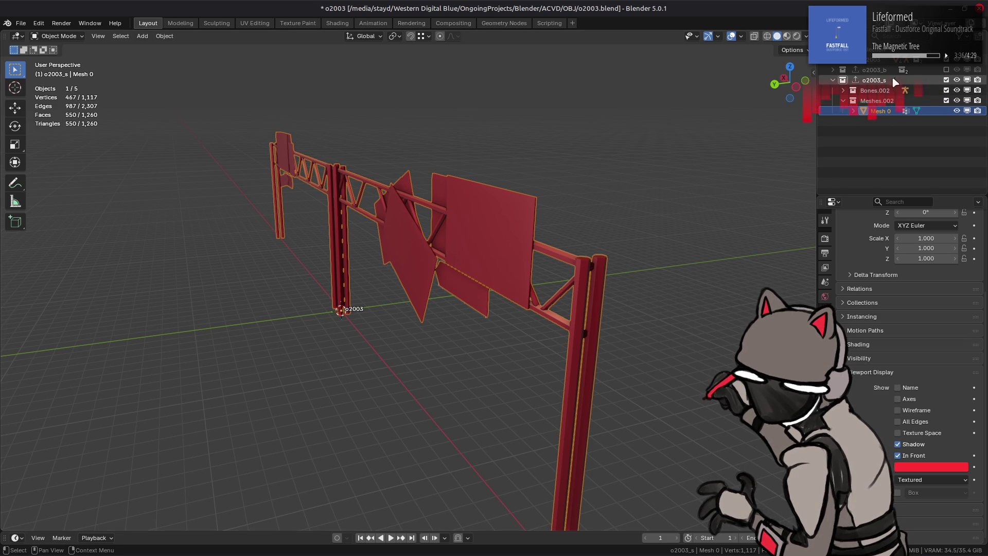
left_click(934, 84)
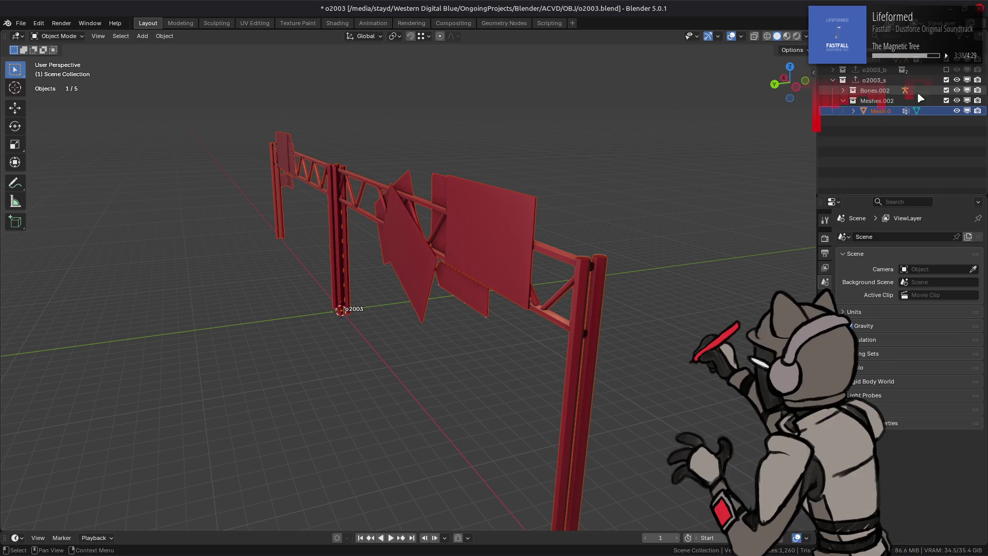
left_click(884, 112)
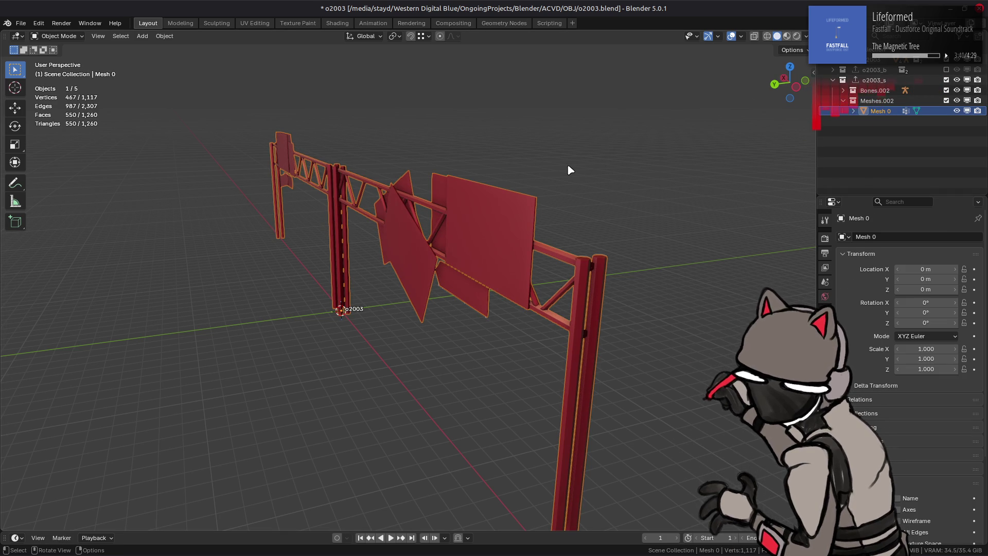
mouse_move(568, 166)
left_mouse_down()
mouse_move(496, 185)
mouse_move(679, 190)
left_mouse_up()
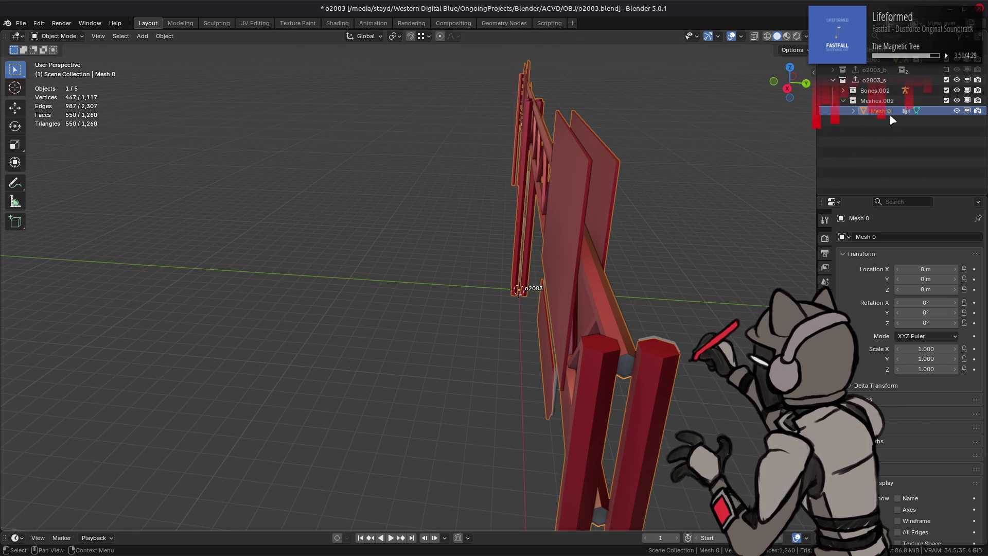
scroll(859, 92, "up", 4)
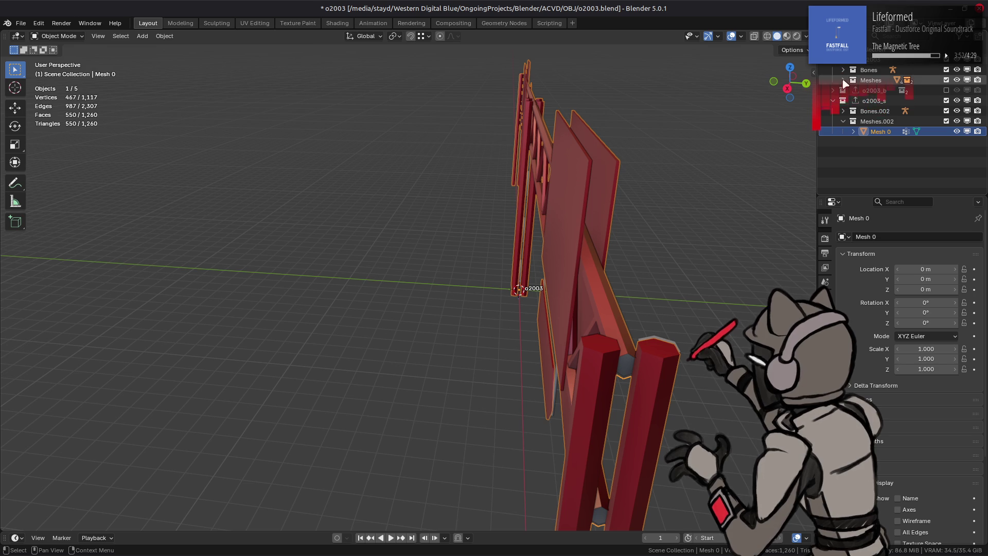
Hide the o2013 LOD0 meshes, select both LOD1 meshes and frame them in view
left_click_drag(854, 101, 854, 88)
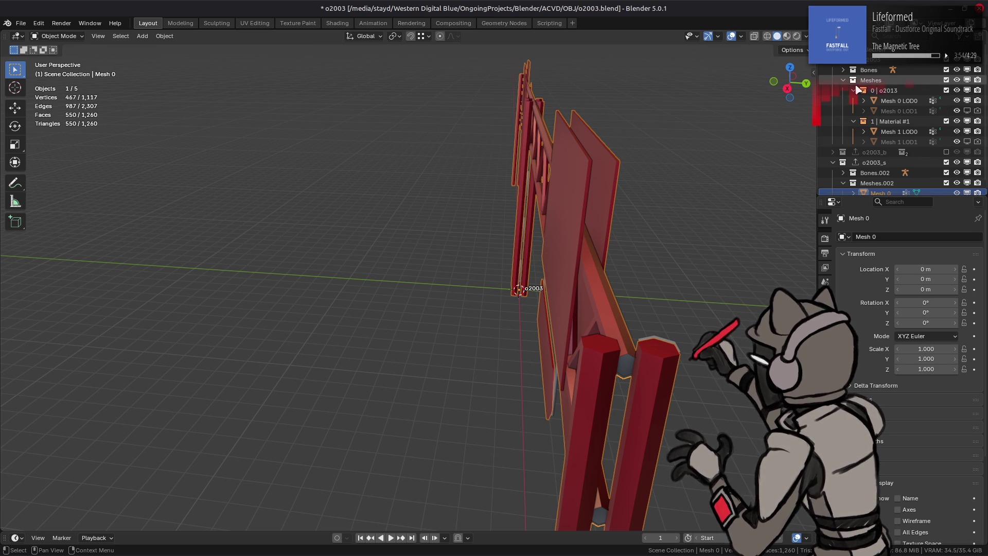
left_click(967, 100)
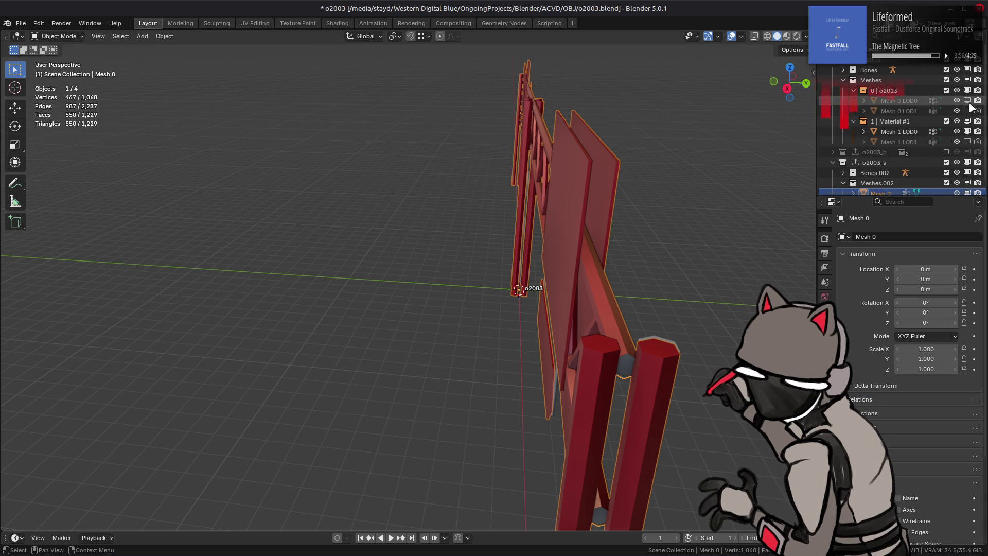
left_click(966, 131)
left_click(967, 111)
left_click(899, 111)
left_click(909, 141, "ctrl")
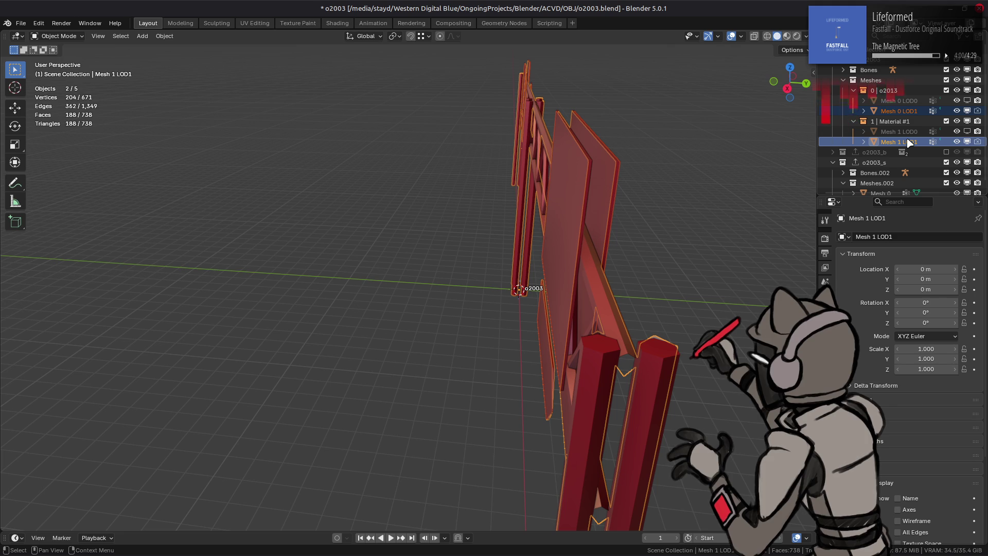
key("KP_Decimal")
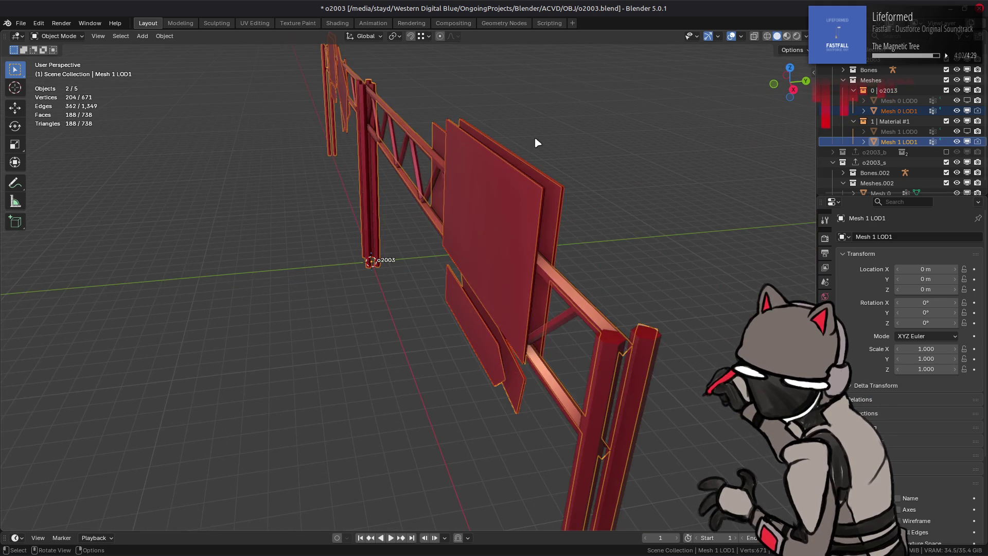
Hide the red Mesh 0 and duplicate the two LOD1 meshes in place
scroll(925, 160, "down", 1)
left_click(967, 185)
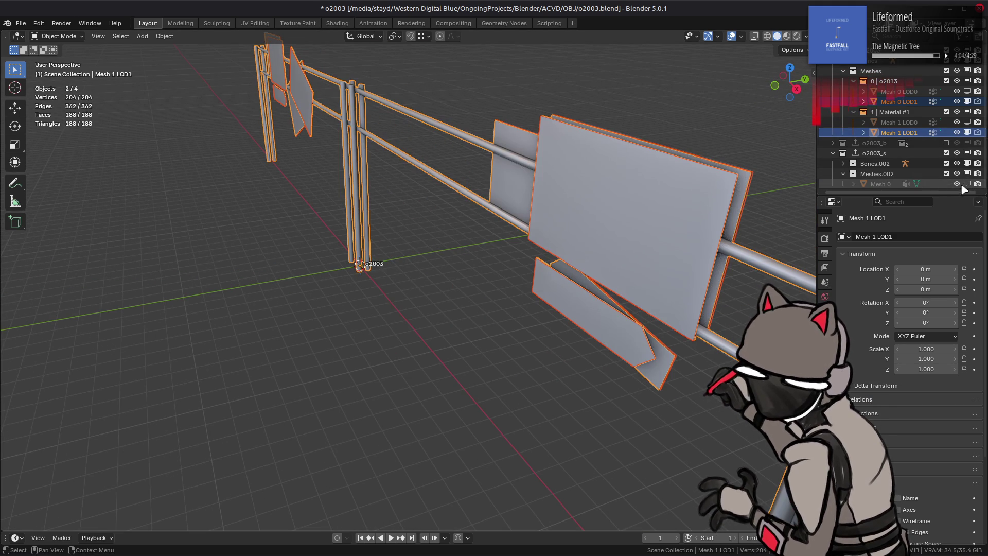
mouse_move(666, 169)
left_mouse_down()
mouse_move(637, 167)
mouse_move(706, 174)
left_mouse_up()
mouse_move(222, 152)
left_mouse_down()
mouse_move(249, 189)
mouse_move(534, 192)
left_mouse_up()
scroll(533, 192, "up", 3)
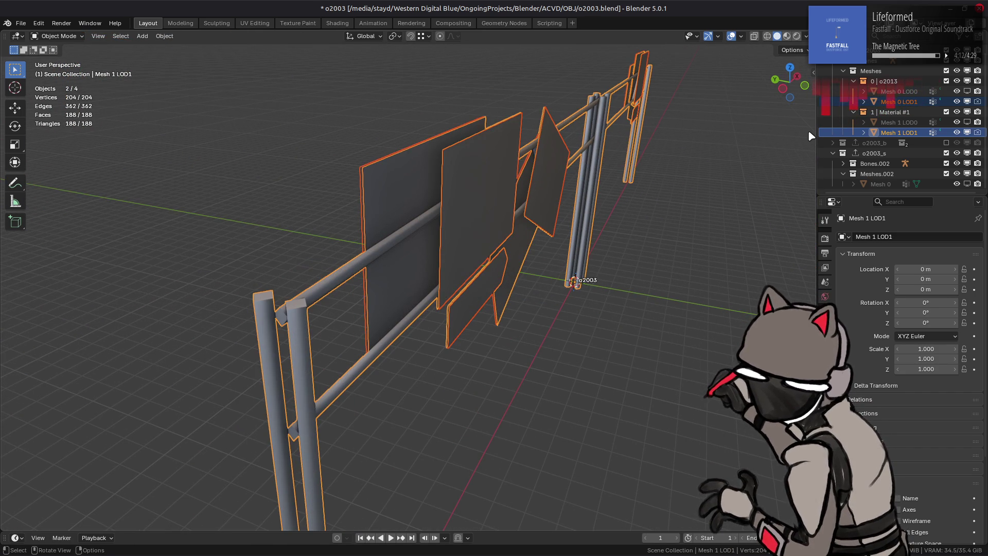
key("shift+d")
right_click(618, 180)
Delete Mesh 0 LOD1.001, move Mesh 1 LOD1.001 into Meshes.002, and show the red Mesh 0 again
right_click(615, 183)
left_click(592, 219)
mouse_move(904, 143)
left_mouse_down()
mouse_move(885, 178)
mouse_move(878, 165)
left_mouse_up()
left_click(967, 174)
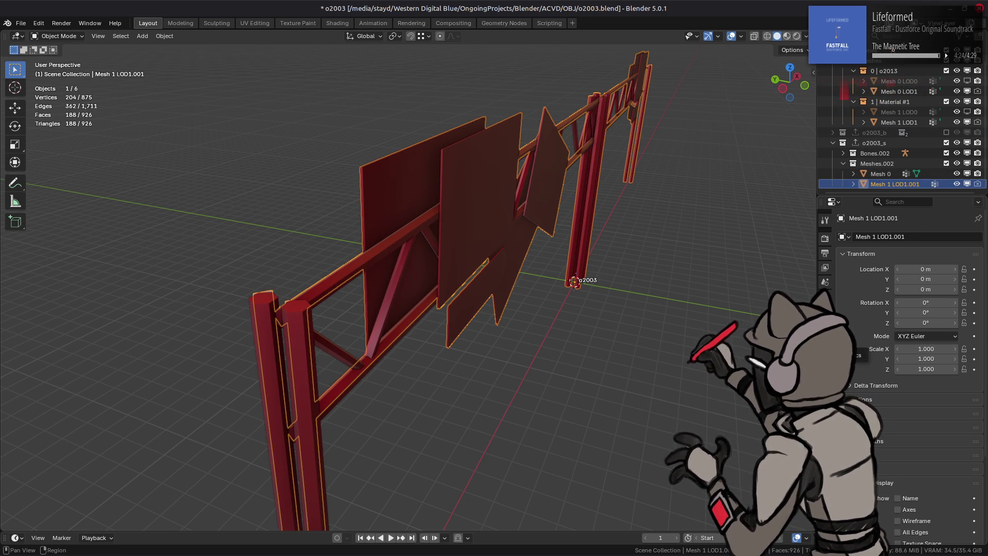
Remove both material slots from the Mesh 1 LOD1.001 copy
left_click(825, 401)
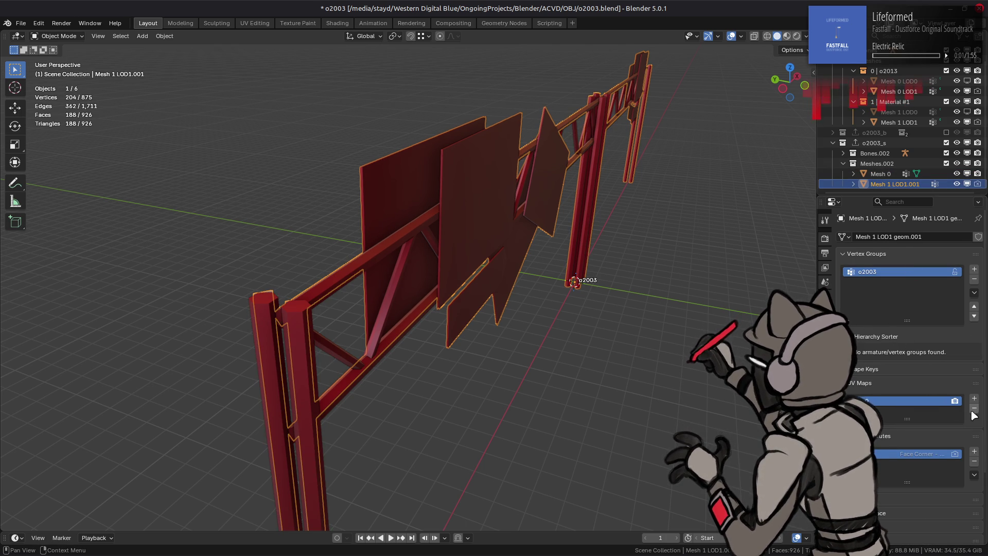
scroll(881, 508, "down", 4)
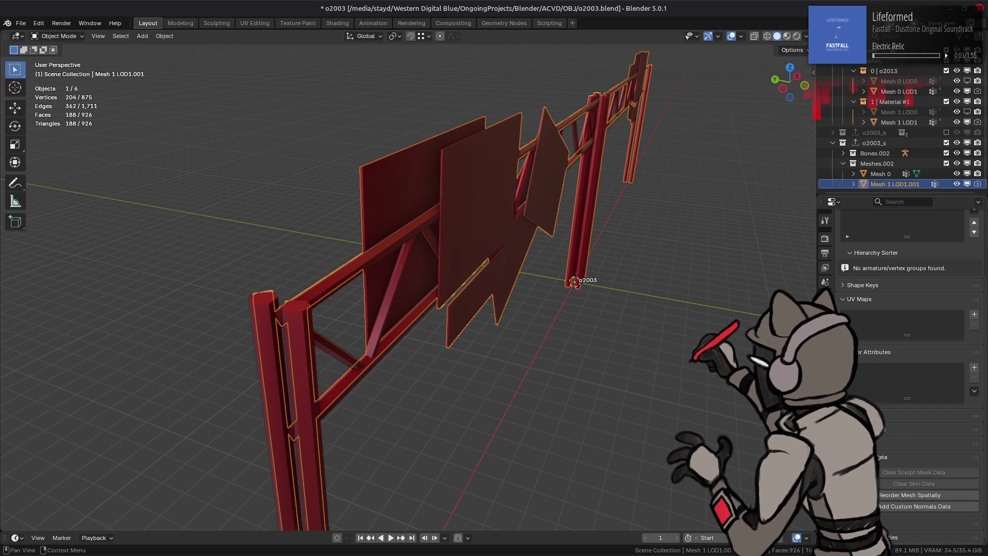
key("ctrl+Tab")
left_click(978, 246)
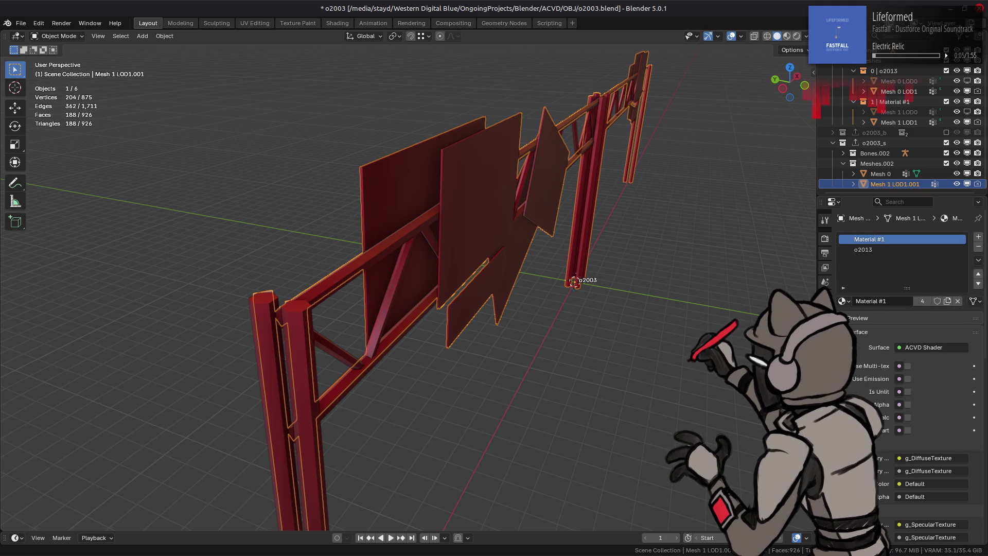
left_click(978, 246)
key("Tab")
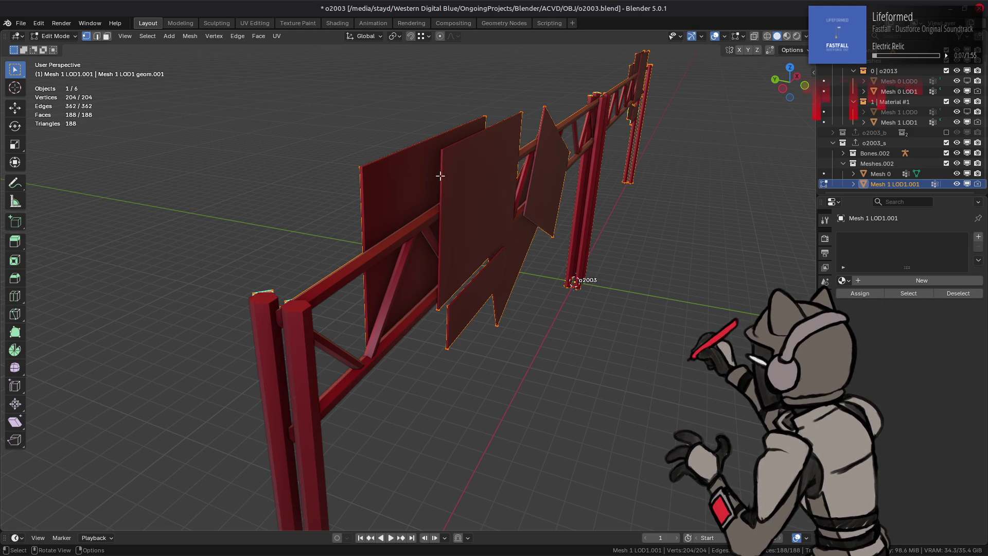
Convert the copy's triangles to quads with 89° shape angle and 0.5 topology influence
left_click(190, 36)
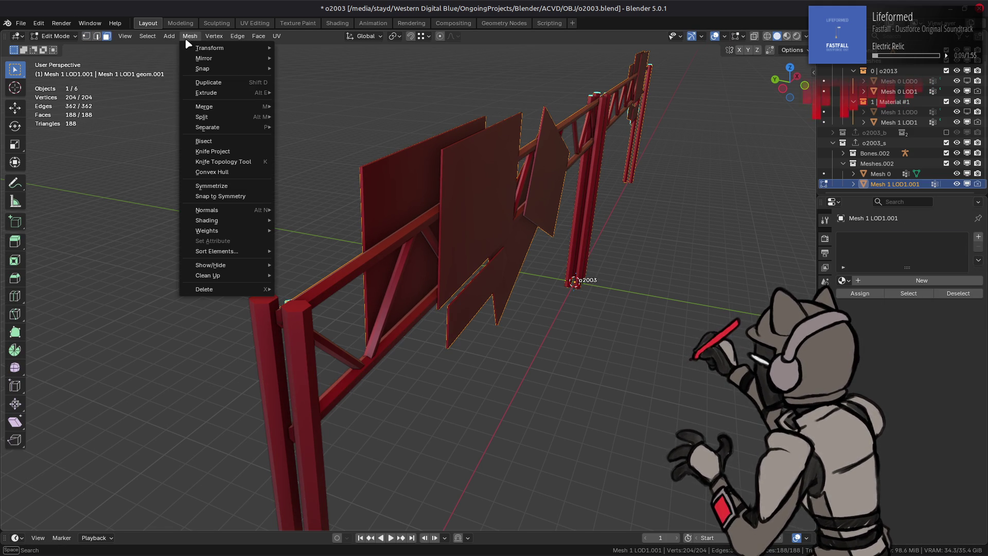
mouse_move(234, 221)
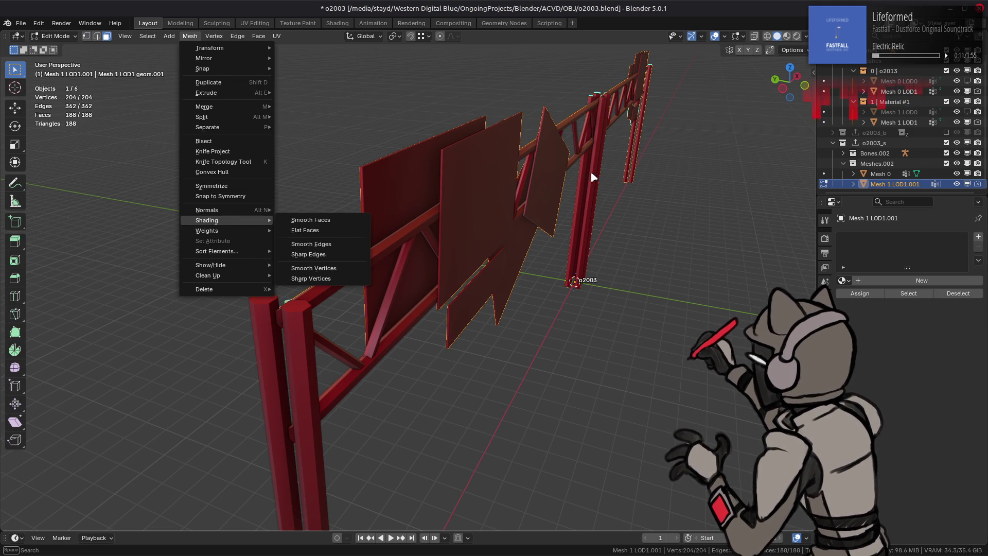
key("Tab")
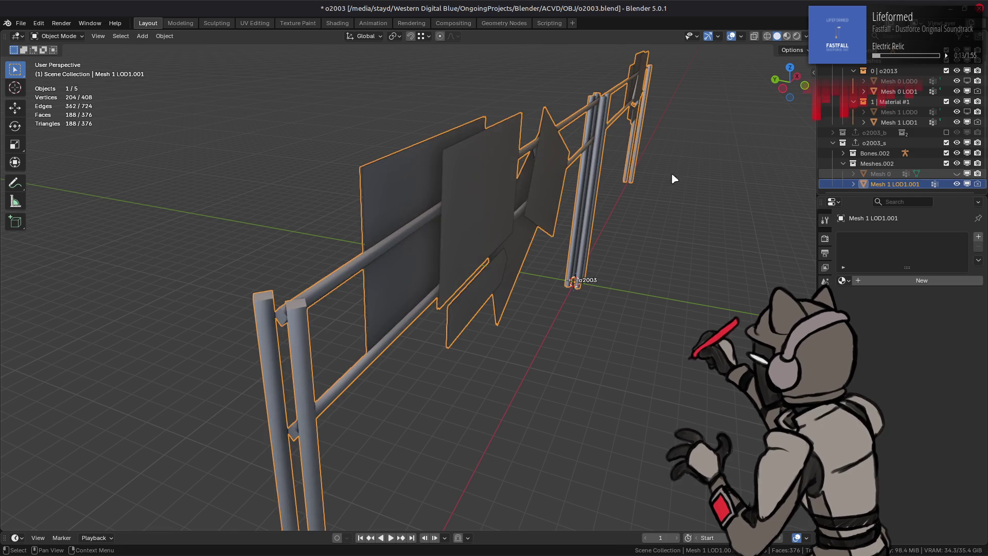
key("Tab")
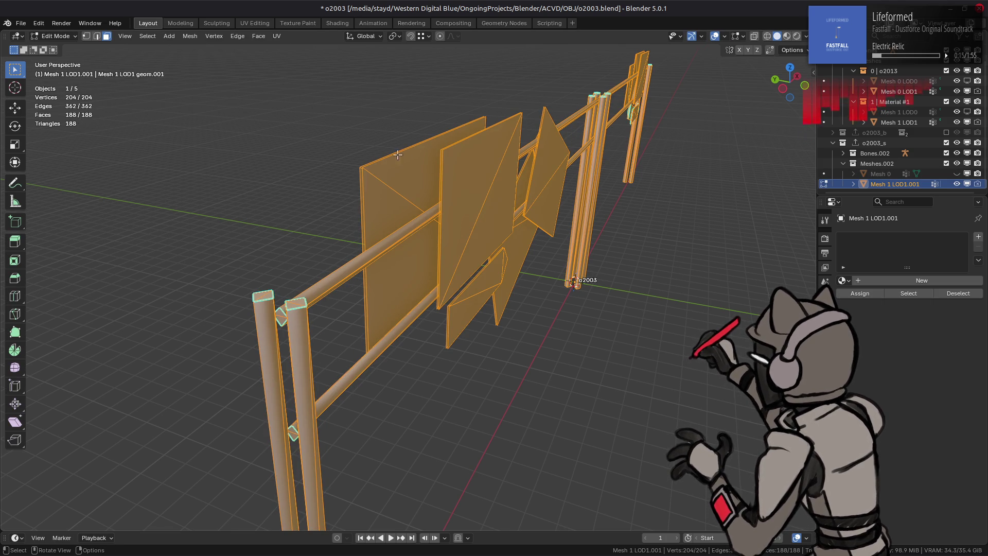
left_click(260, 36)
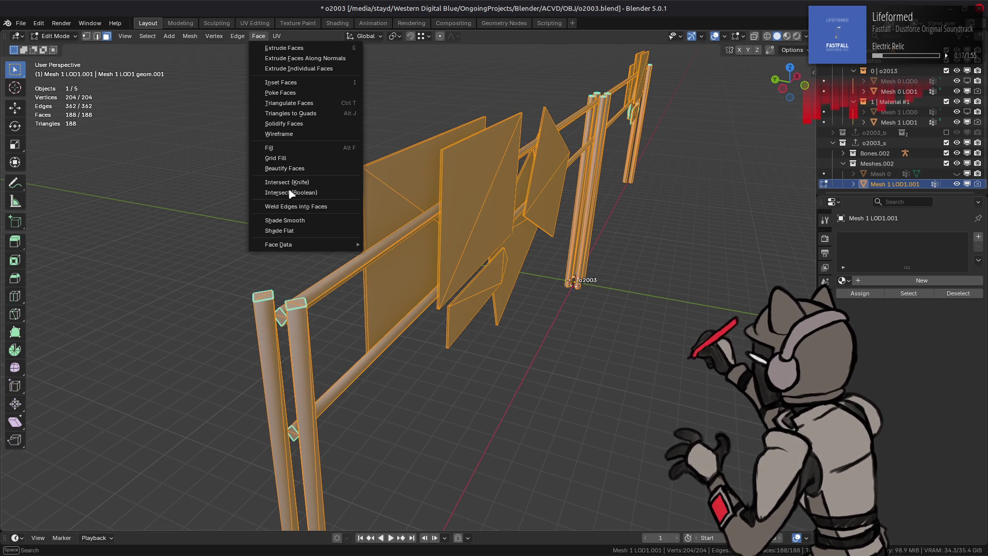
left_click(293, 113)
left_click(133, 440)
left_click(134, 451)
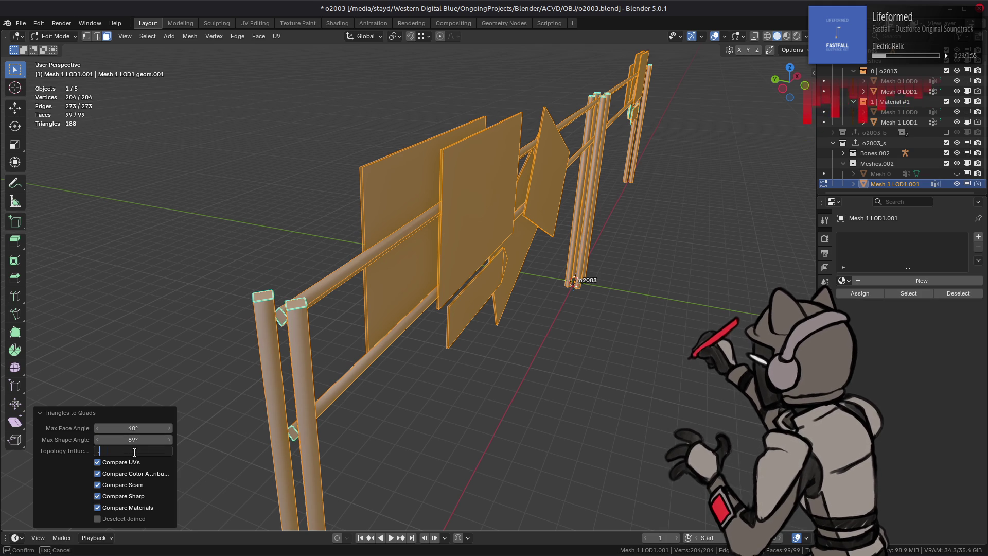
type("5")
key("Return")
Run Limited Dissolve at 0.5° delimited by material, seam, sharp and UVs
scroll(460, 325, "up", 5)
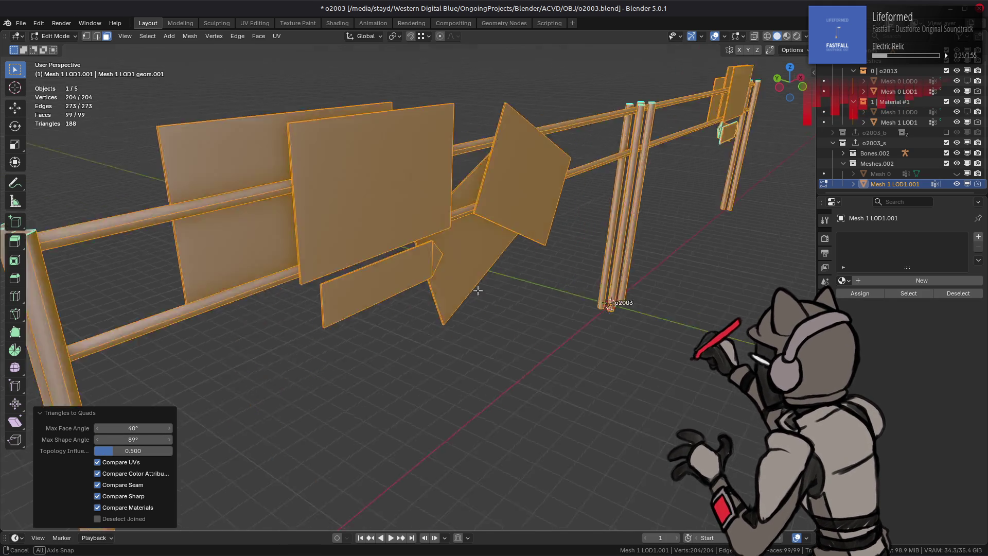
key("q")
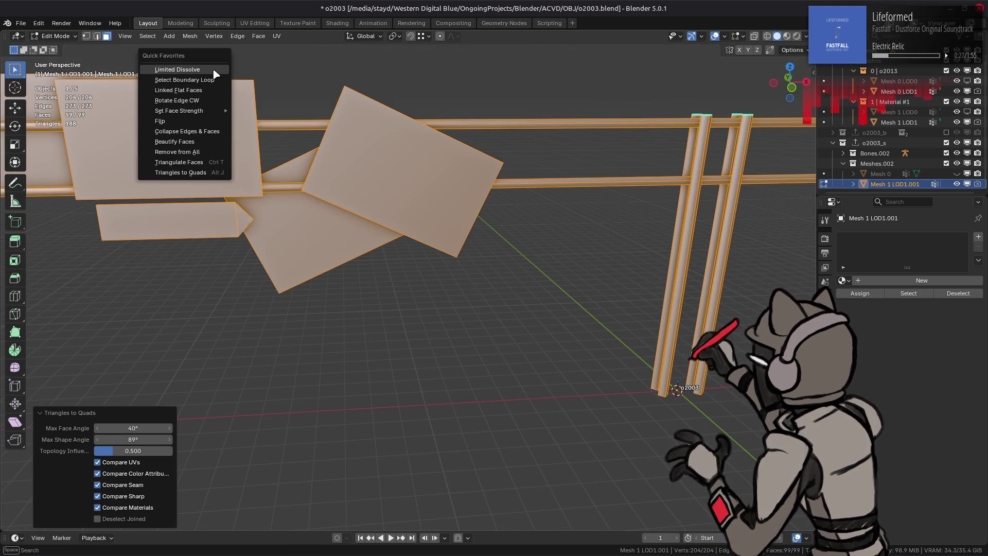
left_click(215, 74)
left_click(145, 452)
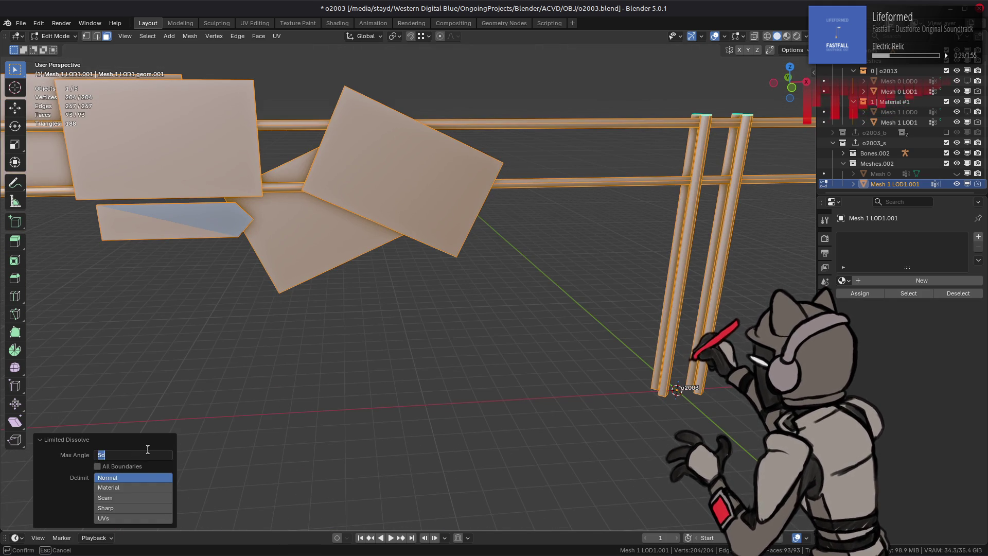
type("0.5")
key("Return")
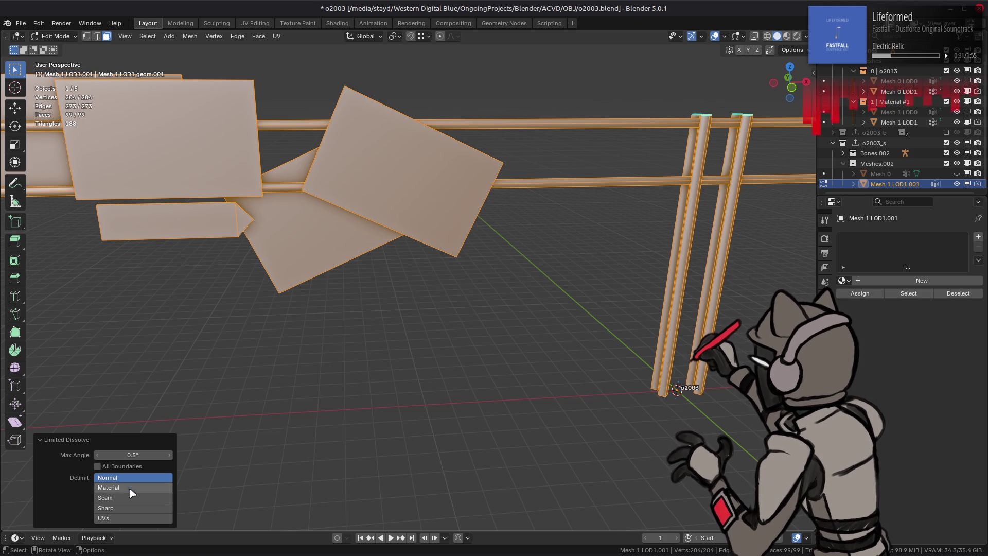
left_click_drag(132, 488, 133, 518)
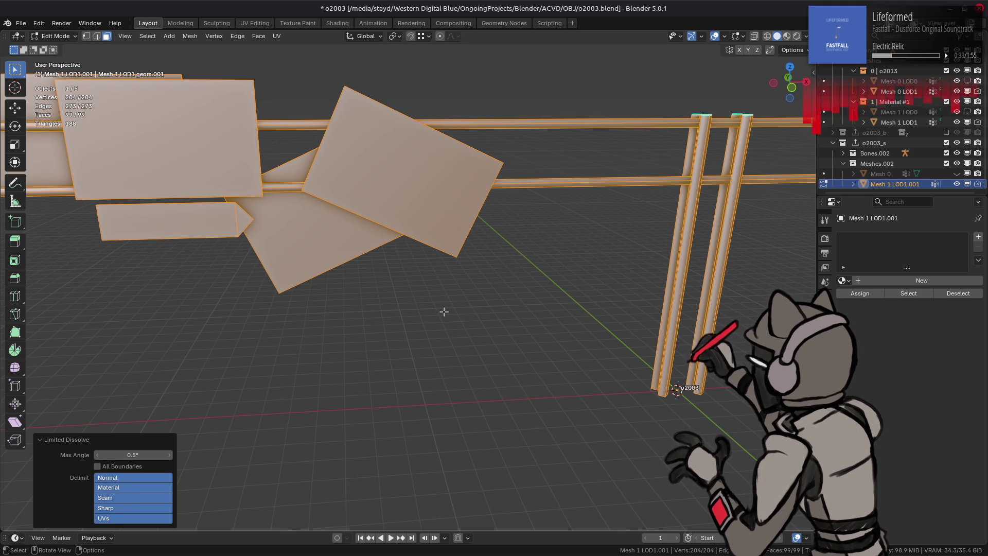
scroll(444, 312, "down", 5)
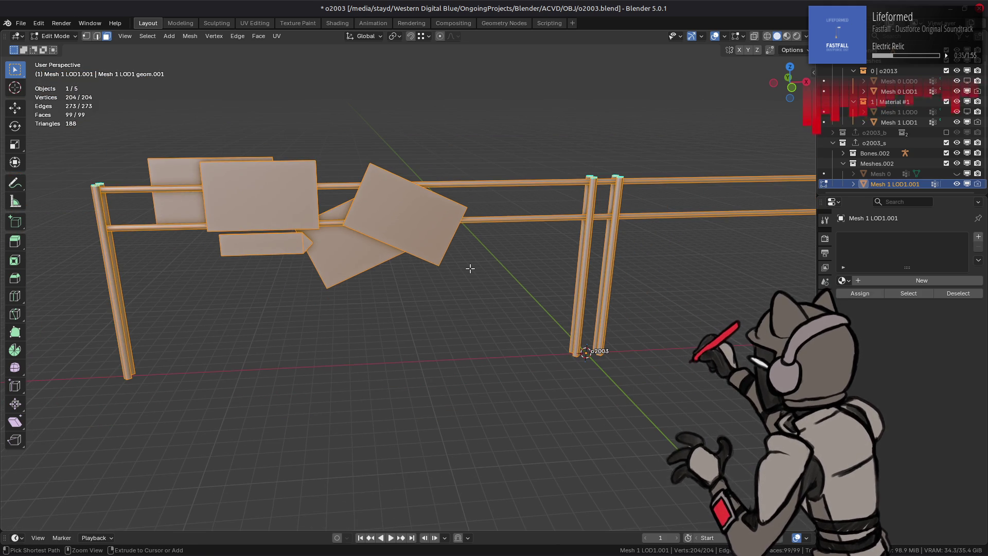
Clear sharp marks from the edges, deselect everything and return to Object Mode
key("2")
right_click(514, 292)
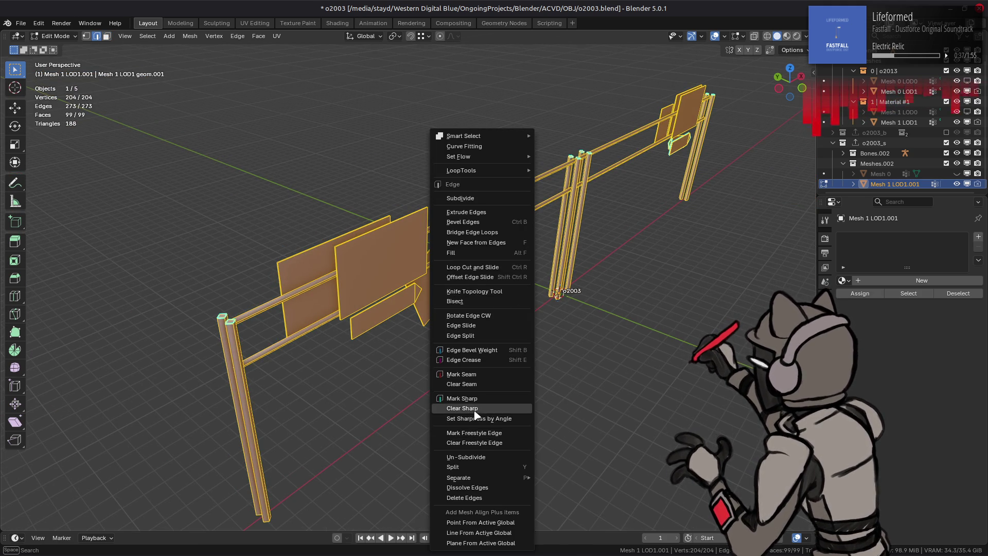
left_click(474, 410)
key("3")
left_click(191, 38)
mouse_move(245, 223)
left_click(334, 233)
key("alt+a")
key("Tab")
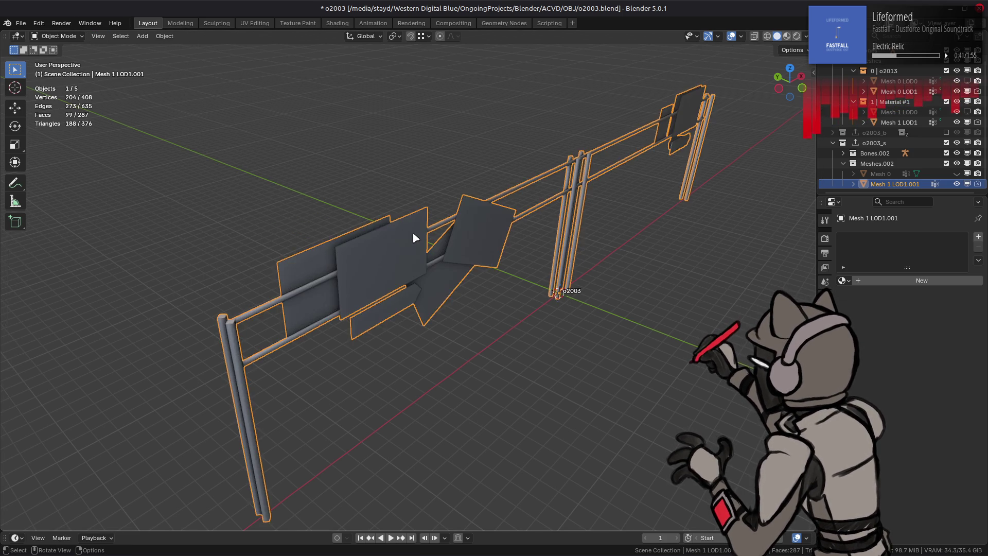
Hide Mesh 1 LOD1, enter Edit Mode on the copy, and view the sign panels edge-on
scroll(414, 236, "up", 2)
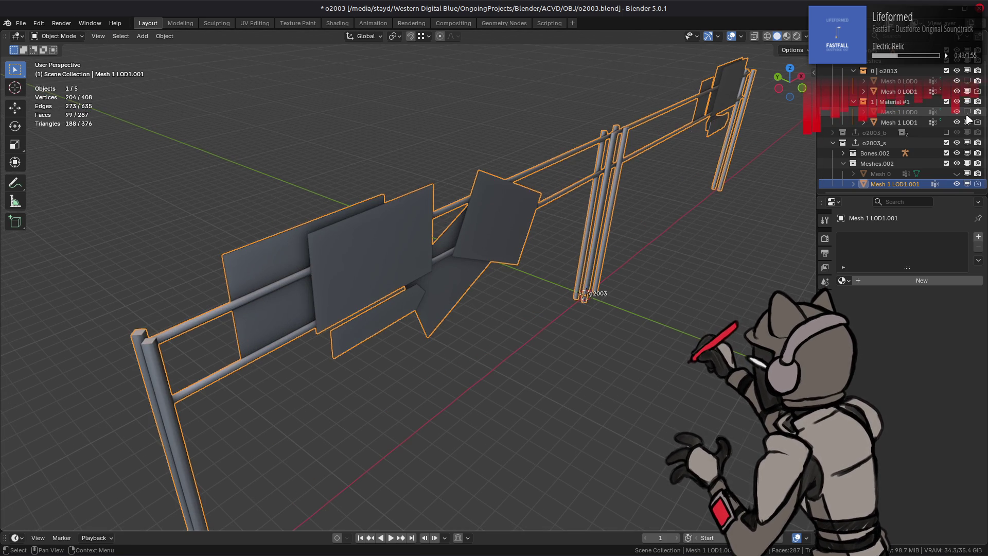
scroll(968, 122, "up", 2)
left_click(967, 142)
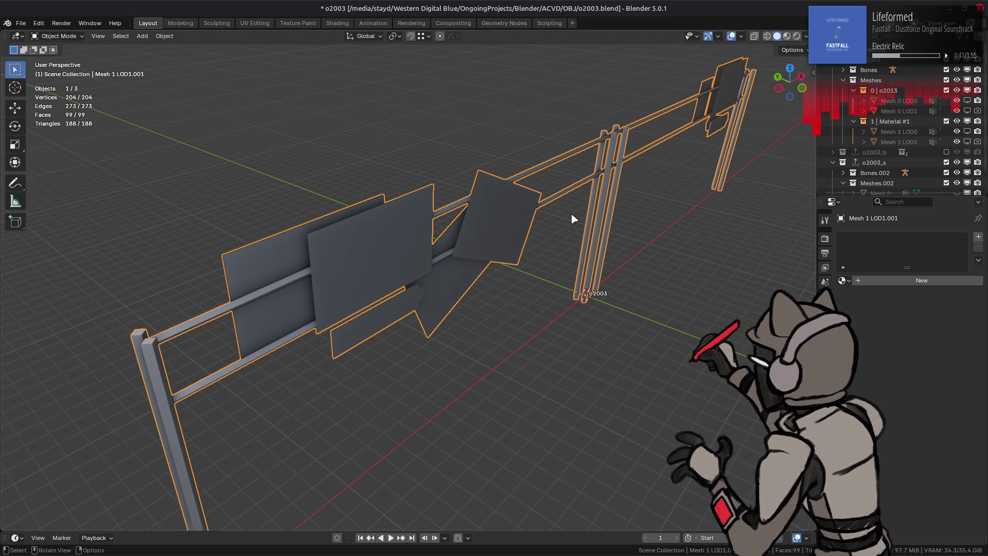
key("Tab")
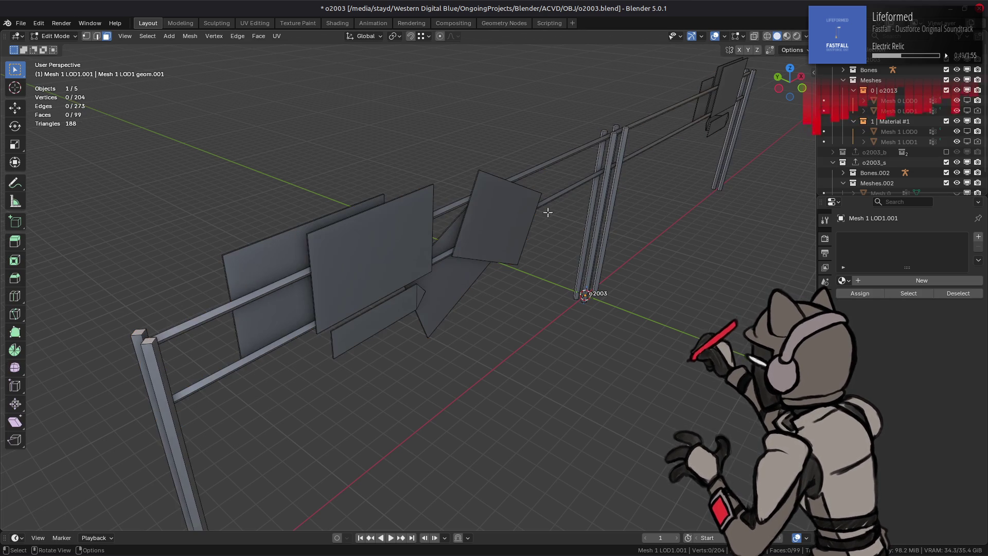
scroll(540, 211, "up", 3)
mouse_move(480, 208)
left_mouse_down()
mouse_move(419, 203)
mouse_move(472, 222)
mouse_move(432, 203)
mouse_move(475, 252)
mouse_move(454, 236)
left_mouse_up()
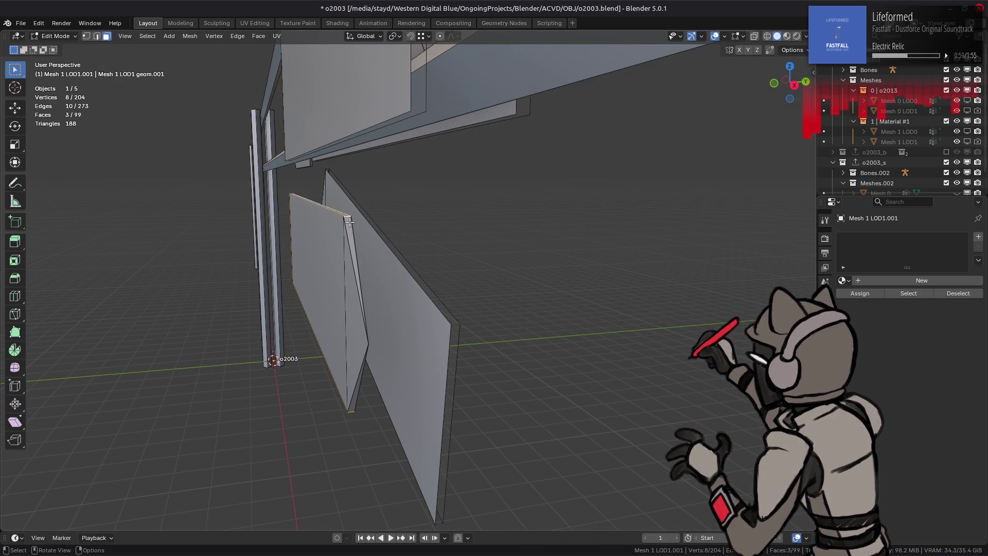
left_click(4, 109)
mouse_move(335, 174)
left_mouse_down()
mouse_move(345, 208)
mouse_move(542, 287)
mouse_move(507, 289)
mouse_move(271, 230)
mouse_move(278, 282)
mouse_move(425, 204)
mouse_move(412, 207)
mouse_move(433, 144)
mouse_move(414, 297)
mouse_move(369, 264)
mouse_move(459, 244)
mouse_move(446, 299)
left_mouse_up()
Delete the three selected overlapping panel faces and one more stray face
right_click(247, 267)
left_click(258, 477)
left_click(414, 296)
right_click(353, 298)
left_click(355, 298)
In vertex selection from a top-down view, tear a vertex free beside the triangular panel
key("1")
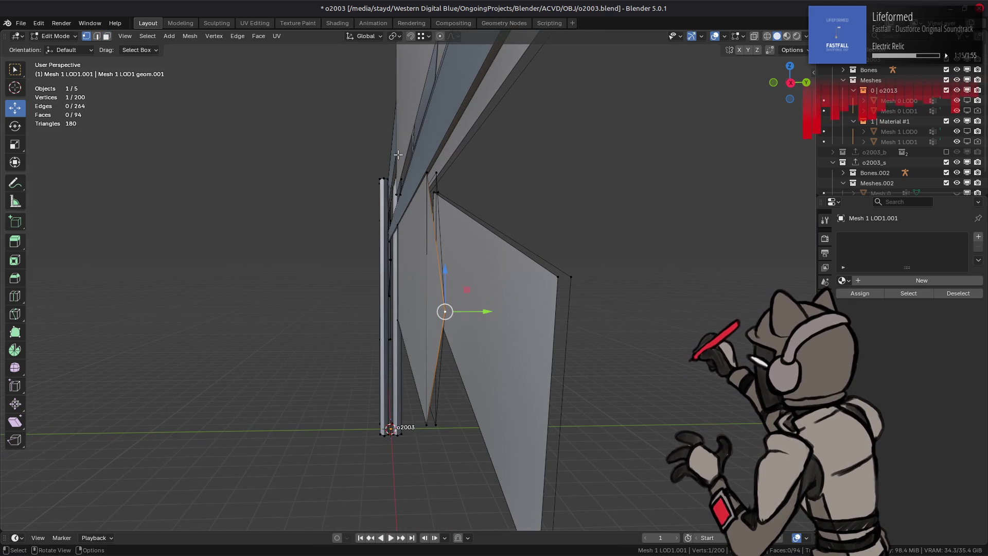
mouse_move(391, 103)
left_mouse_down()
mouse_move(514, 283)
mouse_move(558, 312)
mouse_move(523, 315)
mouse_move(484, 234)
left_mouse_up()
key("v")
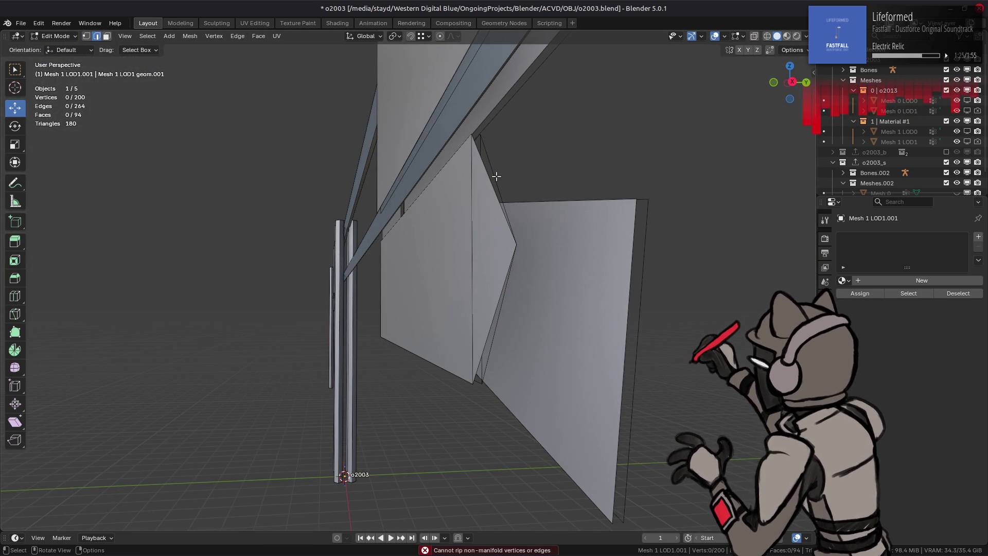
left_click(480, 183, "shift")
Fill the two gaps beside the triangular panel with faces, then clear the selection
key("f")
left_click(494, 319, "shift")
key("f")
key("alt+a")
Rip a panel vertex and move it 0.020689 m along global Y, then deselect it
key("v")
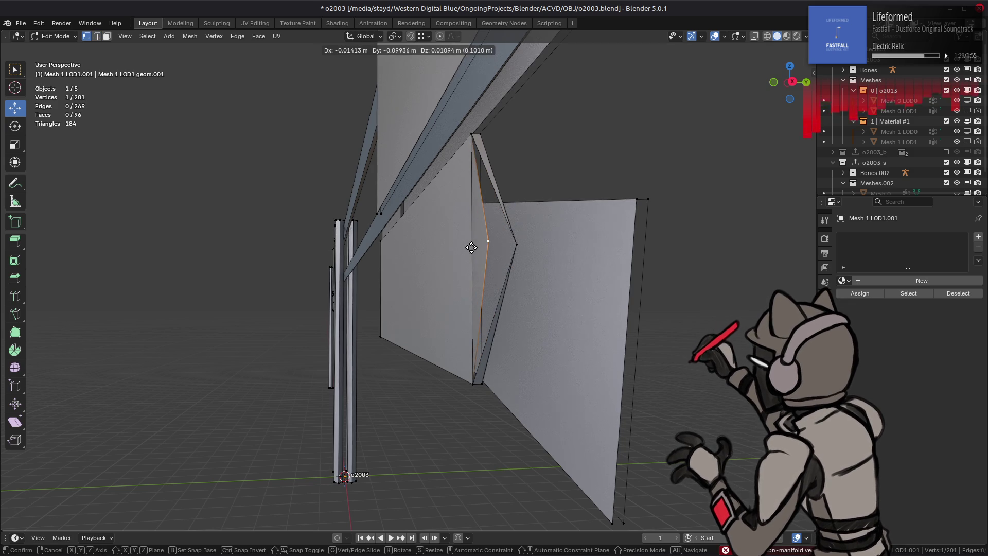
key("x")
key("y")
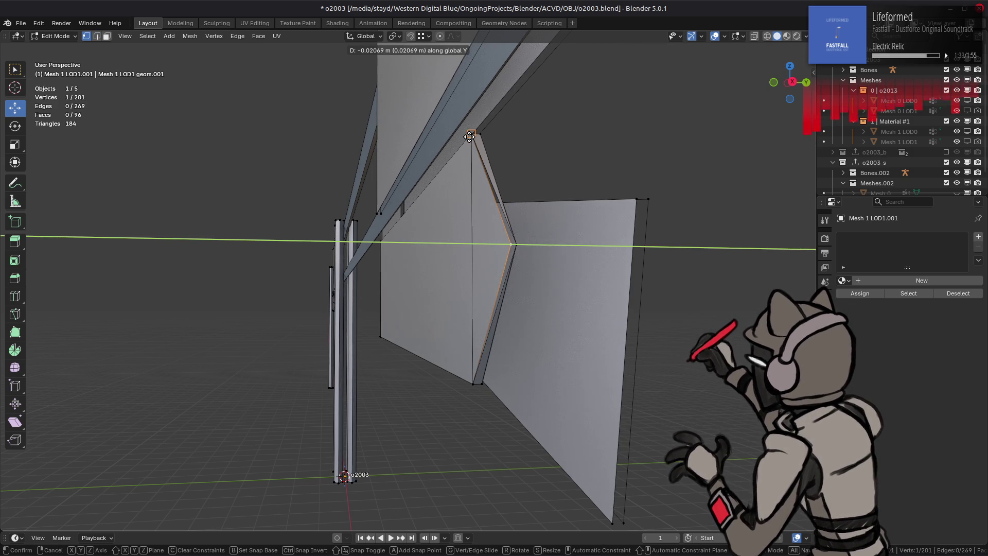
left_click(512, 237)
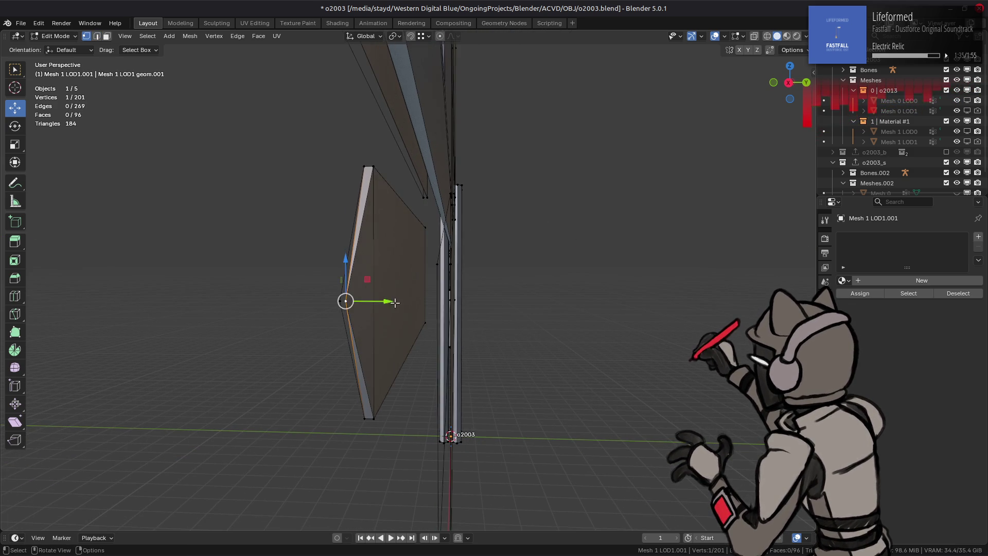
key("g")
key("y")
left_click(376, 175)
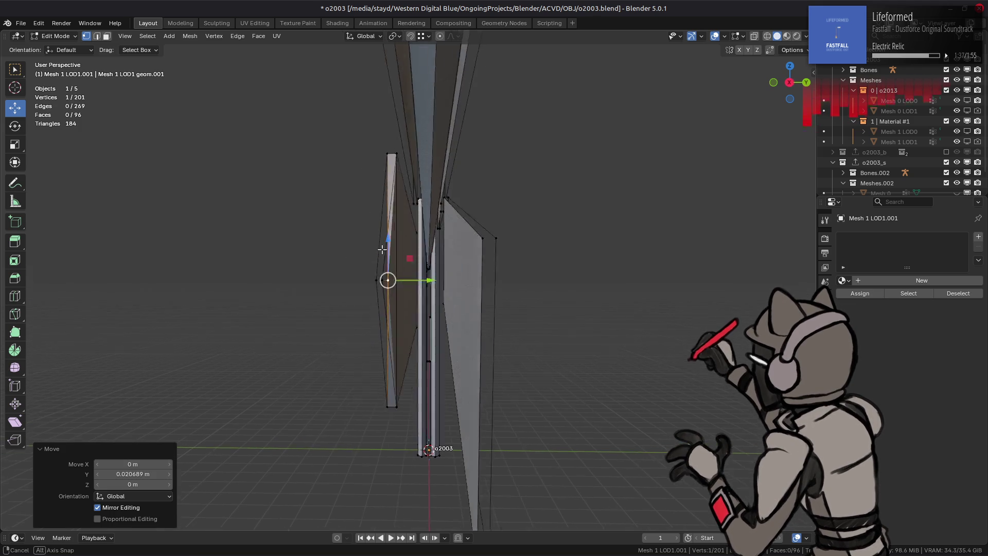
key("alt+a")
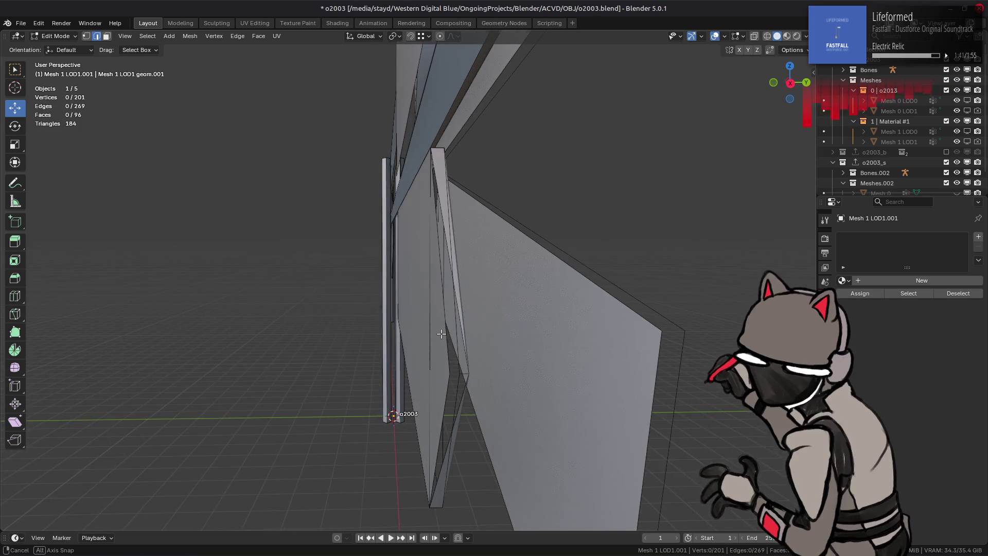
Delete the upper and lower narrow strip faces beside the panel
scroll(438, 314, "up", 4)
scroll(438, 301, "down", 3)
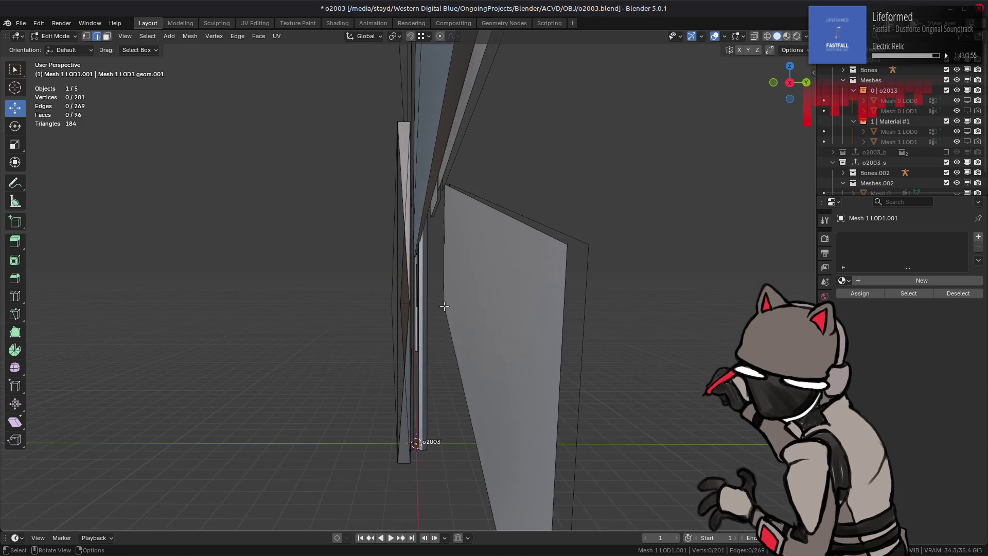
scroll(918, 103, "down", 1)
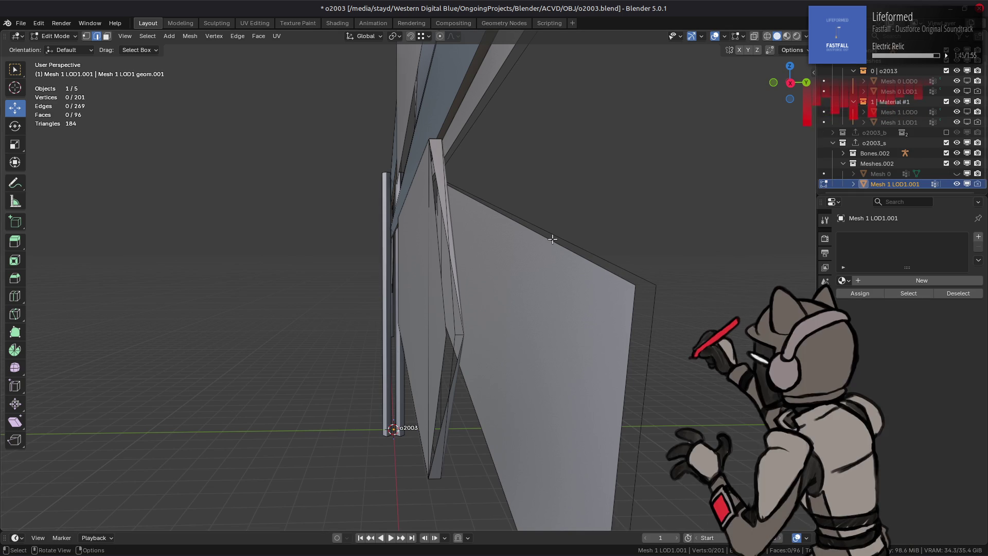
left_click(454, 319)
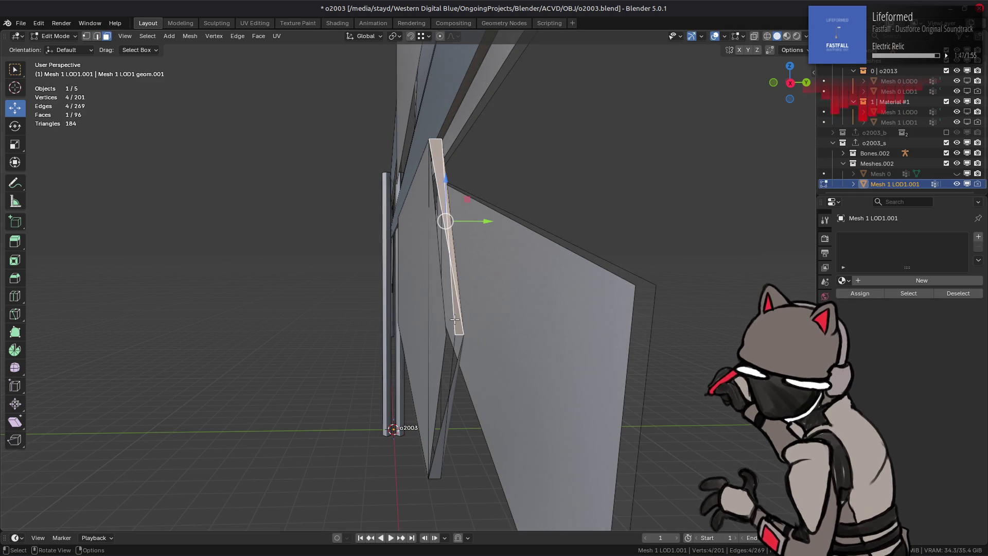
left_click(456, 348)
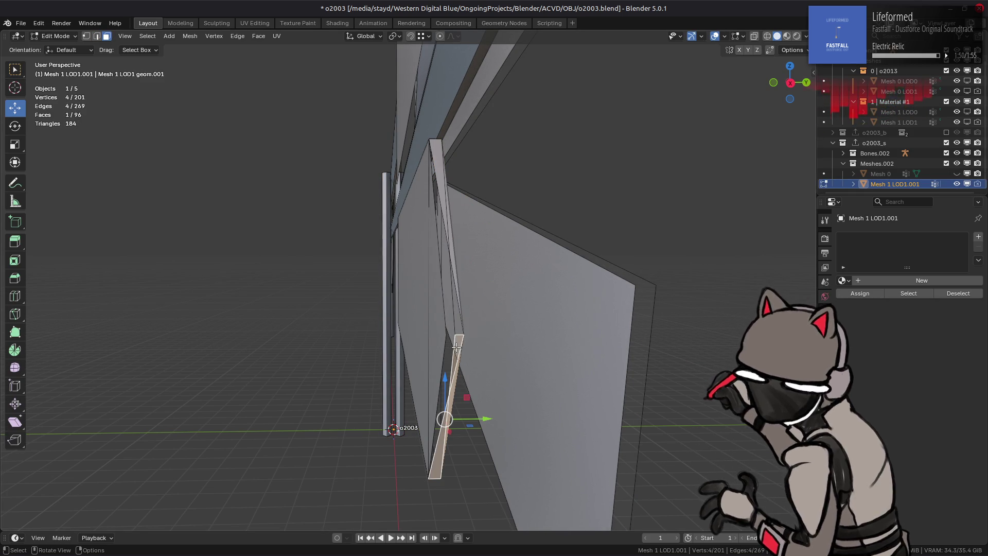
left_click(460, 308, "shift")
right_click(444, 345)
left_click(444, 344)
Frame a single panel vertex and slide it about 0.02 m along Y
left_click_drag(443, 344, 435, 345)
left_click(350, 351)
mouse_move(350, 351)
left_mouse_down()
mouse_move(364, 359)
mouse_move(393, 337)
mouse_move(393, 360)
mouse_move(418, 324)
left_mouse_up()
key("a")
left_click(424, 423)
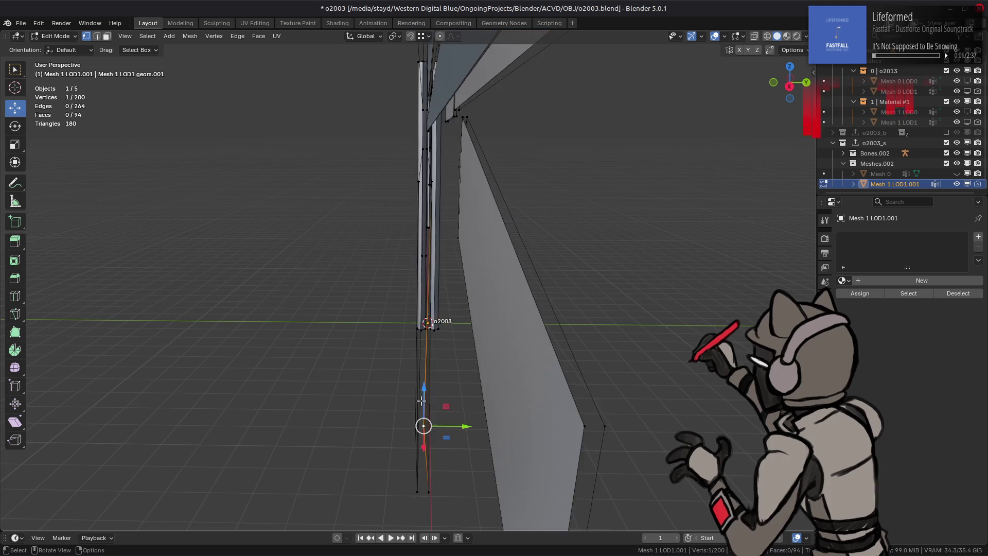
key("KP_Decimal")
mouse_move(383, 209)
left_mouse_down()
mouse_move(513, 358)
mouse_move(381, 384)
mouse_move(404, 316)
mouse_move(461, 294)
left_mouse_up()
In face mode, select several panel faces and extend to all linked faces
key("3")
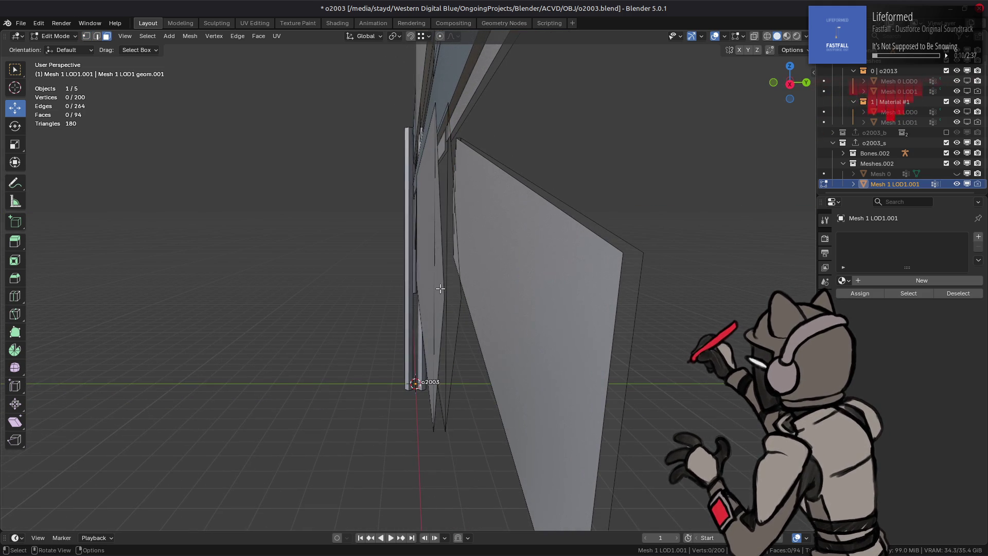
left_click(429, 281, "shift")
left_click(449, 247, "shift")
left_click(445, 211, "shift")
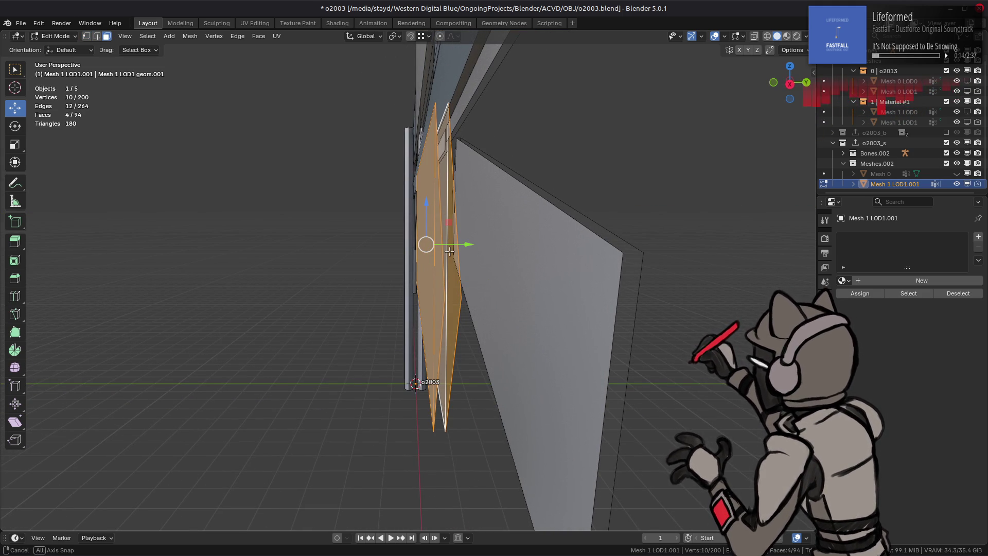
key("ctrl+l")
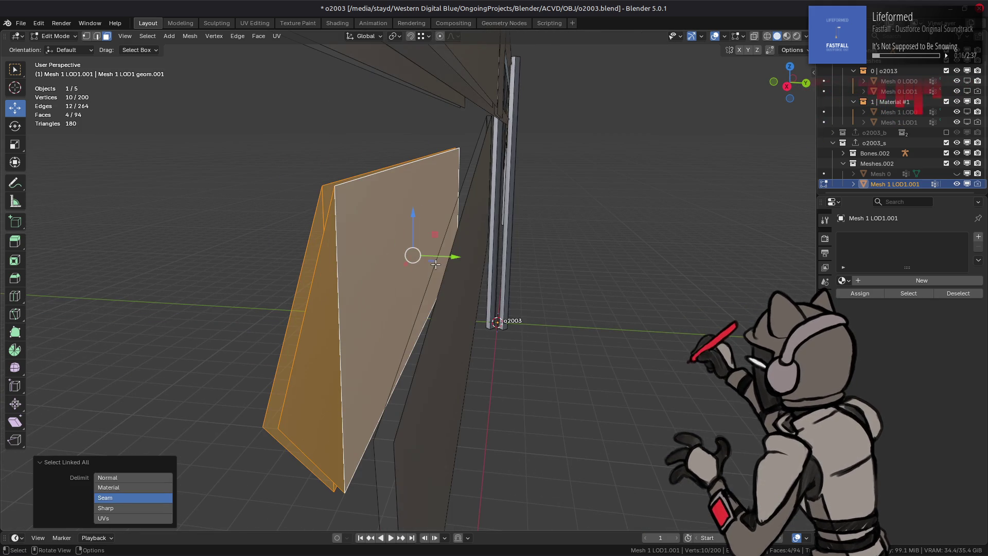
mouse_move(418, 280)
left_mouse_down()
mouse_move(369, 282)
mouse_move(510, 286)
left_mouse_up()
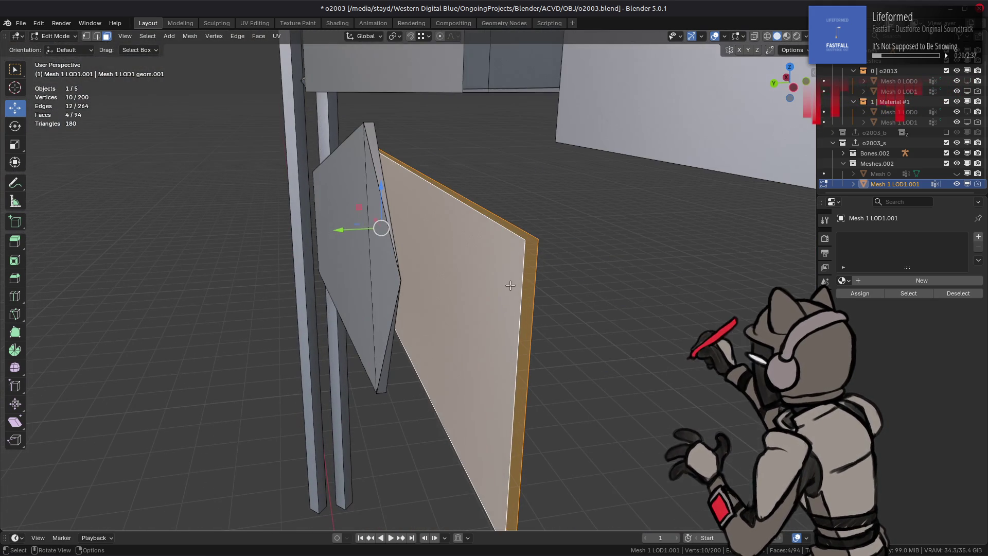
Select the geometry linked to the panel's left corner vertex, then clear the selection
key("1")
left_click(394, 281)
mouse_move(394, 282)
left_mouse_down()
mouse_move(433, 284)
mouse_move(417, 294)
left_mouse_up()
key("v")
key("l")
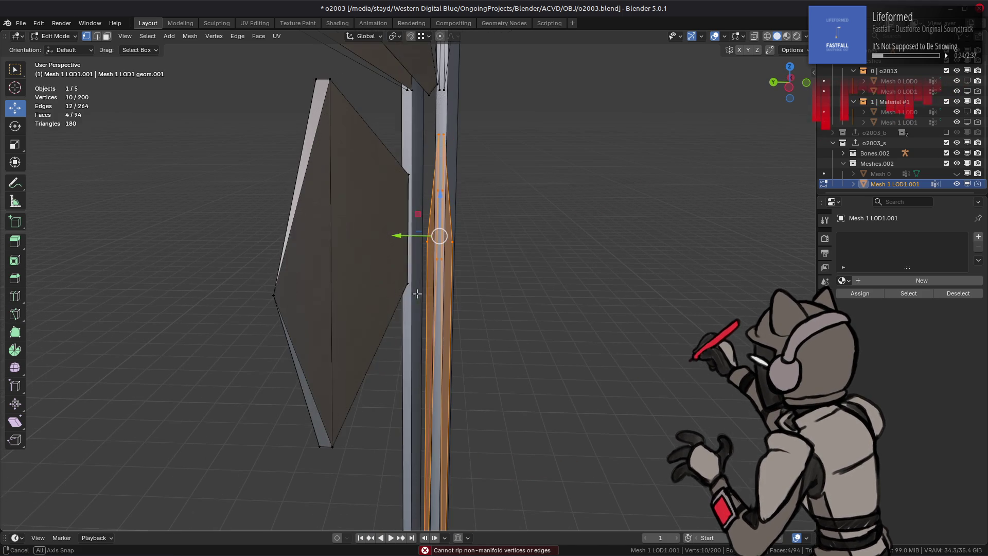
left_click(280, 268)
key("ctrl+l")
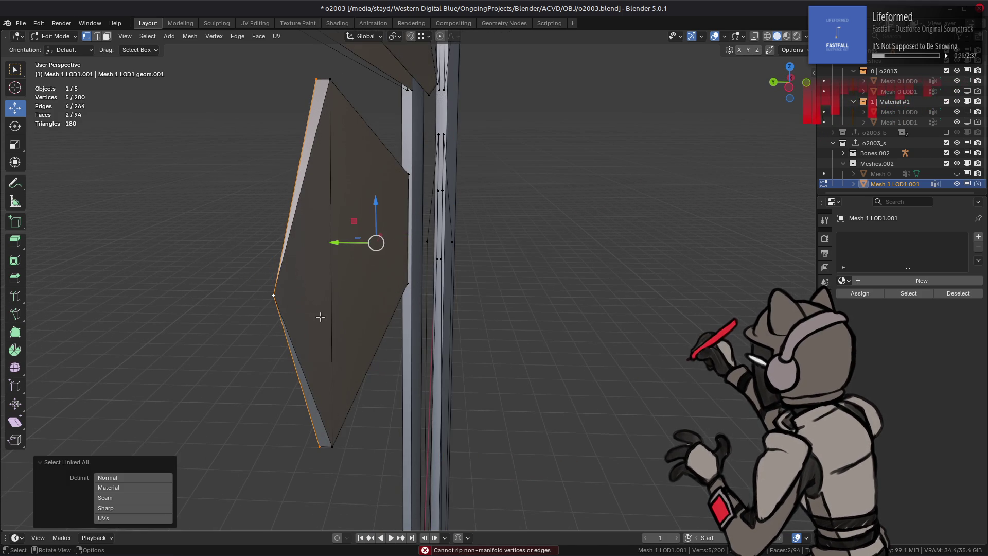
key("3")
key("alt+a")
Select the thin strip and its linked faces, delete them, then undo the deletion
left_click_drag(300, 190, 324, 195)
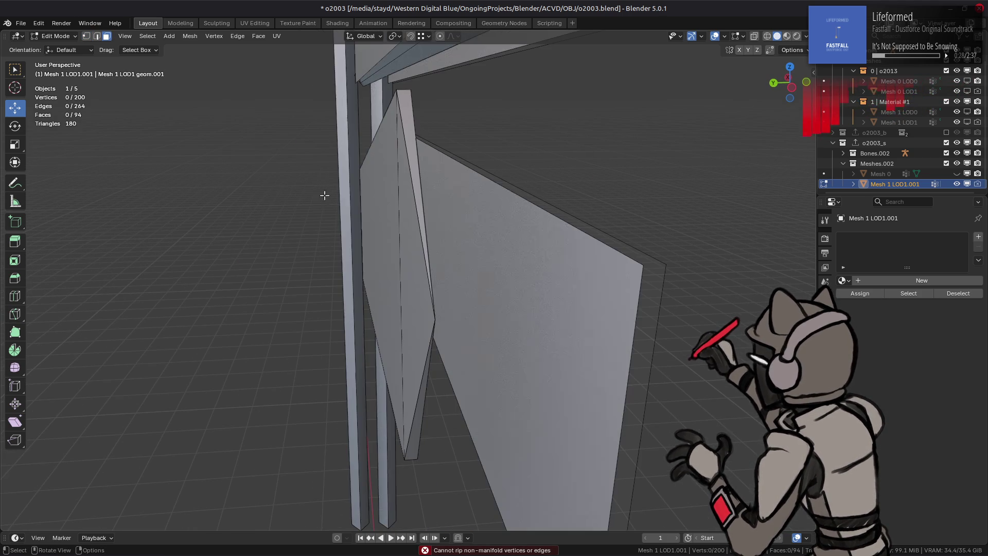
left_click(421, 206)
left_click(407, 239, "shift")
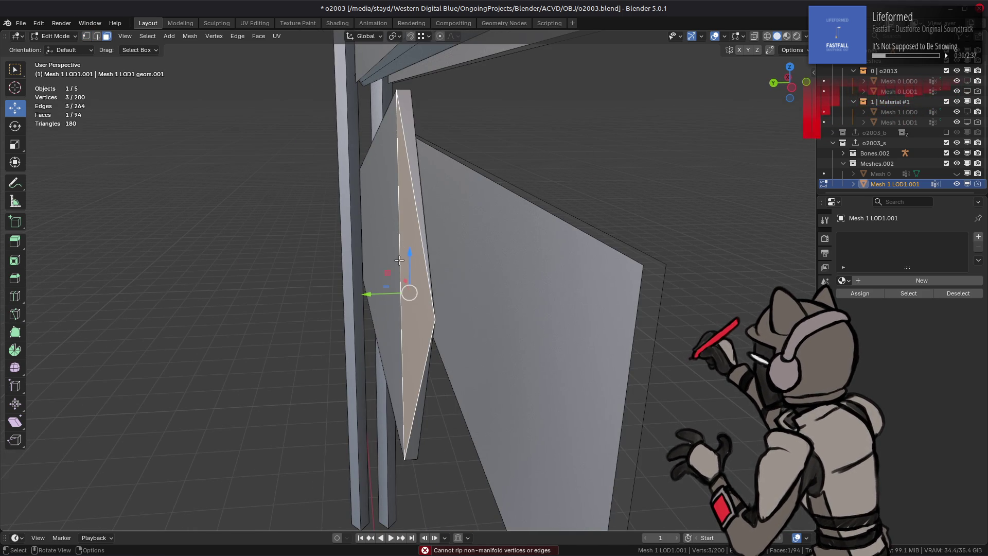
key("ctrl+l")
right_click(316, 319)
left_click(316, 317)
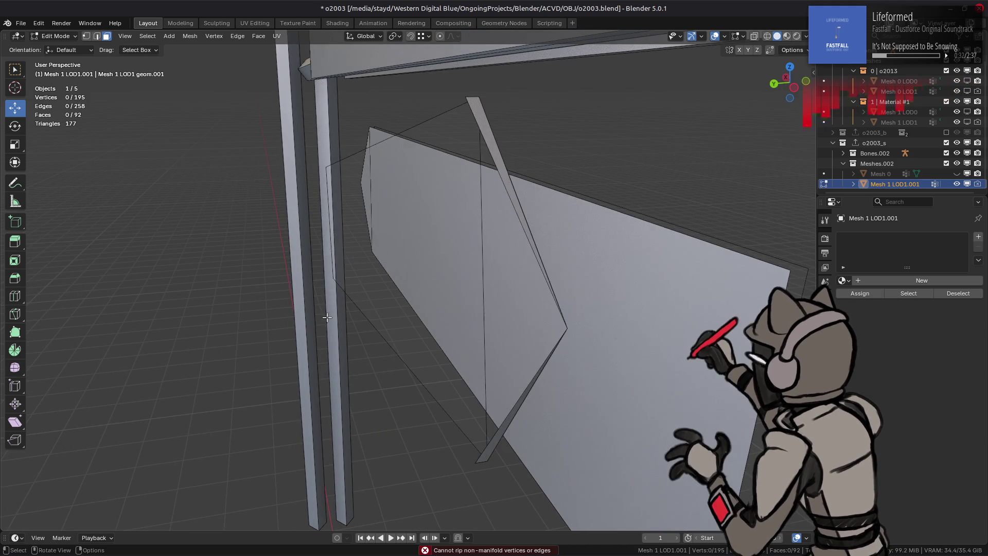
key("ctrl+z")
key("ctrl+shift+z")
key("ctrl+z")
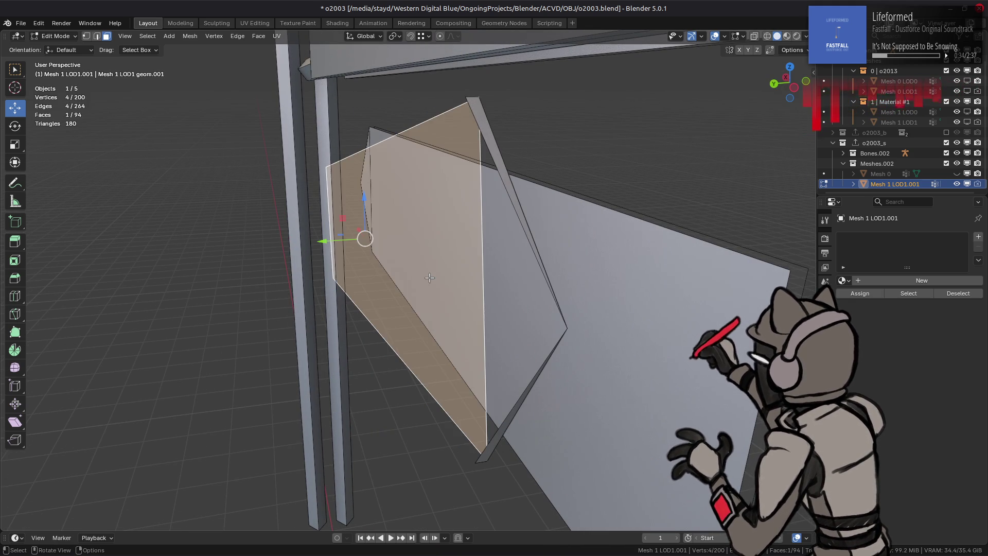
Select the whole linked panel piece in vertex mode and bring up the vertex options for merging
left_click(487, 287)
left_click_drag(485, 293, 455, 291)
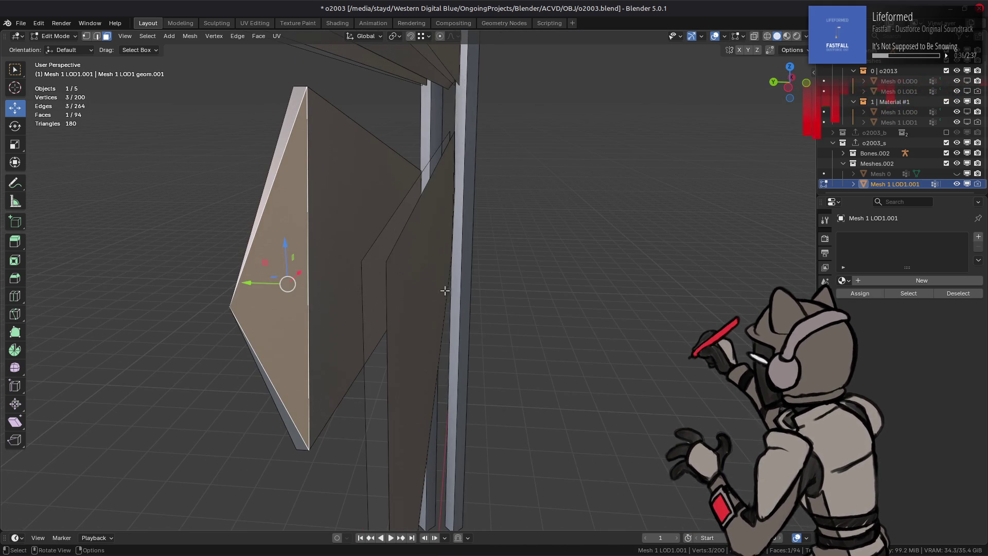
key("h")
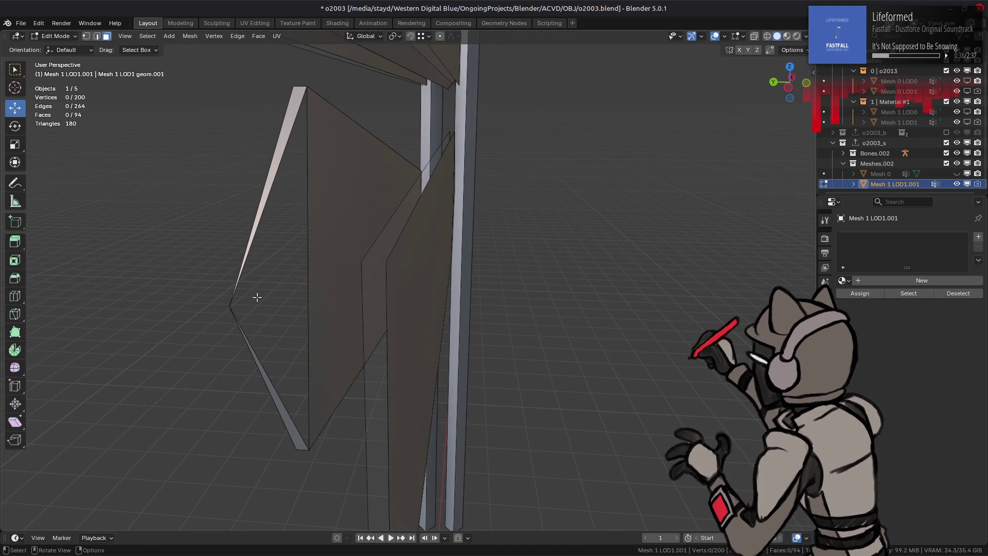
key("ctrl+z")
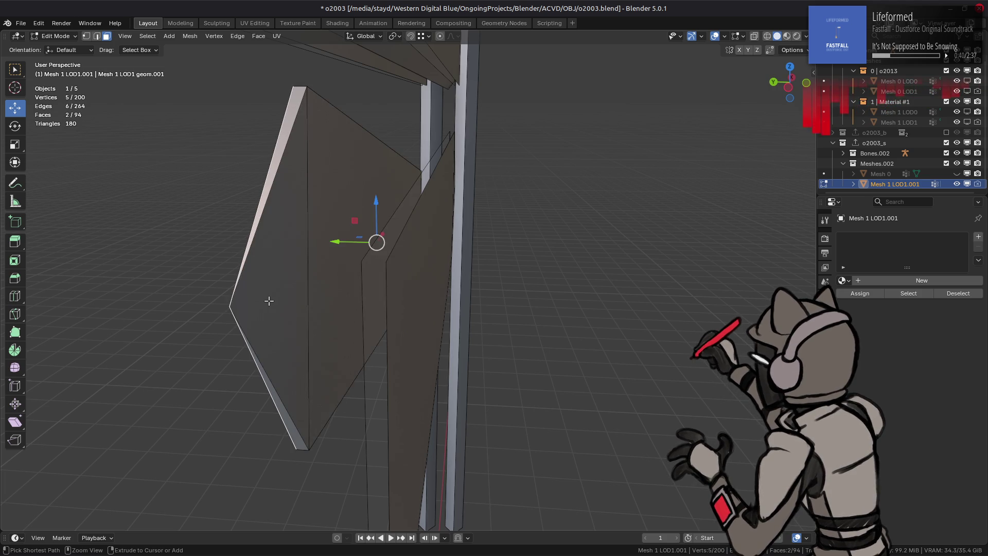
left_click_drag(264, 300, 325, 305)
left_click_drag(384, 292, 331, 254)
left_click(329, 253, "shift")
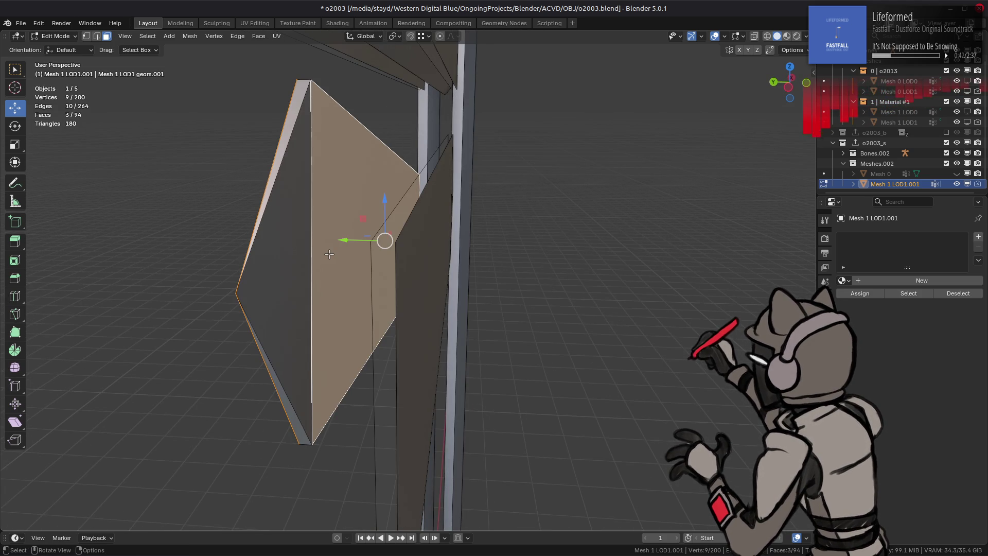
key("l")
key("1")
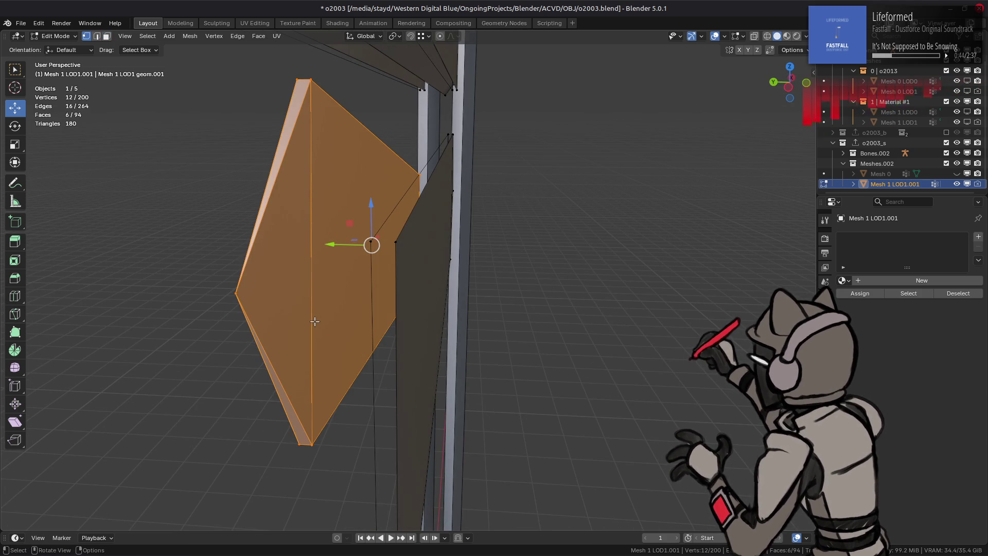
right_click(315, 321)
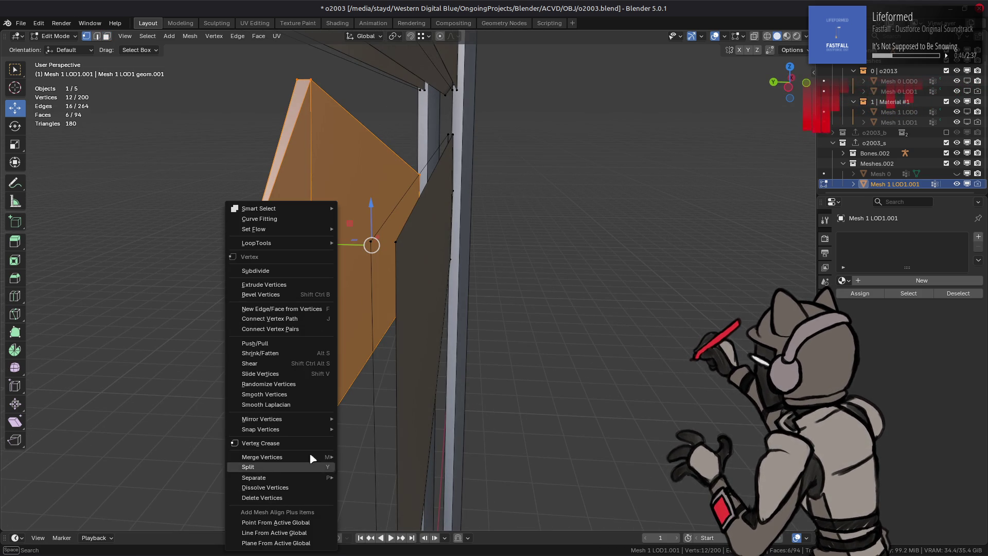
Merge the panel's overlapping vertices, then undo the merge
mouse_move(317, 457)
left_click(374, 493)
left_click_drag(358, 446, 382, 448)
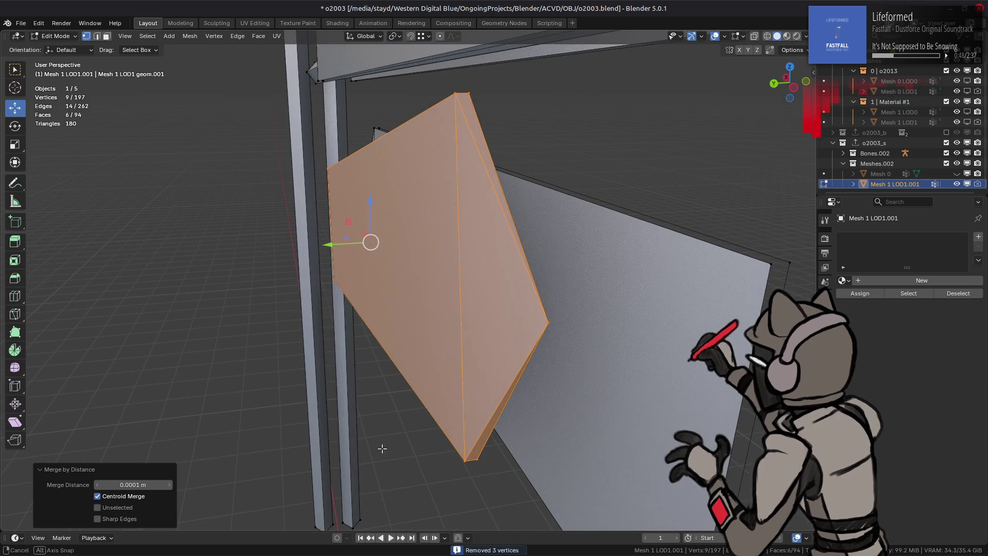
key("ctrl+z")
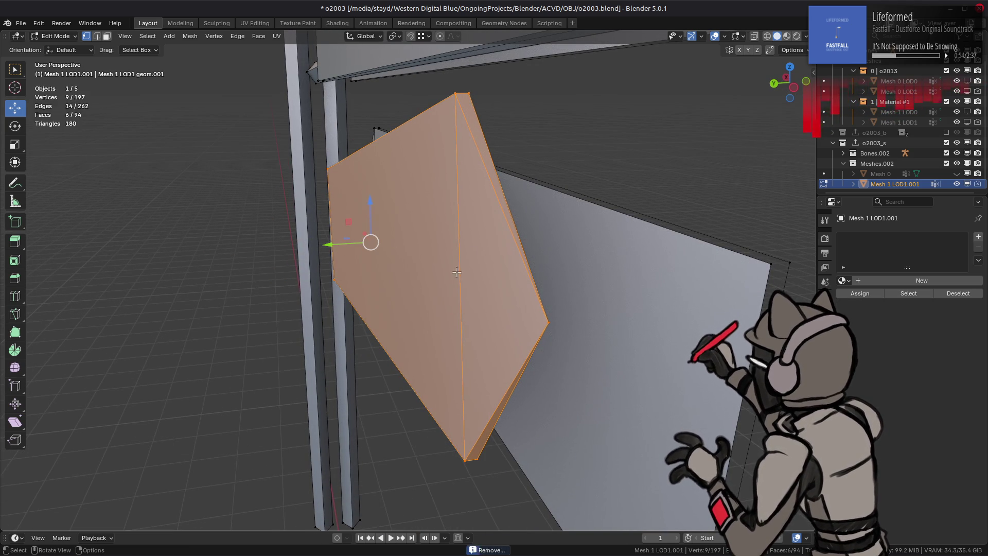
Rip a corner vertex off the panel and move it along Y
left_click(545, 318)
key("v")
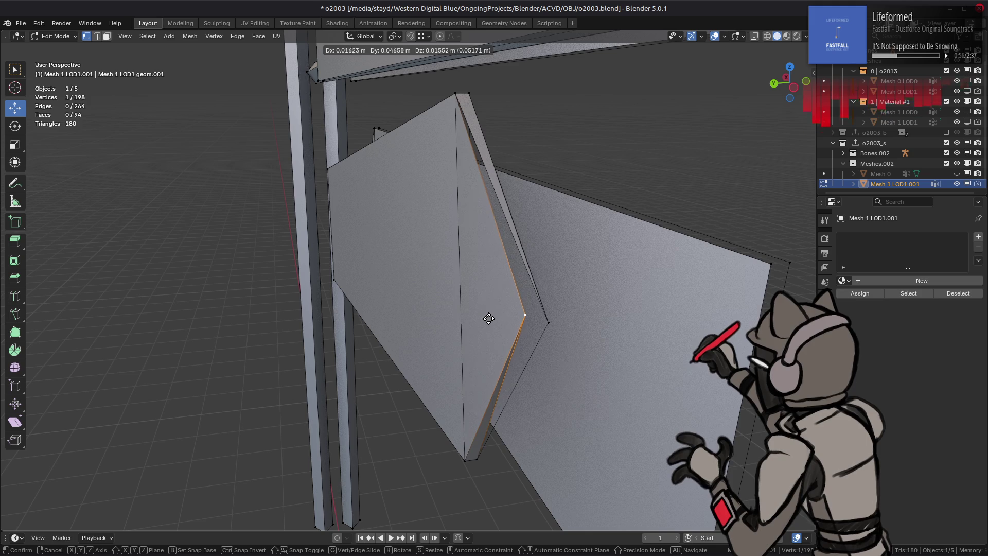
key("y")
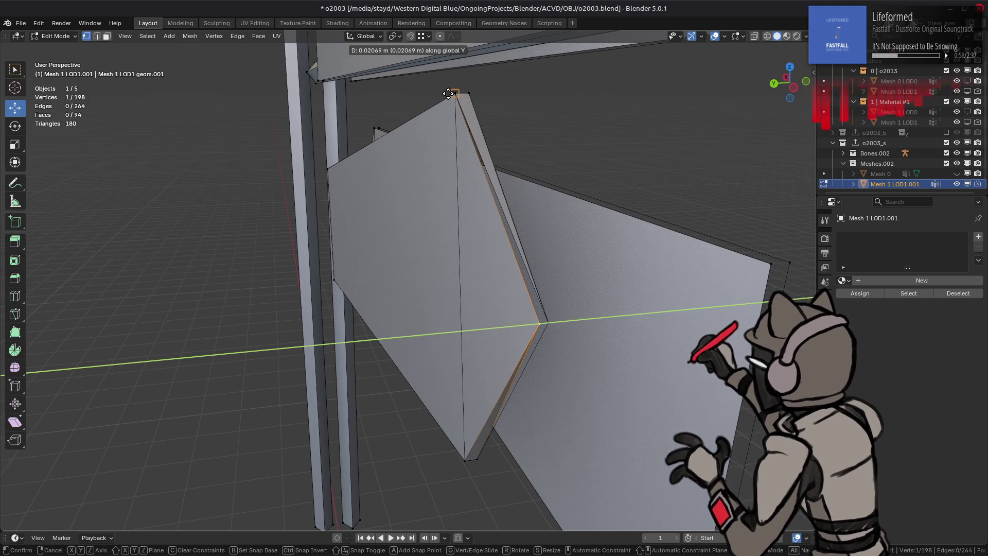
left_click(474, 303)
Delete the thin sliver face along the panel edge
key("3")
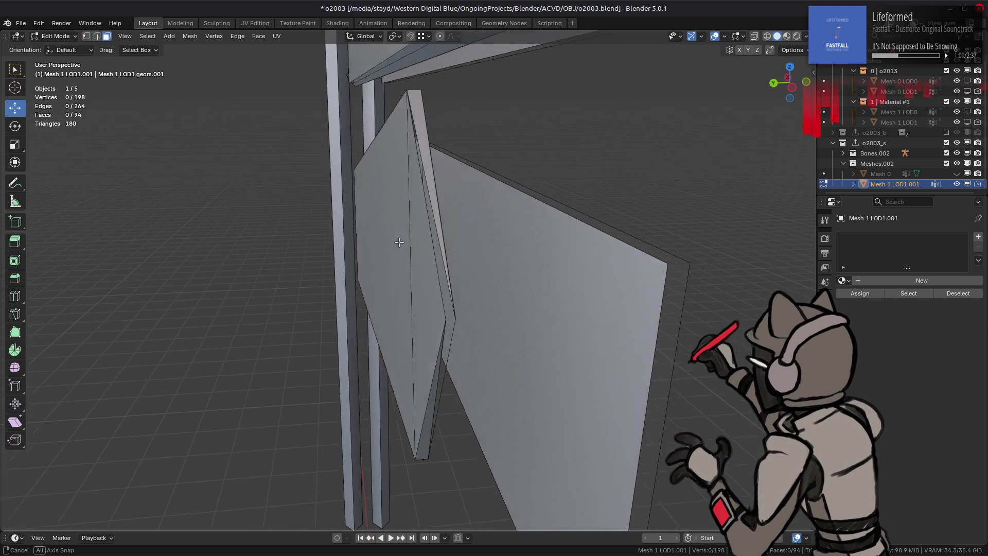
left_click(464, 382)
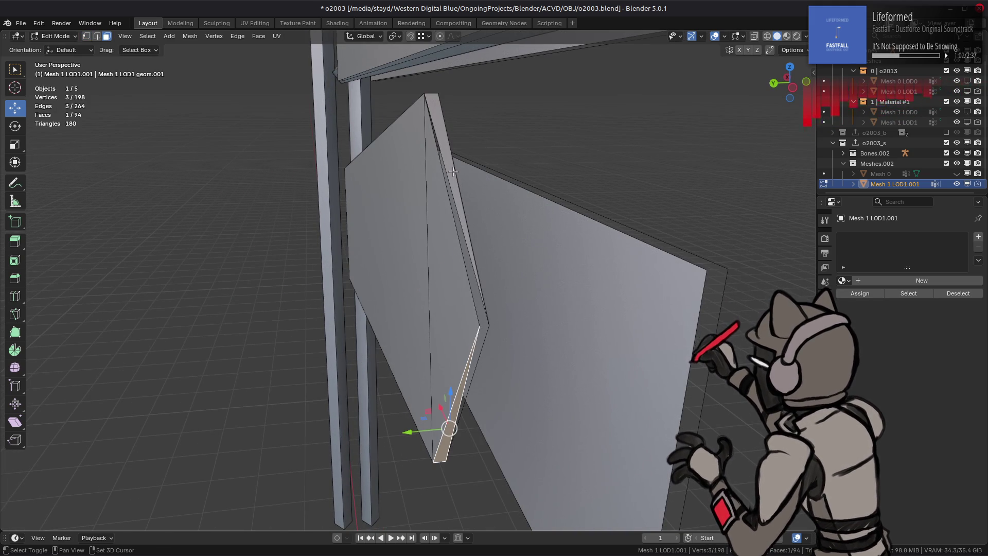
right_click(541, 353)
left_click(551, 489)
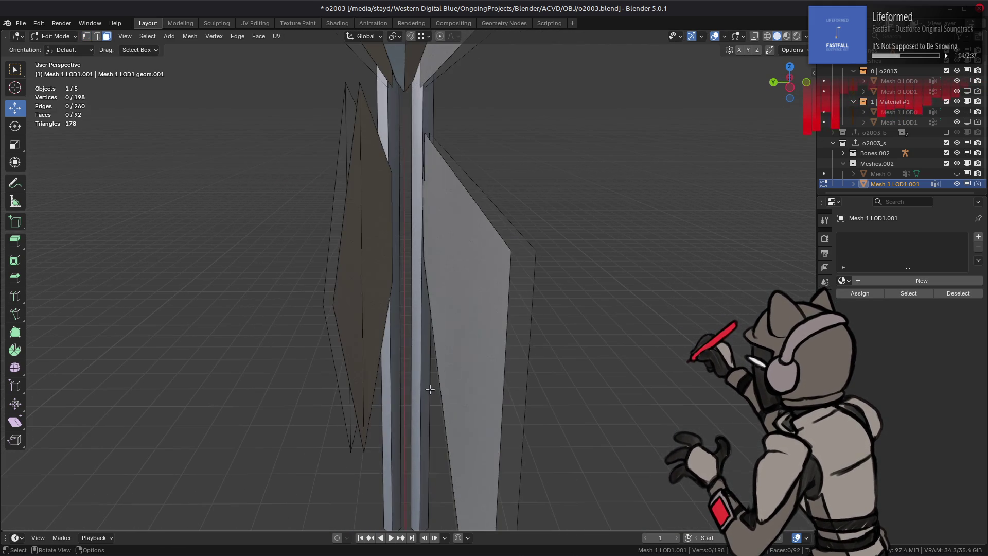
Slide a panel-edge vertex along Y, then deselect and view the sign, posts and rails
left_click(332, 305)
left_click_drag(289, 302, 298, 302)
left_click(445, 233)
scroll(445, 233, "down", 5)
mouse_move(445, 233)
left_mouse_down()
mouse_move(385, 267)
mouse_move(408, 184)
mouse_move(430, 309)
mouse_move(351, 289)
mouse_move(379, 308)
mouse_move(408, 280)
mouse_move(409, 239)
mouse_move(456, 212)
mouse_move(494, 257)
mouse_move(488, 304)
left_mouse_up()
In face mode, delete the small face at the post's base and other selected faces
key("3")
mouse_move(329, 249)
left_mouse_down()
mouse_move(342, 335)
mouse_move(463, 247)
mouse_move(486, 242)
mouse_move(474, 216)
mouse_move(432, 320)
mouse_move(469, 366)
mouse_move(489, 350)
mouse_move(507, 360)
left_mouse_up()
left_click(588, 311)
mouse_move(538, 302)
left_mouse_down()
mouse_move(459, 300)
mouse_move(521, 289)
mouse_move(514, 296)
mouse_move(605, 341)
mouse_move(451, 293)
left_mouse_up()
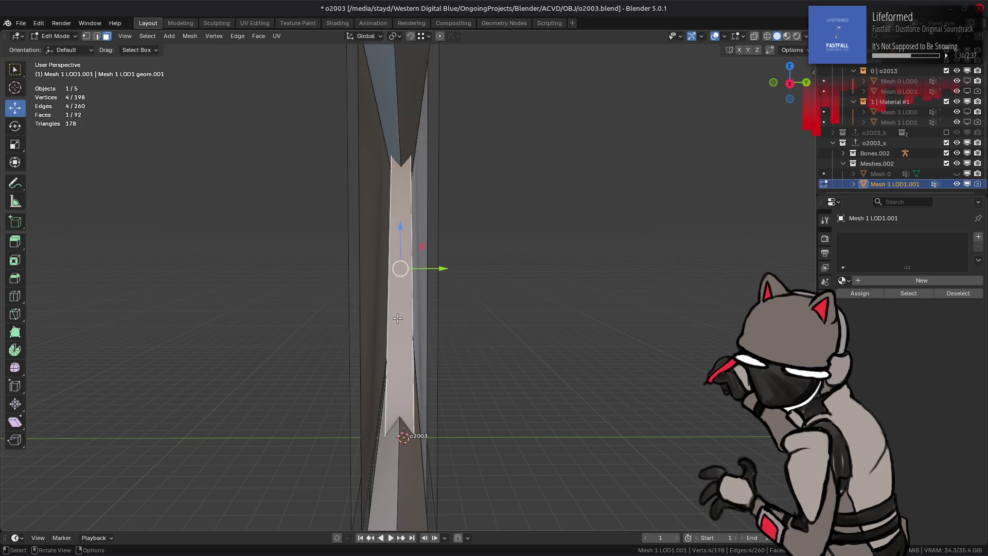
right_click(454, 420)
left_click(455, 419)
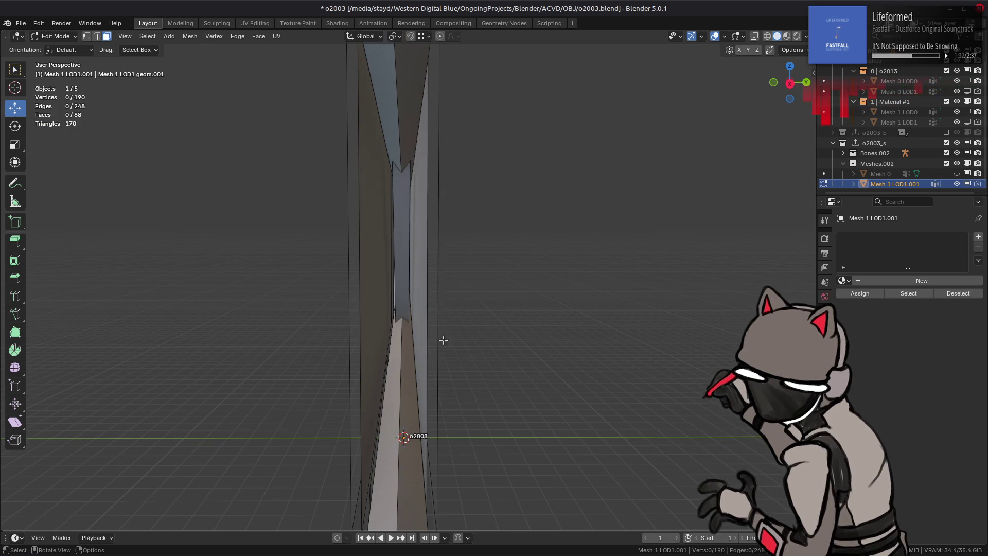
scroll(403, 292, "up", 5)
right_click(470, 309)
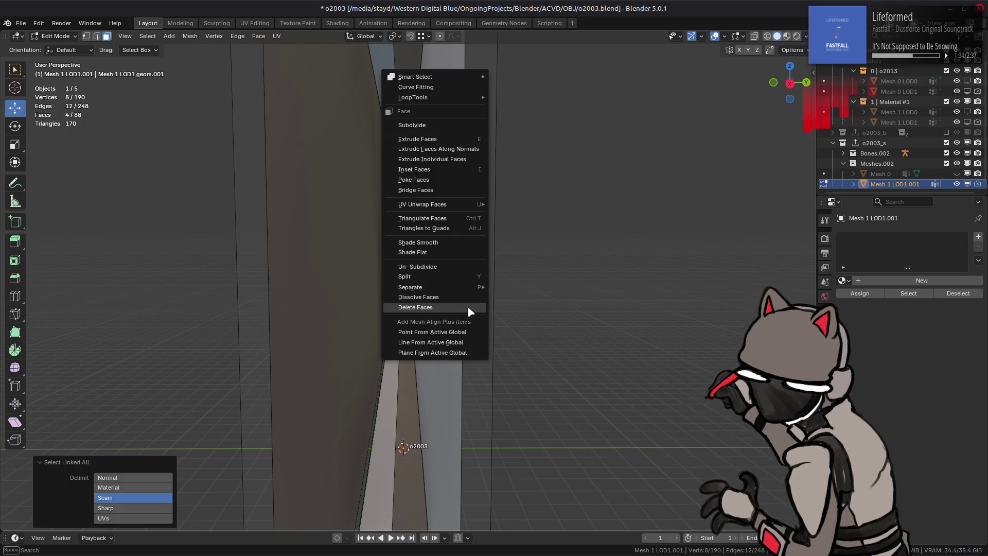
left_click(470, 308)
Delete the unwanted faces on the sign, viewing it edge-on
mouse_move(489, 271)
left_mouse_down()
mouse_move(607, 287)
mouse_move(194, 274)
left_mouse_up()
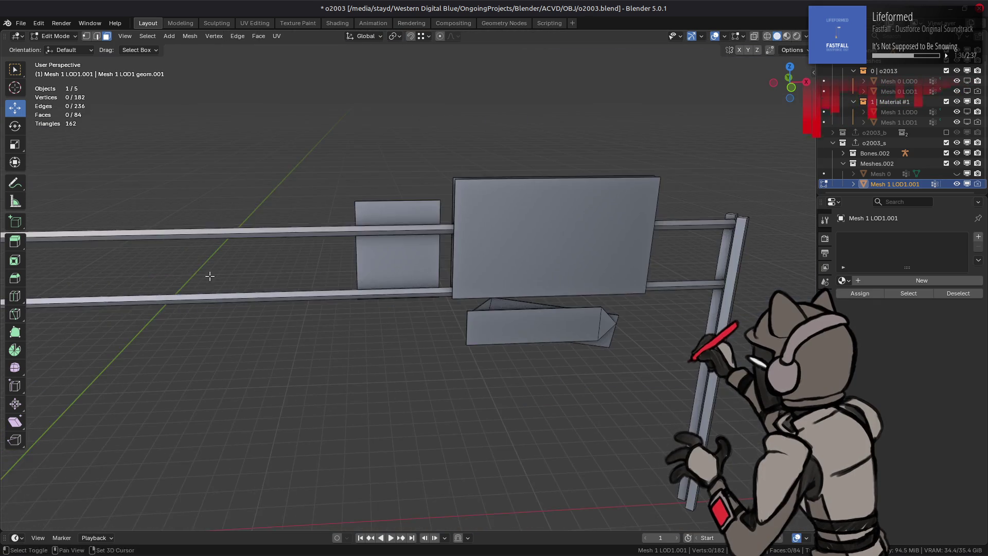
scroll(245, 289, "up", 4)
mouse_move(338, 310)
left_mouse_down()
mouse_move(457, 298)
mouse_move(486, 234)
mouse_move(492, 288)
left_mouse_up()
key("x")
left_click(453, 304)
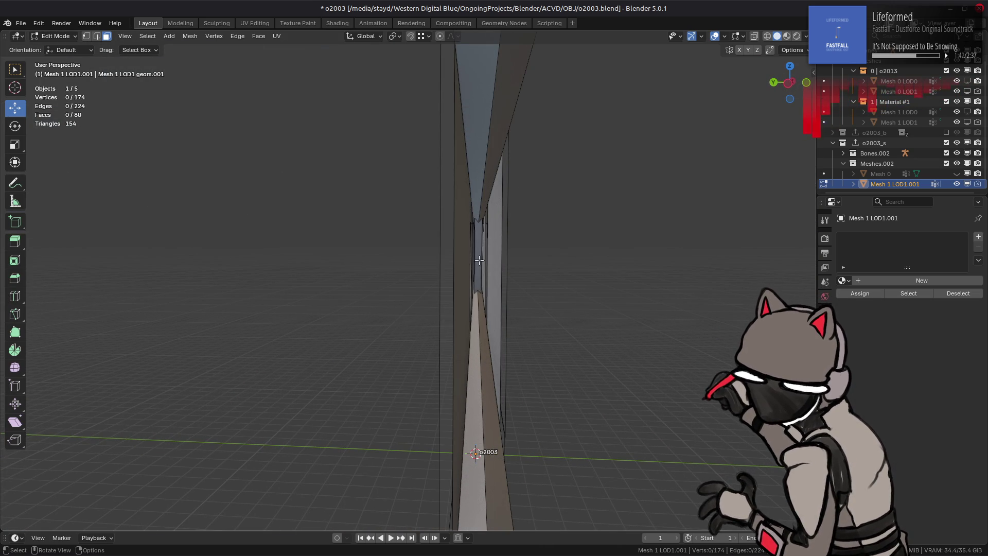
right_click(495, 299)
left_click(497, 297)
scroll(479, 328, "down", 5)
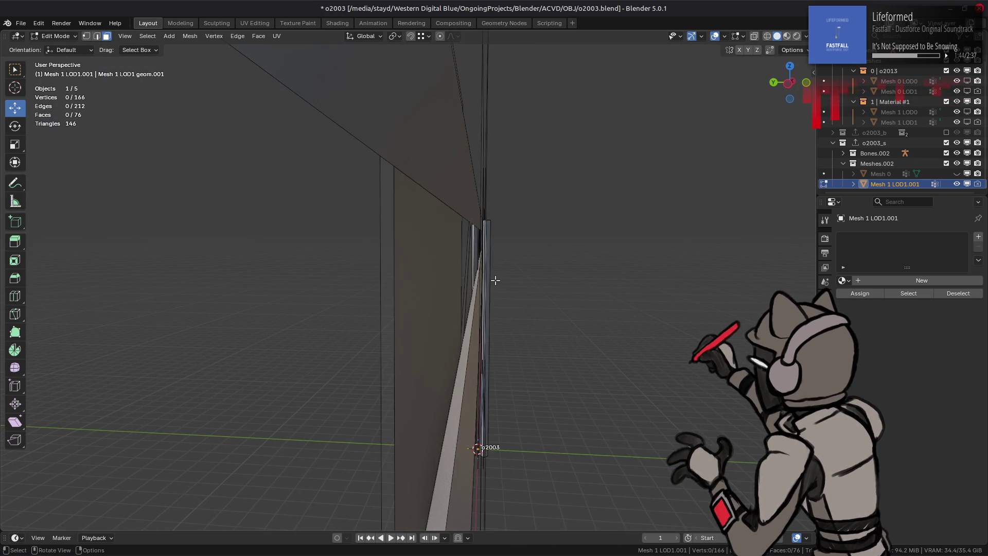
left_click_drag(479, 328, 482, 325)
left_click_drag(467, 250, 462, 299)
Delete two selected faces, then select the linked top rail and clear that selection
right_click(340, 367)
left_click(342, 360)
mouse_move(342, 359)
left_mouse_down()
mouse_move(379, 294)
mouse_move(360, 294)
left_mouse_up()
key("a")
left_click_drag(507, 313, 234, 306)
left_click(473, 252)
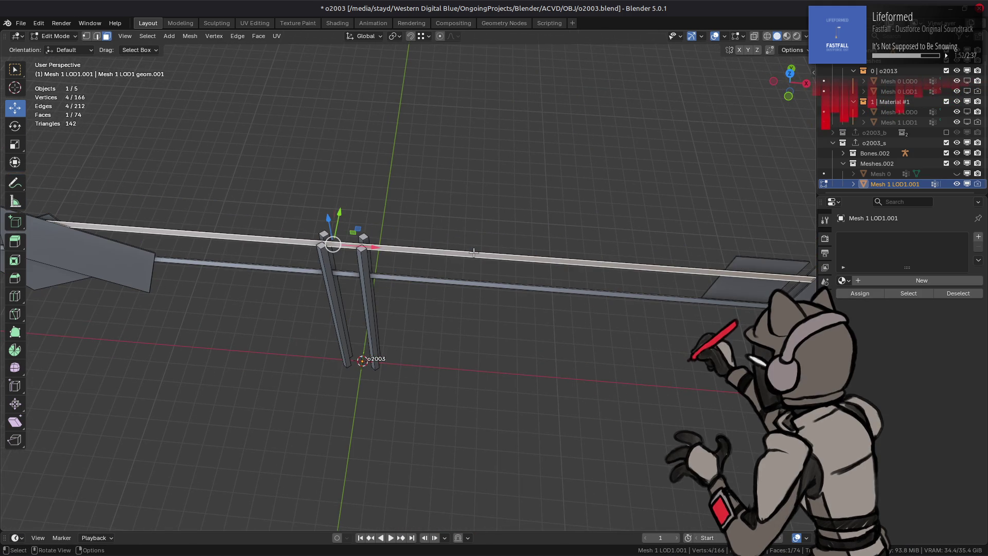
key("ctrl+l")
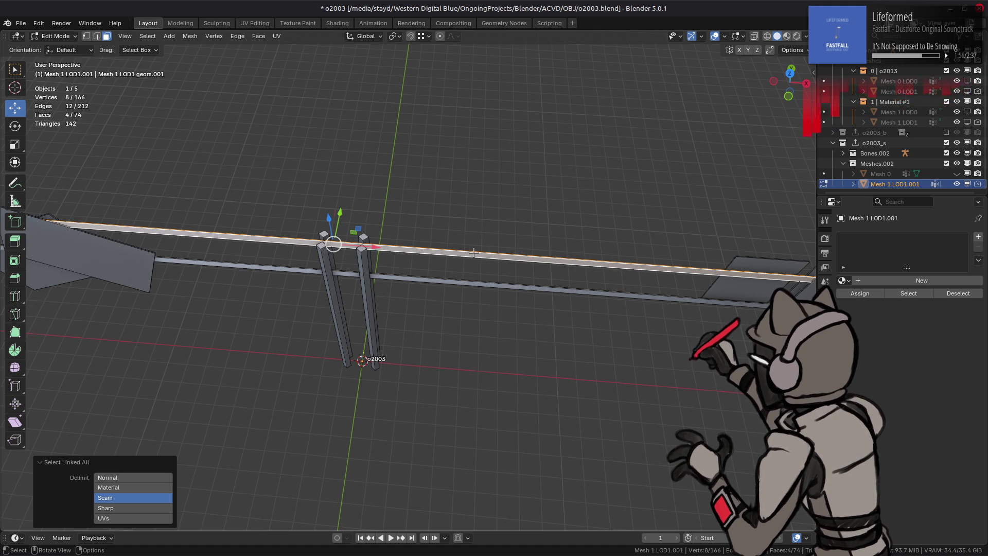
scroll(470, 251, "down", 3)
scroll(388, 275, "up", 3)
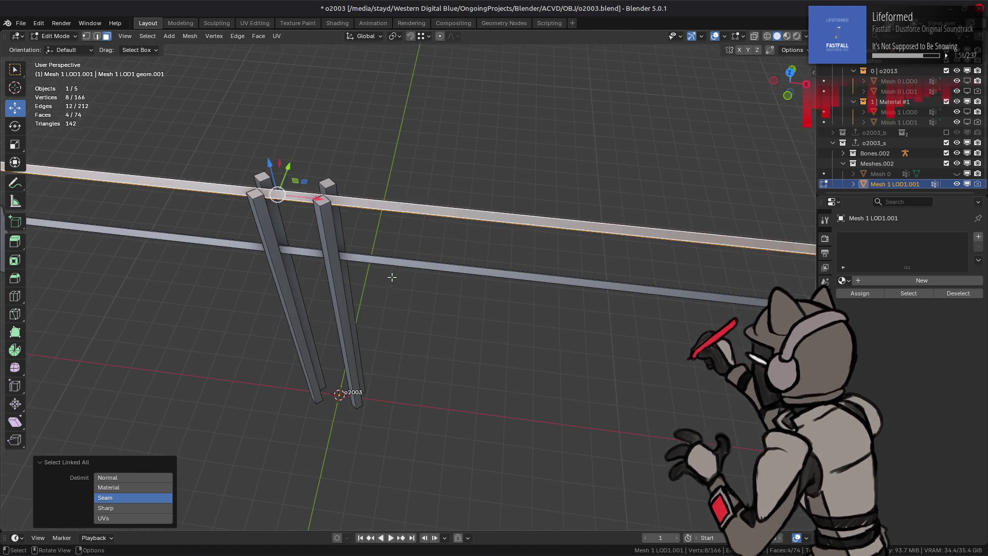
left_click(372, 295)
mouse_move(372, 295)
left_mouse_down()
mouse_move(418, 331)
mouse_move(389, 316)
left_mouse_up()
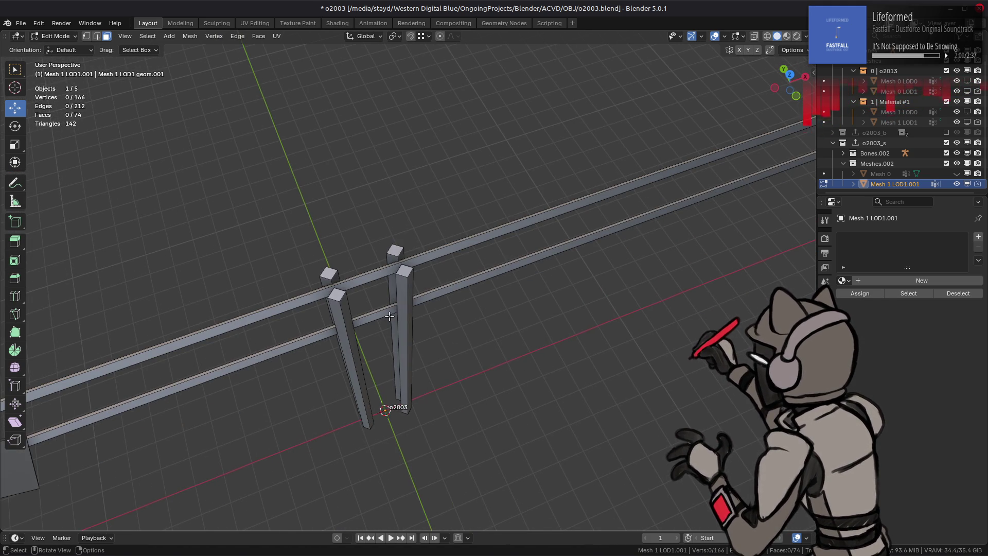
Select the post-top faces and delete the eight selected faces
left_click(336, 294, "shift")
mouse_move(336, 294)
left_mouse_down()
mouse_move(677, 335)
mouse_move(578, 177)
mouse_move(506, 337)
left_mouse_up()
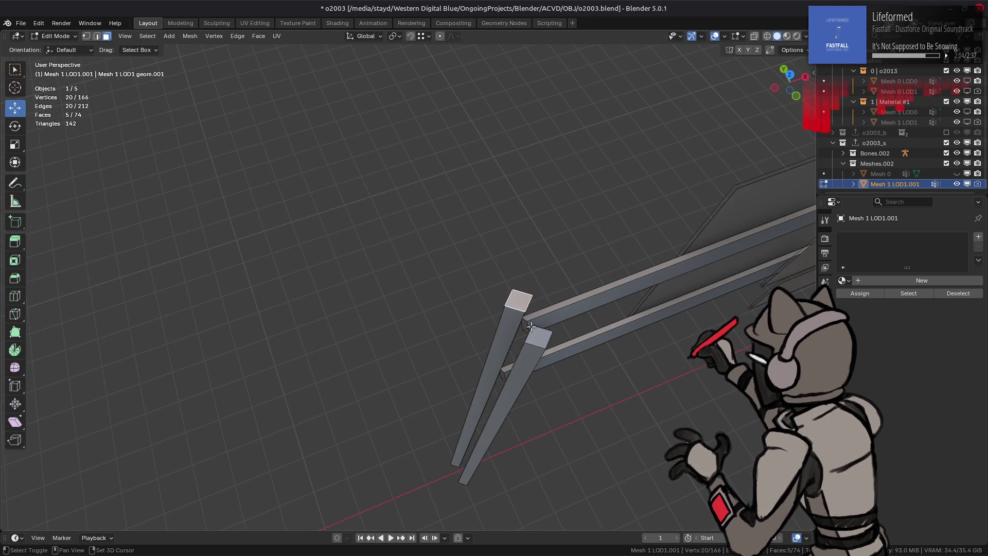
mouse_move(664, 260)
left_mouse_down()
mouse_move(499, 276)
mouse_move(474, 315)
mouse_move(406, 308)
mouse_move(353, 348)
mouse_move(571, 248)
left_mouse_up()
right_click(386, 334)
left_click(387, 333)
mouse_move(386, 334)
left_mouse_down()
mouse_move(485, 302)
mouse_move(540, 320)
mouse_move(624, 276)
mouse_move(481, 434)
mouse_move(388, 419)
left_mouse_up()
scroll(379, 294, "up", 4)
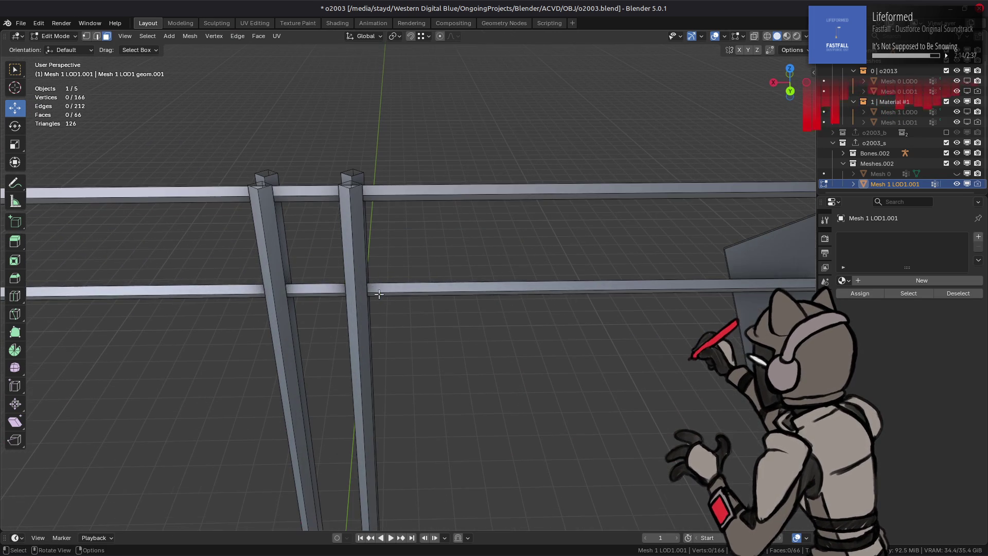
mouse_move(419, 307)
left_mouse_down()
mouse_move(456, 252)
mouse_move(543, 172)
mouse_move(528, 323)
mouse_move(229, 298)
mouse_move(483, 276)
mouse_move(452, 278)
mouse_move(333, 240)
mouse_move(324, 252)
mouse_move(267, 258)
mouse_move(216, 244)
mouse_move(465, 249)
mouse_move(415, 277)
mouse_move(474, 258)
mouse_move(475, 219)
mouse_move(483, 243)
left_mouse_up()
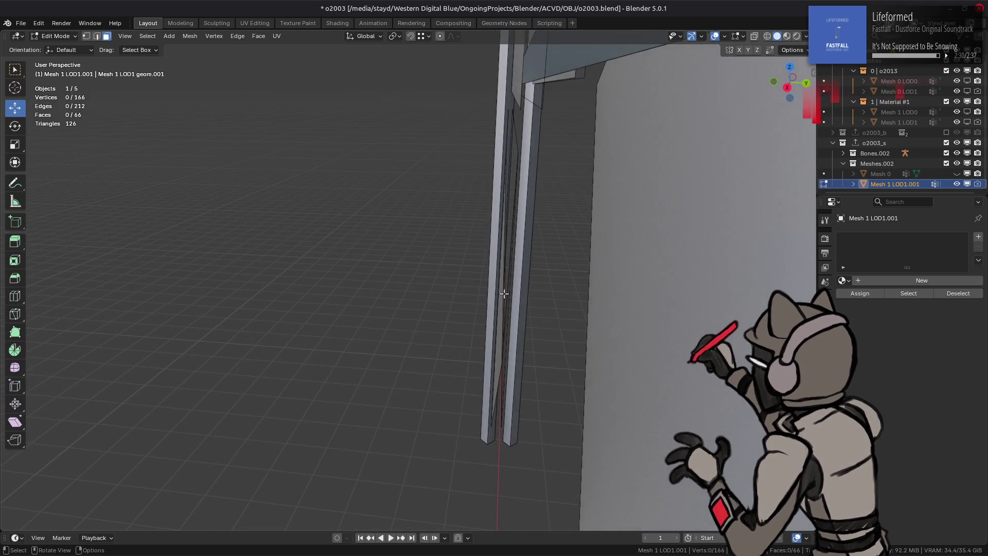
Move the selected sign-panel vertex along the Y axis with G Y, then deselect everything
left_click_drag(502, 294, 525, 282)
mouse_move(573, 312)
left_mouse_down()
mouse_move(507, 302)
mouse_move(458, 353)
left_mouse_up()
key("g")
key("y")
left_click(535, 355)
left_click(537, 360)
left_click_drag(562, 367, 529, 155)
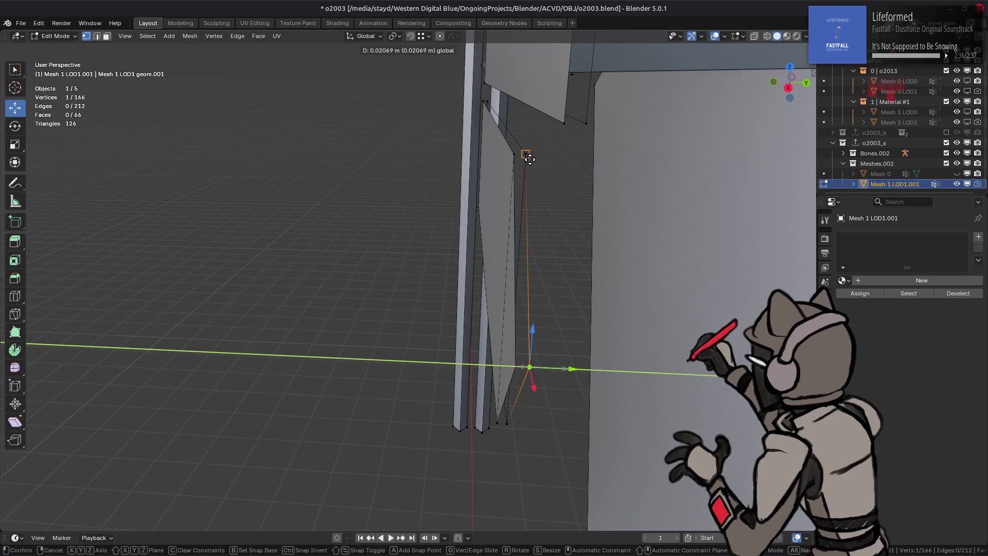
left_click(397, 261)
scroll(461, 247, "down", 6)
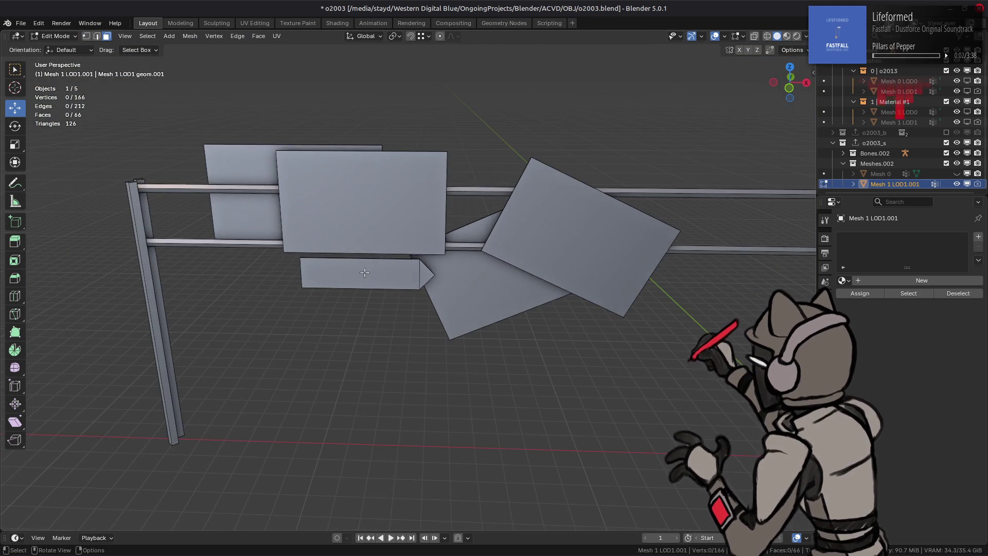
mouse_move(364, 272)
left_mouse_down()
mouse_move(486, 246)
mouse_move(551, 249)
mouse_move(353, 274)
left_mouse_up()
Unhide Mesh 0 and delete all of its original geometry in Edit Mode
key("Tab")
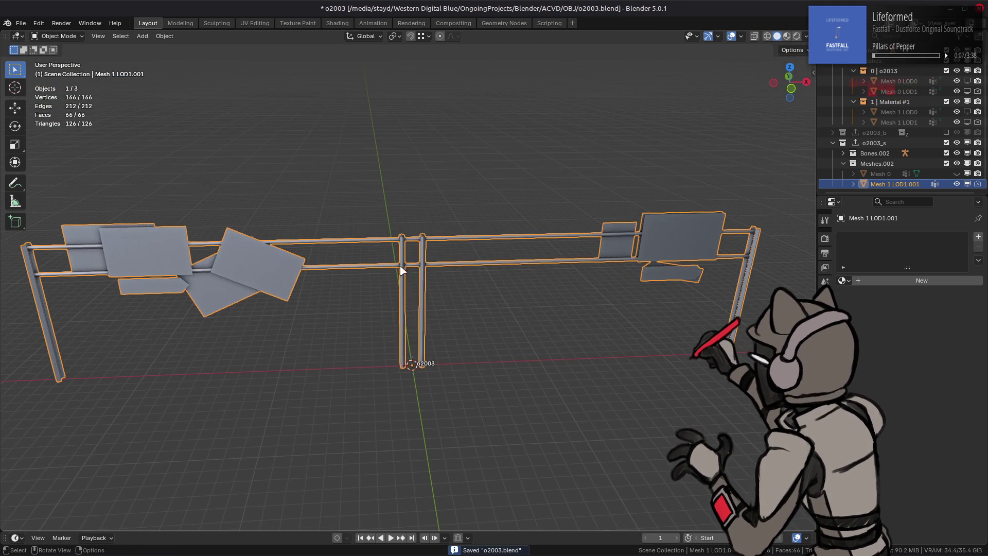
left_click(881, 174)
left_click(957, 173)
left_click_drag(463, 206, 800, 194)
key("Tab")
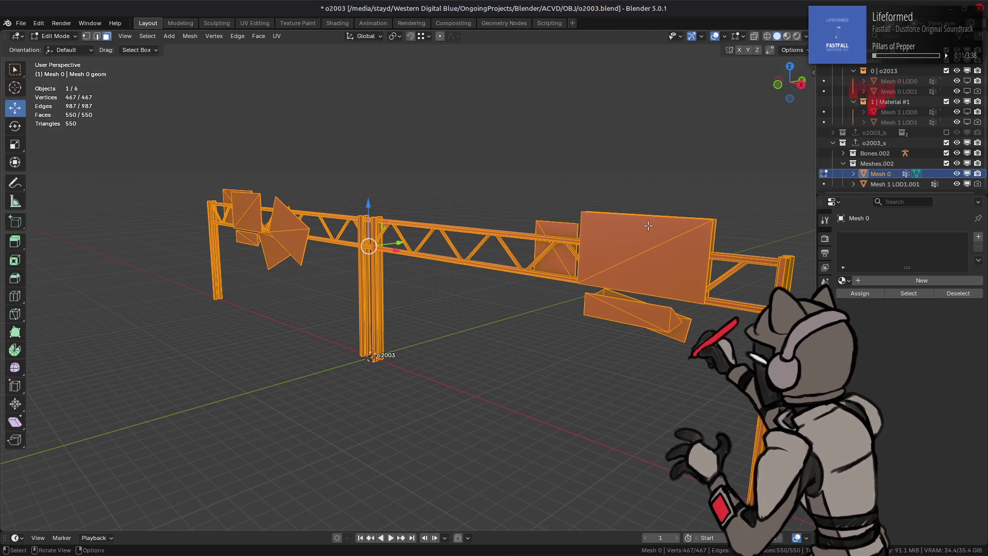
right_click(634, 254)
left_click(634, 284)
key("Tab")
Delete Mesh 1 LOD1.001, then export the o2003_s collection
left_click(890, 184)
right_click(573, 253)
left_click(575, 252)
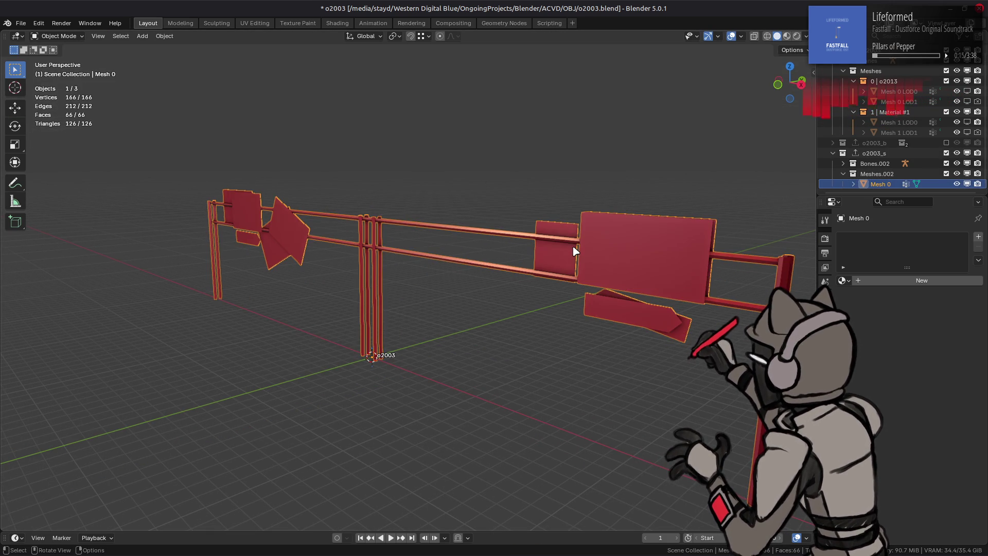
left_click(874, 153)
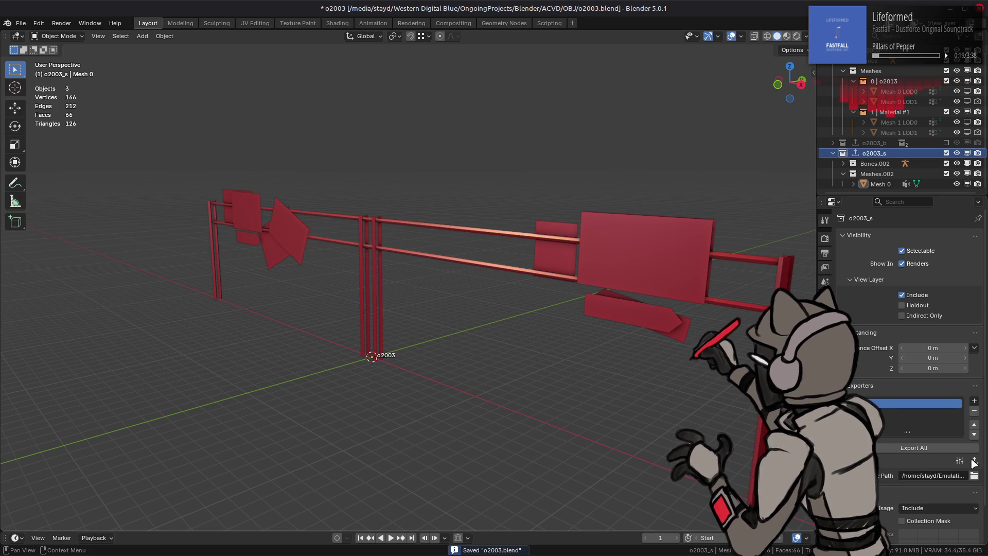
left_click(974, 461)
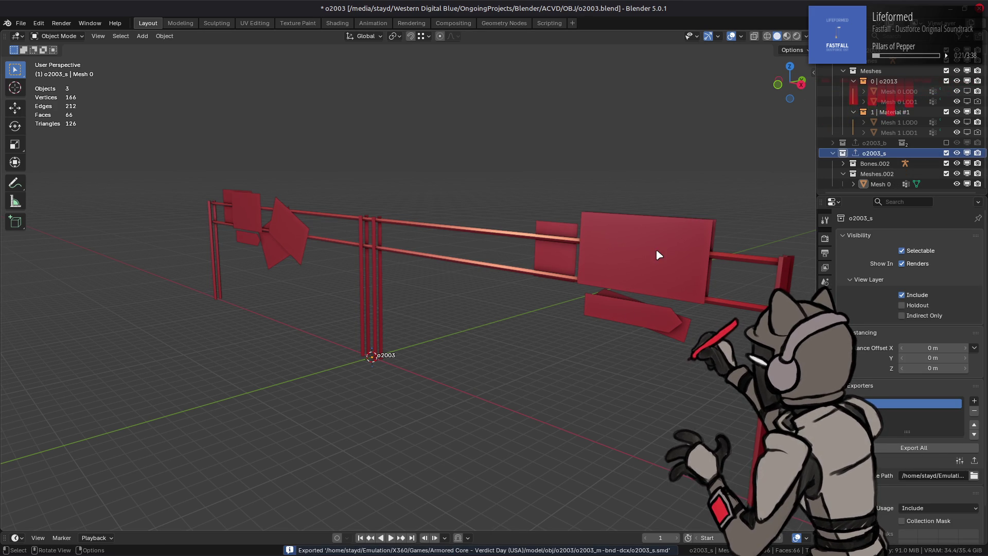
Exclude the o2003_s collection, re-include o2003, and toggle Mesh 0 LOD0's visibility
left_click(946, 152)
left_click(947, 60)
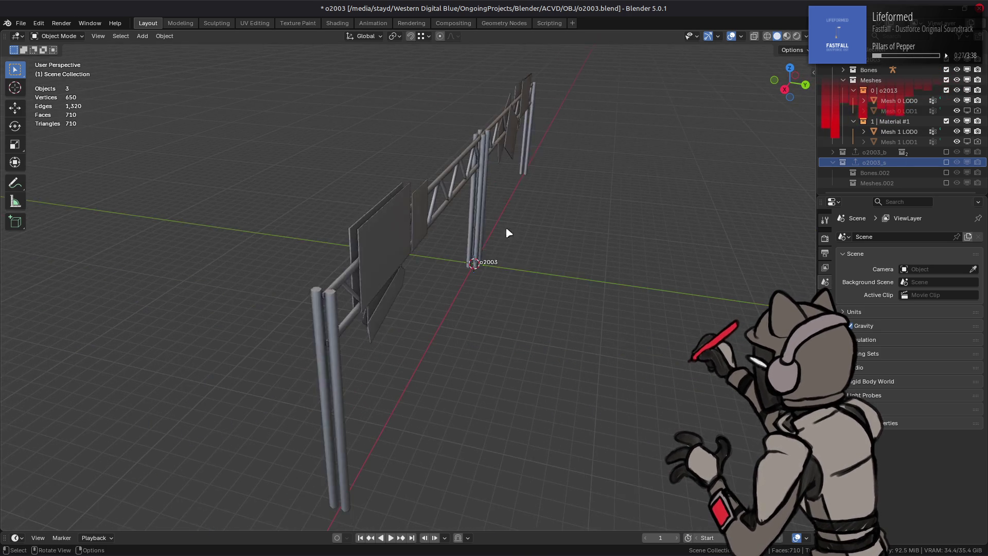
left_click(386, 239)
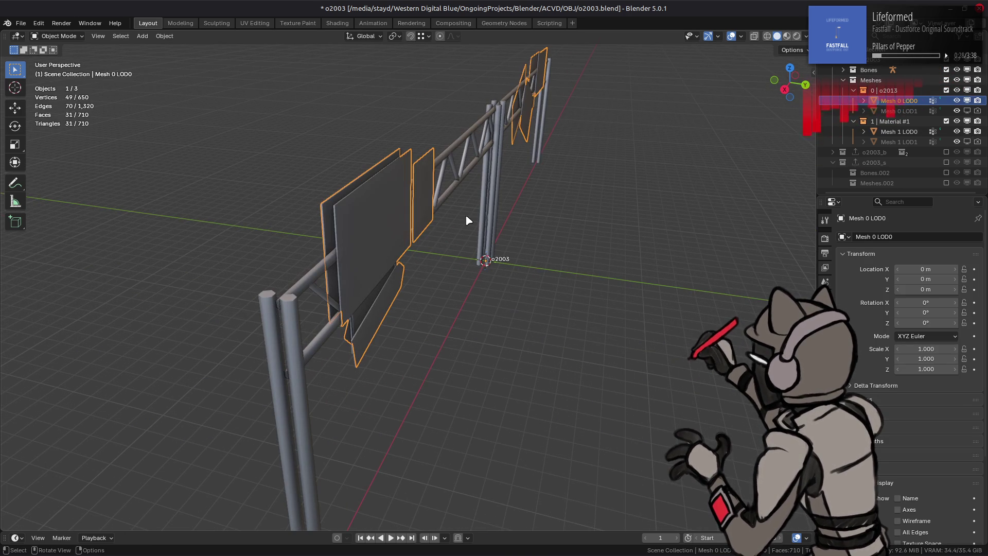
left_click(955, 101)
mouse_move(596, 185)
left_mouse_down()
mouse_move(587, 191)
mouse_move(619, 185)
mouse_move(446, 200)
mouse_move(532, 213)
mouse_move(639, 194)
mouse_move(661, 206)
left_mouse_up()
left_click(957, 101)
left_click(957, 101)
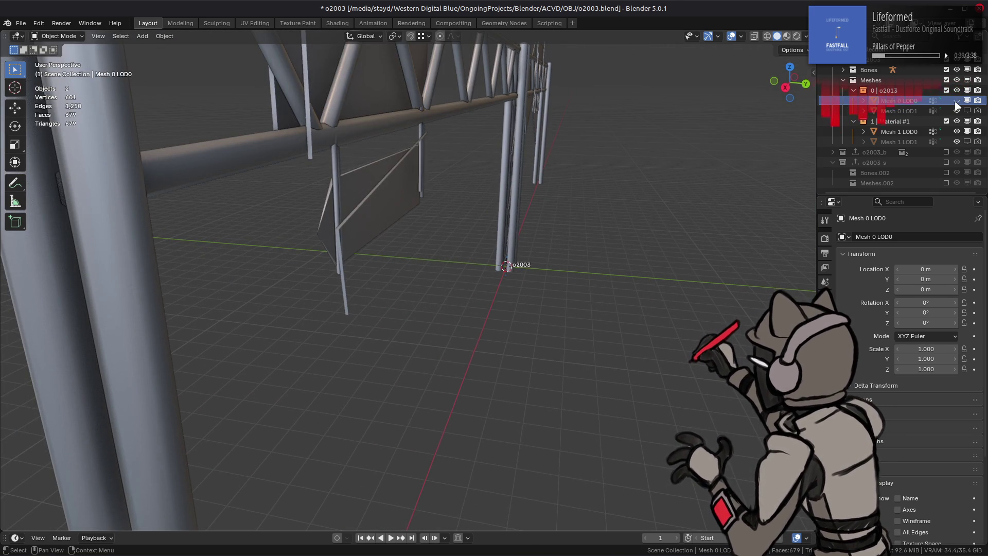
left_click(955, 102)
View the whole gantry from the front while toggling Mesh 0 LOD0 on and off
mouse_move(697, 152)
left_mouse_down()
mouse_move(346, 165)
mouse_move(592, 186)
mouse_move(465, 178)
mouse_move(624, 221)
mouse_move(533, 224)
mouse_move(539, 230)
mouse_move(539, 206)
mouse_move(494, 235)
mouse_move(557, 214)
mouse_move(598, 220)
left_mouse_up()
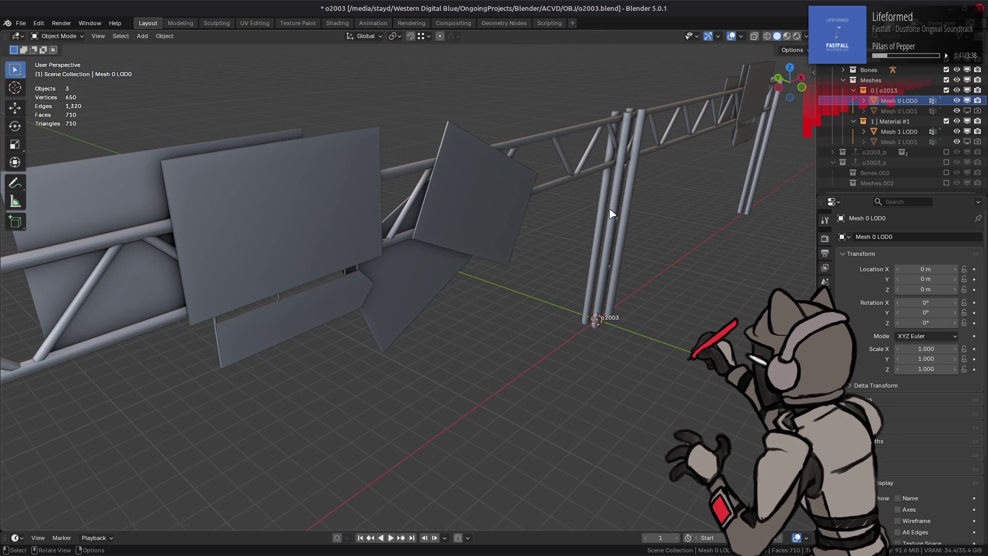
mouse_move(772, 160)
left_mouse_down()
mouse_move(626, 204)
mouse_move(664, 201)
left_mouse_up()
left_click(957, 101)
left_click(957, 102)
left_click(957, 101)
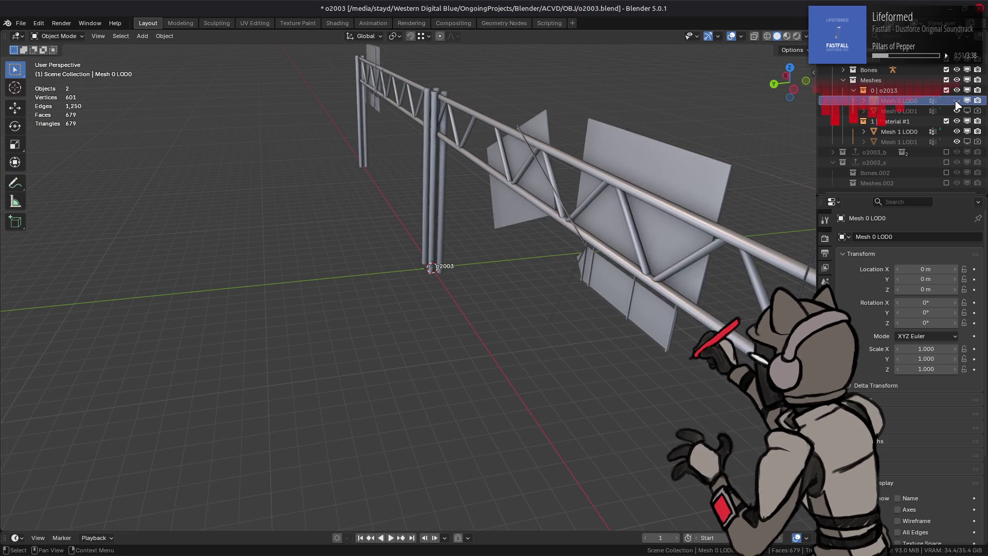
left_click(957, 101)
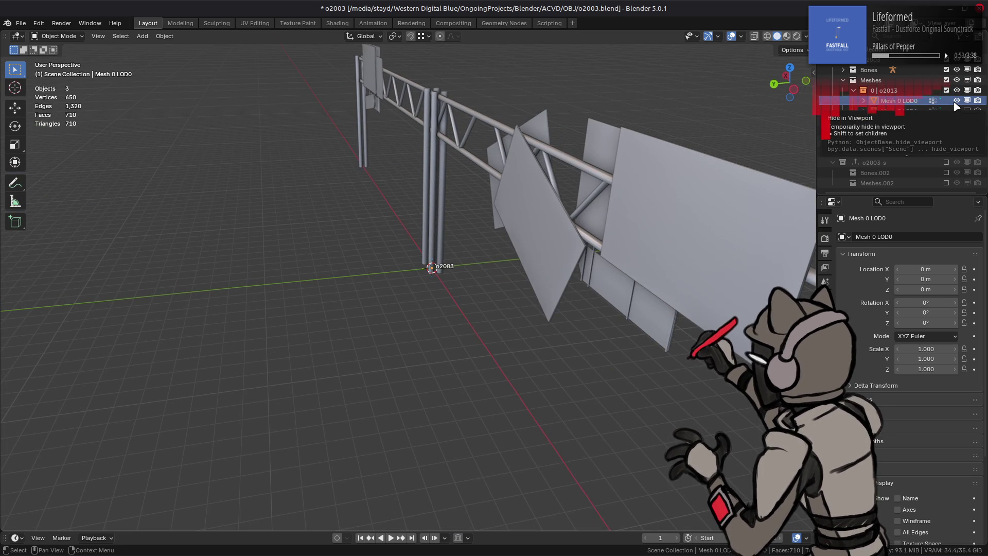
mouse_move(669, 180)
left_mouse_down()
mouse_move(568, 198)
mouse_move(522, 223)
mouse_move(592, 216)
left_mouse_up()
Swap Mesh 0 LOD0 for LOD1 and back, leaving LOD0 visible and selected
left_click(887, 101)
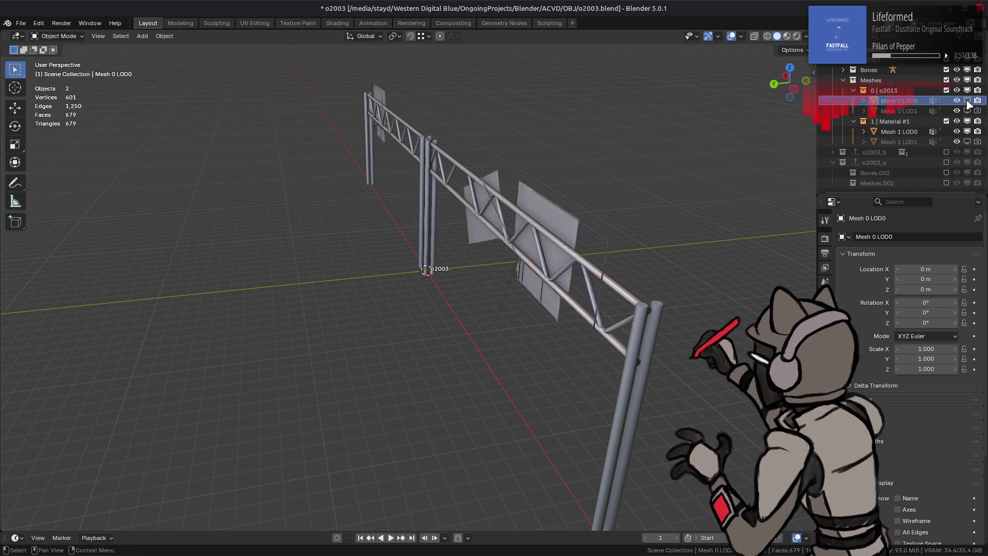
left_click(968, 101)
left_click(967, 112)
left_click(968, 111)
left_click(968, 100)
left_click(911, 102)
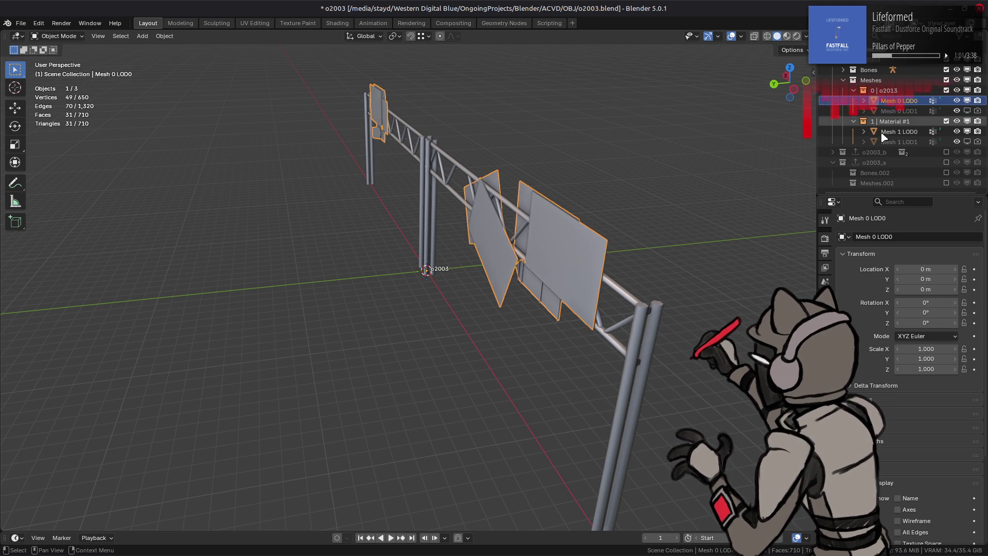
Add a Weighted Normal modifier to Mesh 0 LOD0 with Corner Angle weighting
left_click(825, 220)
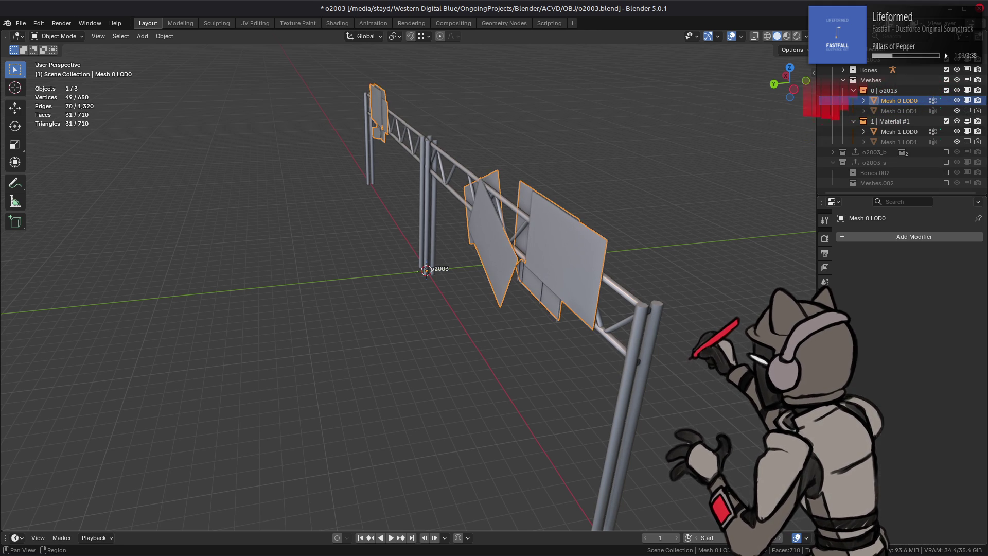
left_click(890, 237)
mouse_move(878, 280)
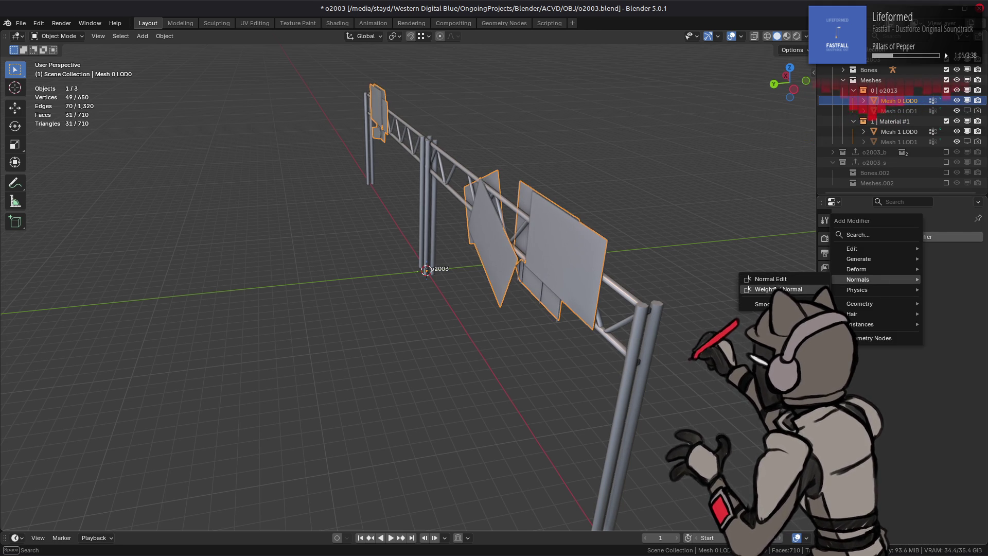
left_click(772, 287)
left_click(929, 293)
left_click(912, 315)
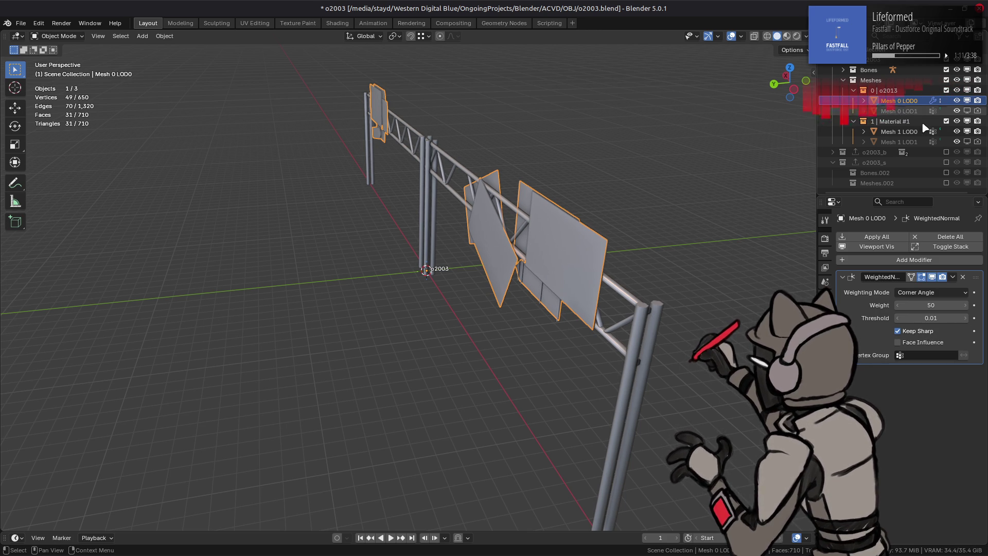
Copy the Weighted Normal modifier to all four gantry meshes, with Mesh 0 LOD0 active
left_click(905, 132, "ctrl")
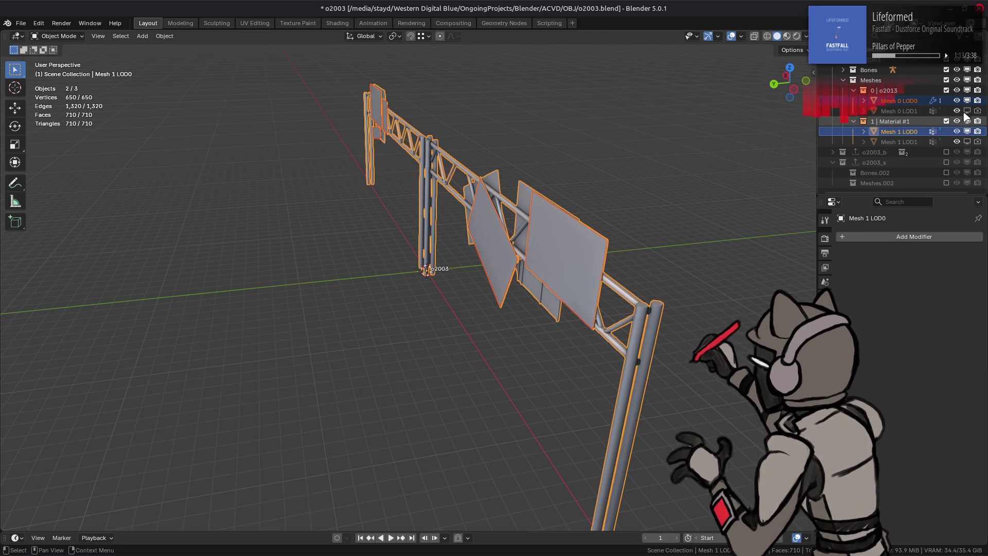
left_click(899, 101)
left_click(902, 143)
left_click(899, 101, "shift")
left_click(899, 101, "ctrl")
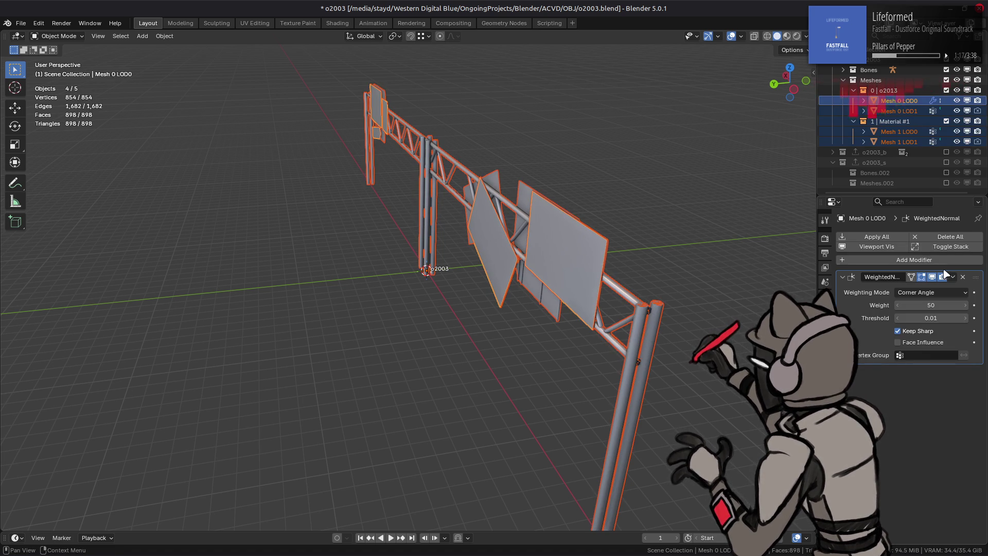
left_click(952, 278)
left_click(944, 310)
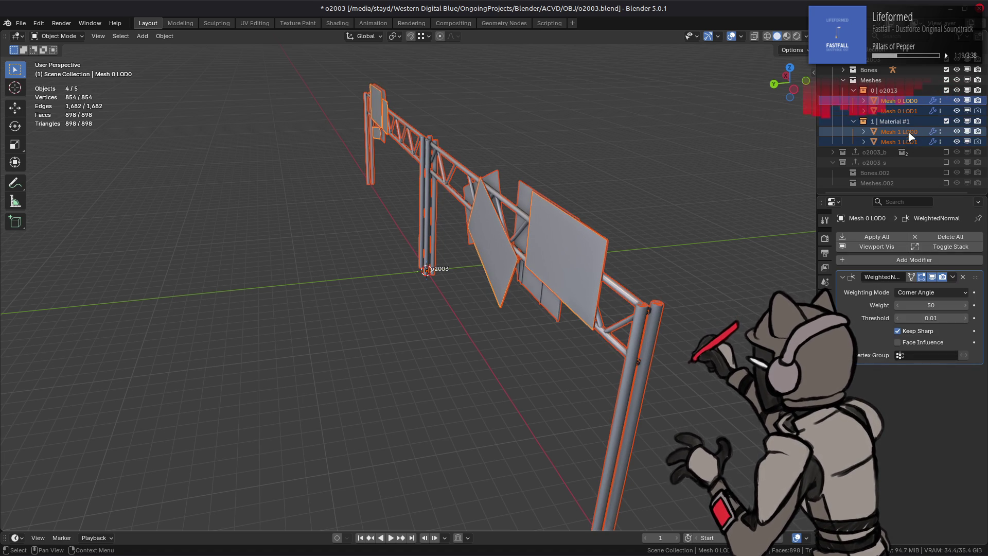
Hide both LOD1 meshes from the viewport and make Mesh 0 LOD0 active again
left_click(968, 142)
left_click(968, 111)
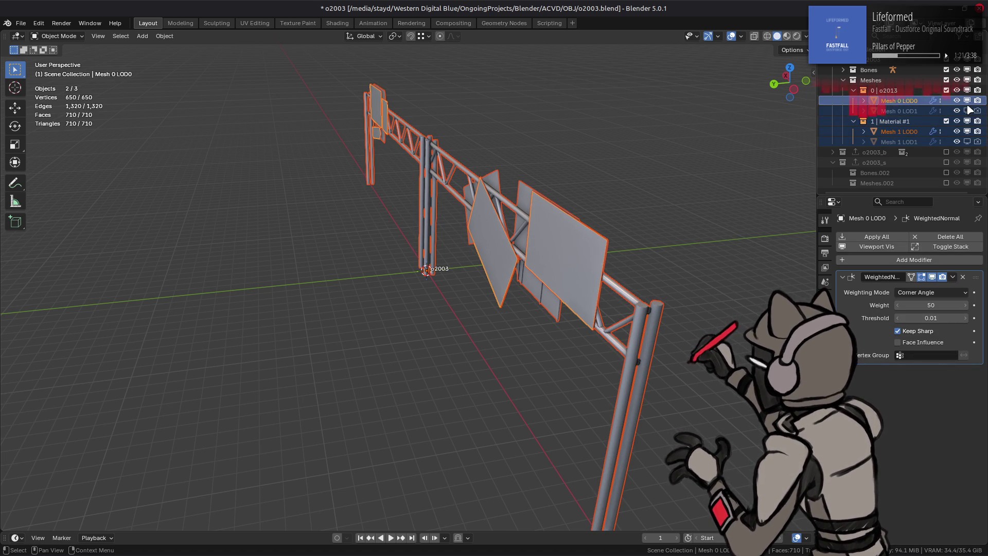
left_click(904, 133)
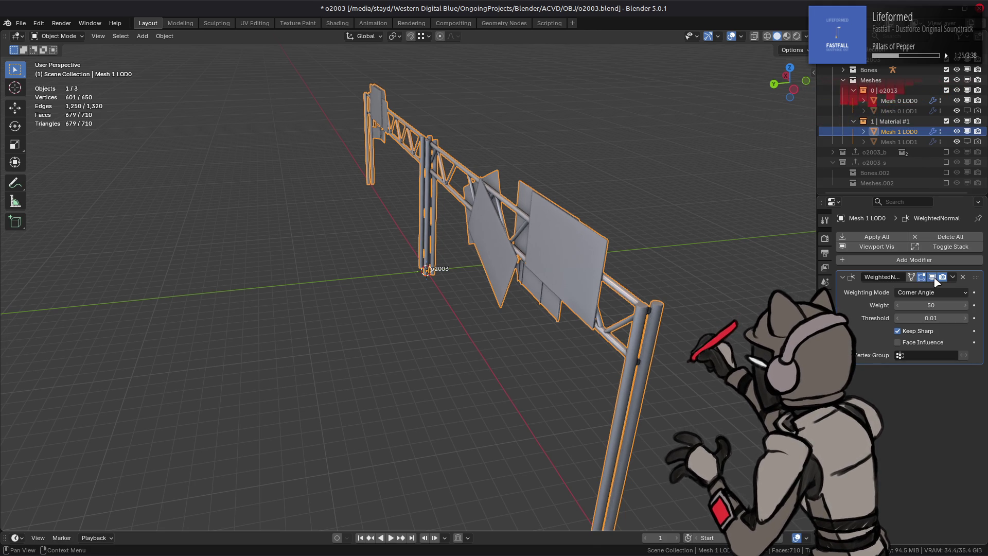
left_click(968, 110)
left_click(968, 141)
left_click(900, 100)
mouse_move(418, 262)
left_mouse_down()
mouse_move(453, 282)
mouse_move(474, 232)
mouse_move(454, 261)
mouse_move(434, 267)
mouse_move(507, 371)
mouse_move(502, 358)
left_mouse_up()
scroll(507, 355, "down", 5)
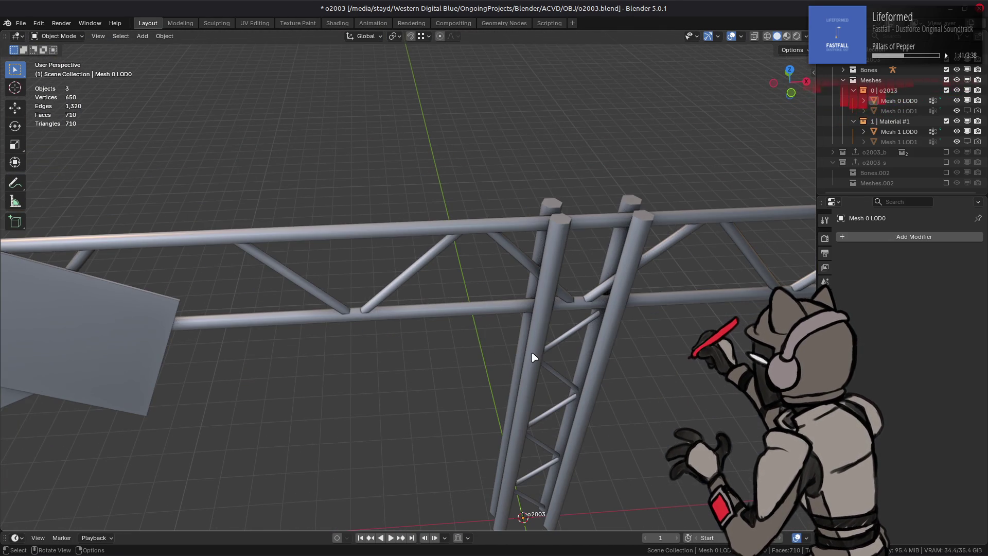
Orbit and zoom in to a close view of the gantry's poles
scroll(532, 355, "up", 5)
mouse_move(512, 353)
left_mouse_down()
mouse_move(481, 326)
mouse_move(428, 306)
mouse_move(500, 315)
mouse_move(482, 287)
mouse_move(492, 274)
left_mouse_up()
scroll(494, 345, "down", 5)
scroll(483, 309, "up", 4)
scroll(484, 309, "up", 3)
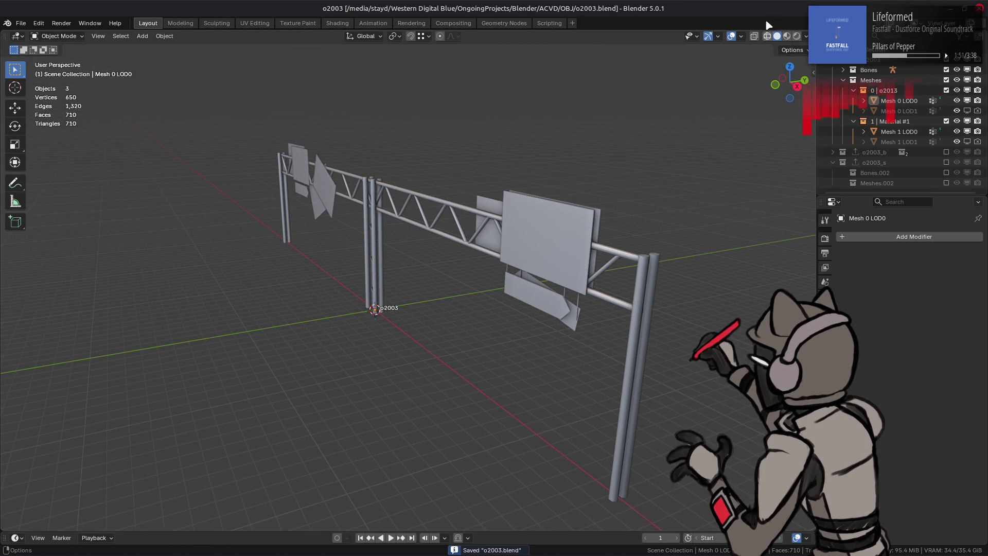
Switch to Material Preview shading to see the gantry's textured road signs
left_click(787, 36)
mouse_move(478, 216)
left_mouse_down()
mouse_move(494, 190)
mouse_move(283, 181)
mouse_move(338, 247)
mouse_move(561, 206)
mouse_move(555, 221)
left_mouse_up()
scroll(493, 189, "down", 4)
scroll(489, 268, "up", 4)
left_click(805, 36)
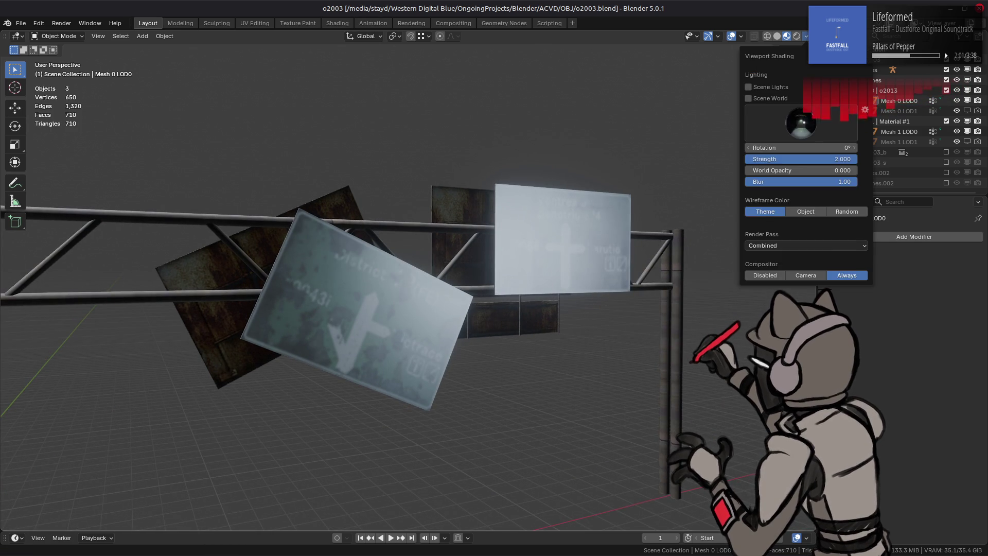
Light the Material Preview with a different HDRI environment from the gallery
left_click(800, 122)
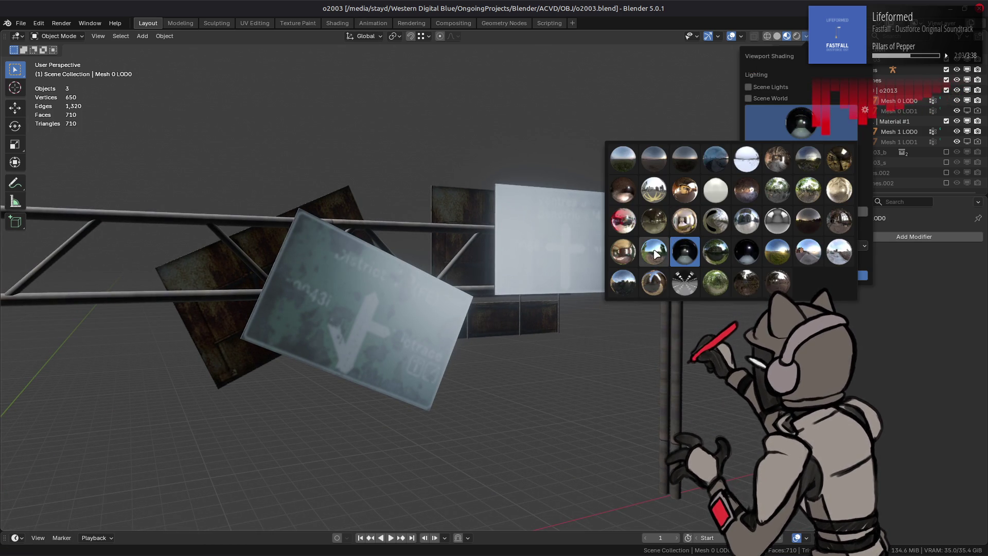
left_click(656, 253)
mouse_move(359, 264)
left_mouse_down()
mouse_move(556, 265)
mouse_move(585, 243)
mouse_move(613, 247)
mouse_move(617, 267)
left_mouse_up()
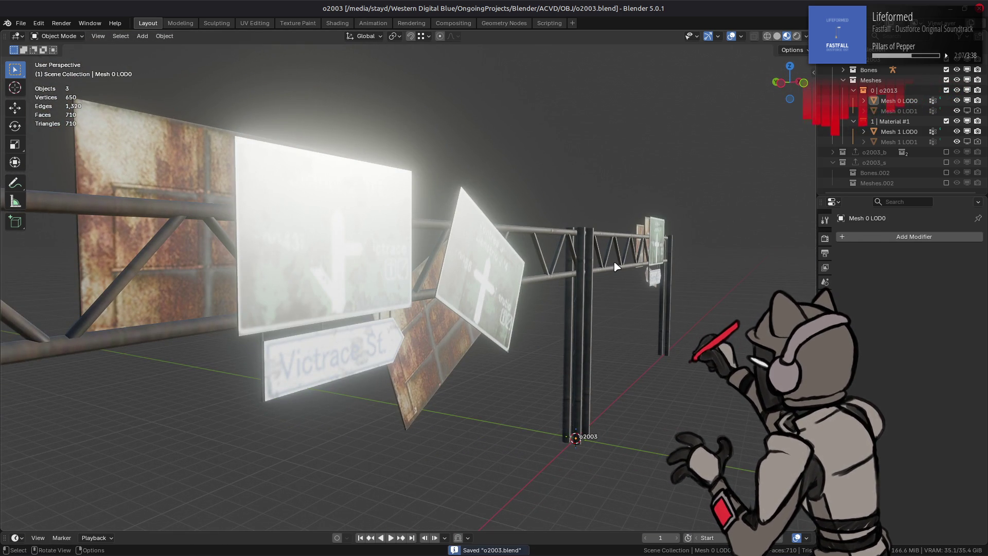
Switch to the file manager and open the o2003-tpf-dcx texture folder
key("alt+Tab")
key("alt+Tab")
key("BackSpace")
double_click(392, 205)
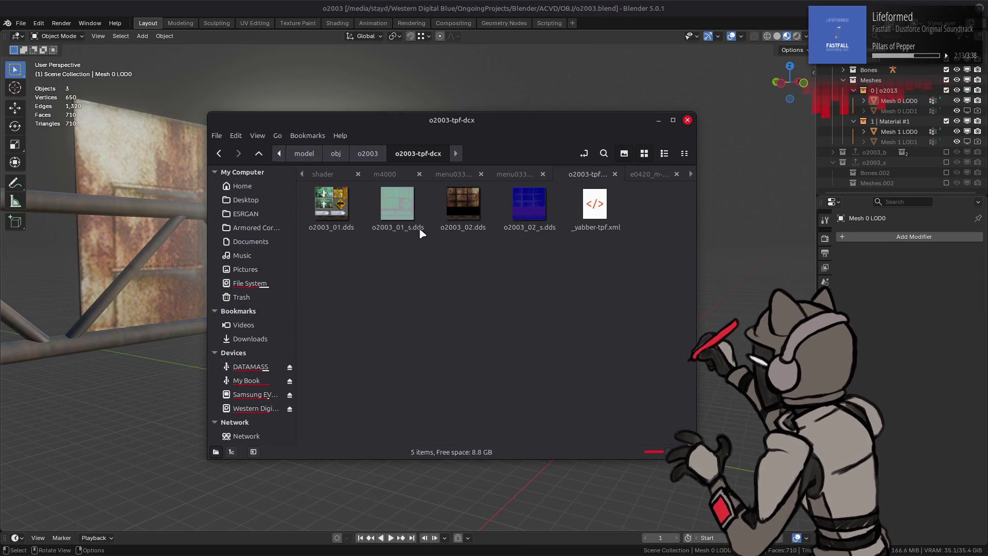
left_click(399, 175)
double_click(351, 224)
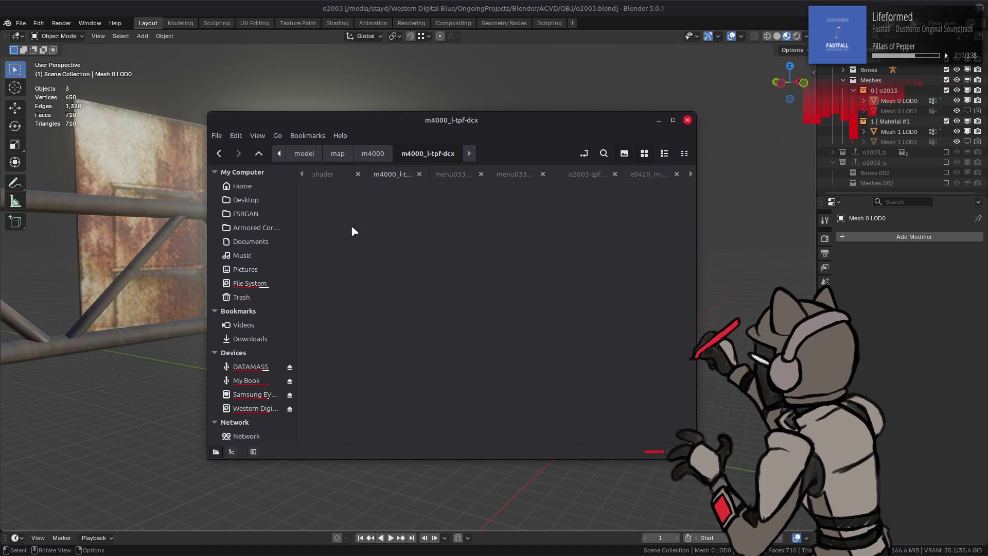
scroll(498, 233, "down", 15)
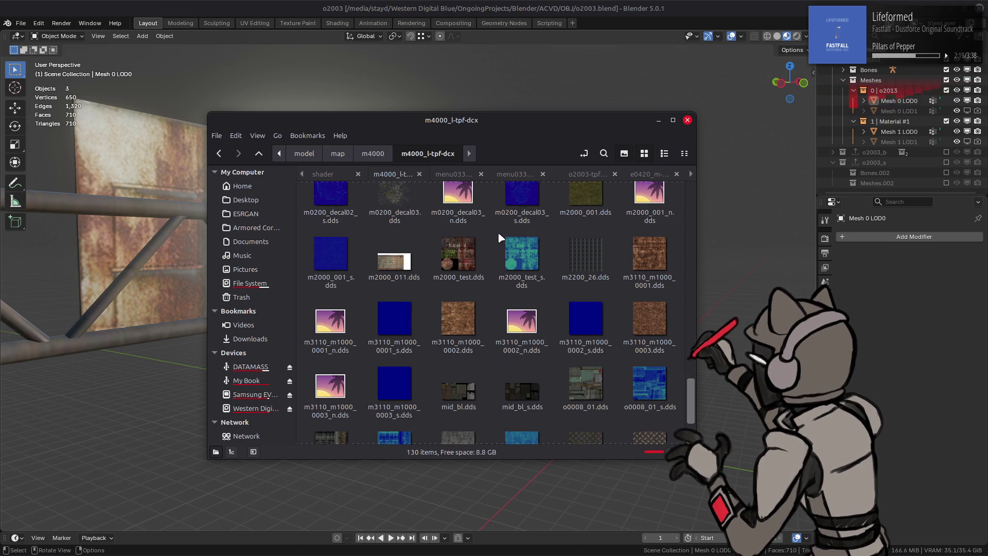
scroll(498, 233, "up", 3)
scroll(498, 232, "down", 3)
scroll(498, 234, "up", 10)
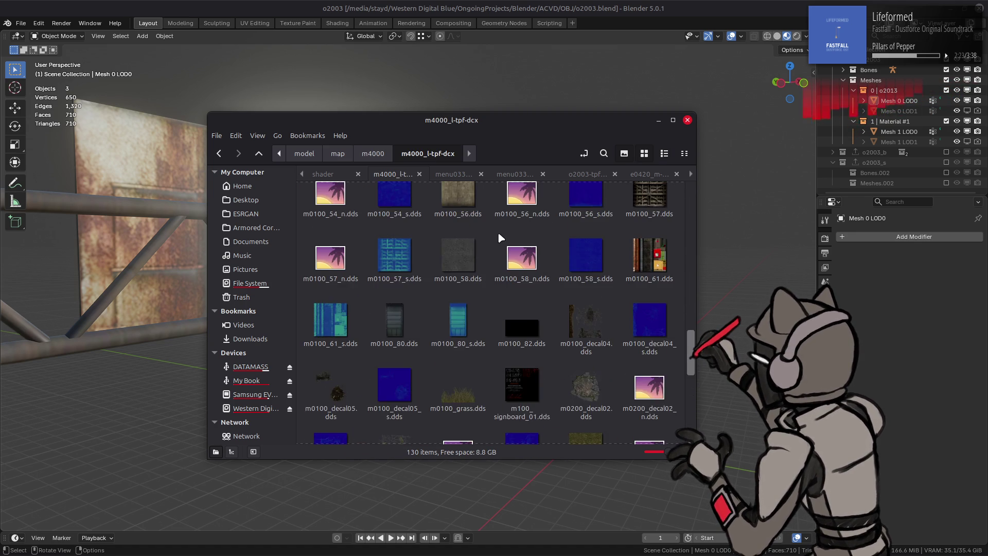
scroll(498, 234, "up", 6)
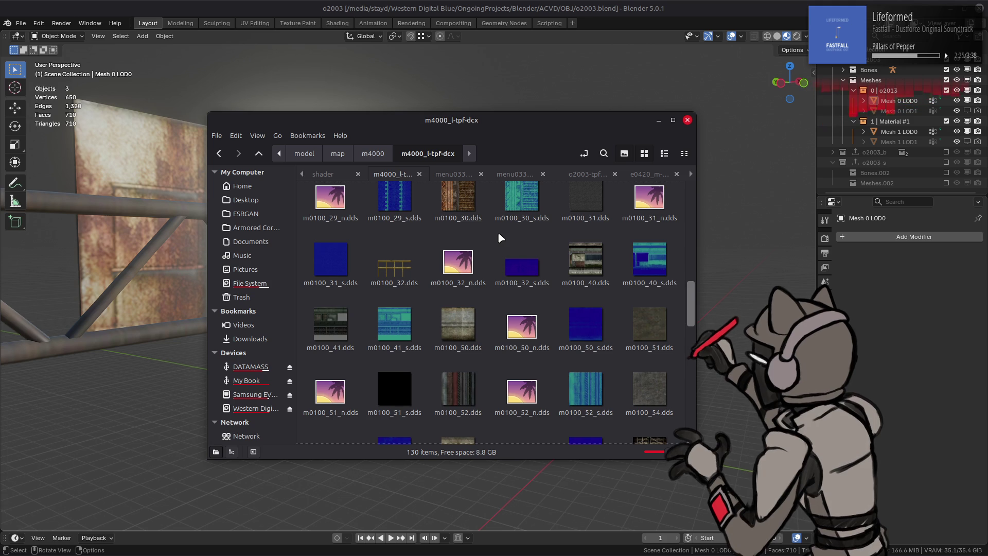
scroll(498, 237, "up", 5)
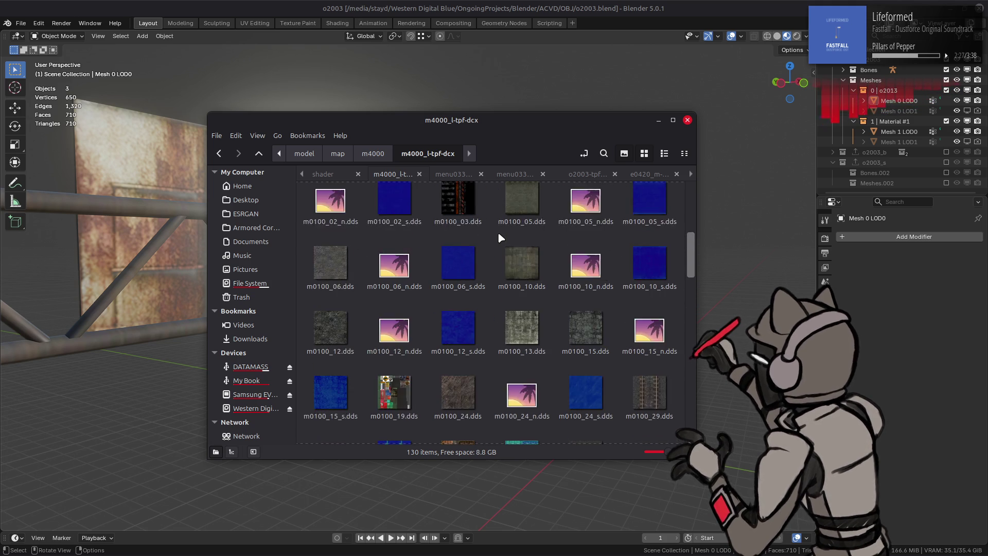
scroll(499, 237, "down", 8)
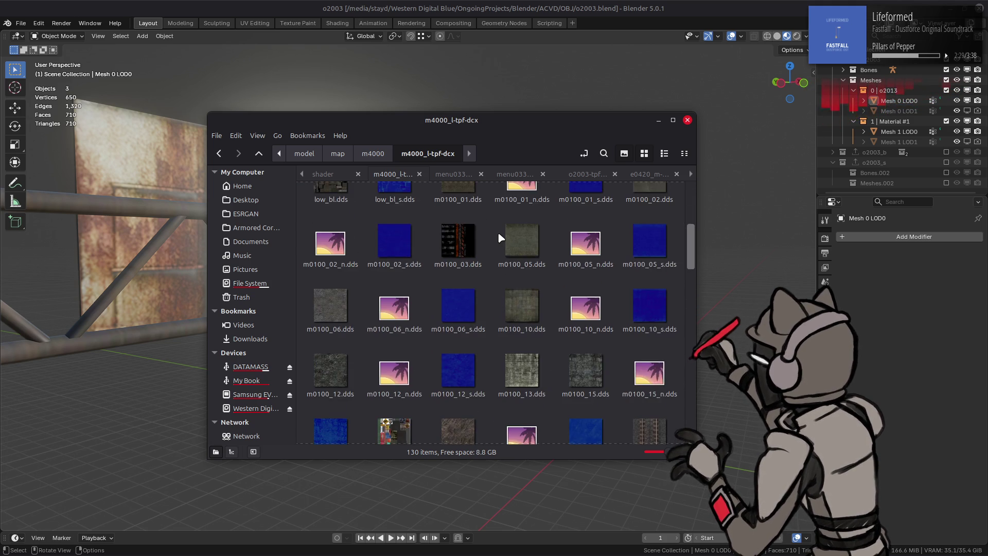
scroll(498, 232, "down", 6)
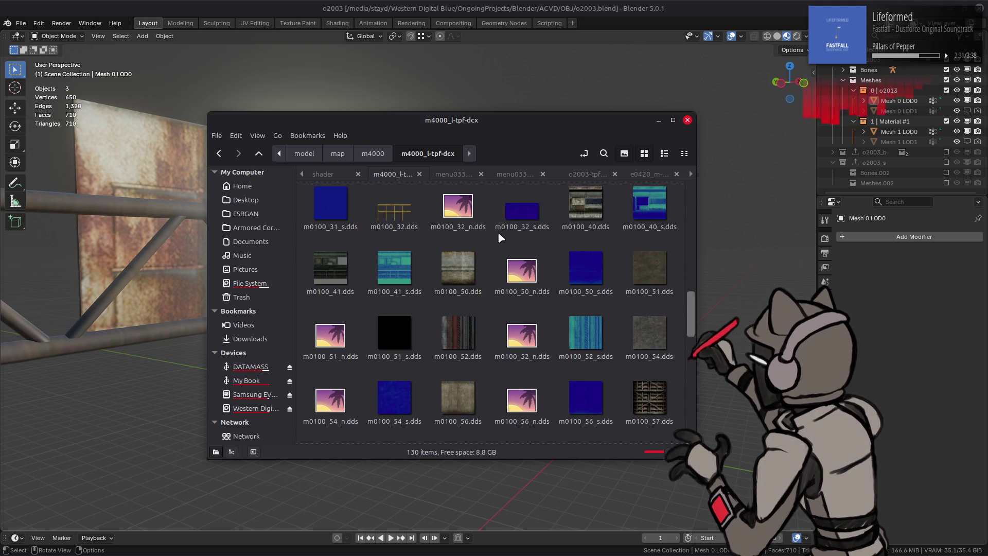
scroll(498, 231, "down", 5)
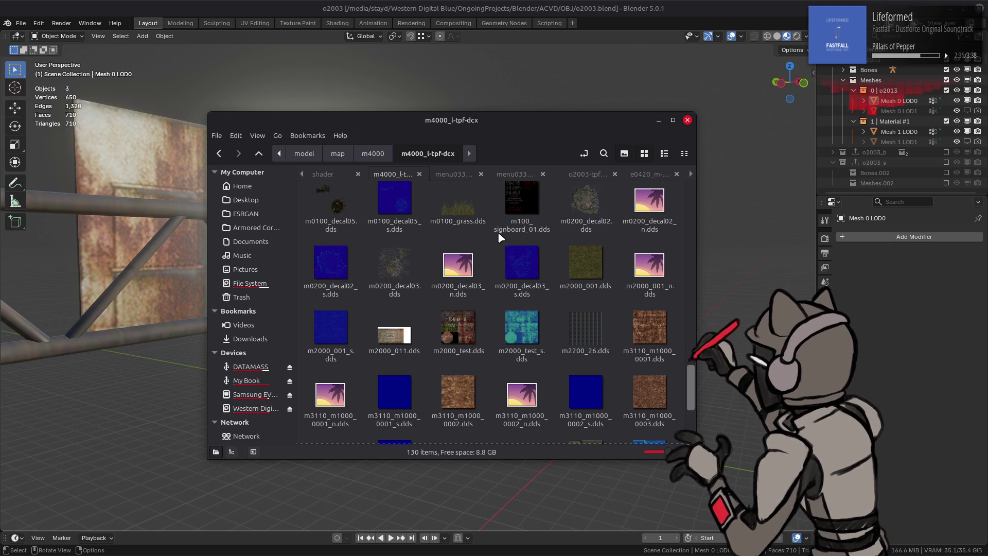
left_click(640, 176)
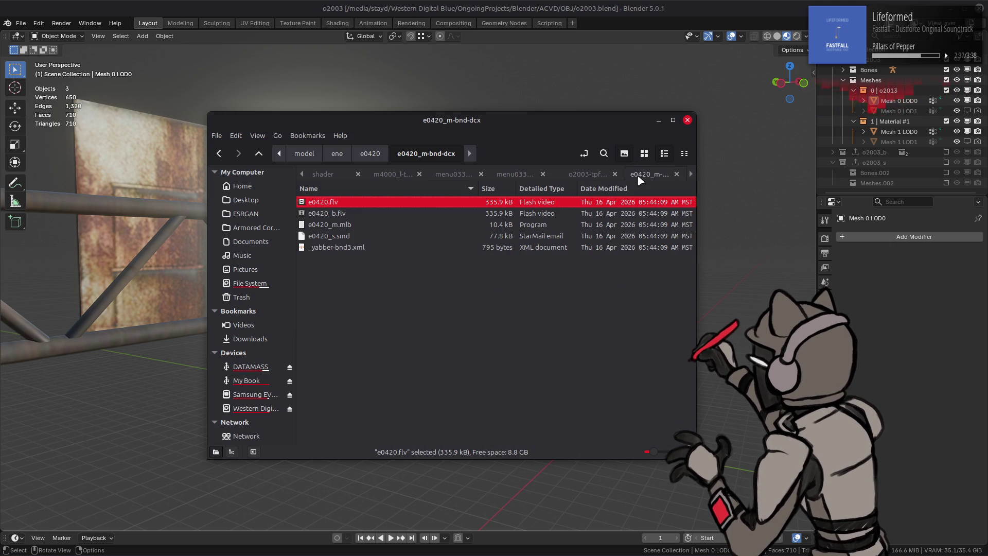
left_click(589, 176)
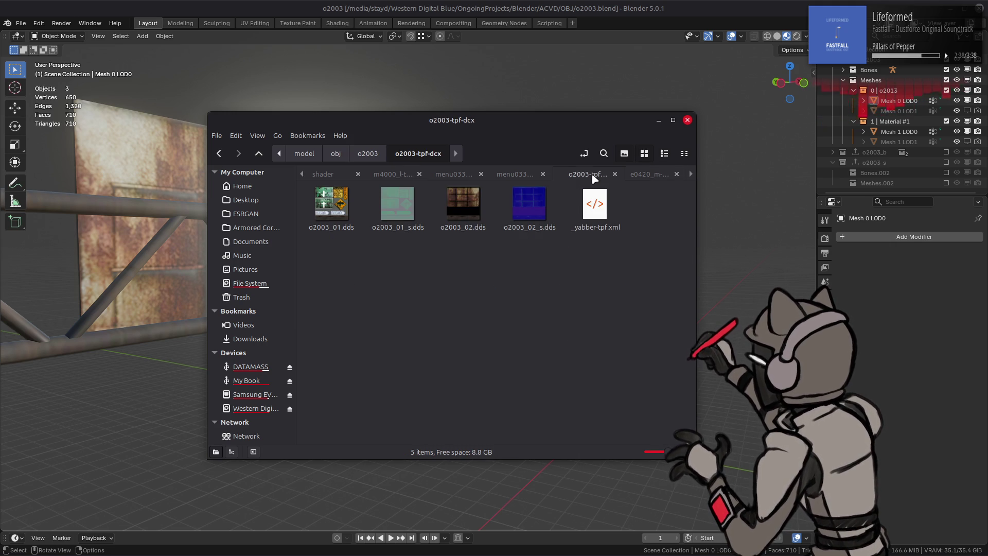
left_click(456, 176)
left_click(401, 175)
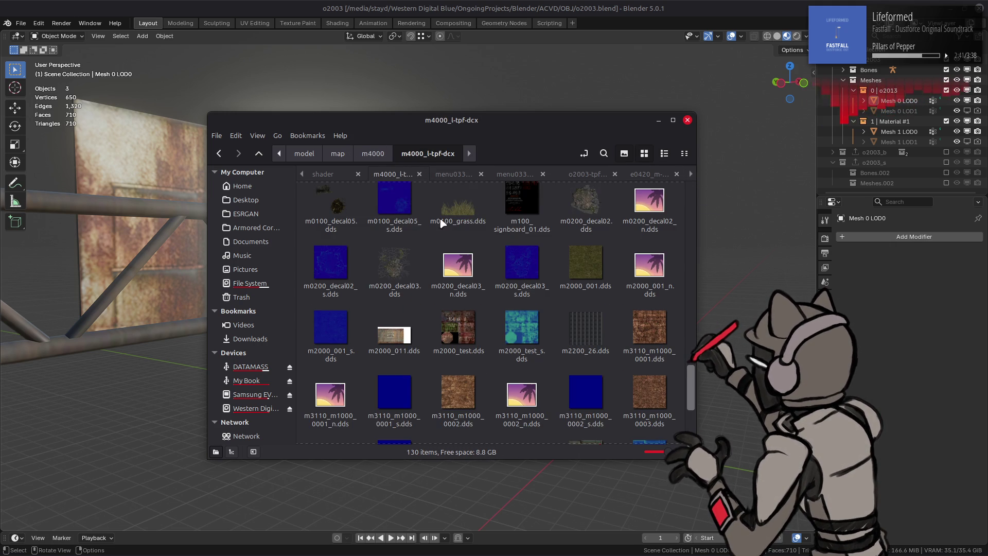
scroll(483, 270, "down", 3)
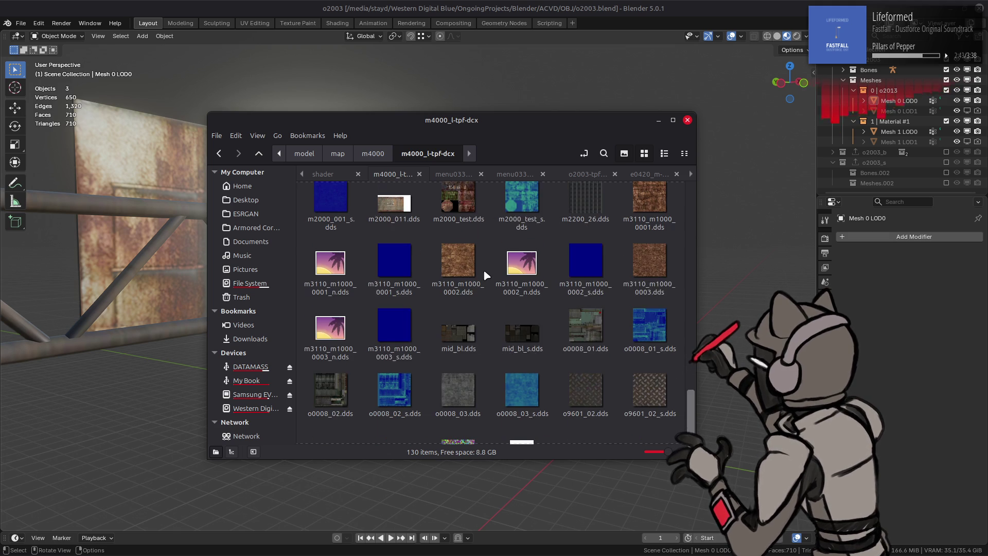
scroll(484, 276, "down", 1)
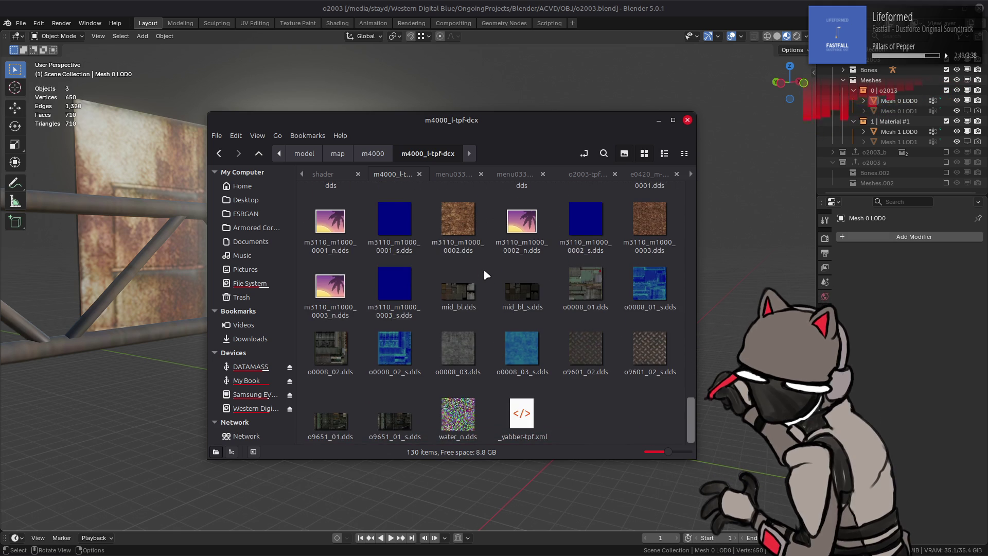
scroll(484, 271, "up", 4)
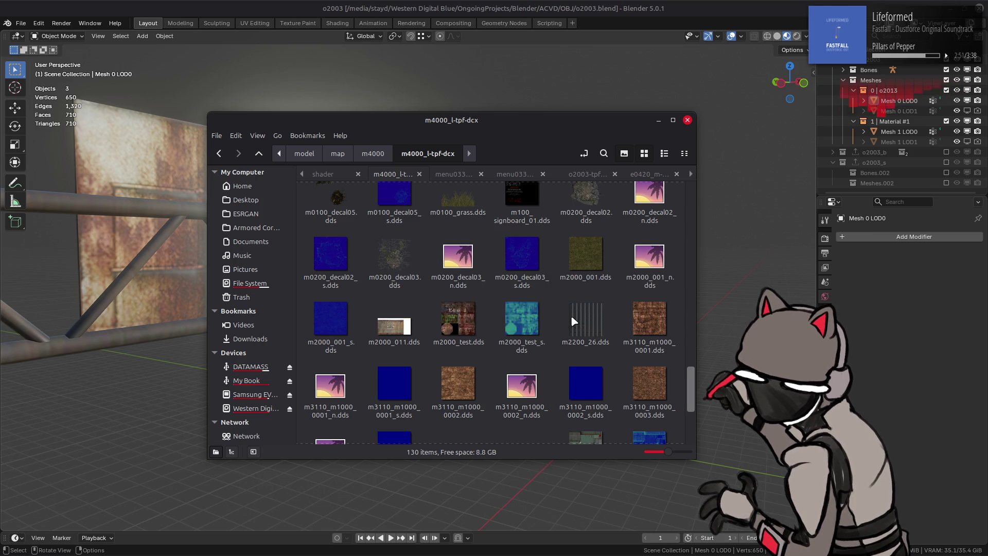
scroll(571, 318, "up", 4)
scroll(570, 317, "up", 5)
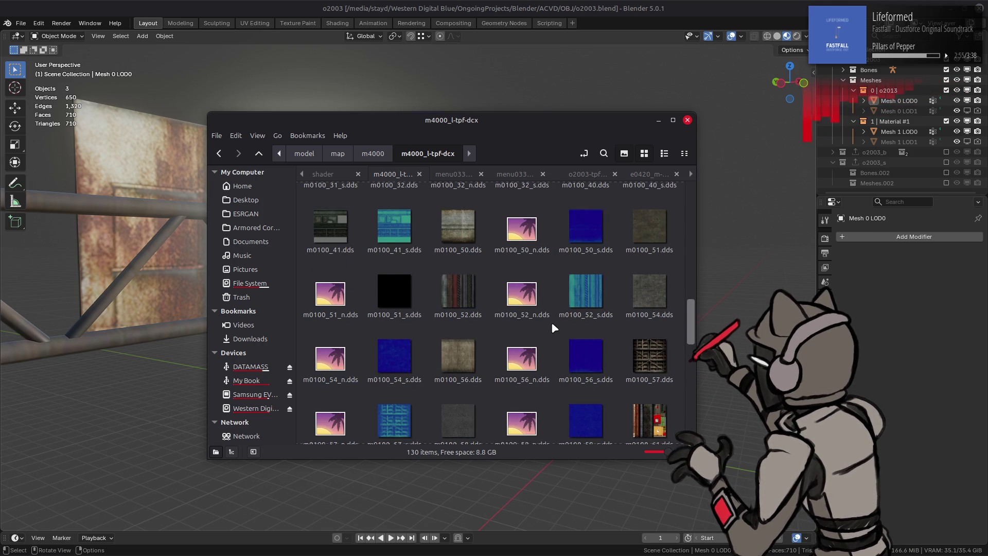
scroll(553, 327, "up", 3)
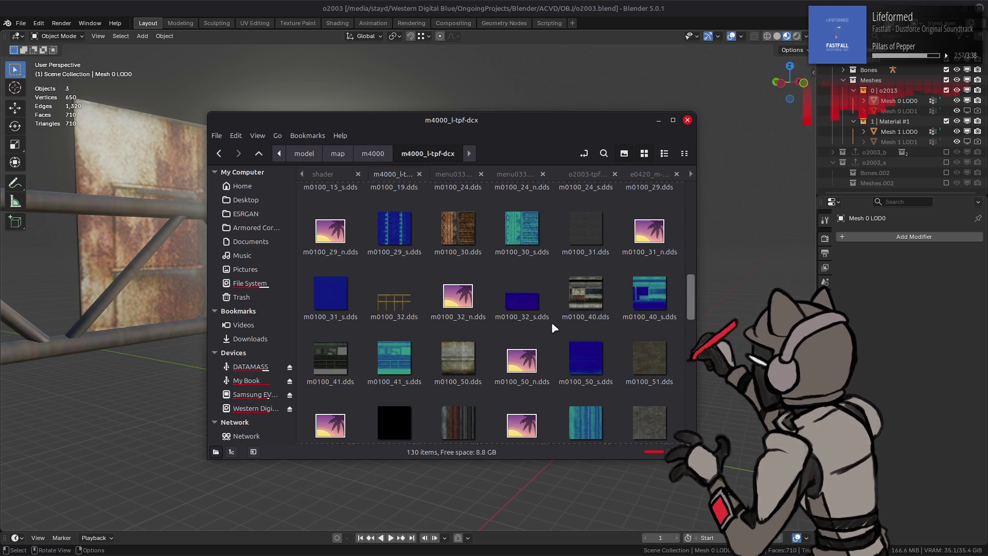
scroll(553, 323, "up", 2)
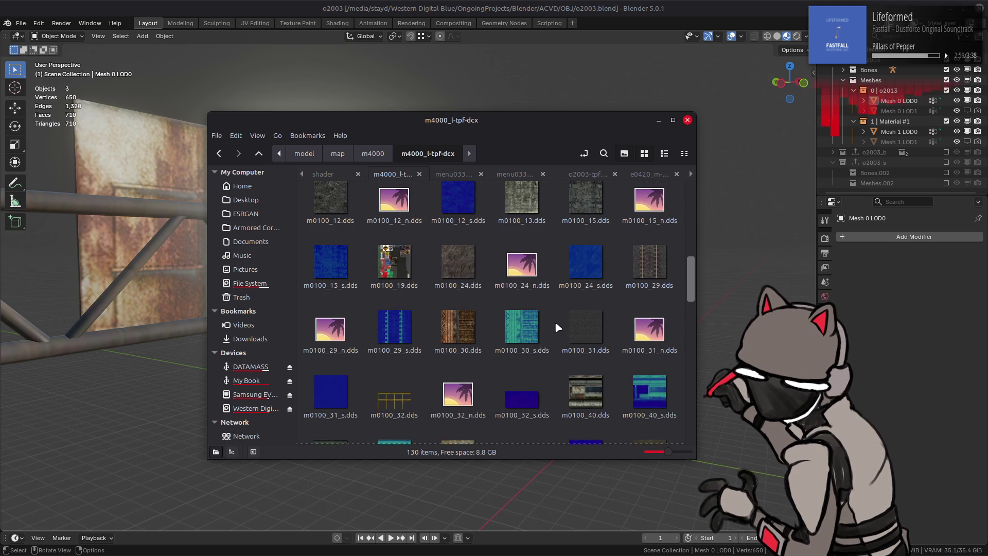
scroll(556, 325, "up", 4)
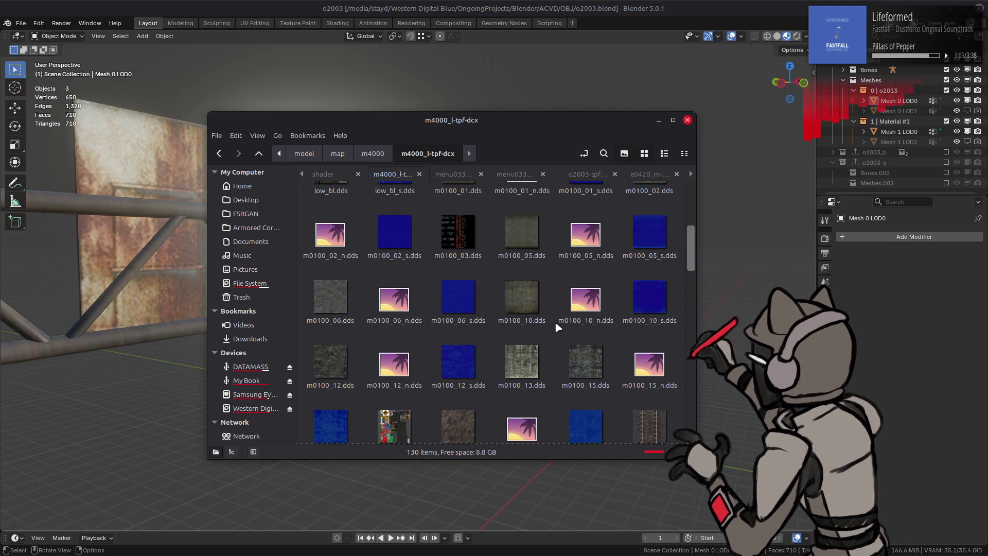
scroll(556, 324, "up", 2)
scroll(556, 325, "up", 3)
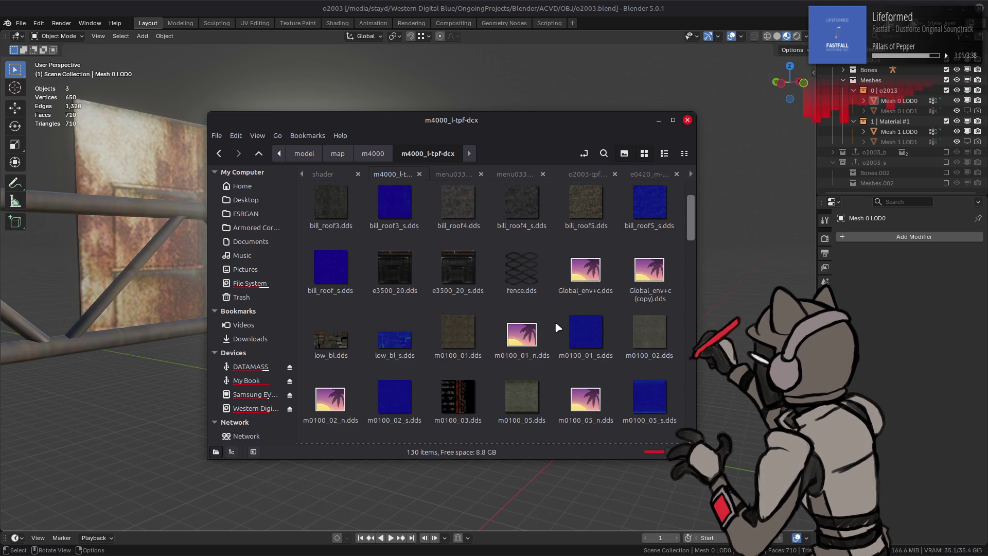
scroll(556, 325, "up", 2)
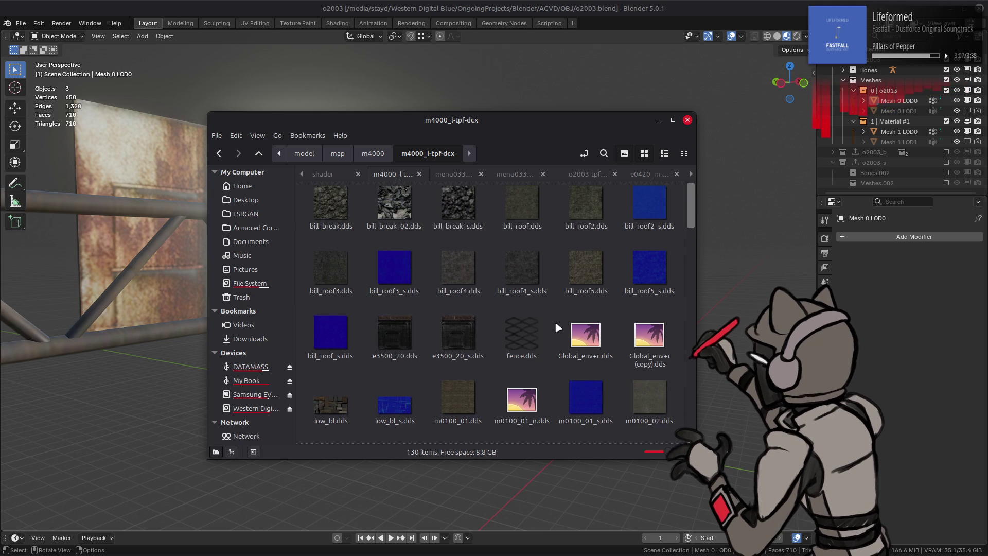
scroll(555, 324, "down", 3)
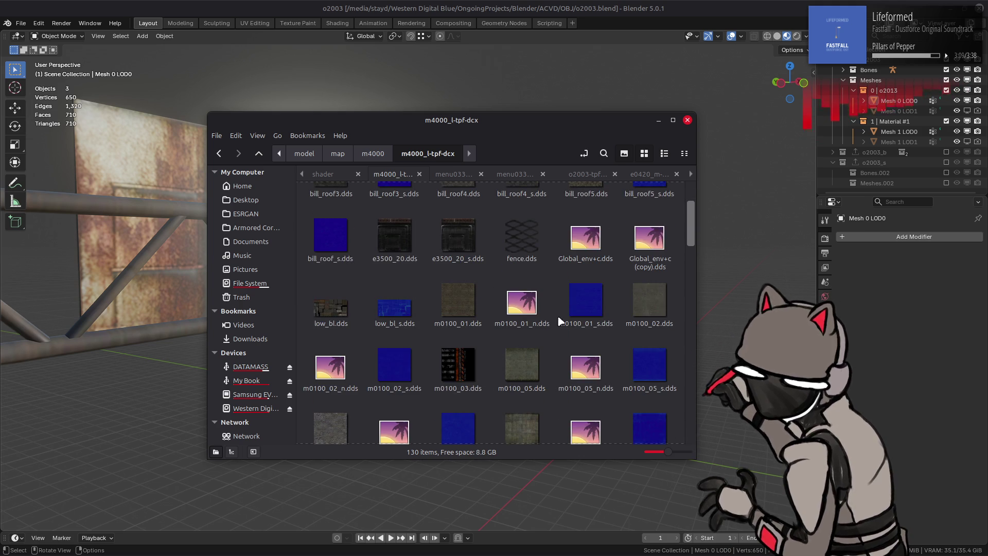
Search the folder for 'sign' and pick the signboard texture result
left_click(605, 154)
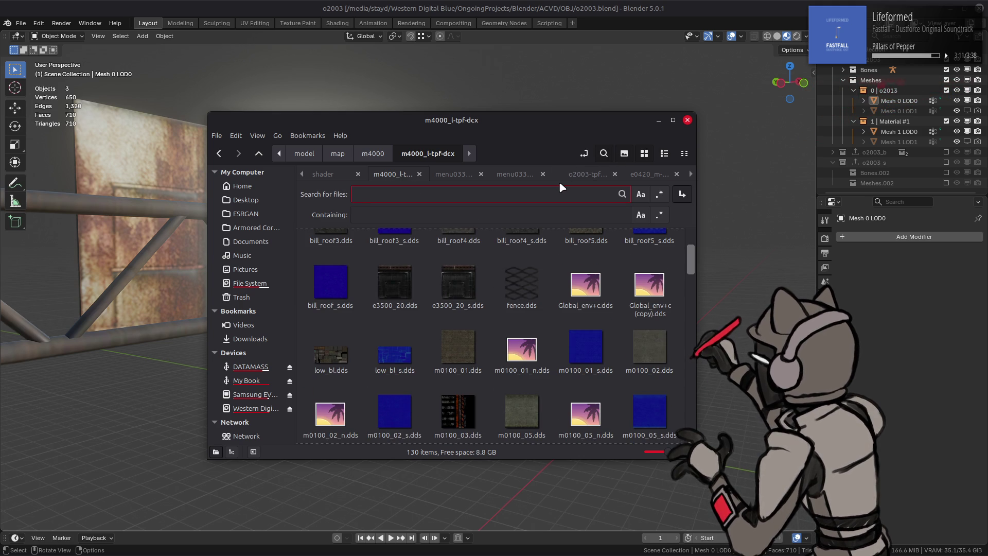
type("sign")
key("Return")
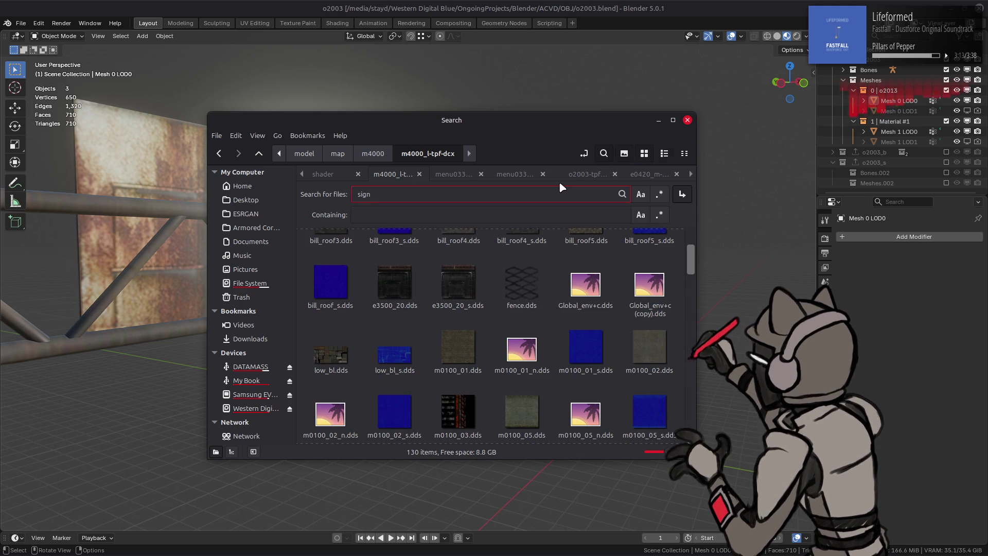
left_click(359, 252)
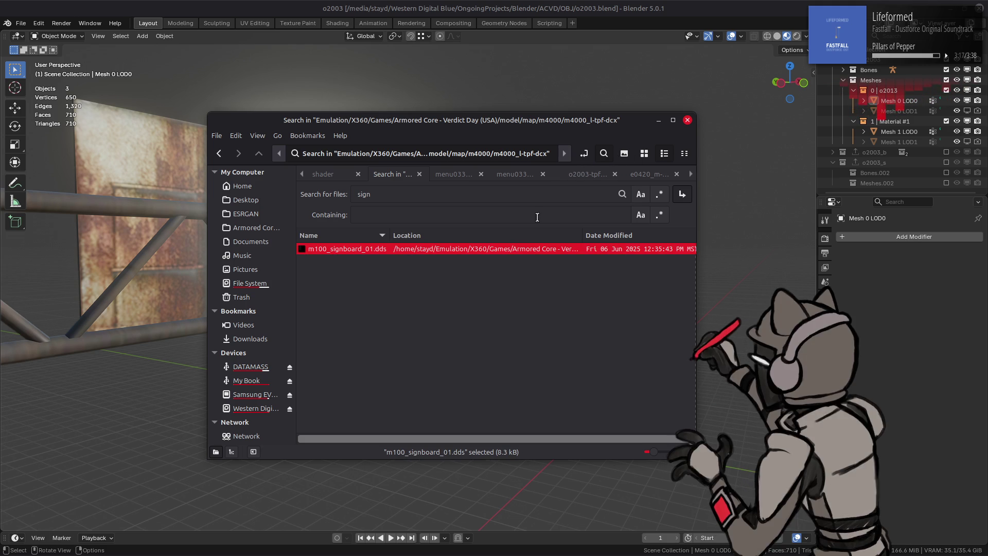
key("Escape")
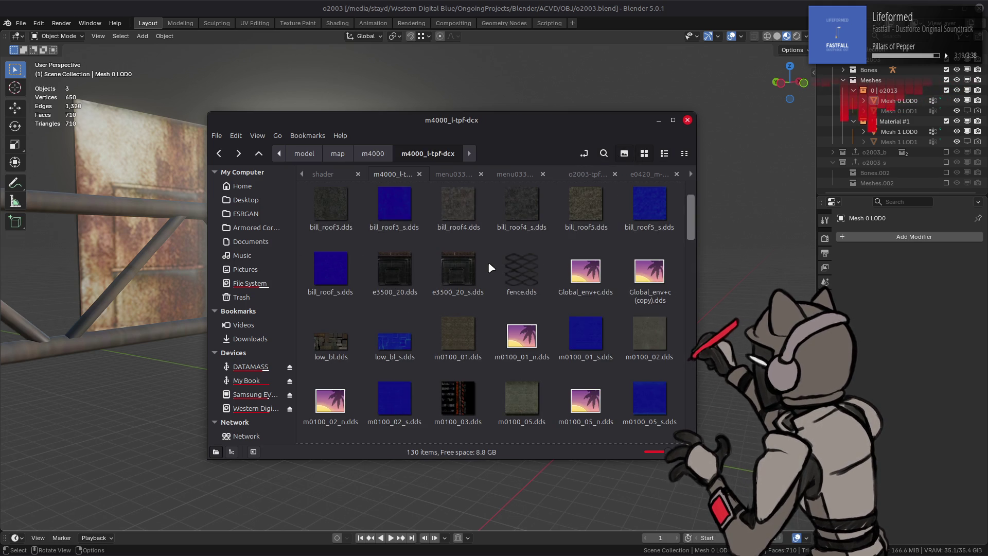
Select m100_signboard_01.dds in the grid, then go up to the m4000 folder
scroll(489, 263, "down", 5)
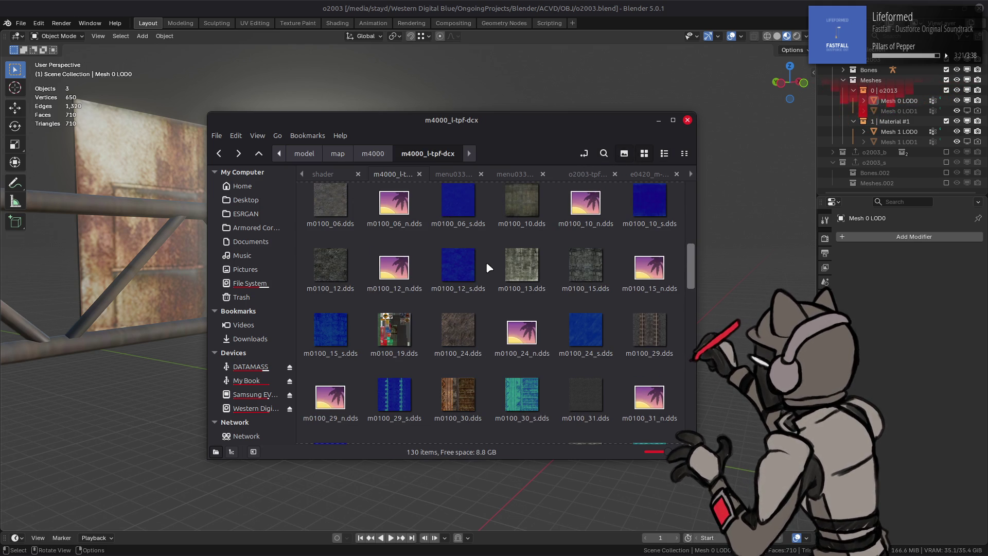
scroll(487, 264, "down", 2)
scroll(486, 261, "down", 2)
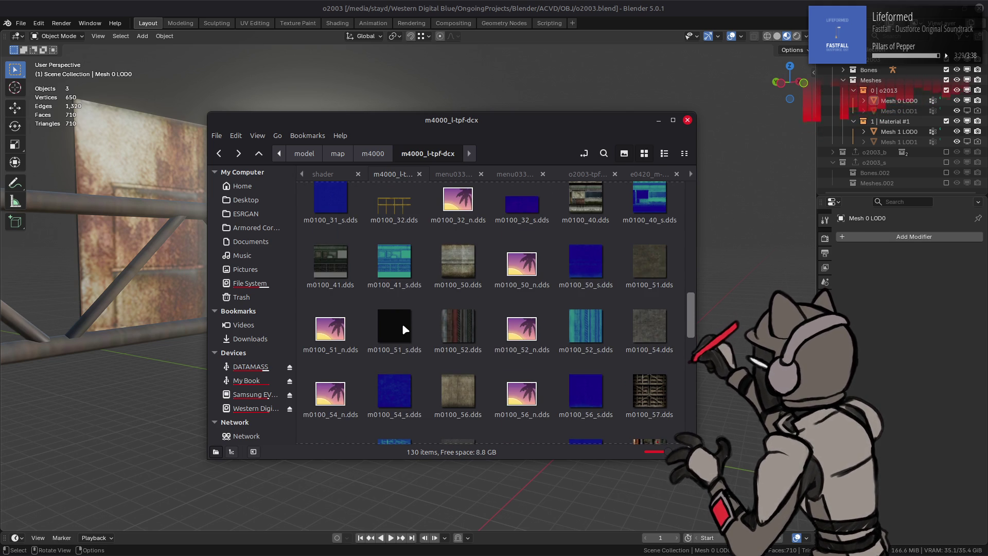
scroll(403, 324, "up", 6)
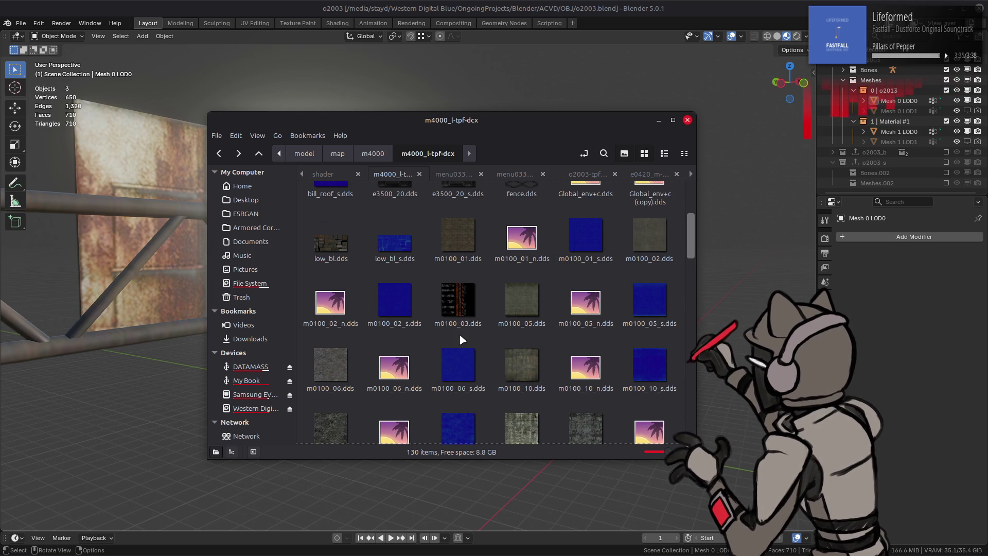
scroll(459, 333, "down", 6)
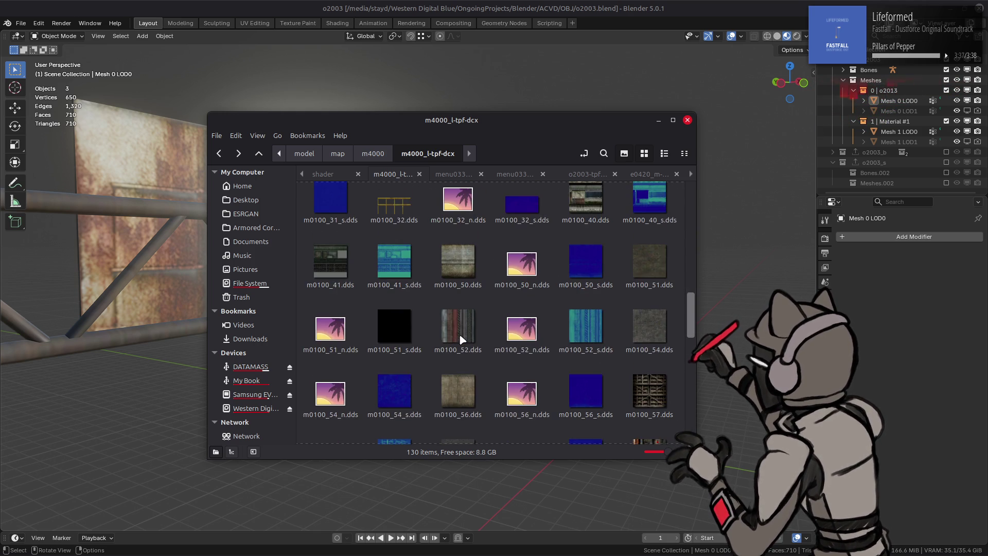
scroll(459, 334, "down", 4)
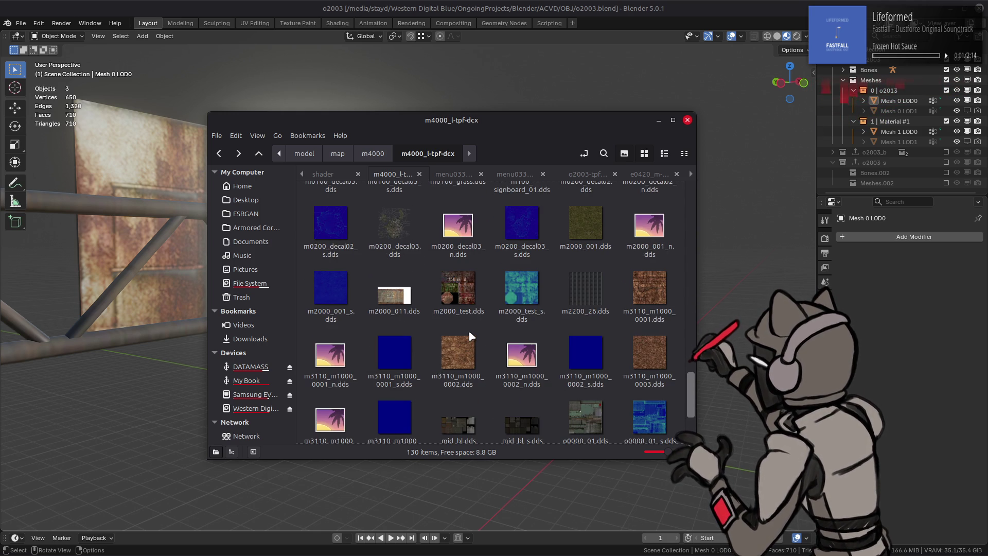
scroll(489, 330, "up", 1)
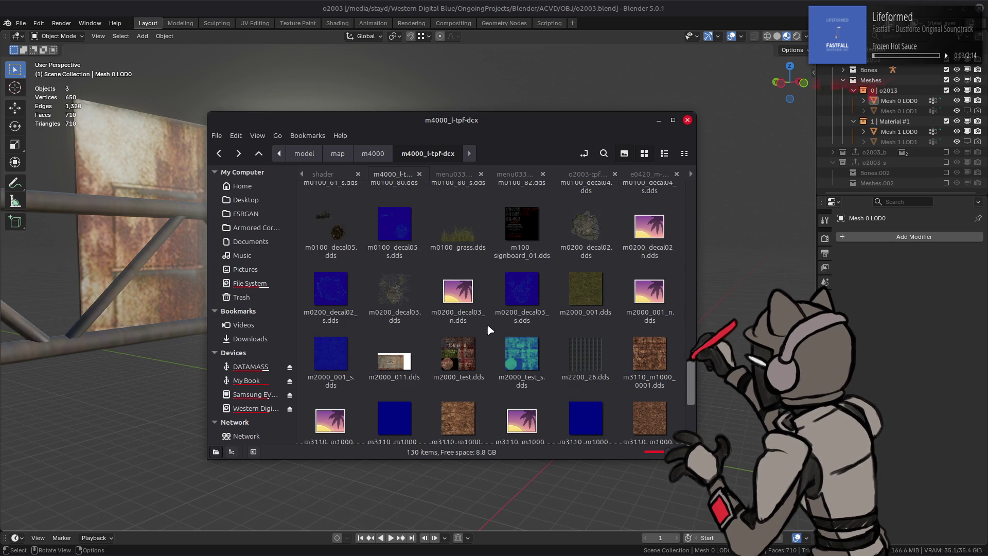
left_click(541, 226)
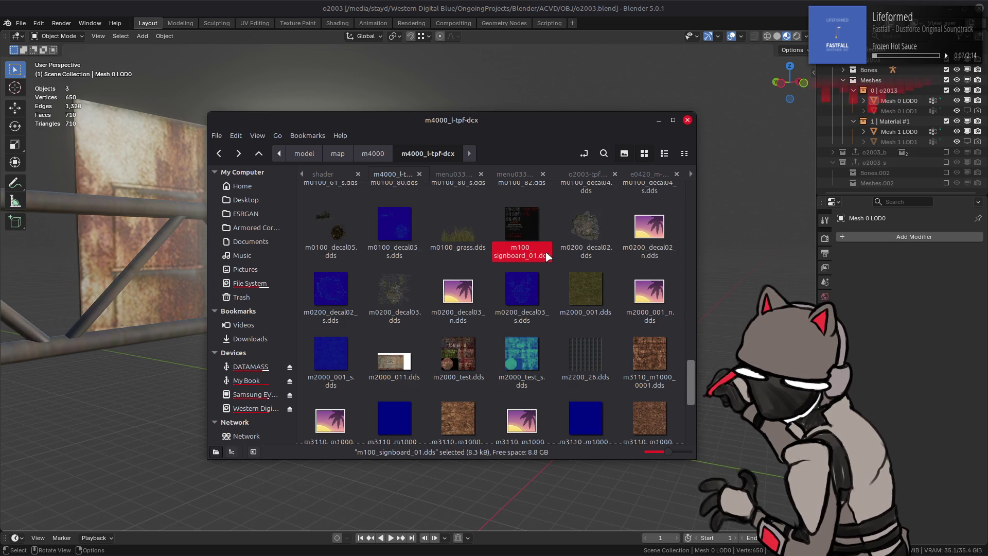
key("alt+Up")
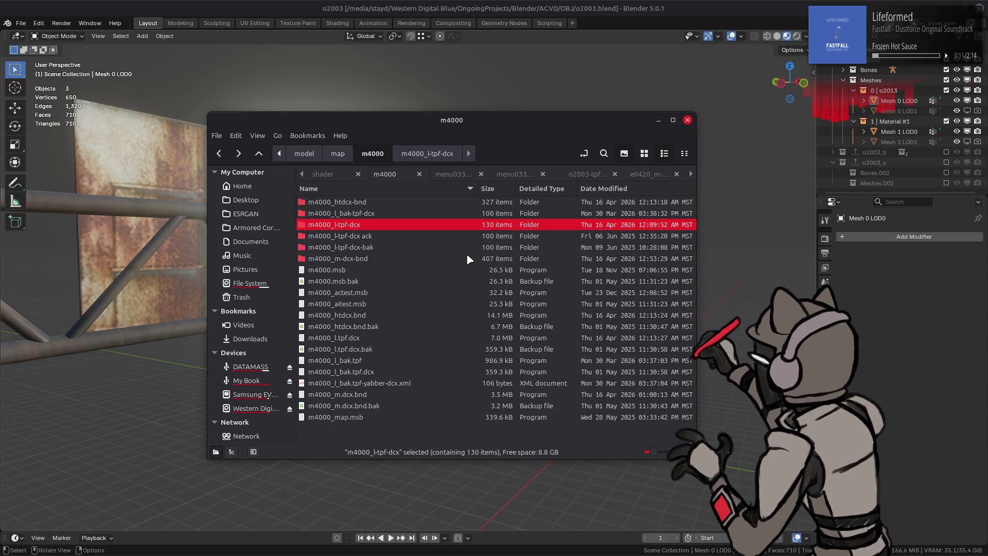
Move through the open folder tabs to the ch_mission folder
left_click(582, 175)
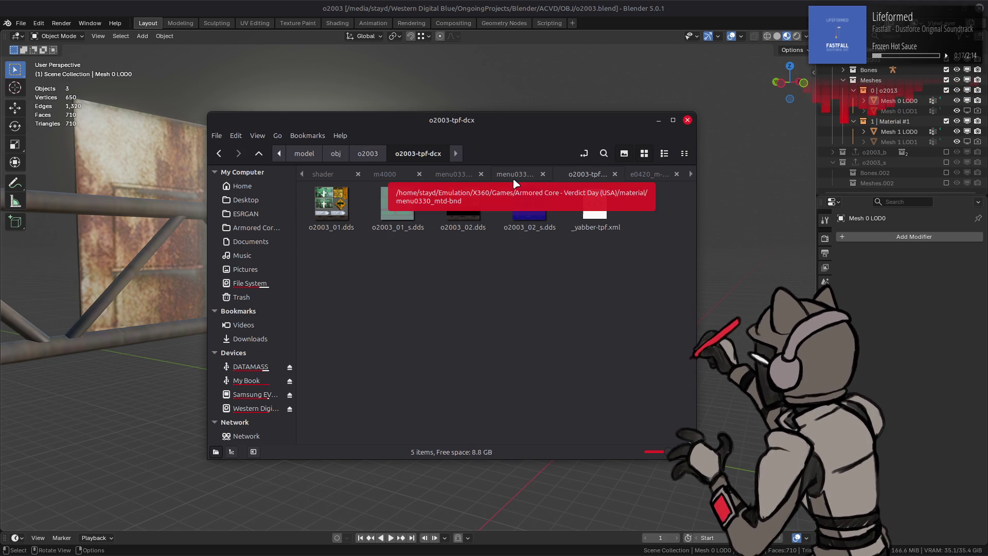
left_click(691, 174)
left_click(691, 174)
left_click(692, 174)
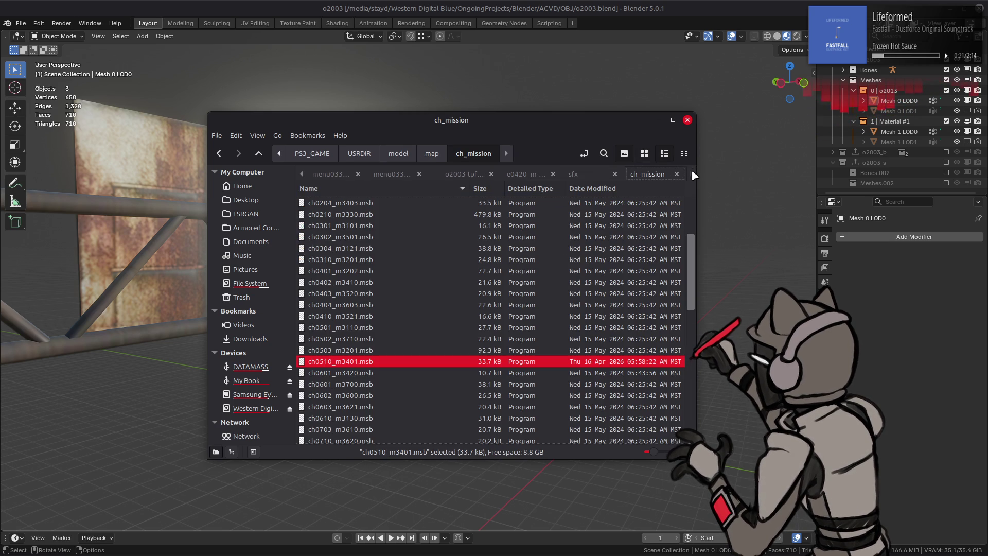
Go up to the model folder, then open obj and the o2003 folder
key("alt+Up")
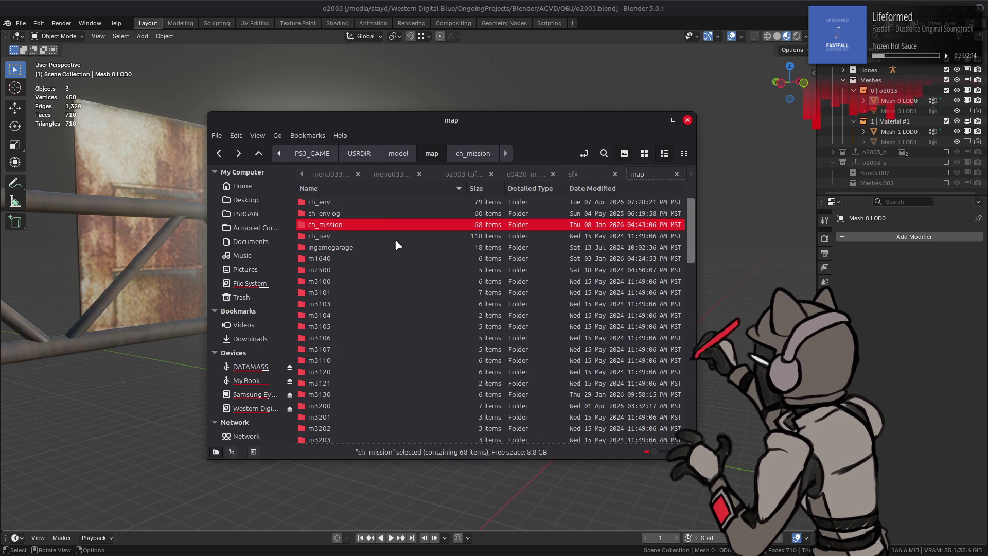
scroll(397, 240, "down", 3)
scroll(387, 244, "down", 8)
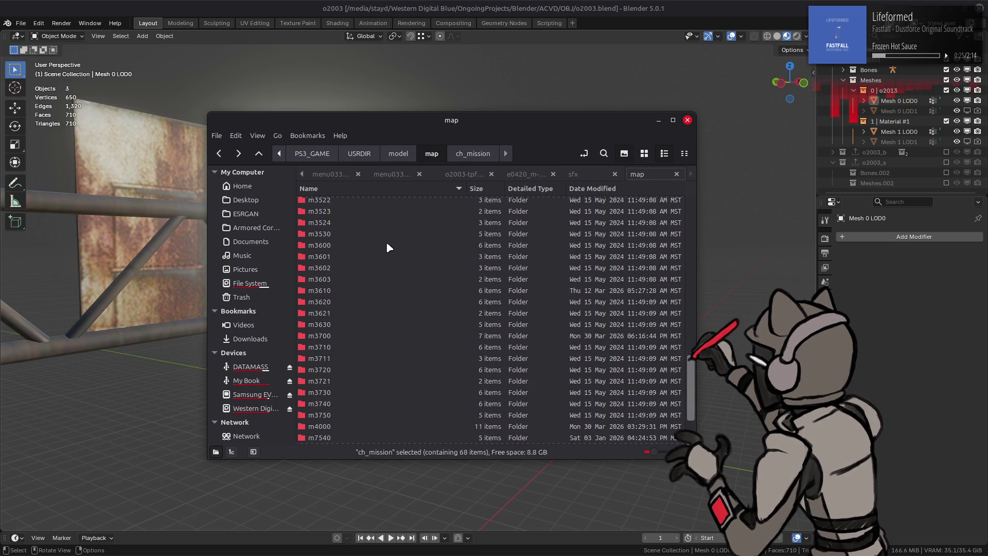
key("alt+Up")
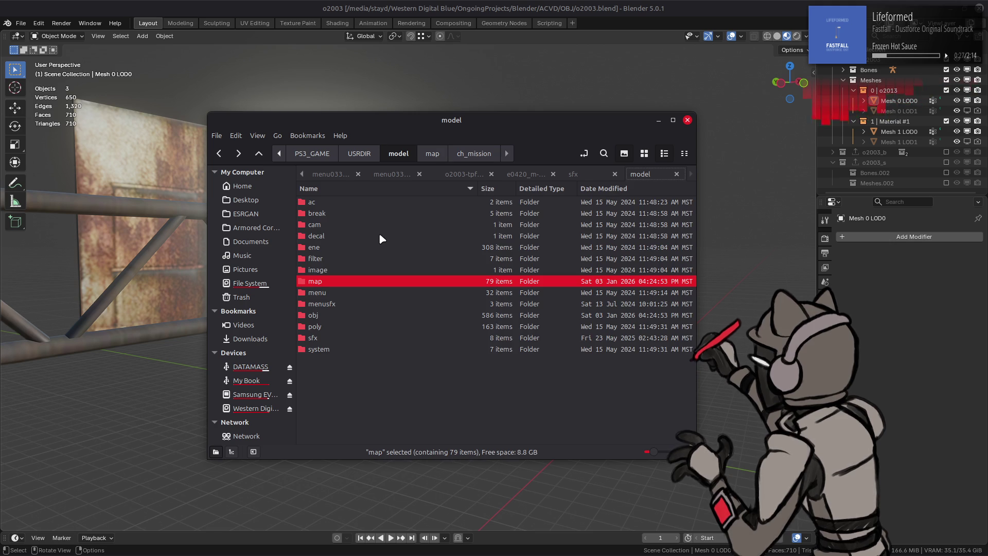
double_click(336, 316)
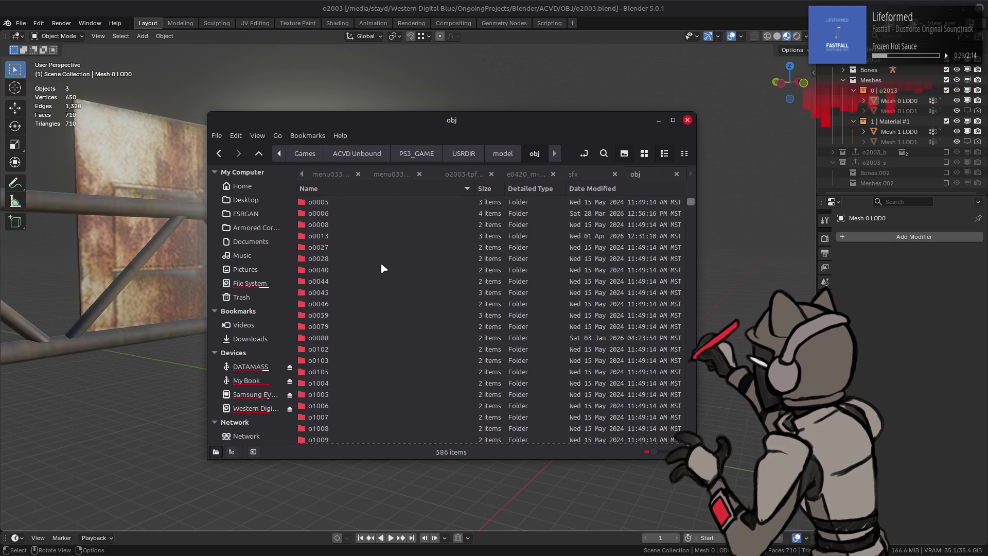
scroll(363, 324, "down", 20)
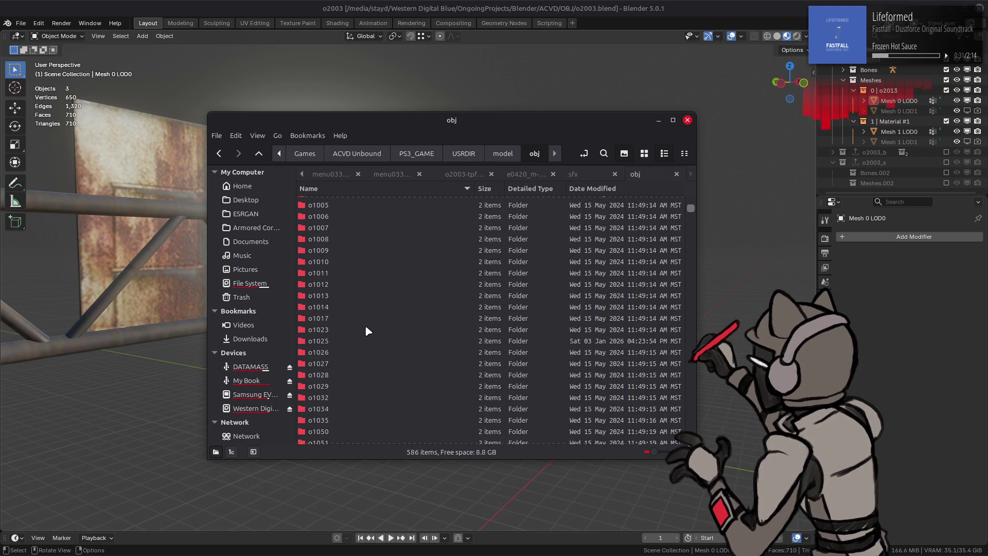
scroll(367, 324, "up", 2)
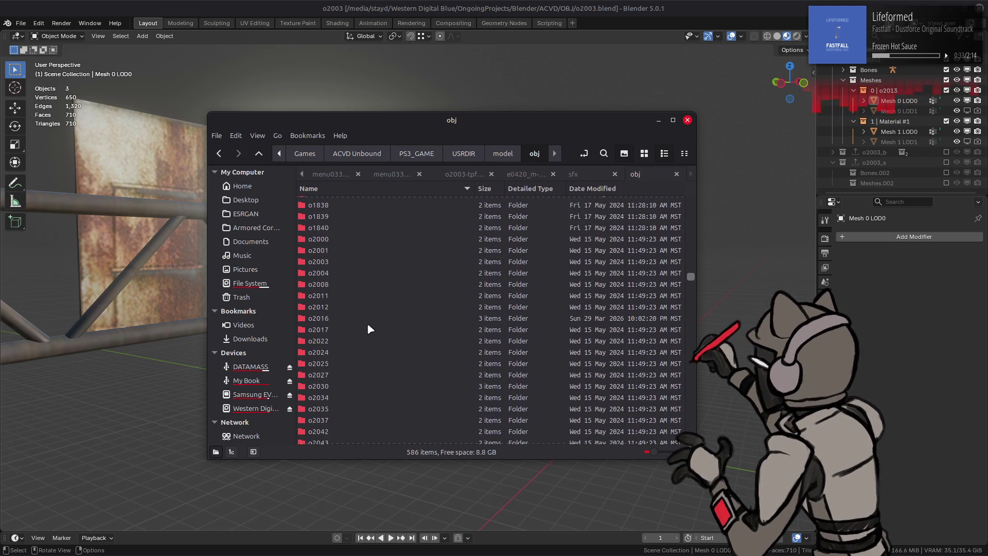
scroll(363, 319, "down", 3)
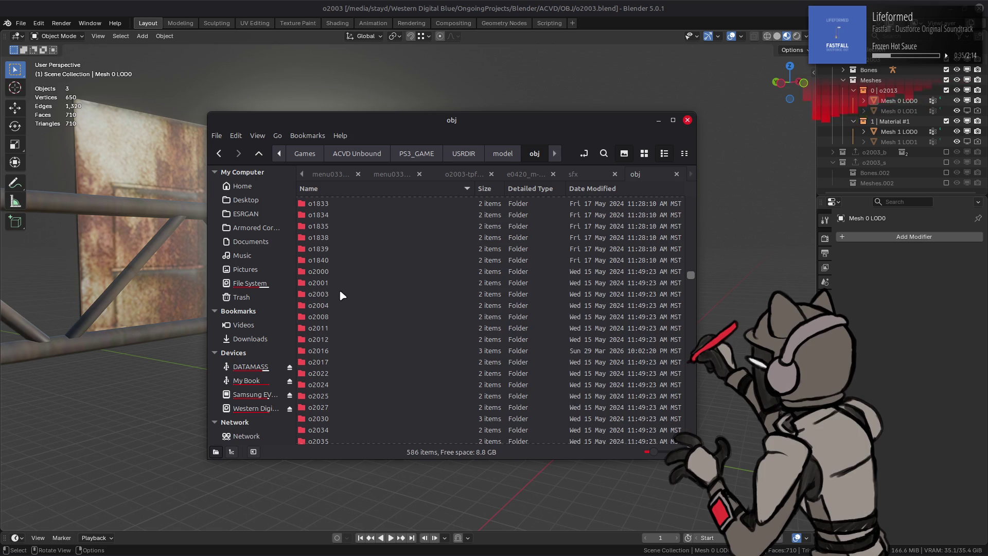
double_click(340, 293)
left_click(374, 202)
Unpack o2003.tpf.dcx and copy its four extracted DDS textures
right_click(374, 203)
left_click(400, 214)
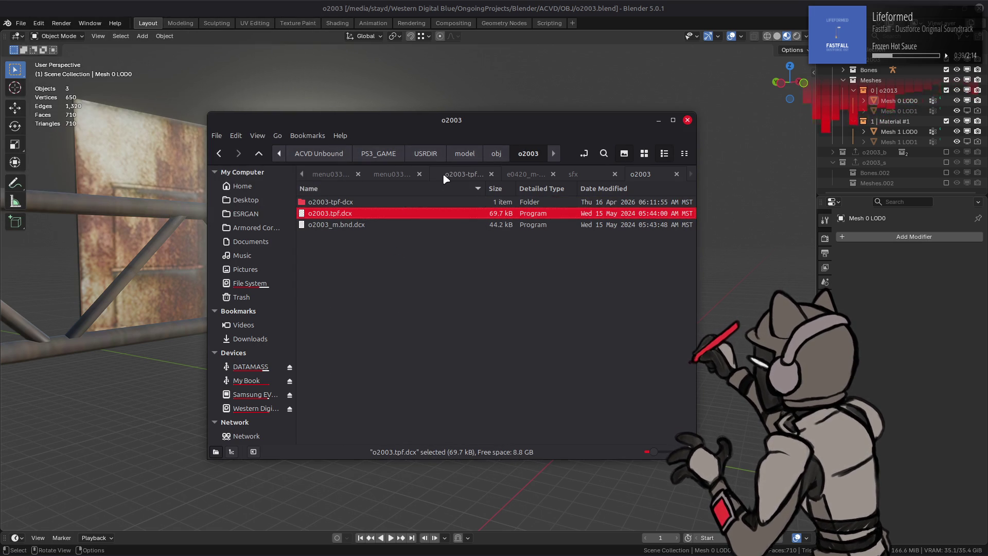
left_click(442, 174)
left_click(332, 206)
left_click(529, 211, "shift")
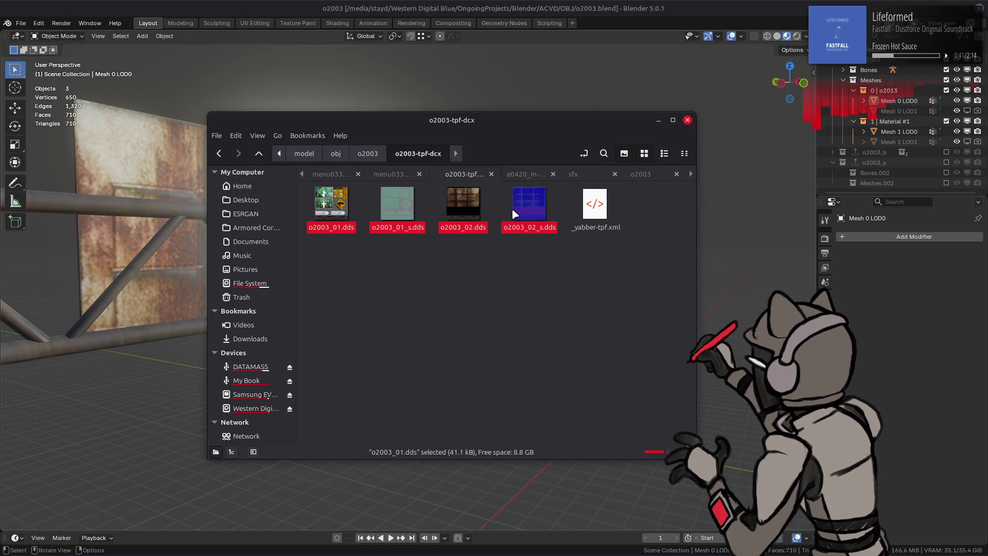
key("ctrl+c")
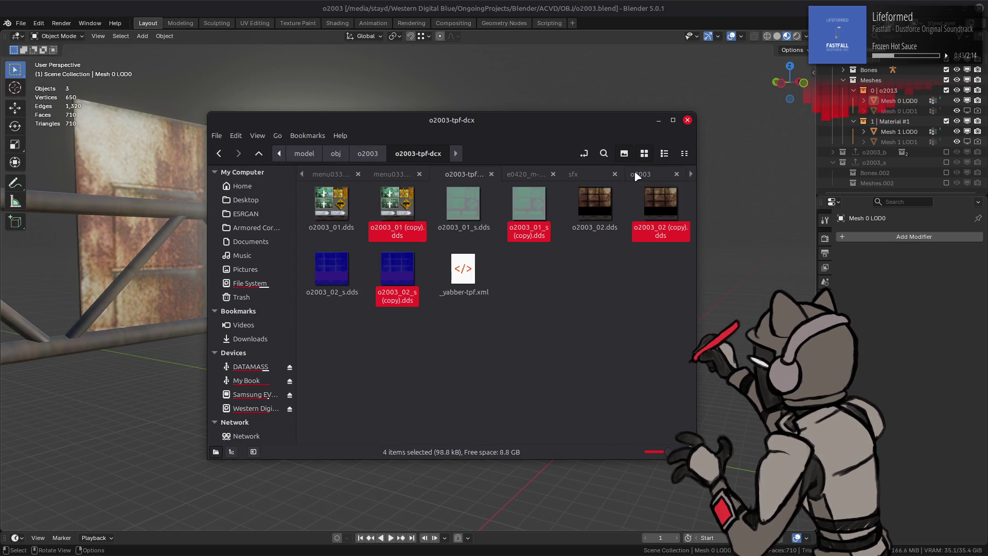
Open the PS3 o2003-tpf-dcx folder and copy its four .dds textures
left_click(638, 174)
left_click(404, 202)
double_click(404, 202)
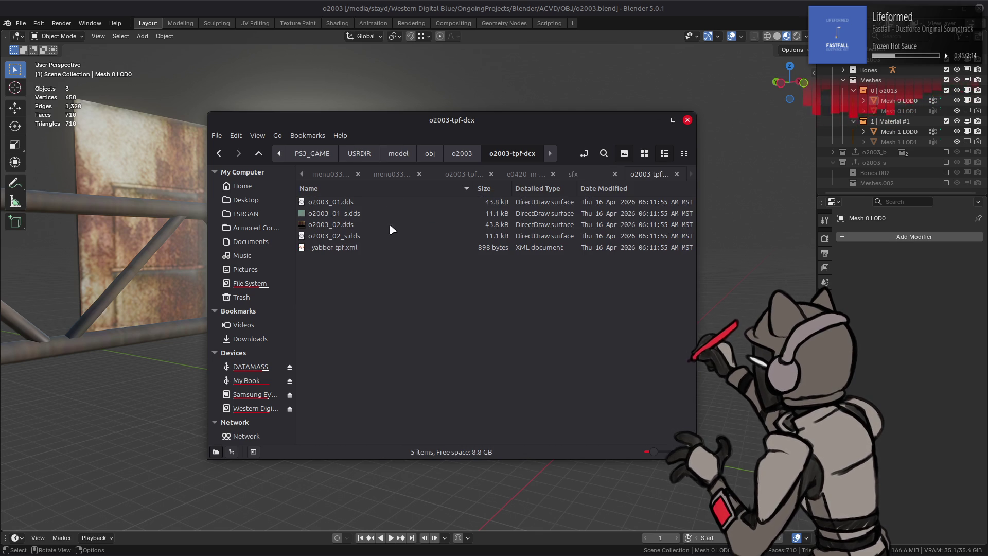
left_click(332, 206)
left_click(533, 205, "shift")
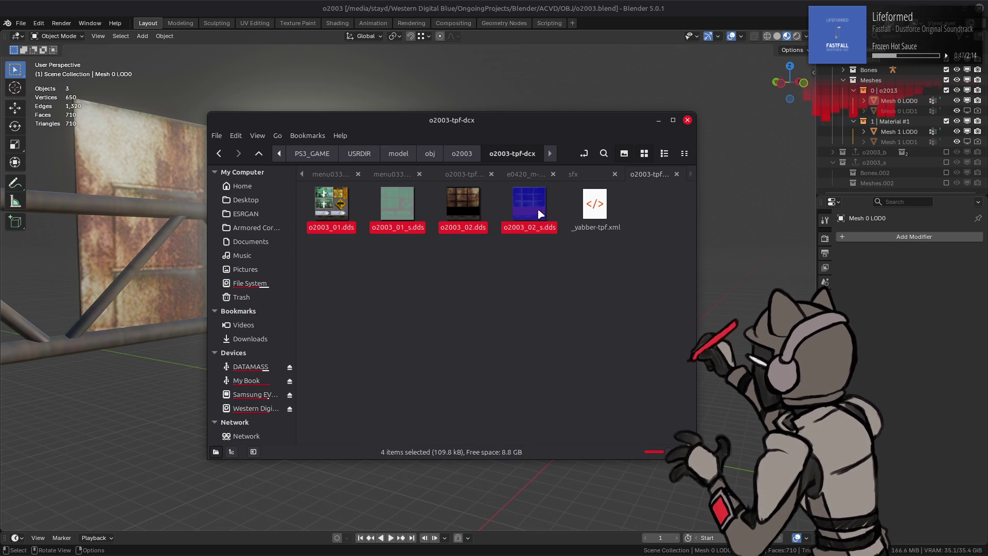
key("ctrl+c")
Paste the PS3 textures into the working folder, replacing all four originals
left_click(460, 178)
key("ctrl+v")
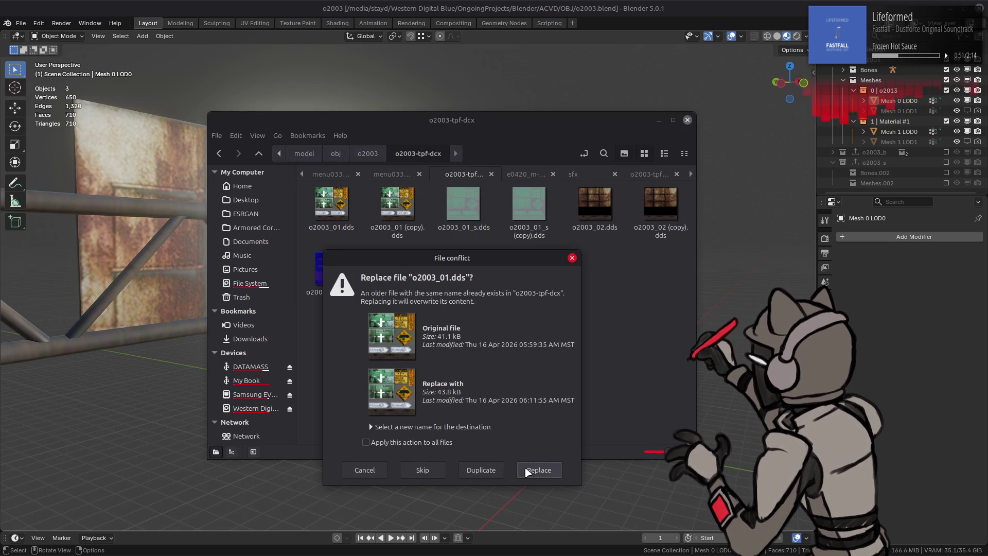
left_click(446, 443)
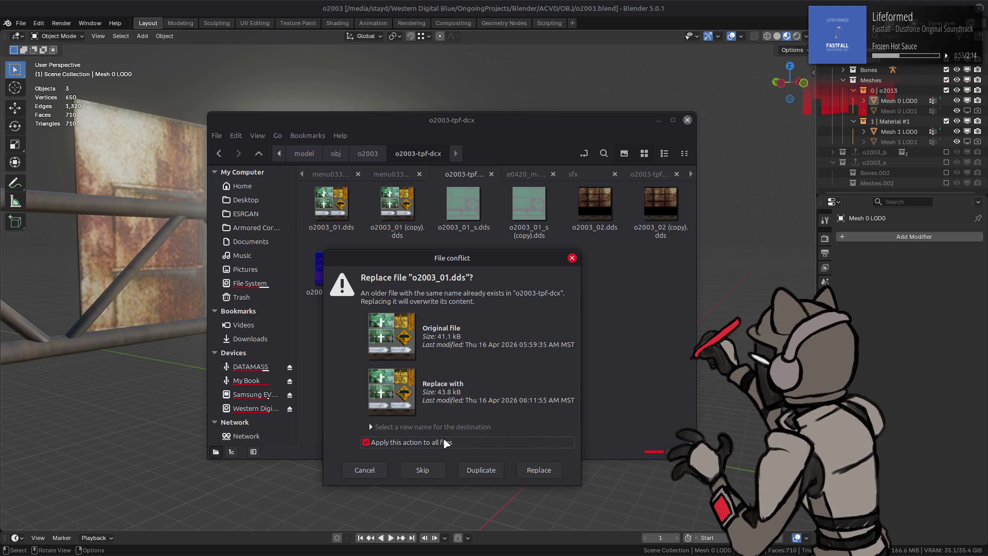
left_click(546, 476)
mouse_move(328, 548)
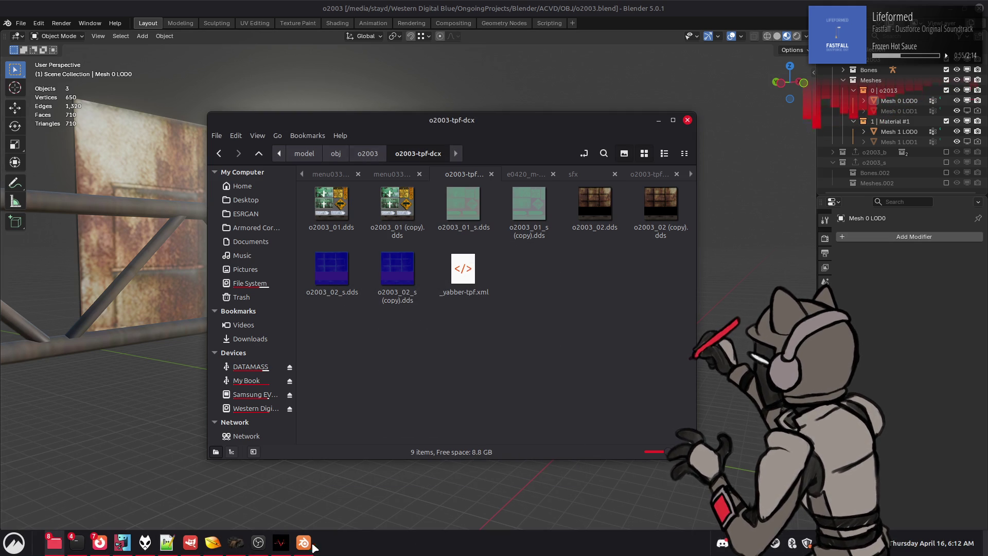
left_click(190, 543)
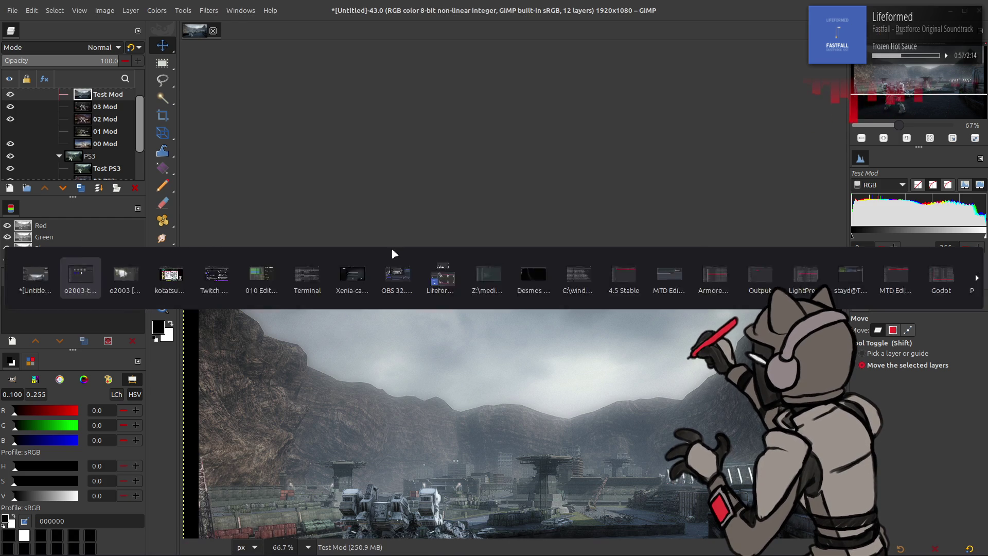
Drag o2003_01.dds into GIMP and accept the DDS import settings
key("alt+Tab")
mouse_move(332, 208)
left_mouse_down()
mouse_move(289, 124)
mouse_move(169, 31)
mouse_move(169, 44)
left_mouse_up()
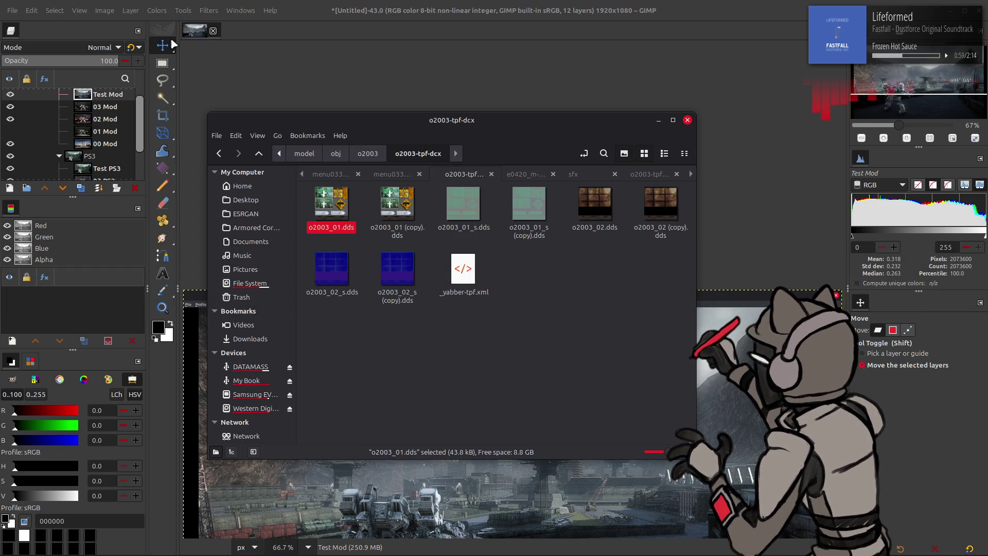
key("Return")
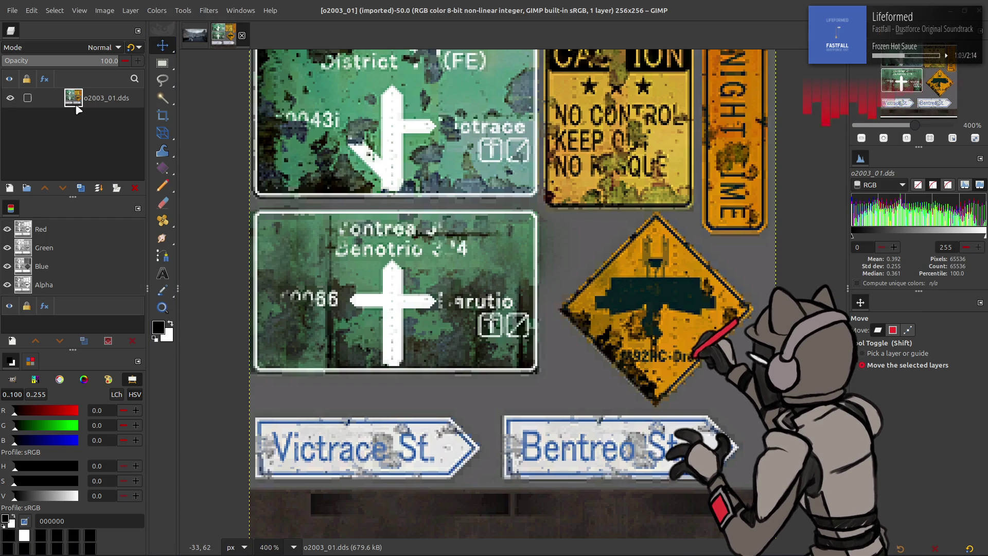
Drop the alpha channel and rename the texture layer to o2003_01
key("ctrl+shift+a")
double_click(100, 98)
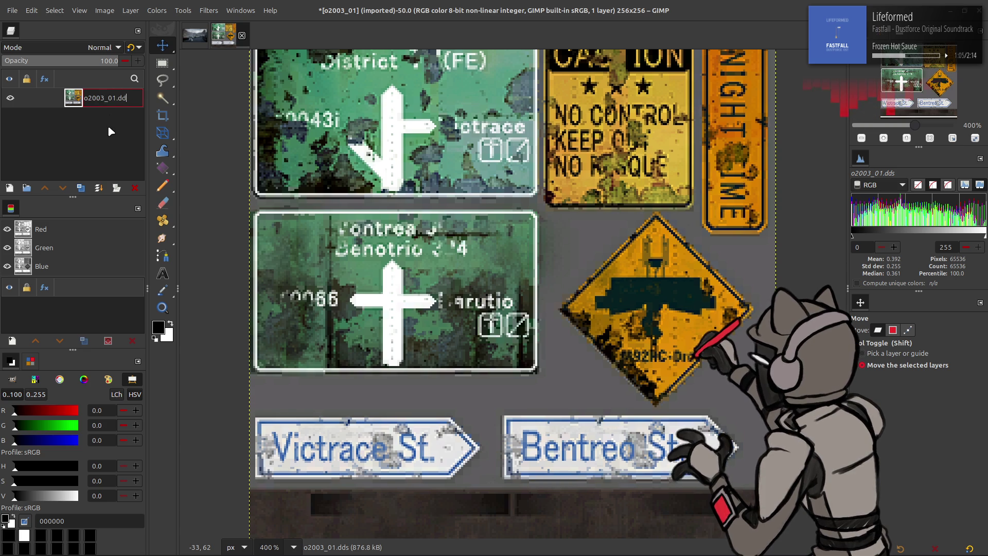
key("BackSpace")
key("BackSpace")
key("BackSpace")
key("Return")
key("alt+Tab")
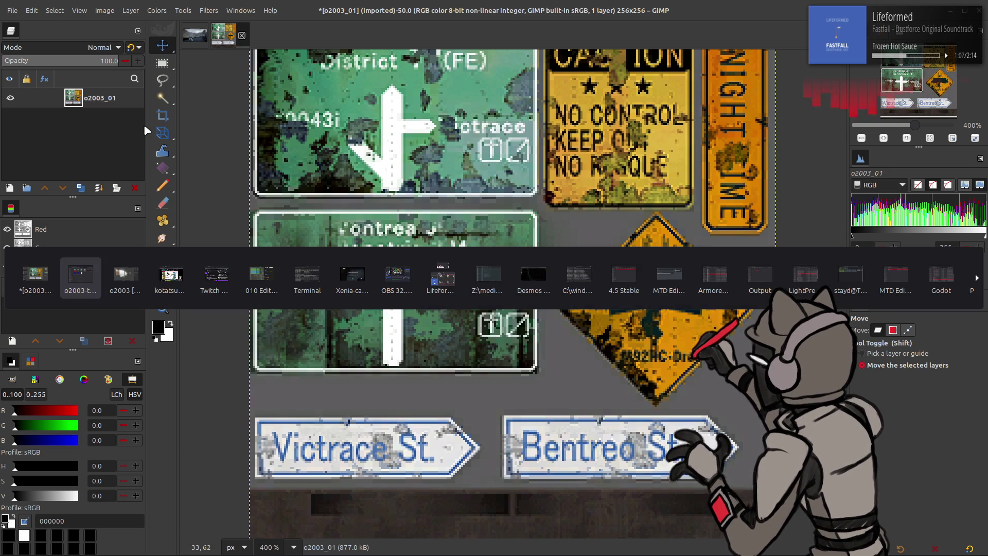
left_click(402, 174)
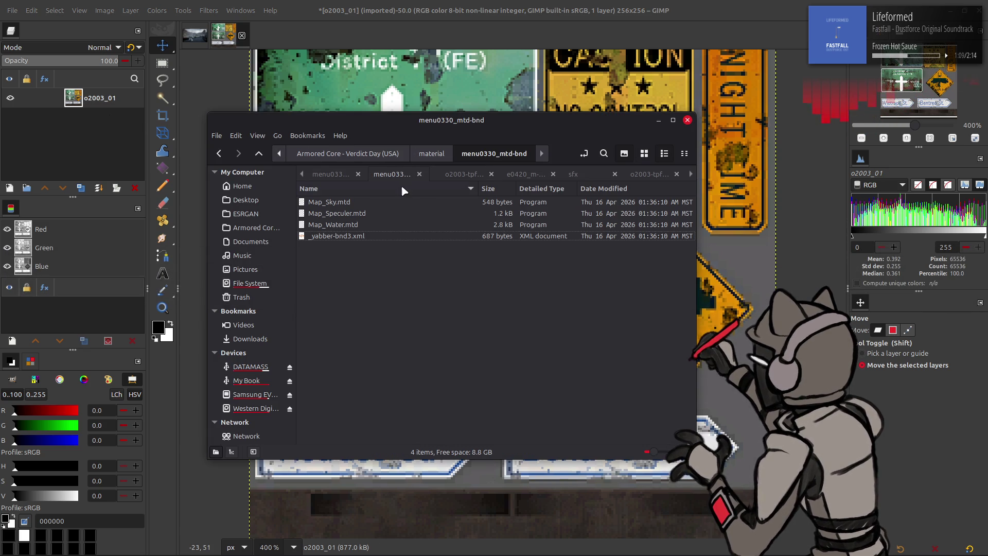
Look into the m4000_m-dcx-bnd folder and the m3401 map folder
left_click(324, 175)
left_click(302, 175)
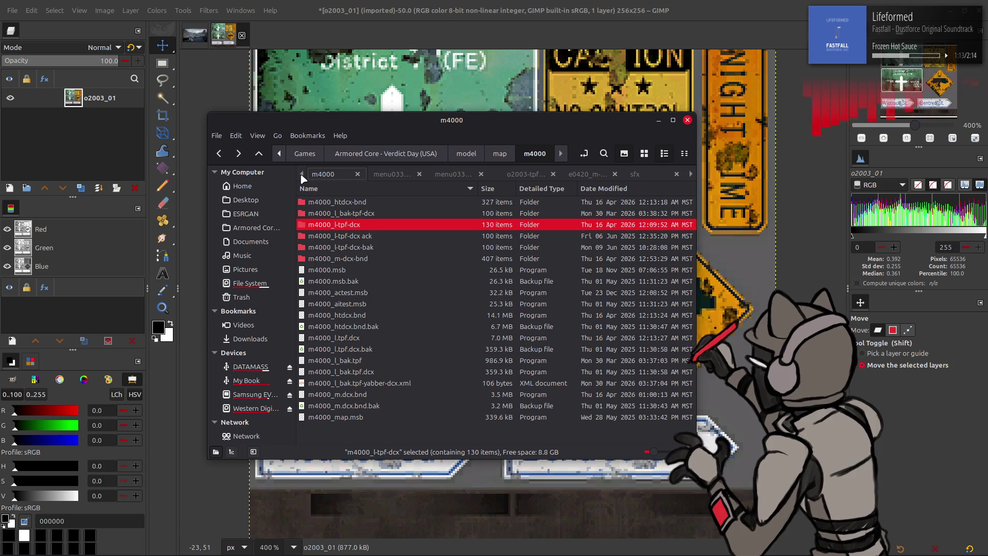
double_click(358, 216)
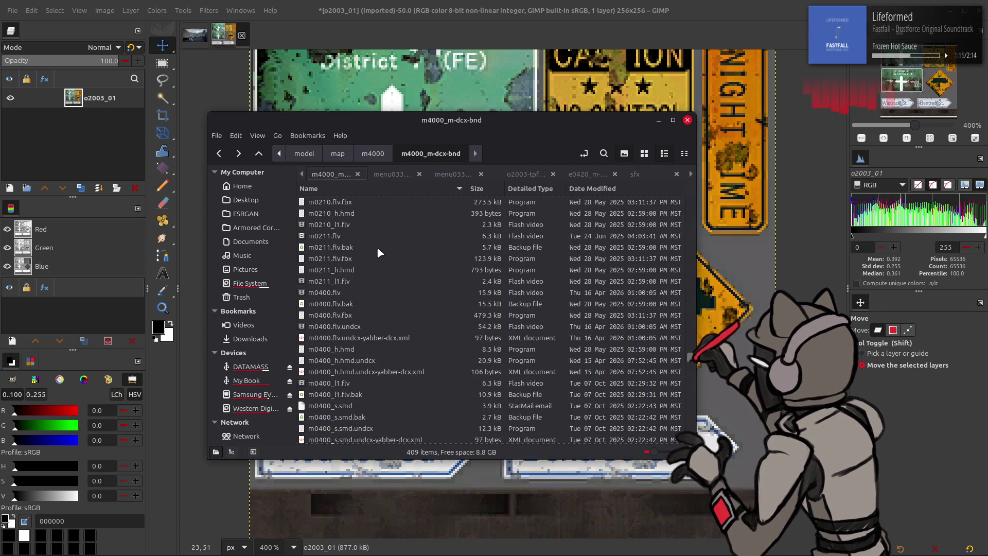
key("alt+Up")
key("alt+Up")
scroll(374, 252, "up", 5)
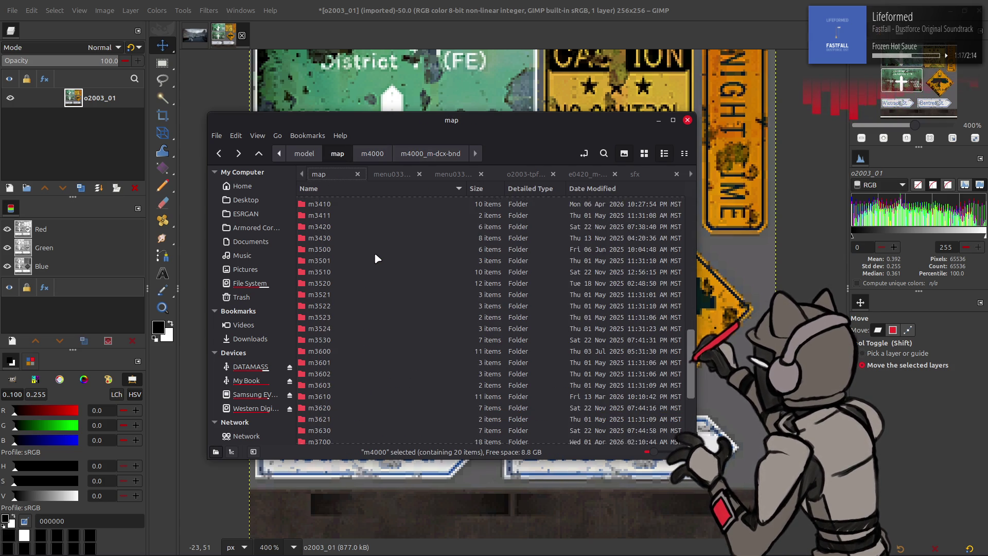
double_click(344, 298)
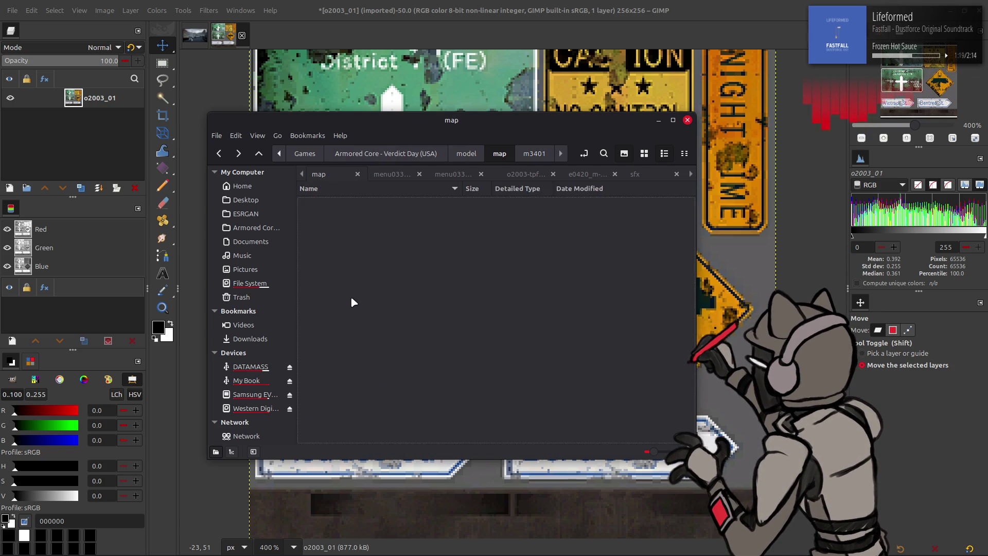
key("alt+Up")
Browse m3400's m3400_htdcx-bnd folder, go back up, and bring GIMP forward
double_click(339, 256)
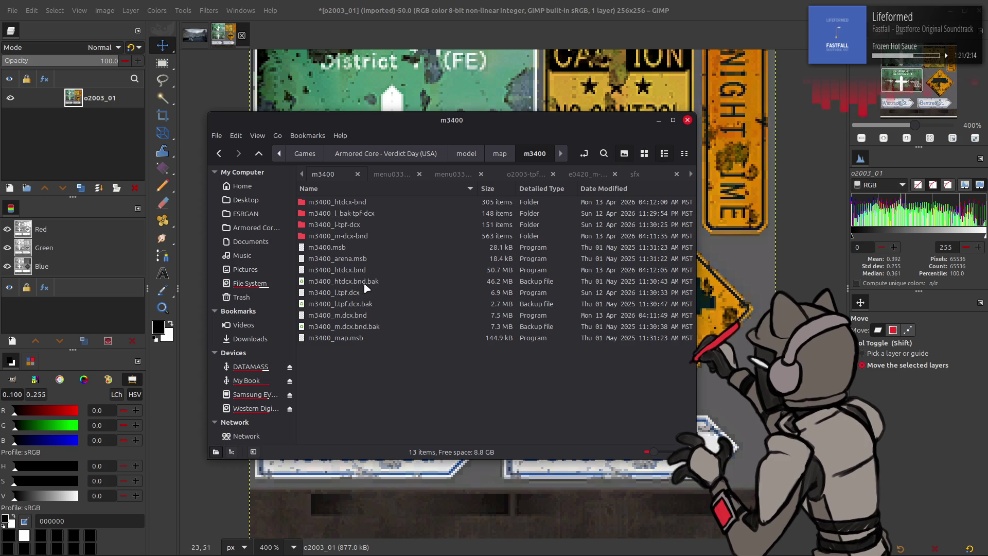
double_click(374, 204)
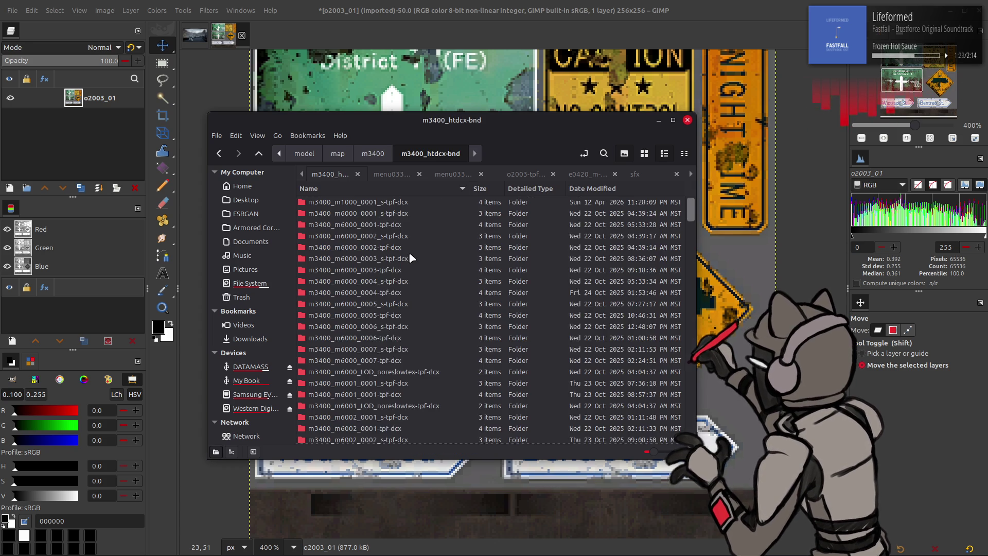
scroll(409, 255, "down", 15)
scroll(410, 261, "down", 10)
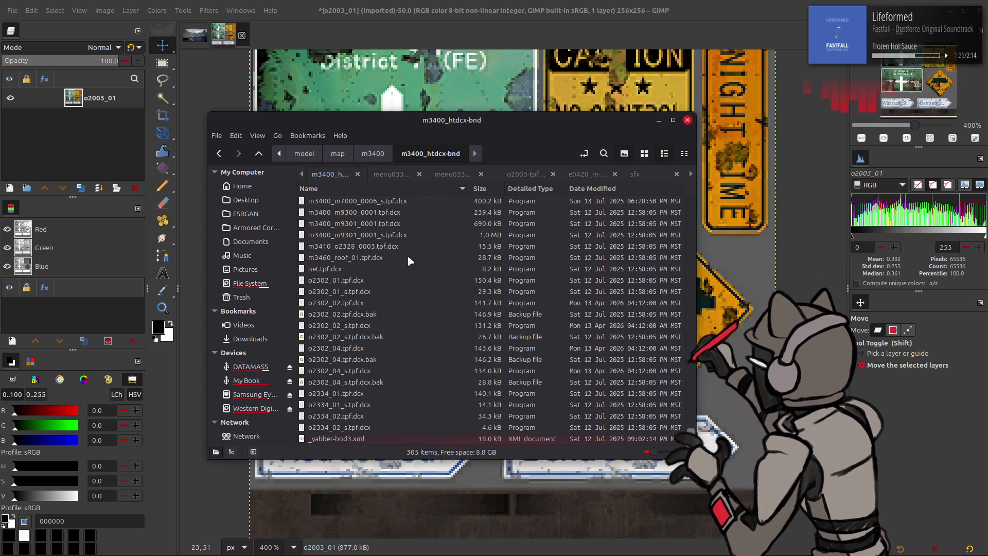
key("BackSpace")
key("alt+Tab")
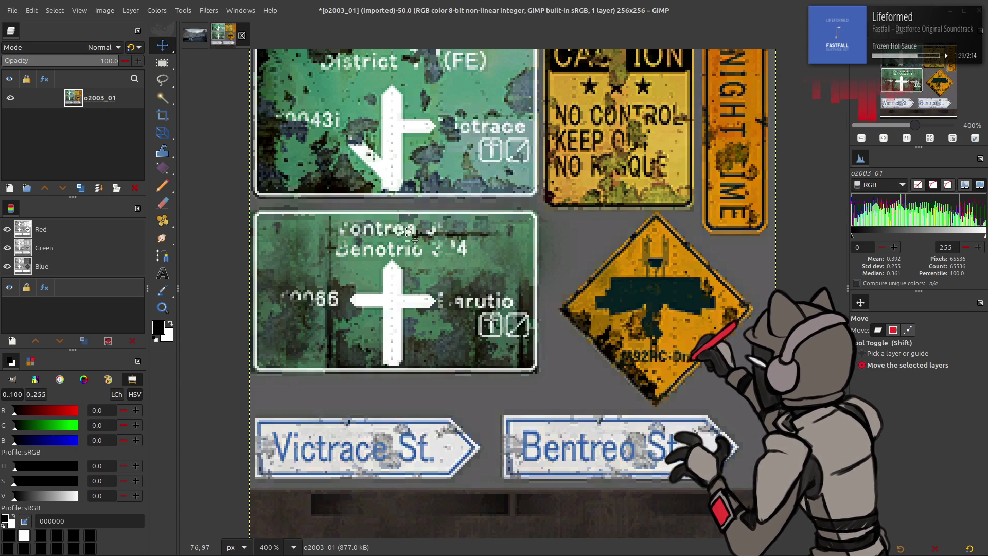
Return to GIMP from the taskbar and copy the o2003_01 texture layer
mouse_move(285, 550)
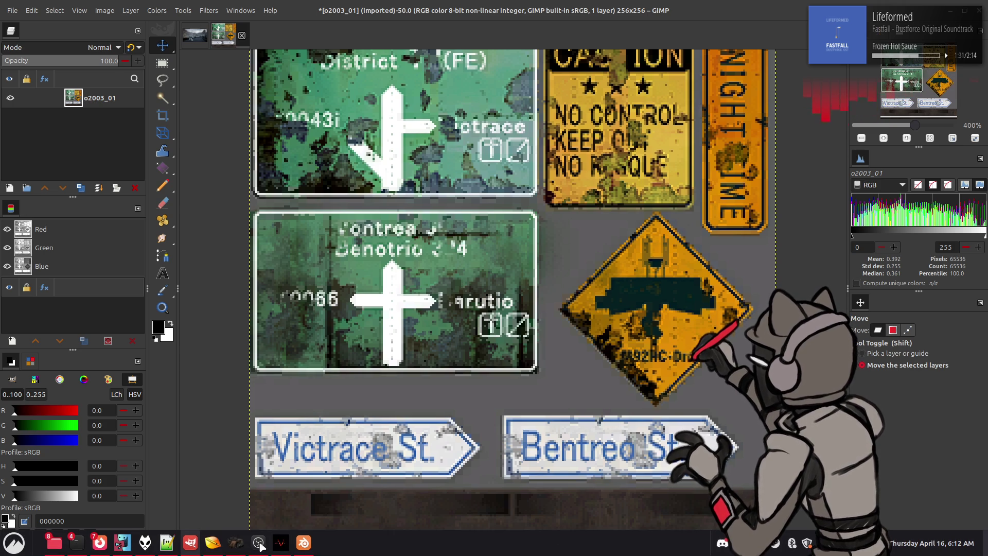
mouse_move(190, 550)
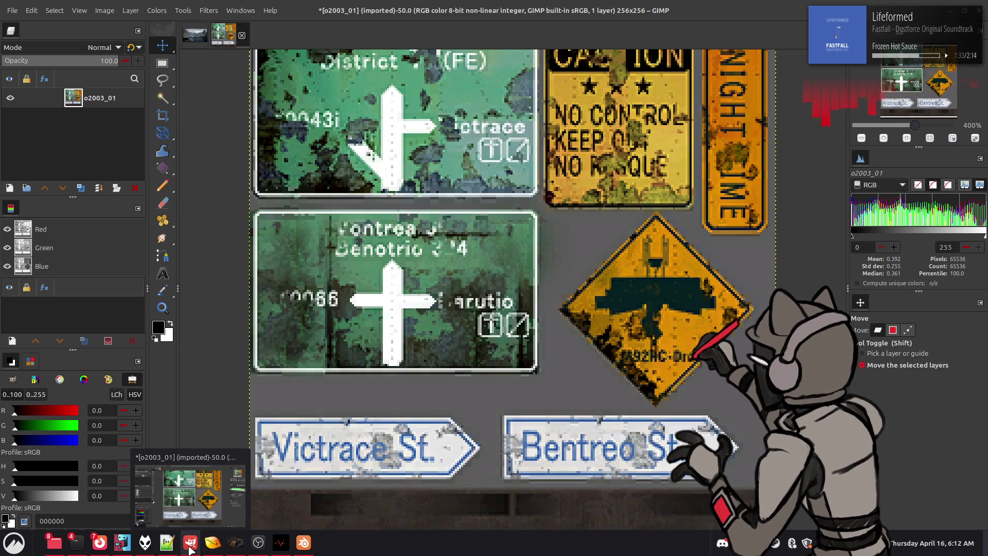
left_click(308, 546)
key("alt+Tab")
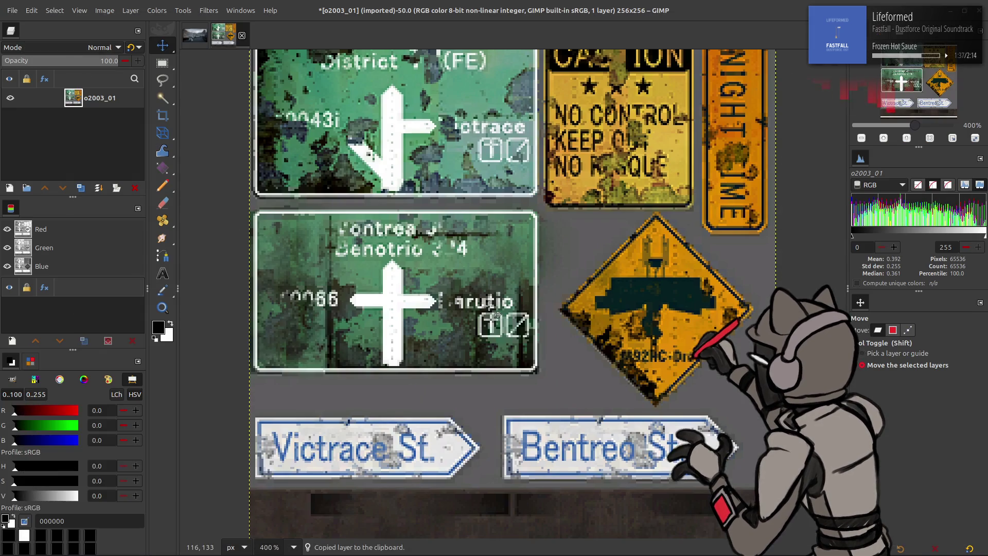
key("super")
key("Escape")
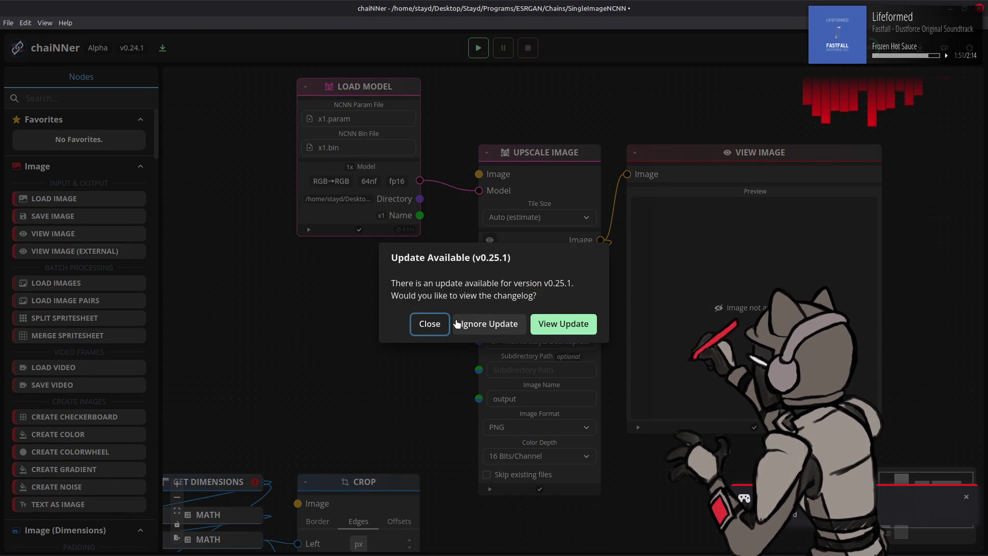
Paste the 256×256 sign texture as a Load Image node below Load Model, connect it to Upscale Image, and run the chain
left_click(421, 325)
left_click(8, 23)
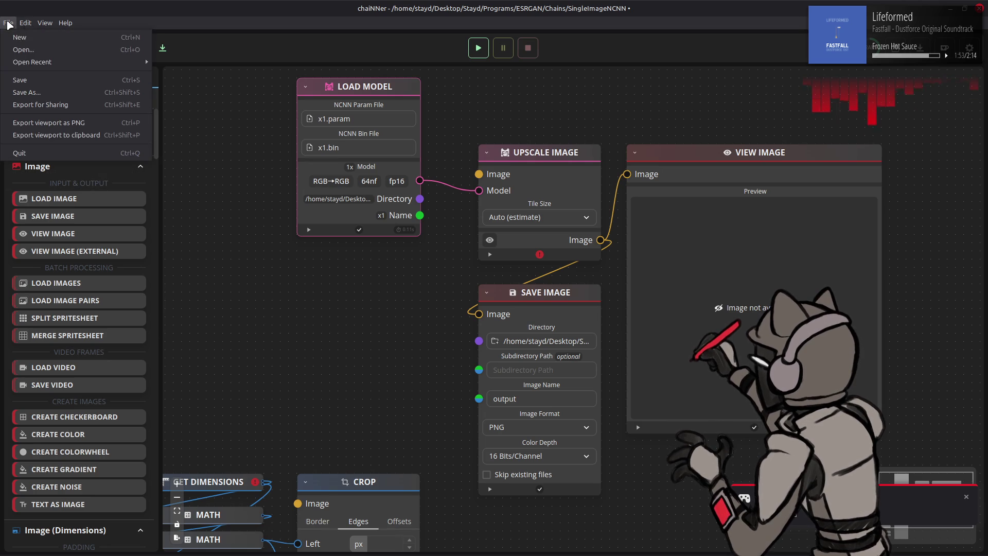
key("ctrl+v")
mouse_move(573, 311)
left_mouse_down()
mouse_move(357, 236)
mouse_move(381, 257)
left_mouse_up()
mouse_move(419, 361)
left_mouse_down()
mouse_move(458, 206)
mouse_move(478, 174)
left_mouse_up()
left_click(478, 47)
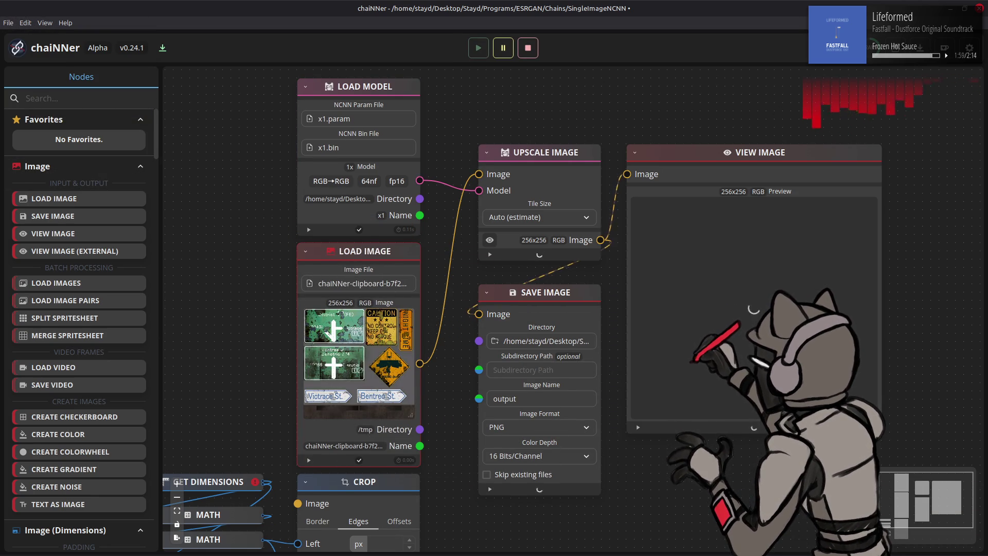
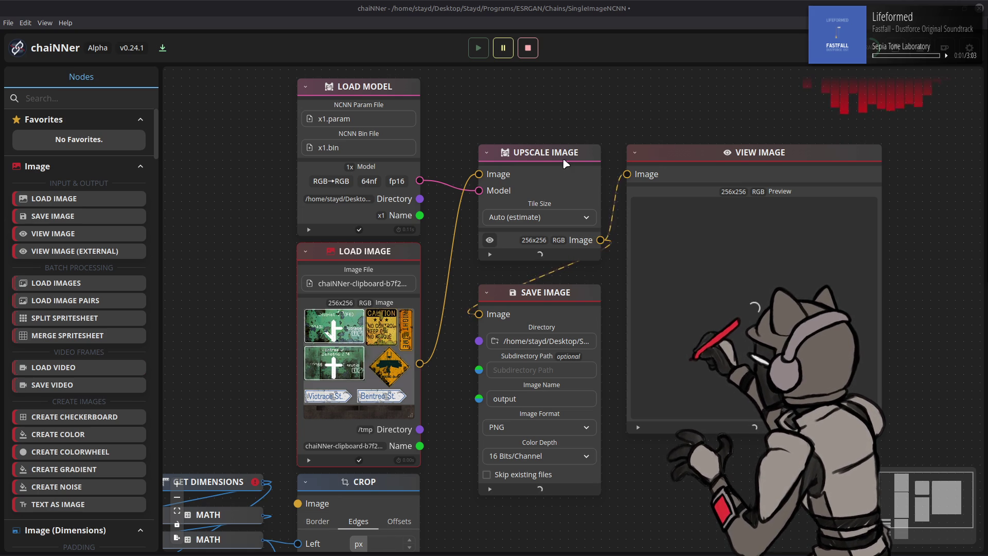
Let the chaiNNer upscale chain finish so the 256x256 sign sheet shows in View Image
left_click(388, 253)
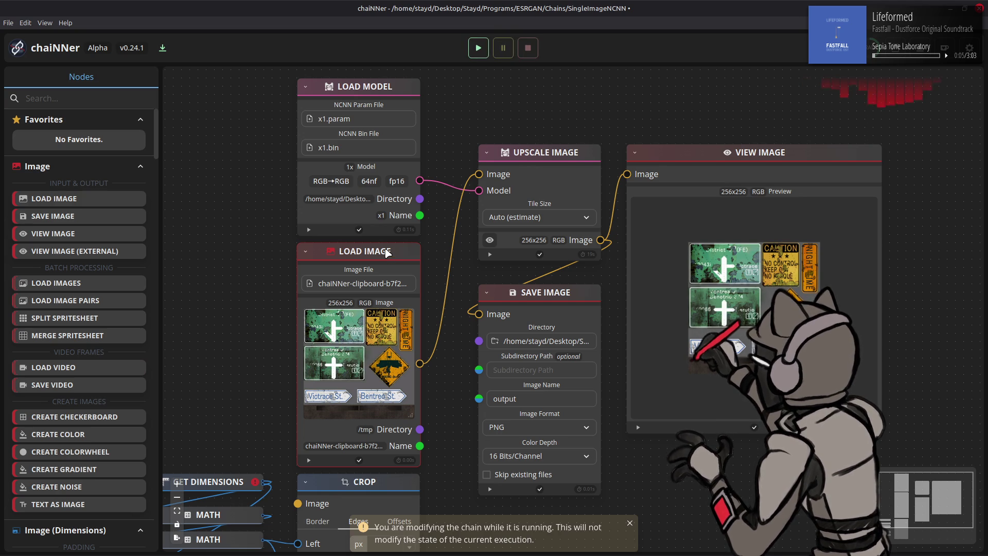
Convert the GIMP sign texture to 16-bit integer precision
mouse_move(394, 554)
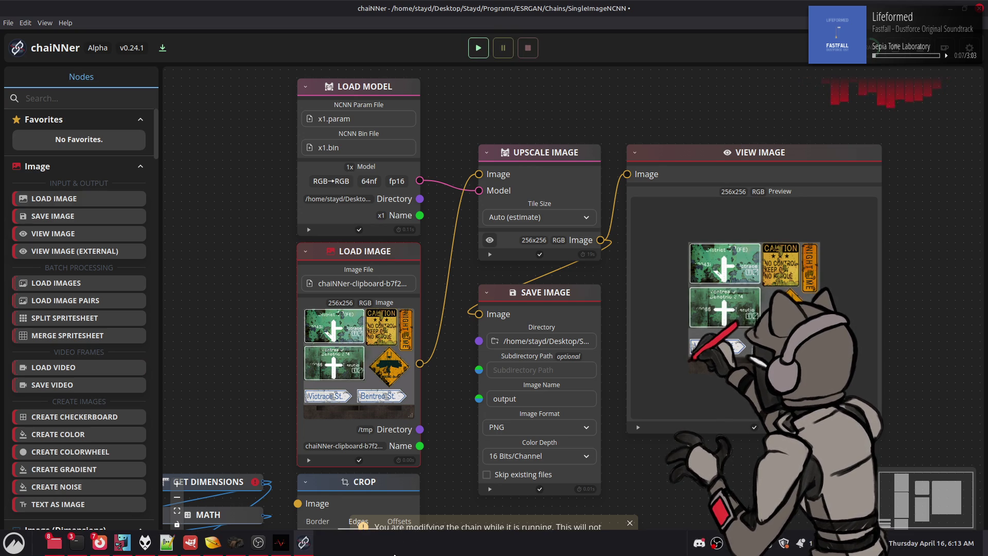
left_click(143, 548)
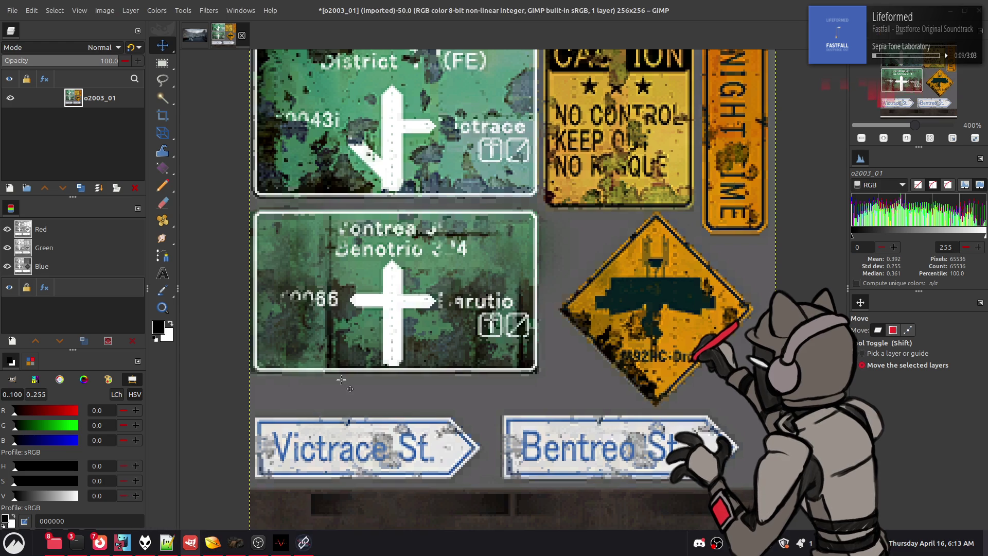
key("alt+Tab")
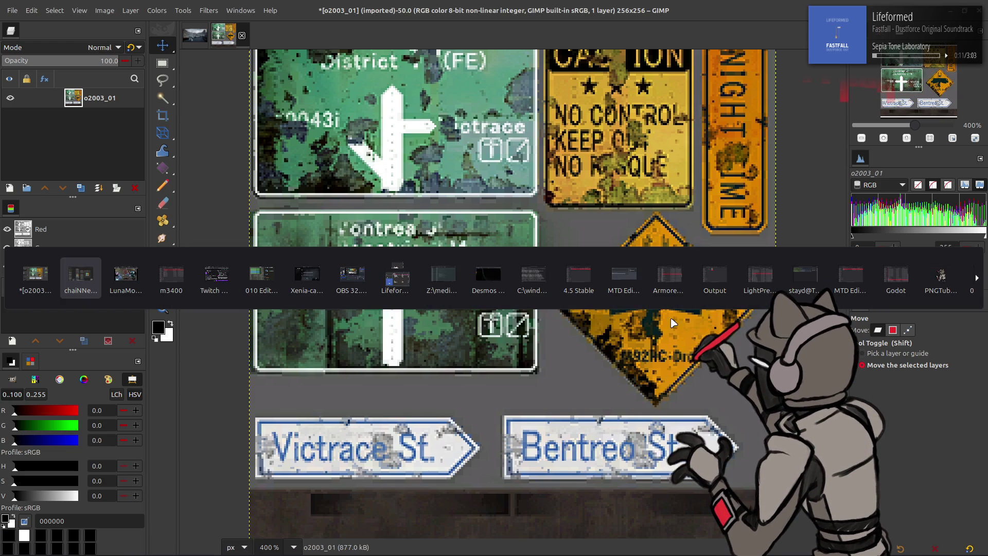
left_click(715, 277)
left_click(96, 14)
mouse_move(119, 48)
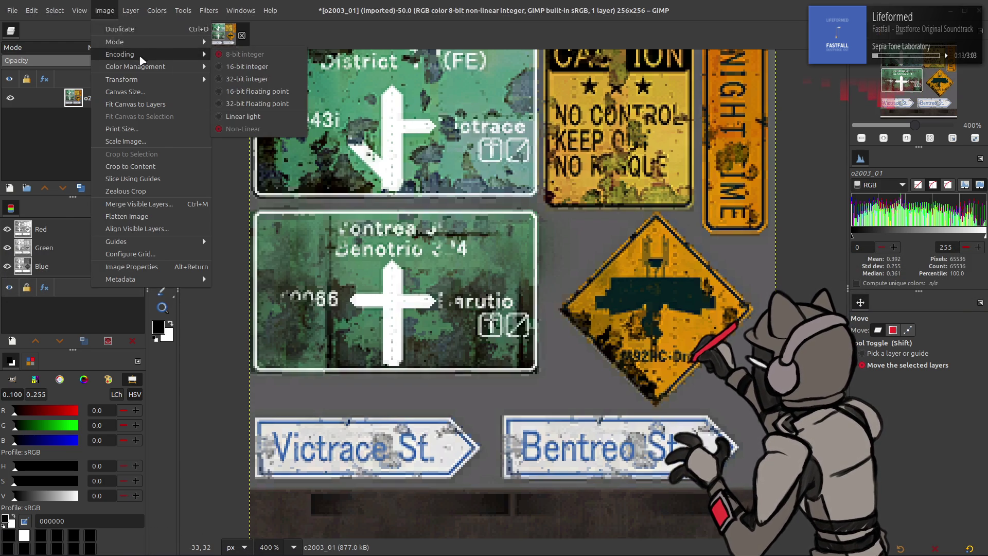
left_click(242, 61)
left_click(546, 327)
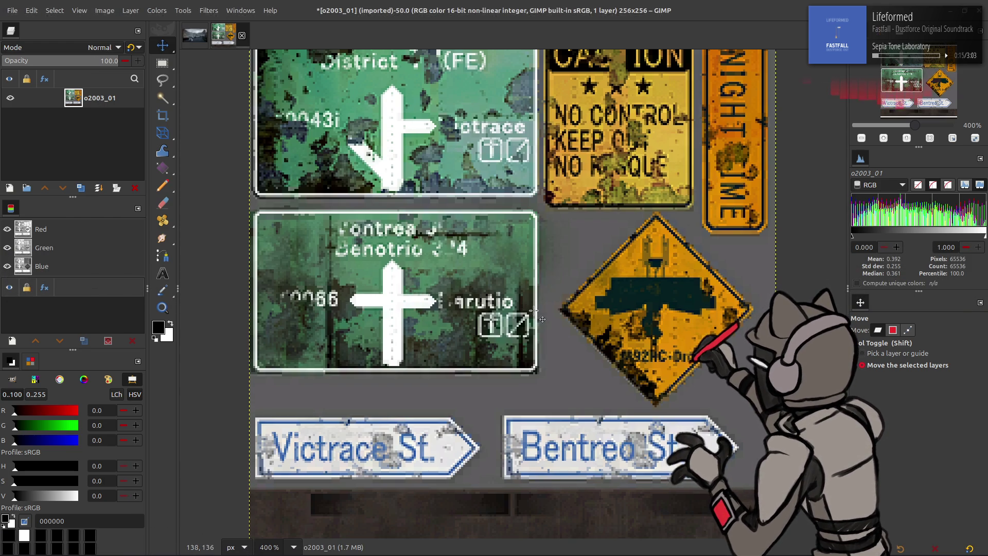
Drag output.png from the Output folder onto the canvas as a new layer
key("alt+Tab")
left_click_drag(484, 69, 512, 185)
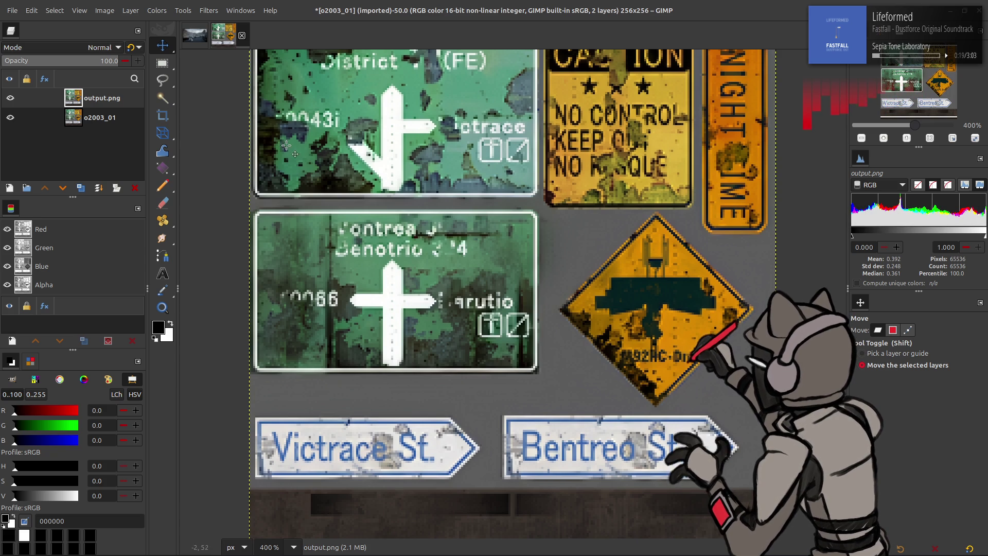
key("q")
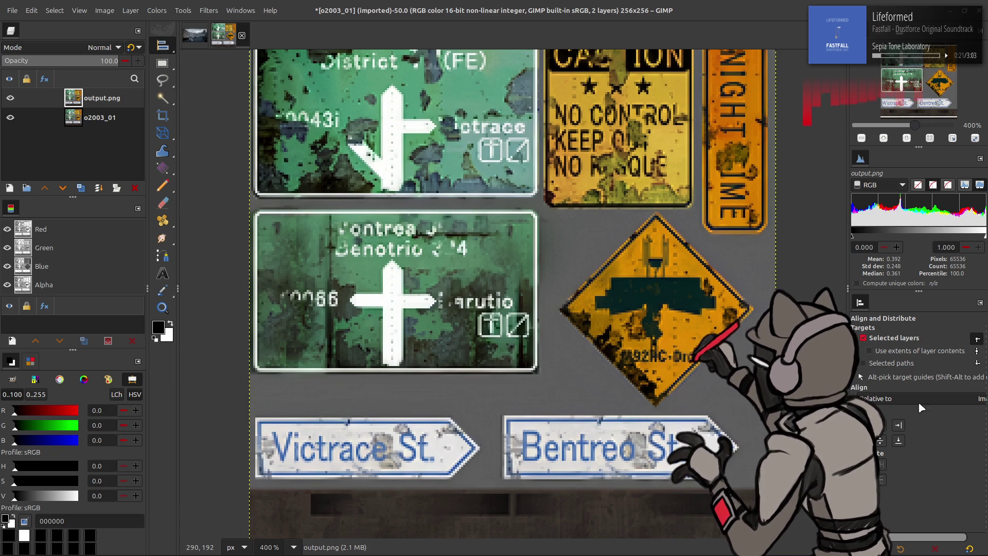
key("m")
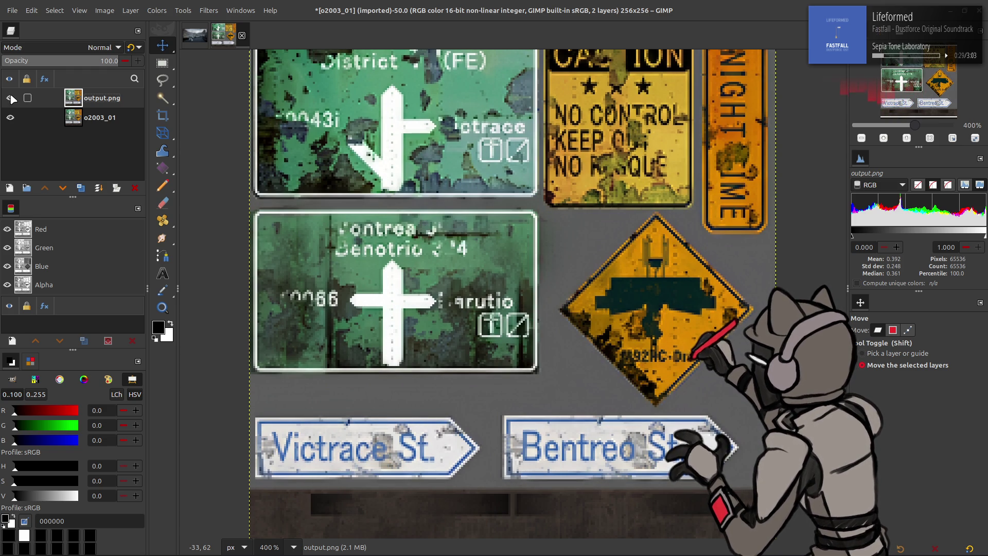
key("alt+Tab")
key("alt+Tab")
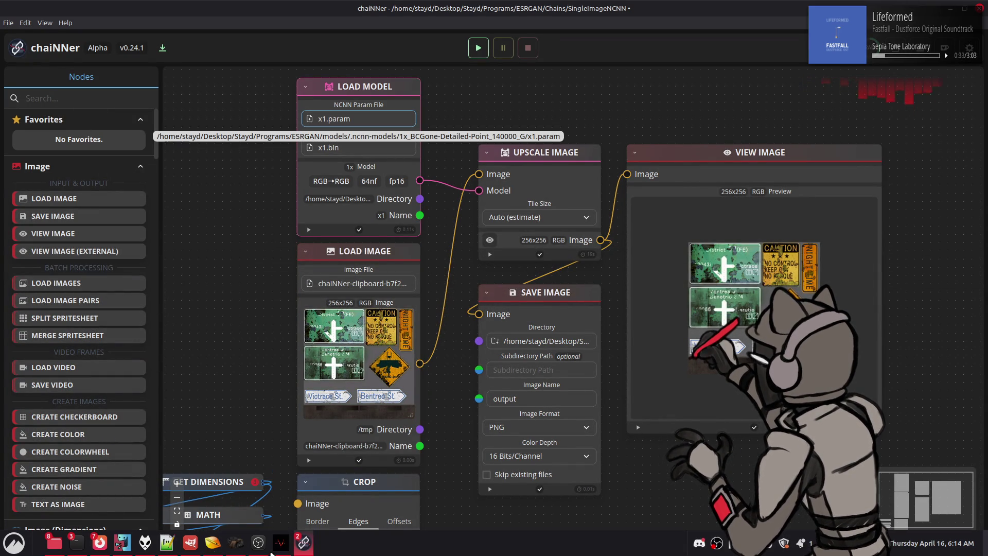
Load the BCGone Smooth x1.param model into chaiNNer and rerun the chain
mouse_move(309, 549)
left_click(359, 118)
left_click(379, 28)
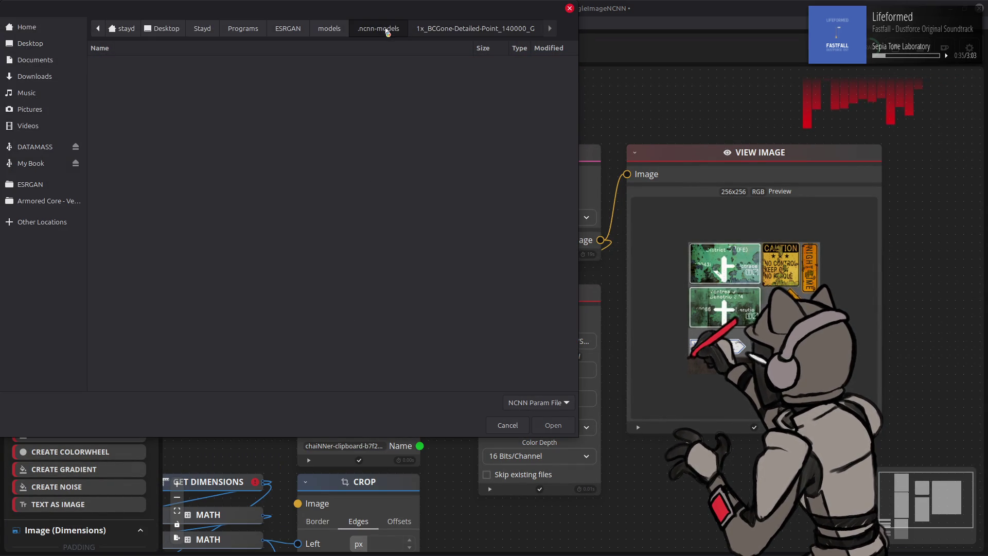
double_click(222, 186)
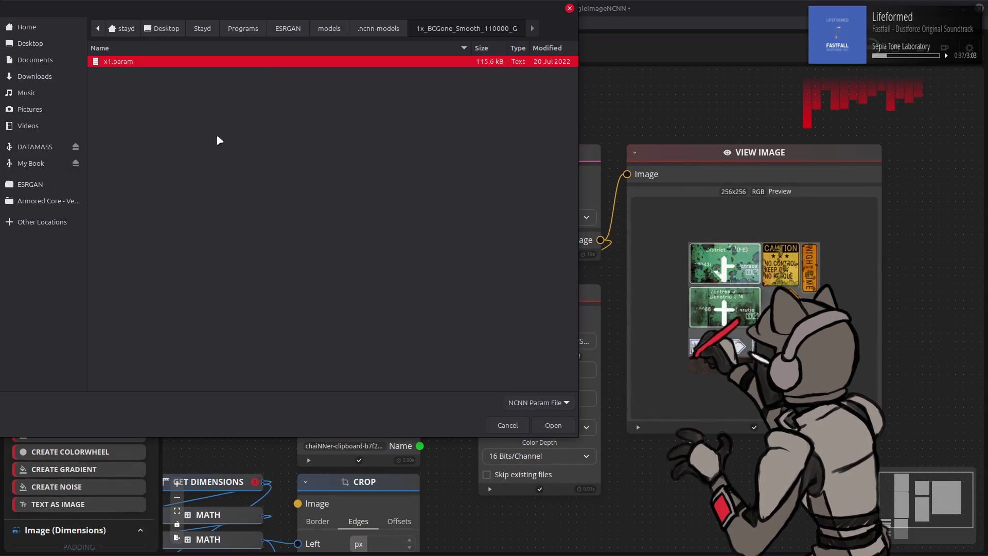
double_click(275, 63)
left_click(478, 48)
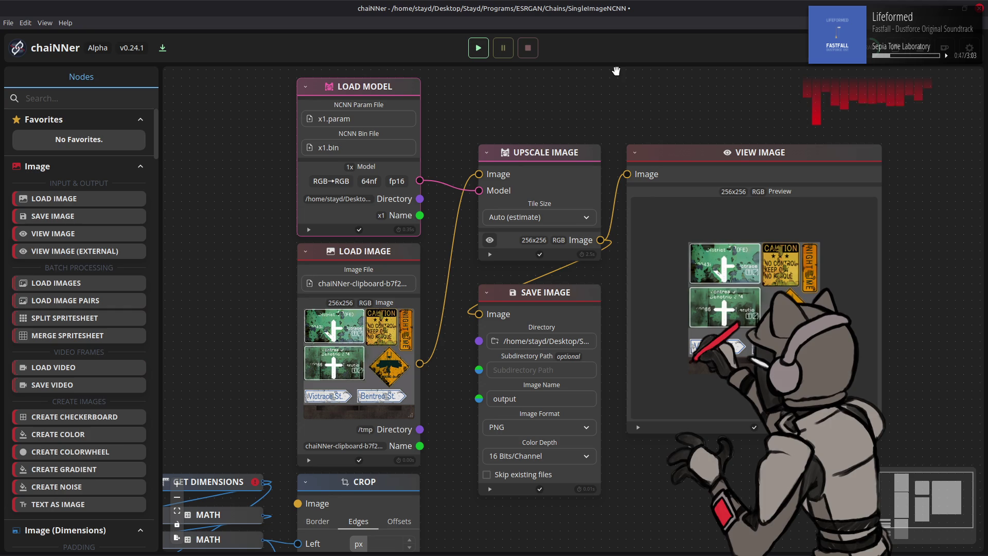
key("alt+Tab")
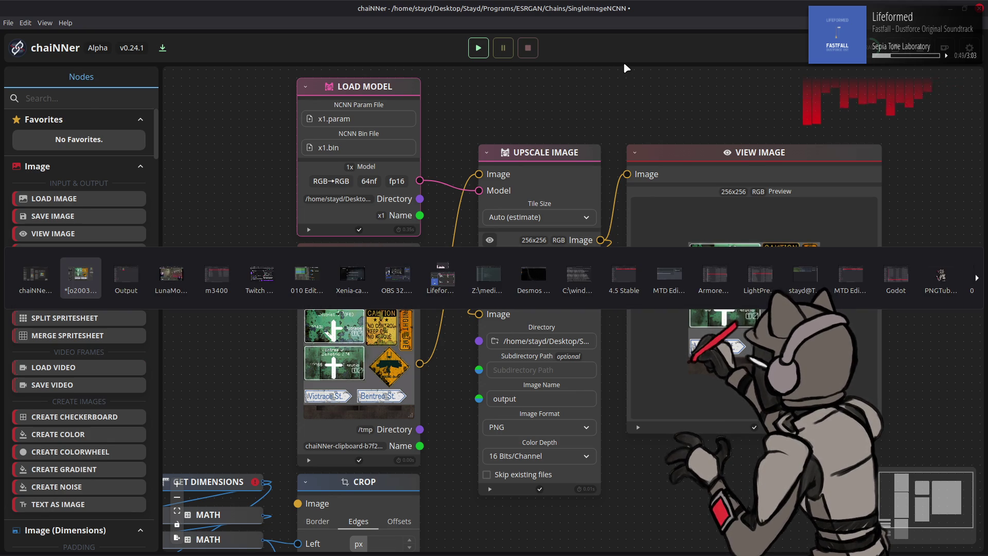
Add the new output.png as another layer and toggle its visibility to compare
key("alt+Tab")
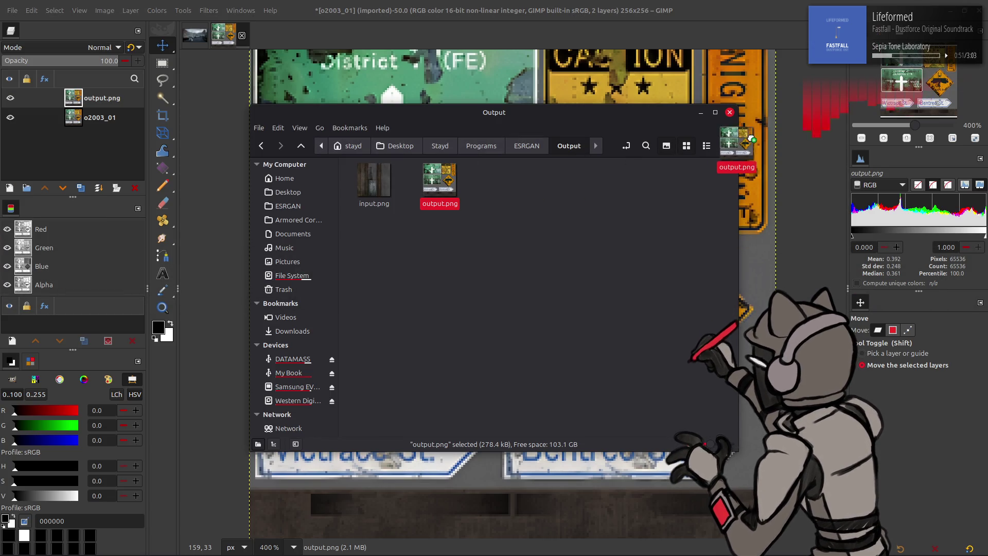
left_click_drag(771, 141, 771, 142)
key("q")
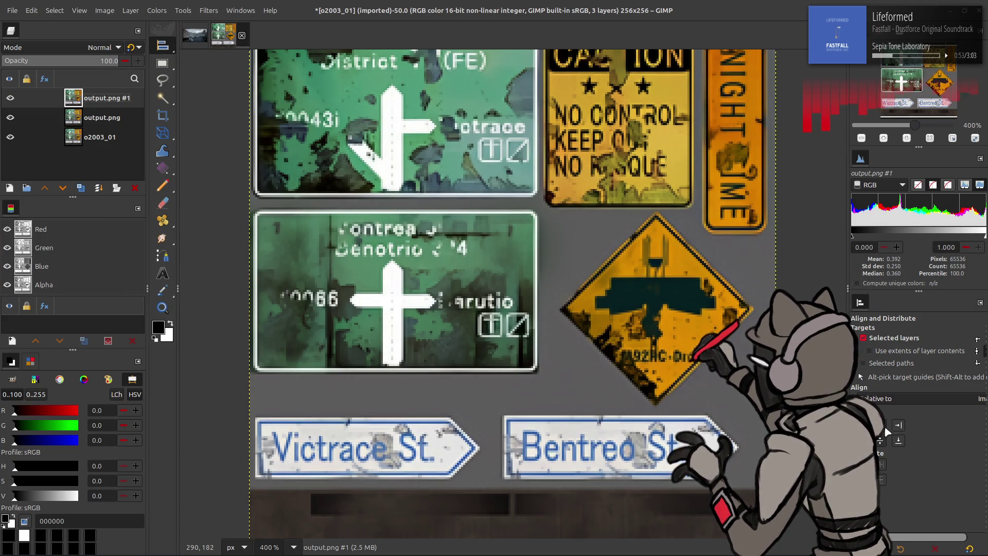
key("m")
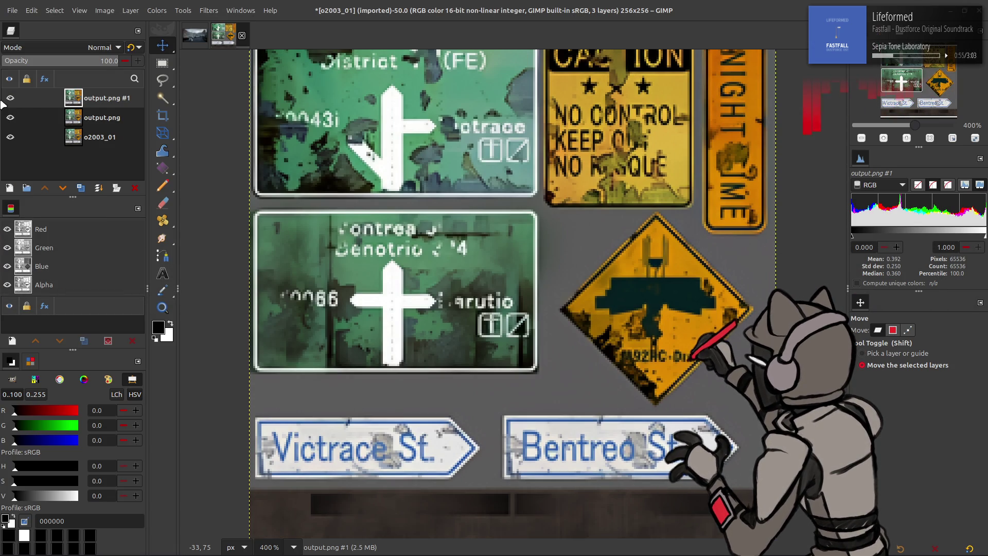
left_click(10, 99)
left_click(11, 99)
left_click(11, 100)
left_click(11, 100)
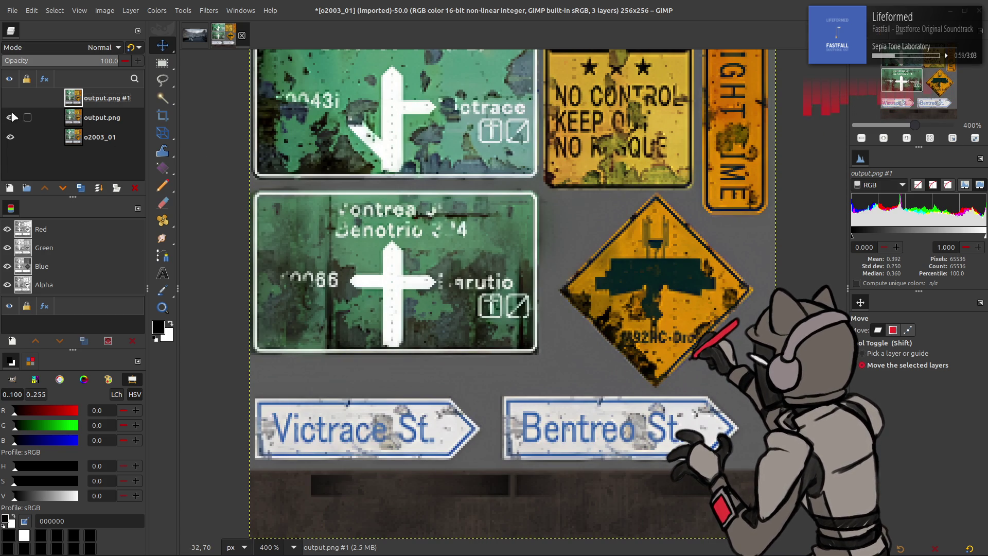
left_click(10, 98)
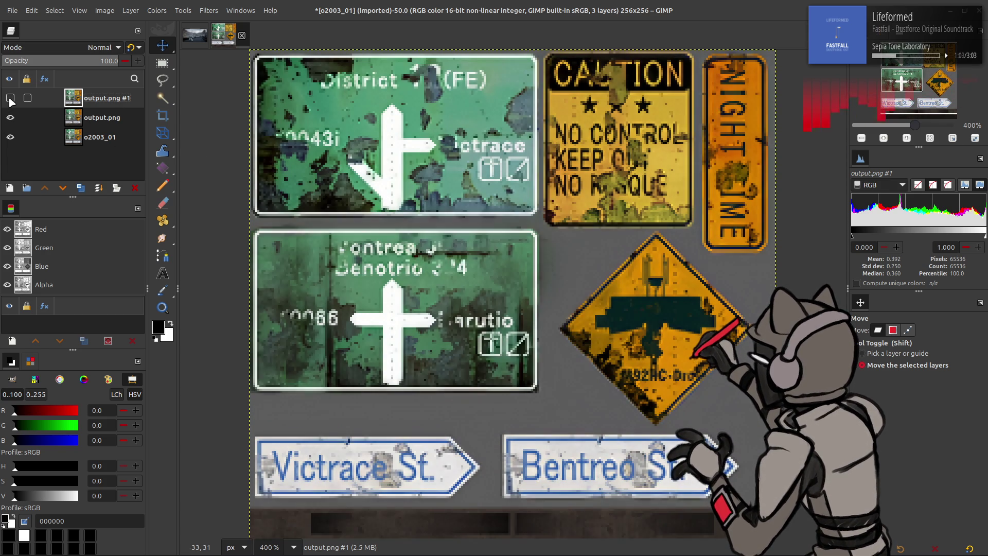
Try LCh Color blending on the new upscale layer and compare it again
left_click(51, 48)
scroll(59, 257, "down", 2)
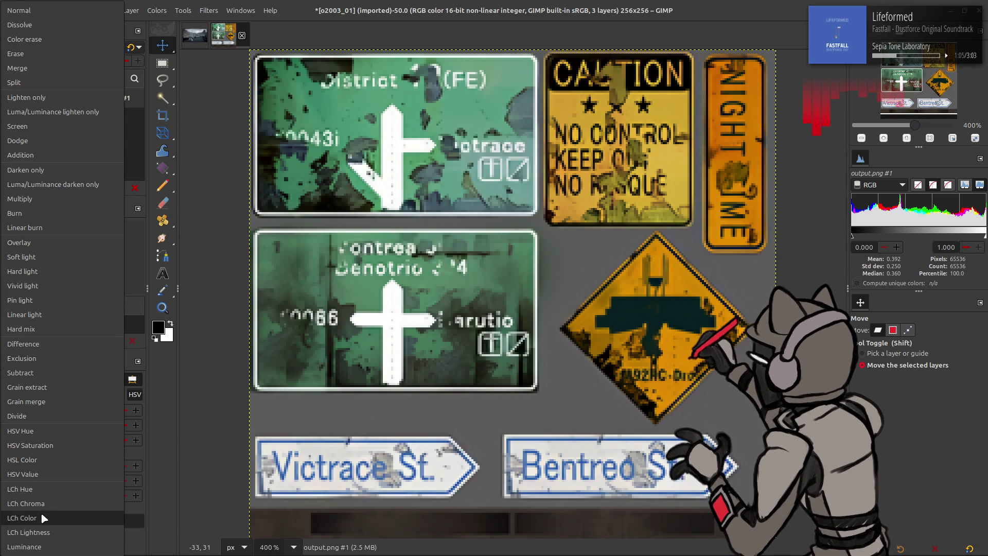
left_click(42, 511)
left_click(10, 98)
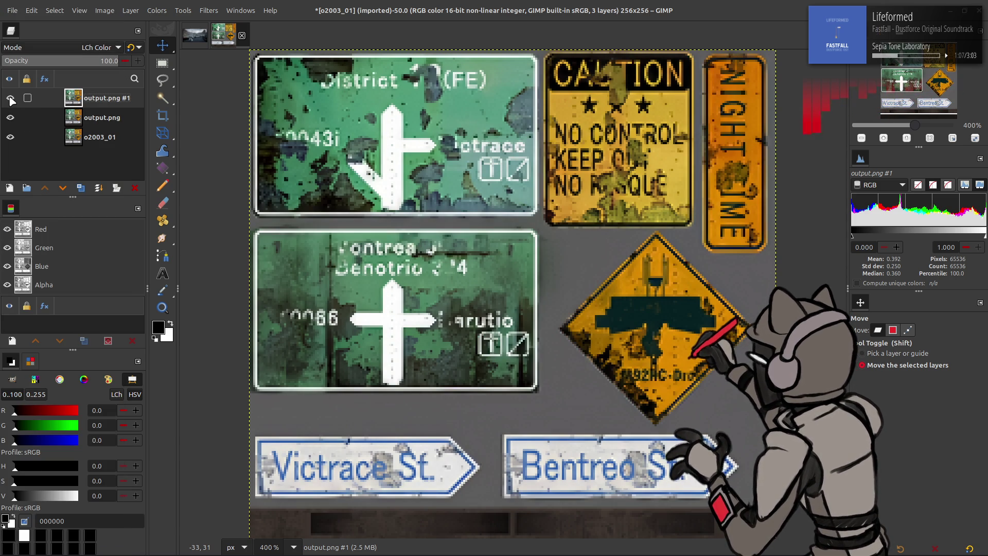
left_click(11, 97)
left_click(10, 98)
left_click(10, 97)
left_click(10, 98)
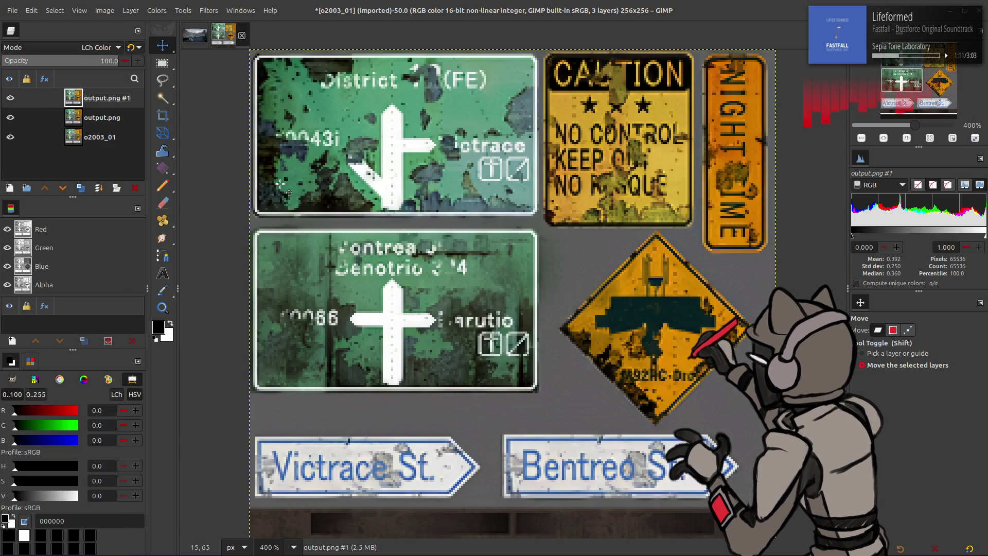
Delete the second upscale layer and rename the first one Clean
scroll(280, 184, "down", 2)
left_click(135, 189)
double_click(102, 98)
type("can")
key("Return")
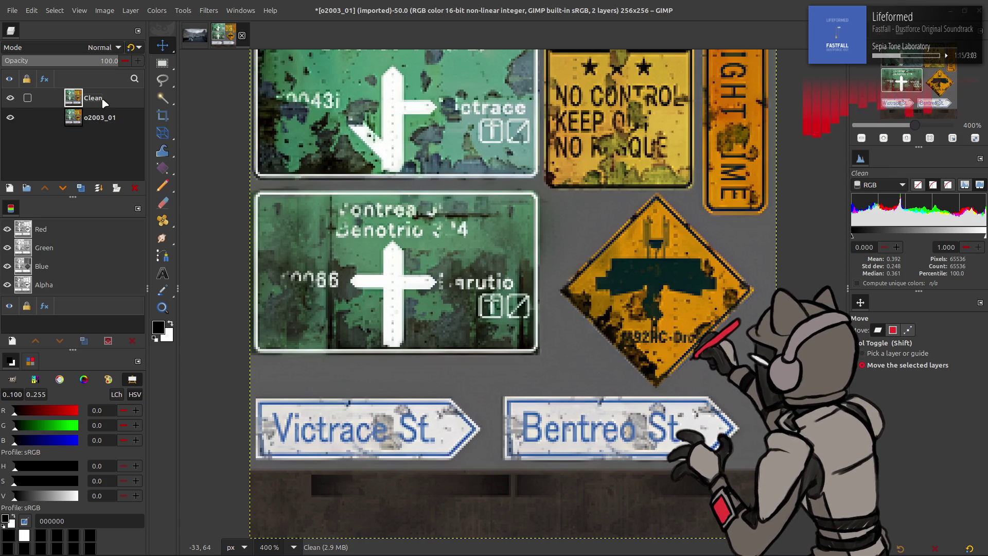
left_click(101, 117)
Duplicate o2003_01 and apply a G'MIC Gaussian blur of amplitude 16 to the copy
left_click(80, 187)
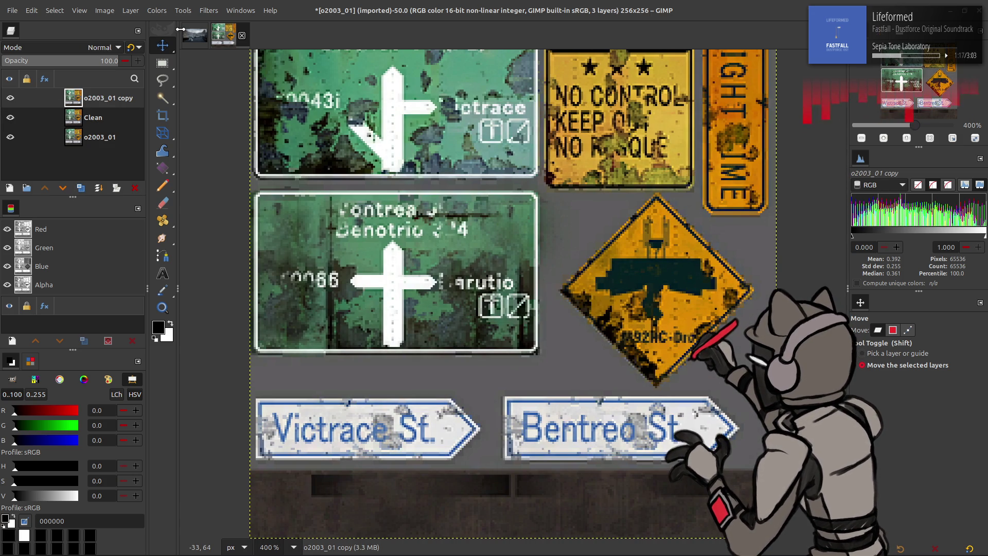
left_click(208, 11)
left_click(226, 265)
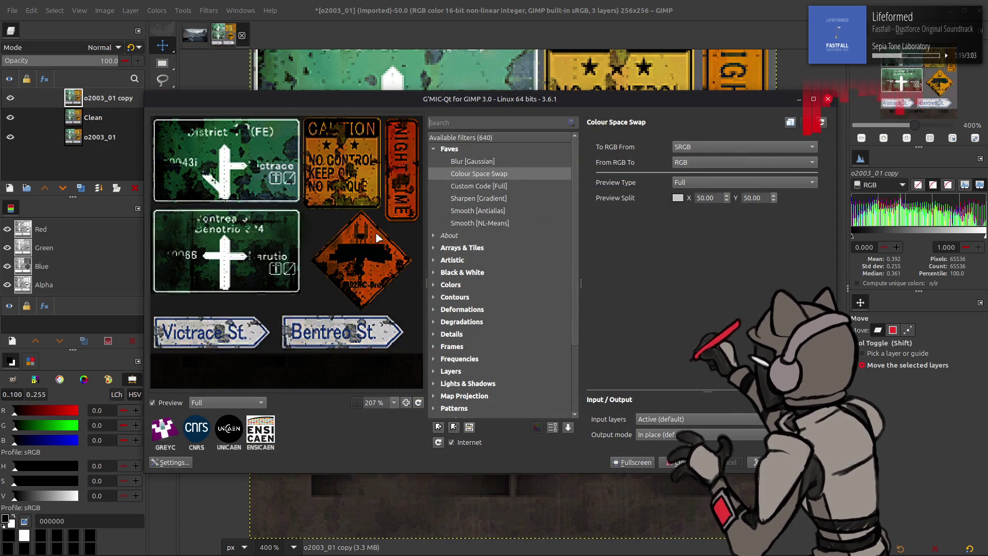
left_click(473, 162)
double_click(791, 147)
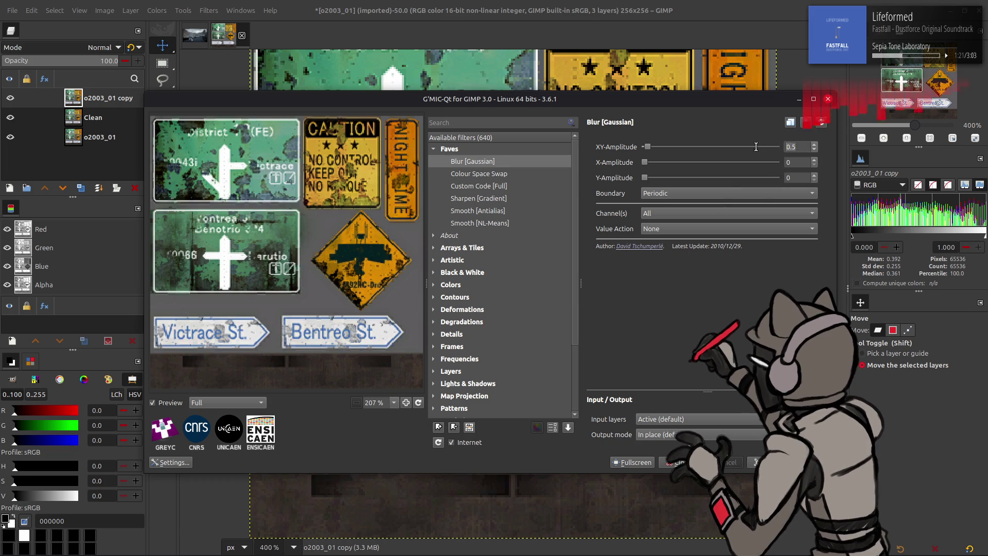
type("16")
key("Return")
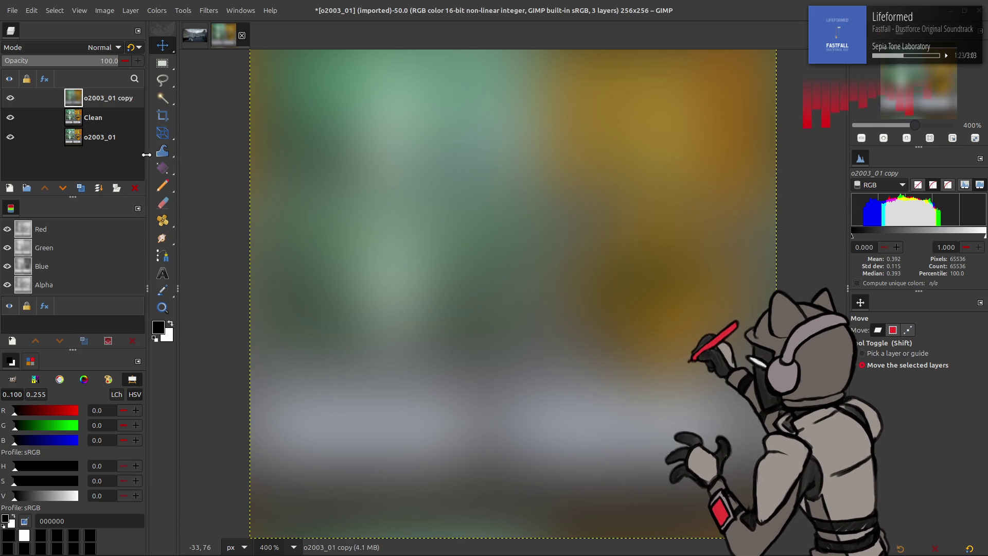
left_click(93, 117)
Duplicate Clean, set it to Grain extract, merge down, and set the result to Grain merge
left_click(81, 188)
left_click(45, 188)
left_click(101, 47)
left_click(53, 423)
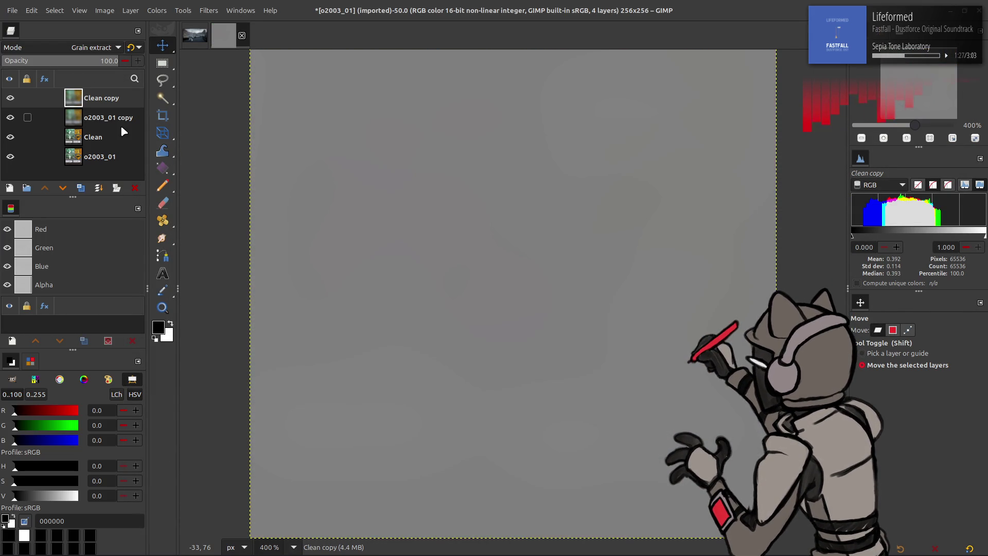
key("ctrl+e")
left_click(98, 48)
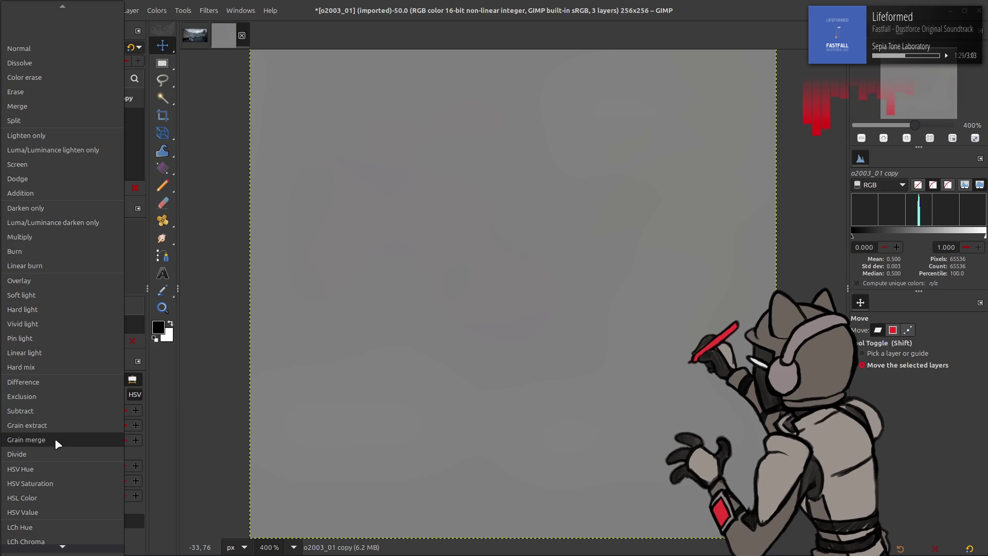
left_click(55, 440)
Duplicate Clean again, change the copy's blend mode, and merge it down into Clean
left_click(93, 117)
left_click(81, 187)
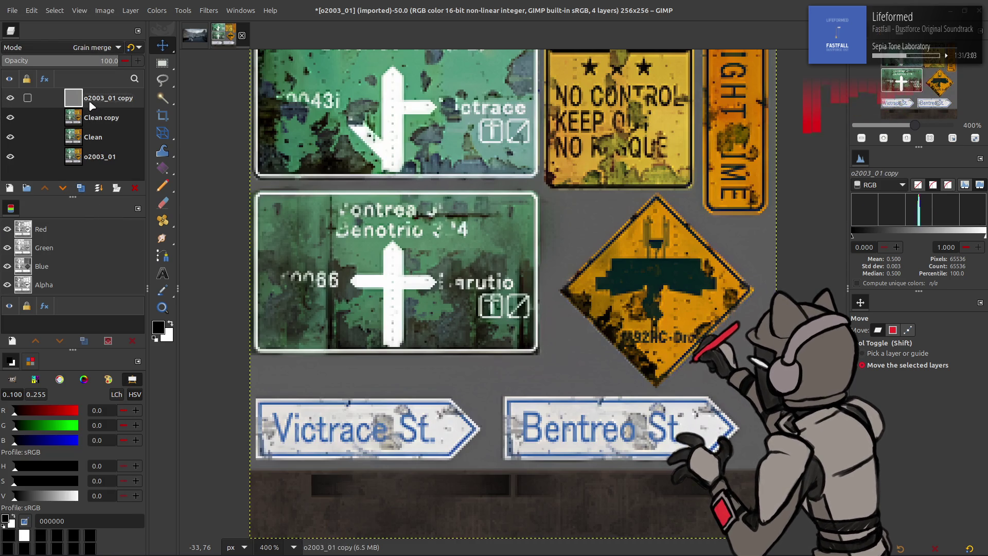
right_click(95, 102)
left_click(100, 47)
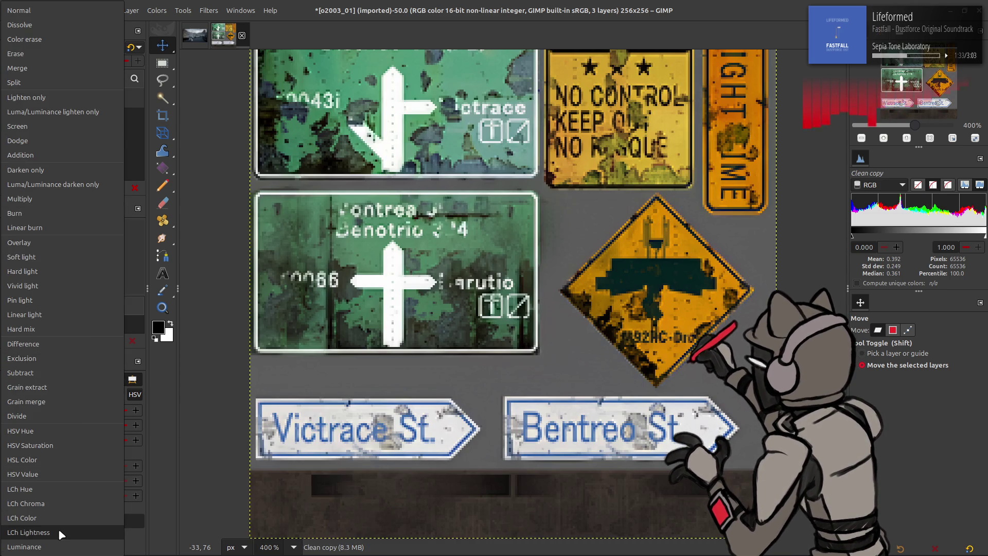
left_click(57, 530)
key("ctrl+e")
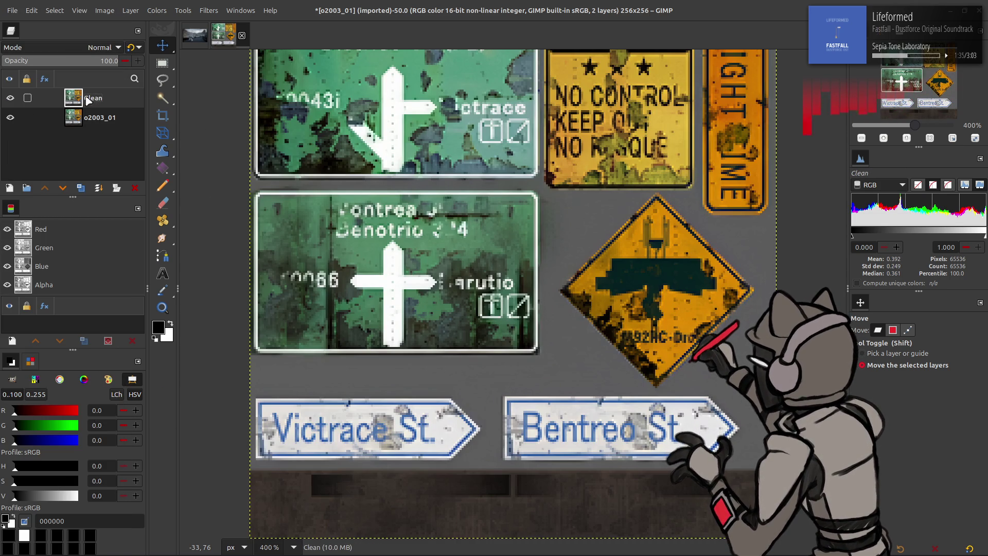
Duplicate Clean and apply a 0.5 G'MIC Gaussian blur to the copy
left_click(81, 188)
left_click(81, 187)
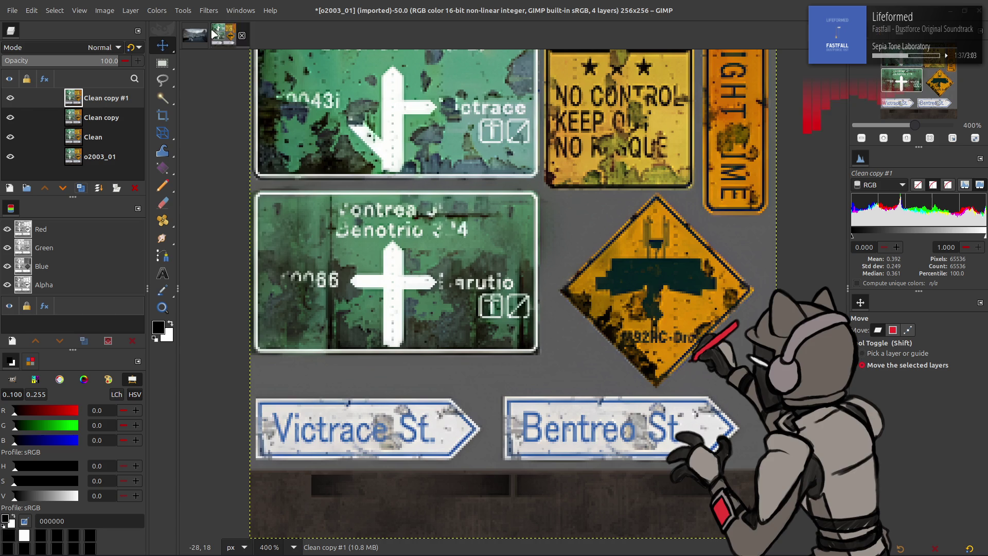
left_click(209, 10)
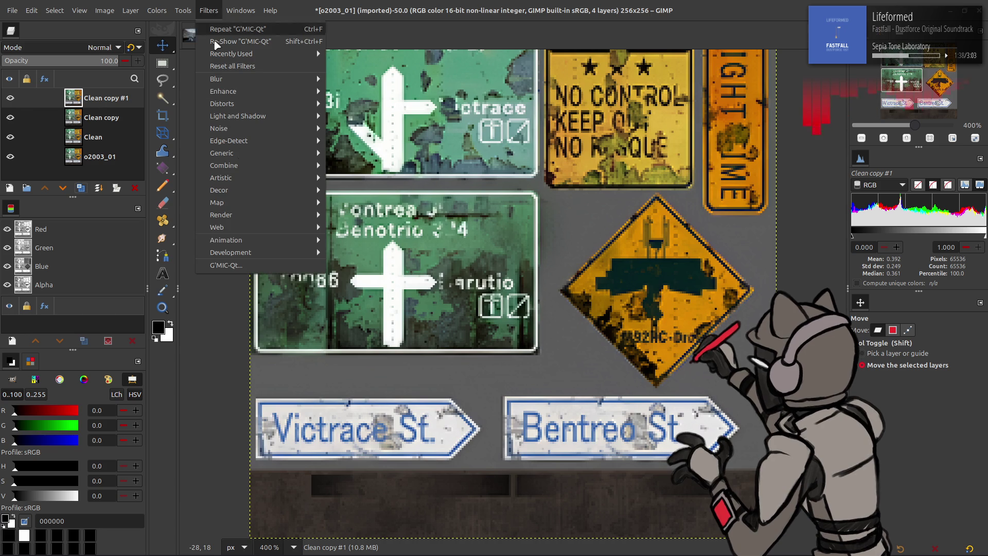
left_click(278, 264)
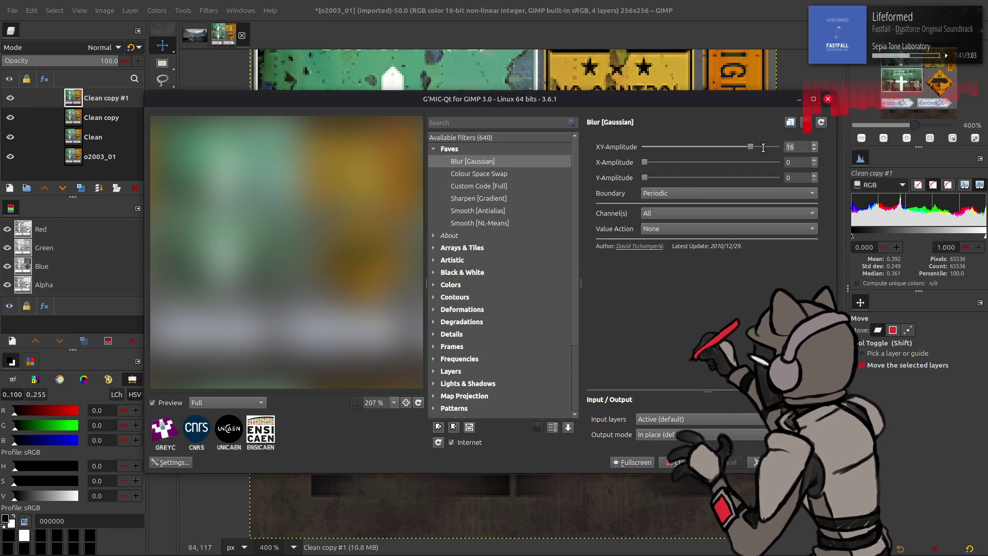
type("0.5")
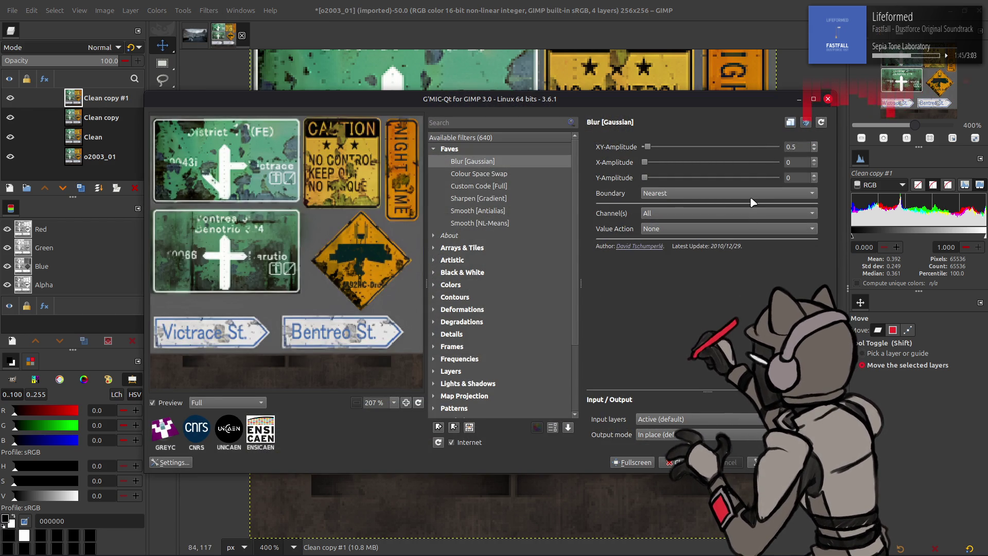
left_click(703, 462)
Set the blurred copy to Grain extract, merge it down, and set Clean copy to Grain merge
left_click(20, 48)
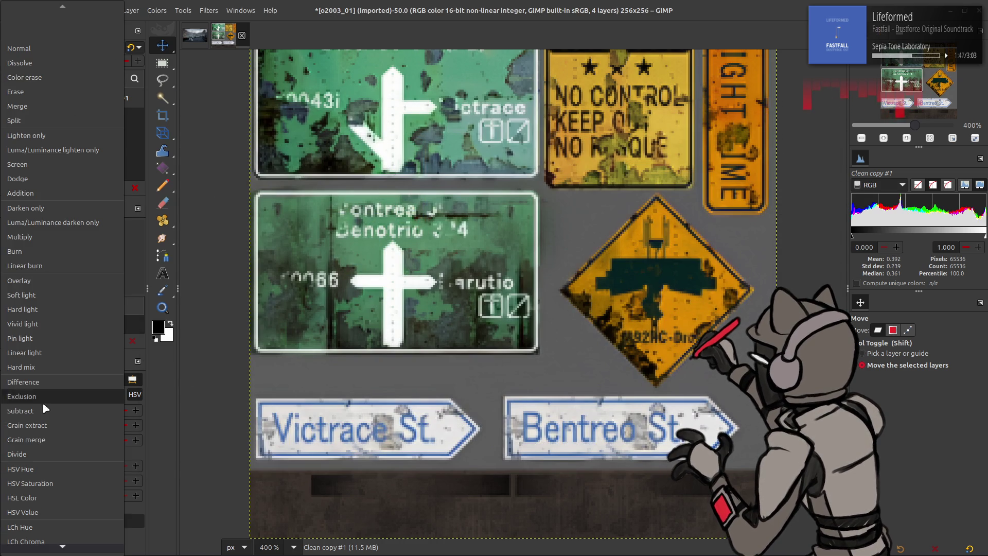
left_click(45, 424)
key("ctrl+m")
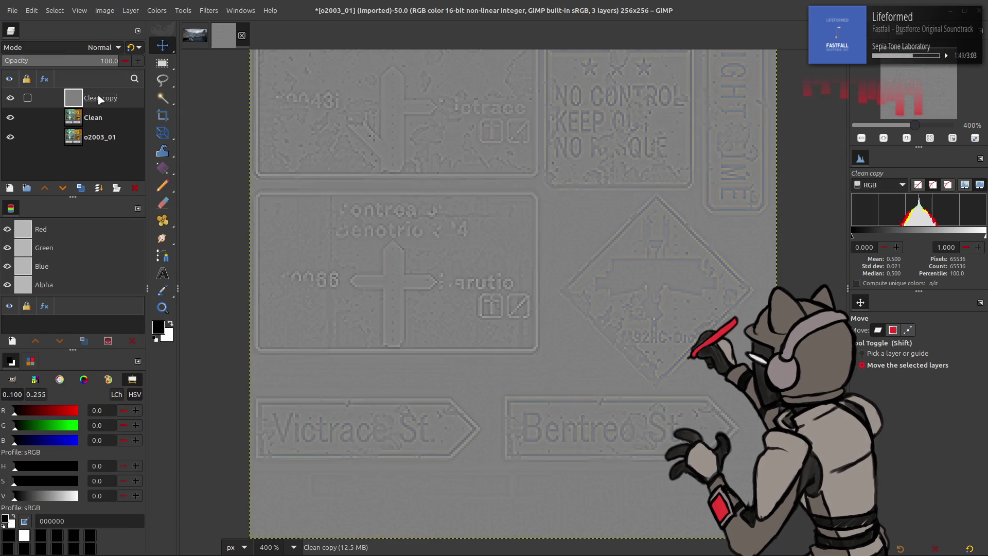
left_click(98, 47)
left_click(63, 440)
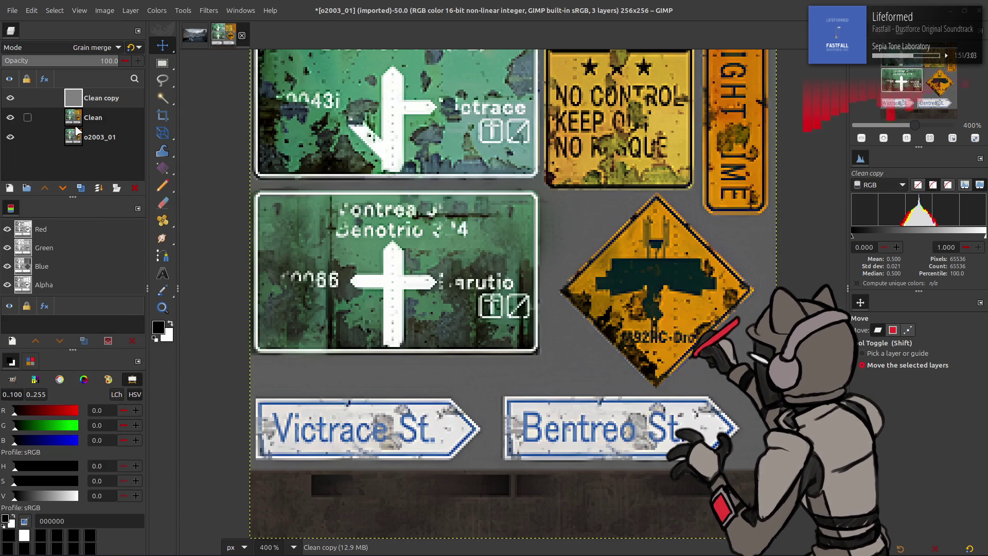
Compare Clean copy hidden and shown, then merge it down into Clean
left_click(10, 97)
left_click(10, 98)
left_click(10, 98)
left_click(10, 98)
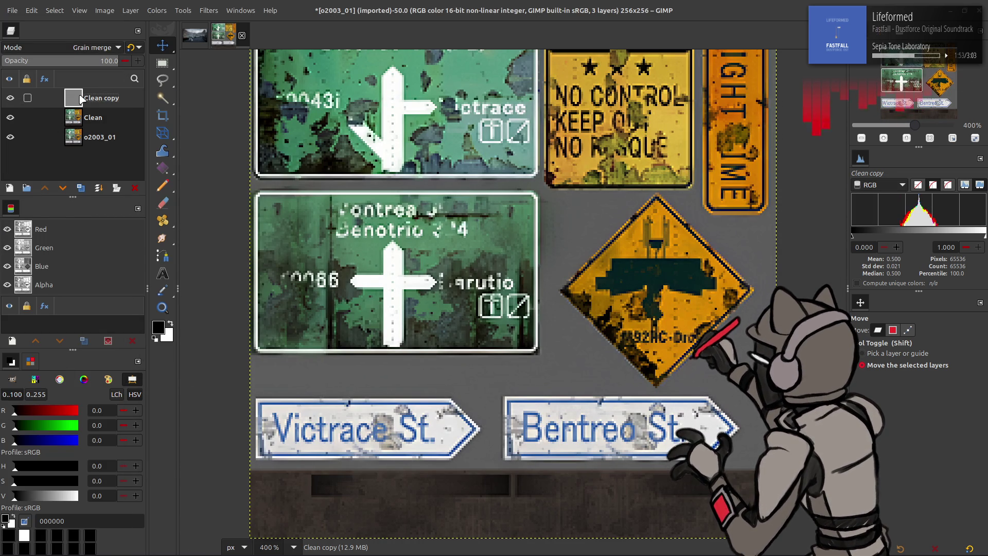
key("ctrl+m")
Toggle the Clean layer's visibility to compare the sharpened result, leaving it visible
left_click(10, 98)
left_click(11, 98)
left_click(10, 97)
left_click(11, 98)
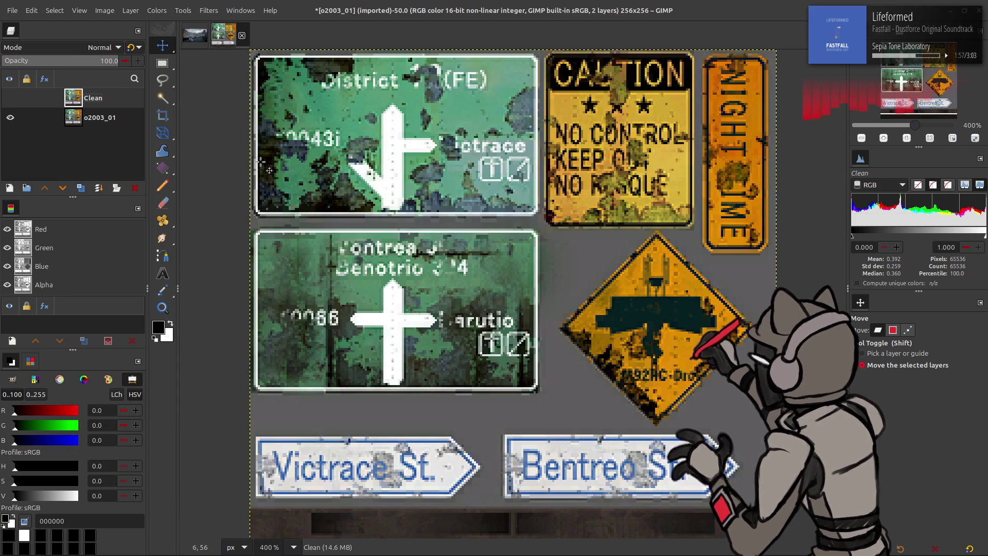
scroll(247, 155, "up", 1)
left_click(14, 96)
left_click(14, 96)
left_click(15, 96)
left_click(14, 96)
left_click(15, 96)
left_click(10, 98)
left_click(10, 98)
left_click(11, 98)
left_click(11, 98)
left_click(10, 97)
Save the image as o2003_01.xcf with better compression, then switch to the file manager
key("ctrl+s")
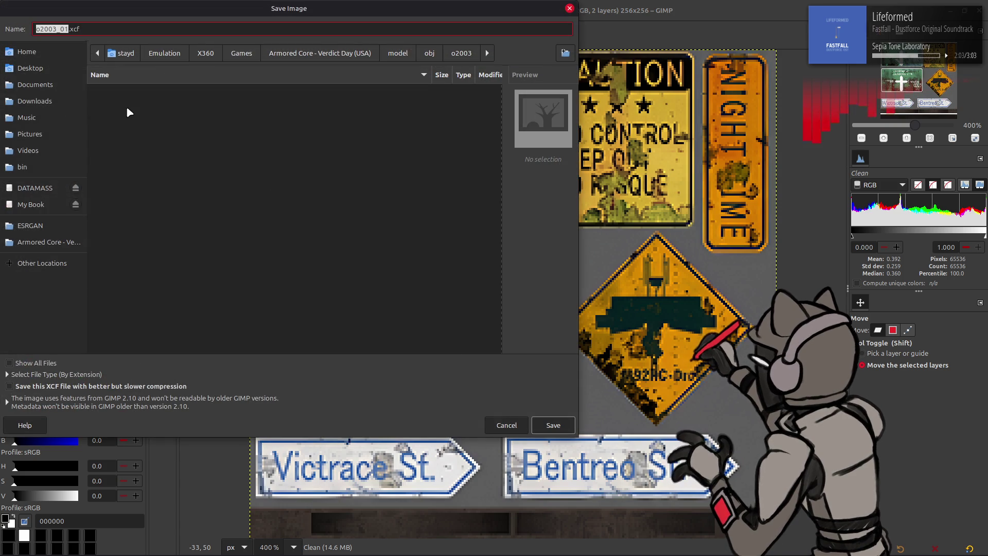
left_click(136, 391)
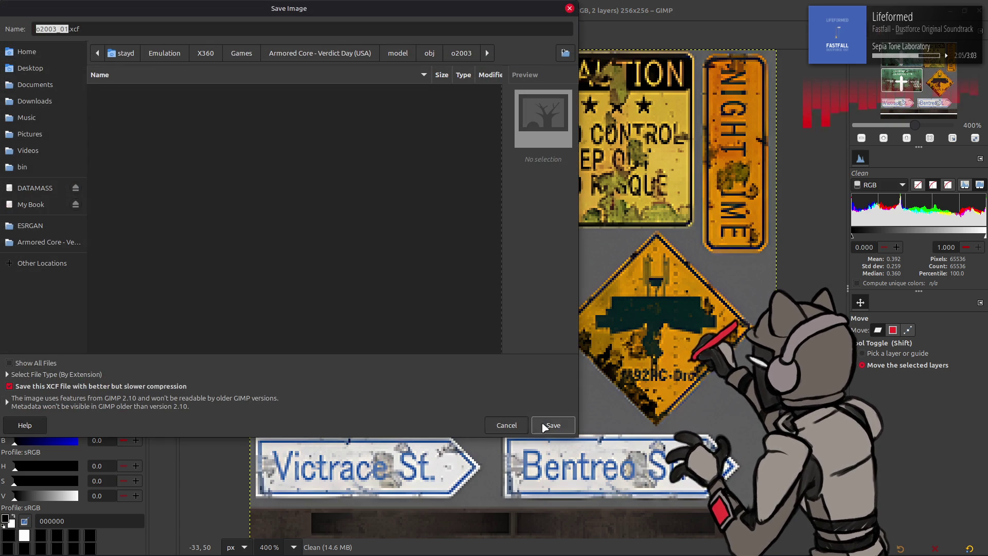
left_click(552, 425)
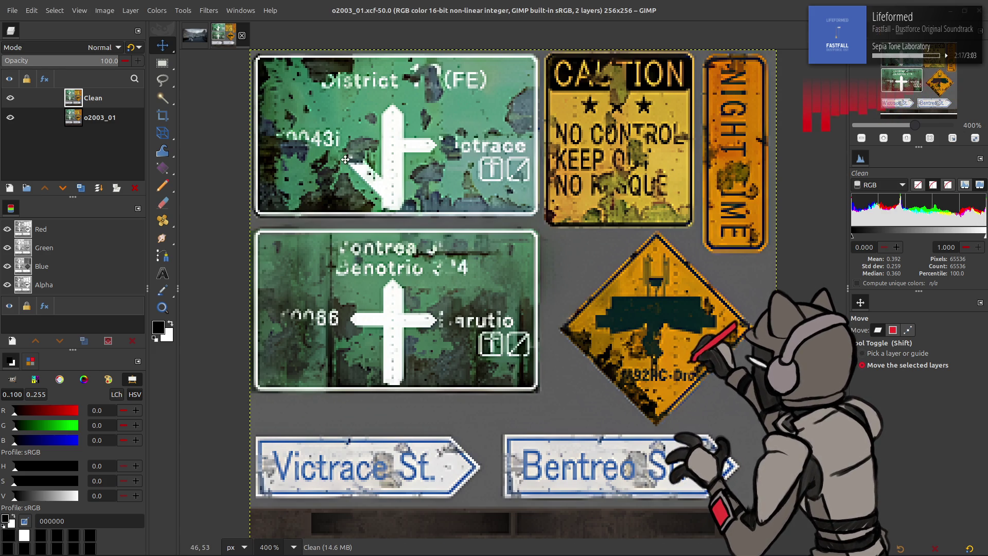
scroll(386, 179, "down", 3)
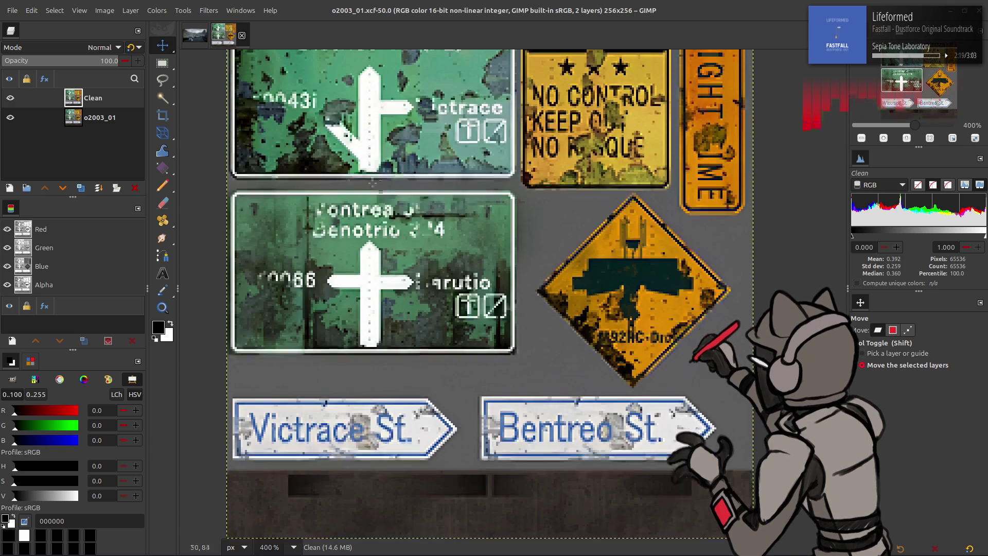
scroll(386, 179, "up", 3)
key("ctrl+s")
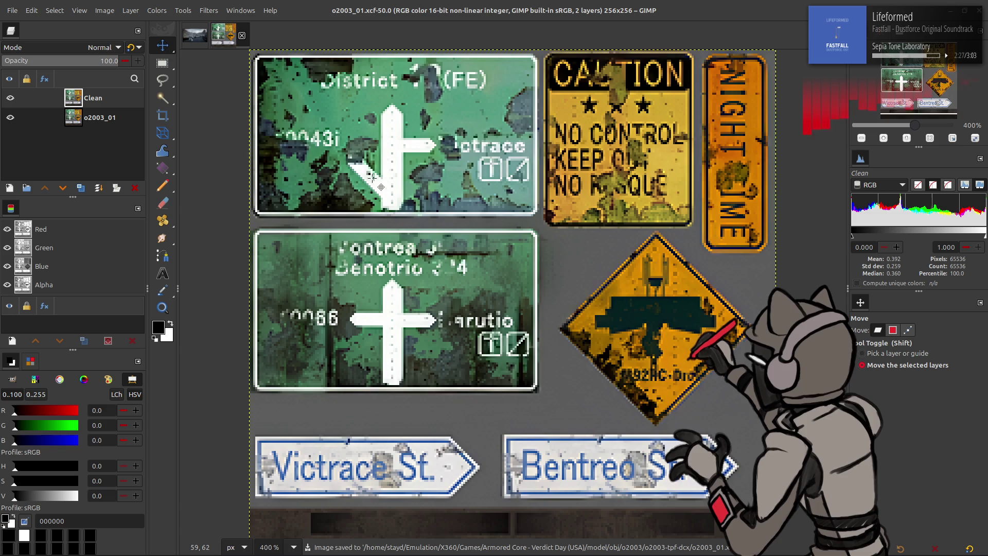
scroll(372, 178, "down", 3)
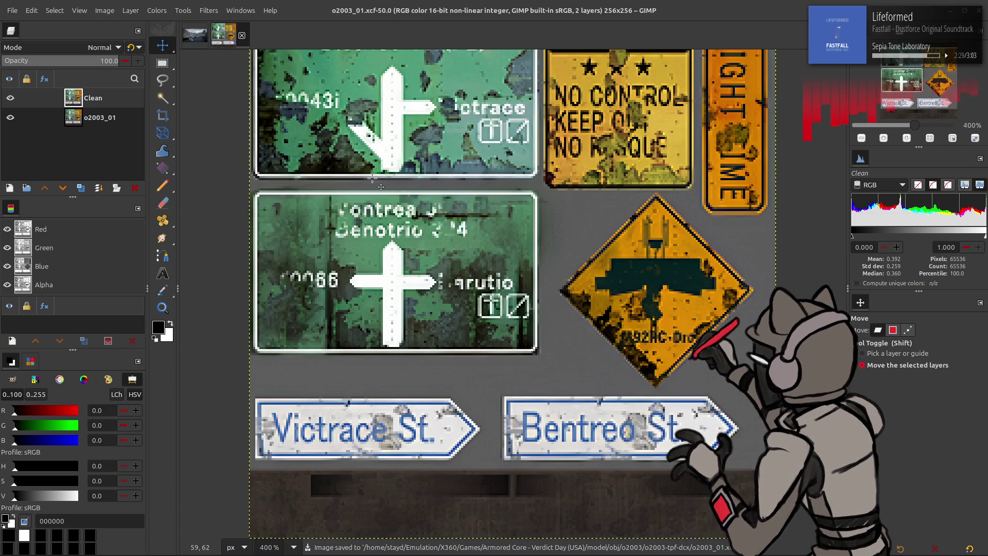
scroll(372, 179, "up", 3)
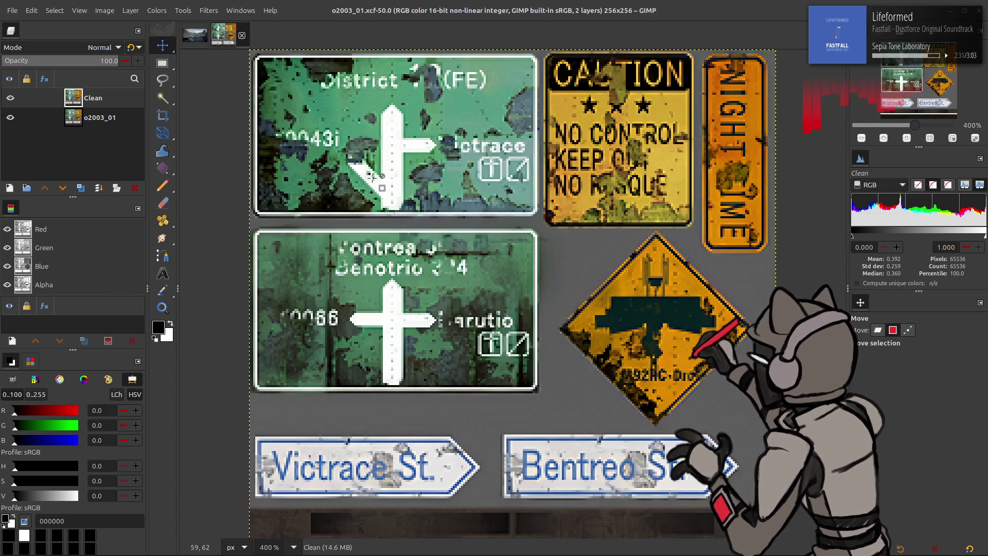
key("alt+Tab")
key("alt+Tab")
key("alt+Tab")
key("alt+Tab")
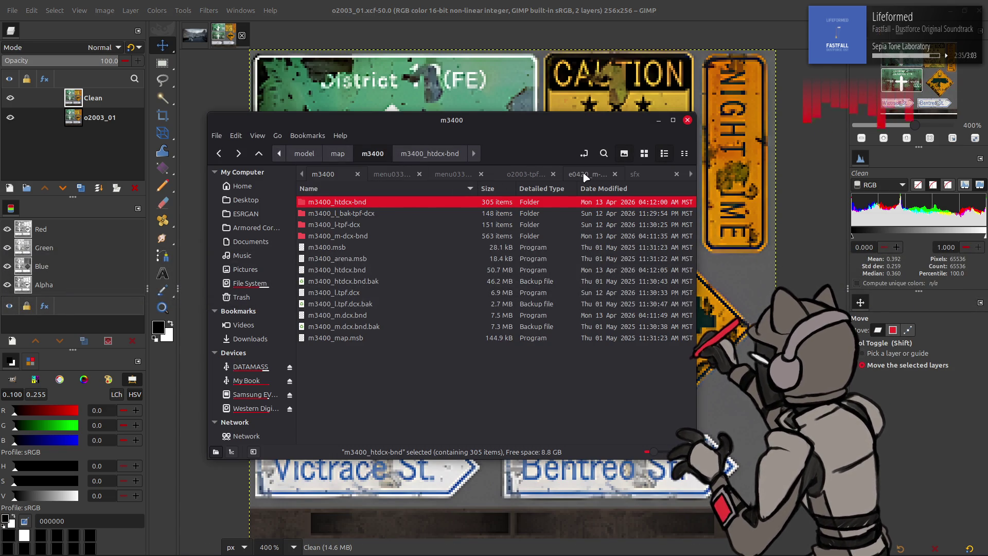
Bring o2003_01_s.dds from the o2003-tpf-dcx folder into GIMP as a layer
left_click(582, 177)
left_click(541, 176)
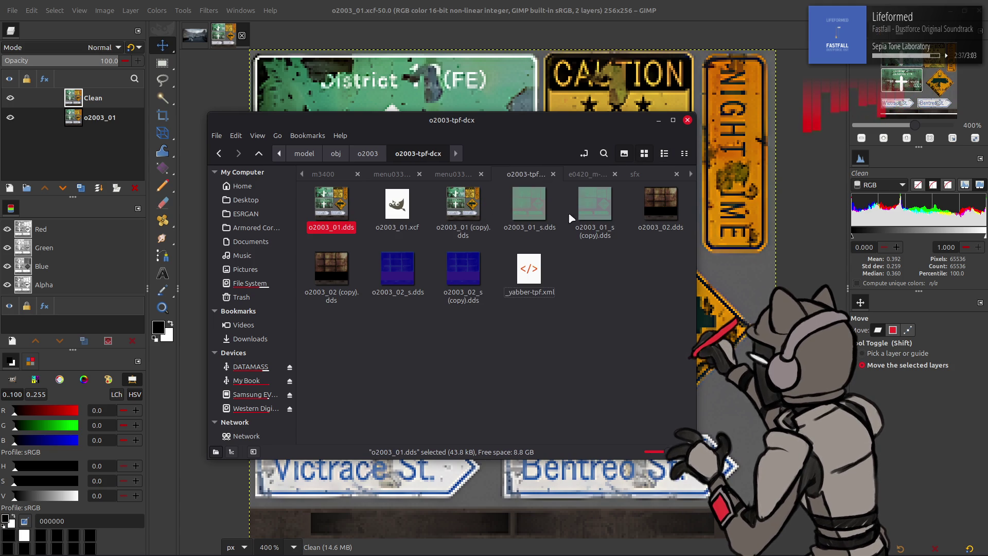
left_click(546, 216)
left_click_drag(491, 81, 491, 82)
left_click(566, 314)
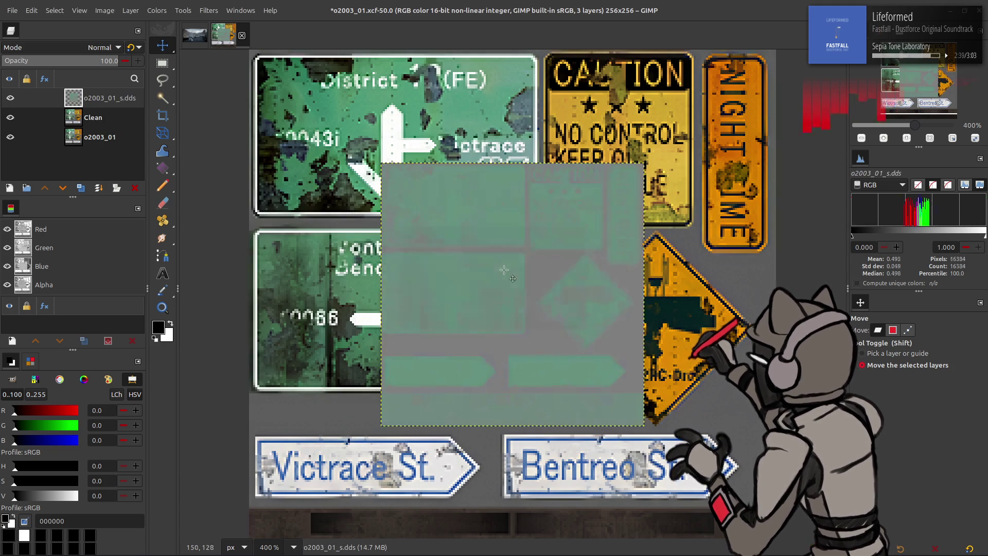
Try extracting the RGB Green component, cancel, undo the DDS layer, and duplicate Clean
left_click(157, 10)
mouse_move(178, 194)
left_click(273, 211)
left_click(170, 204)
left_click(169, 216)
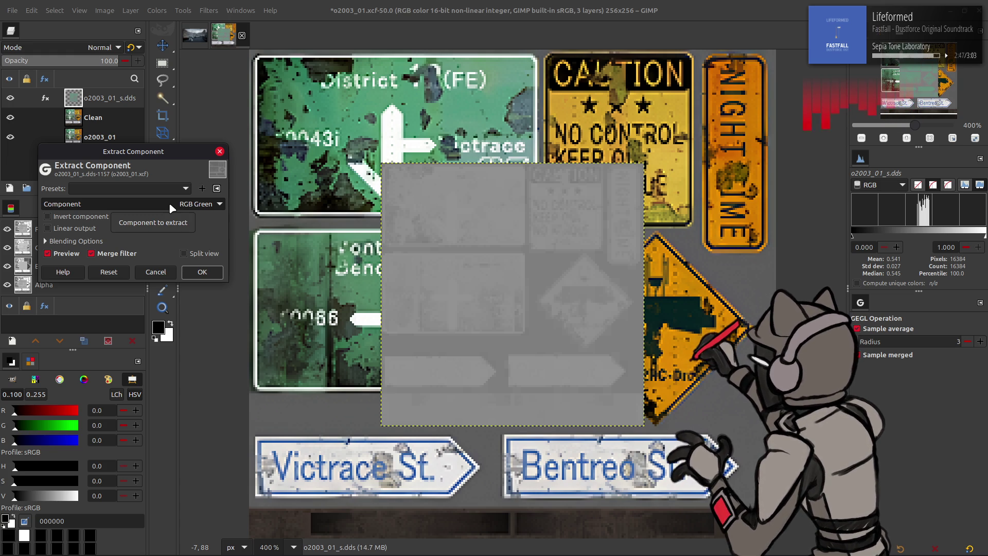
scroll(169, 202, "up", 1)
scroll(168, 202, "down", 1)
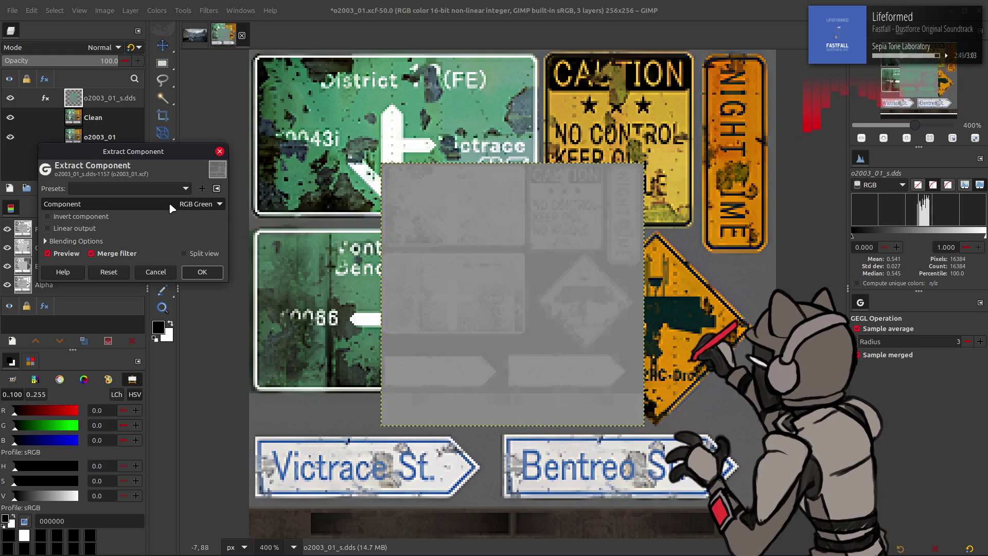
left_click(169, 278)
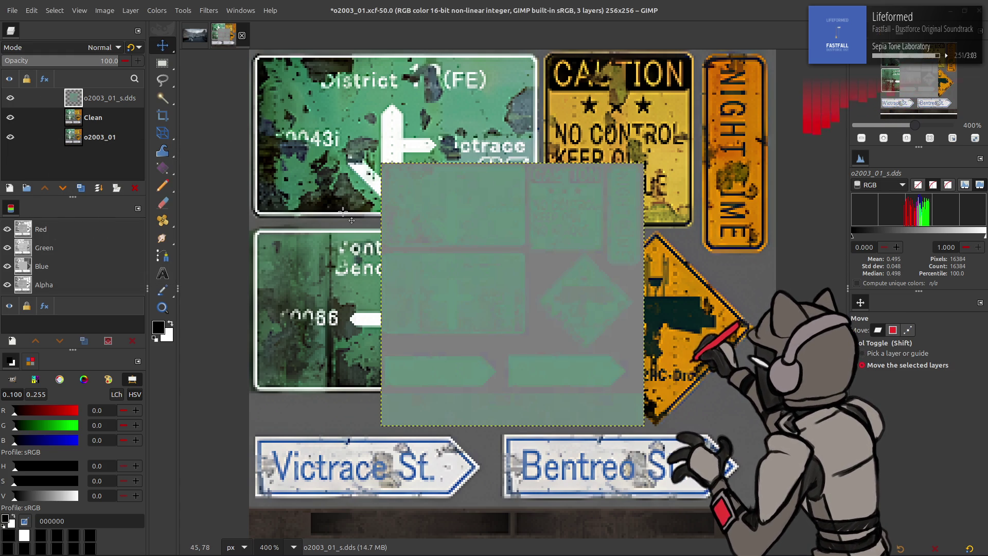
key("ctrl+z")
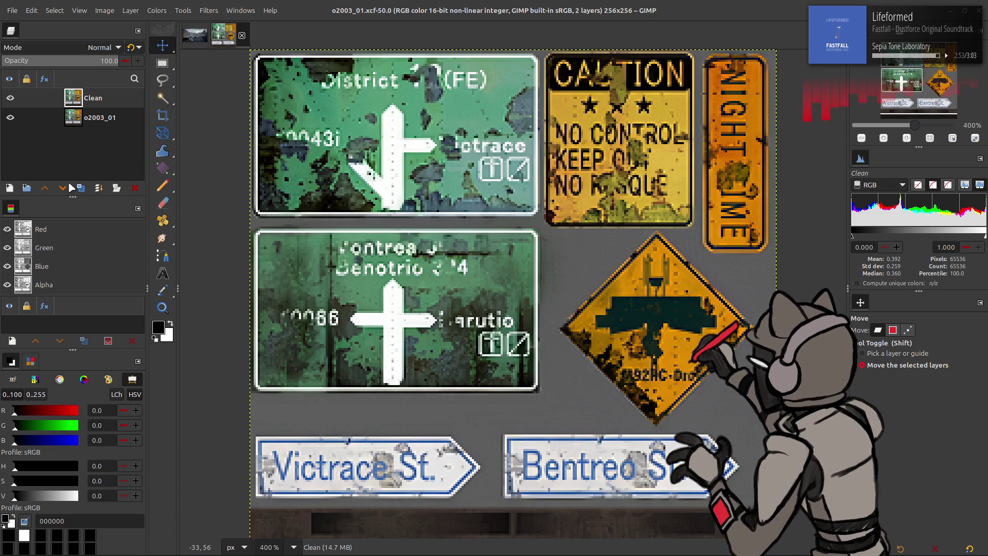
left_click(80, 190)
Apply Levels to Clean copy with an output low value of 5
left_click(157, 10)
left_click(194, 134)
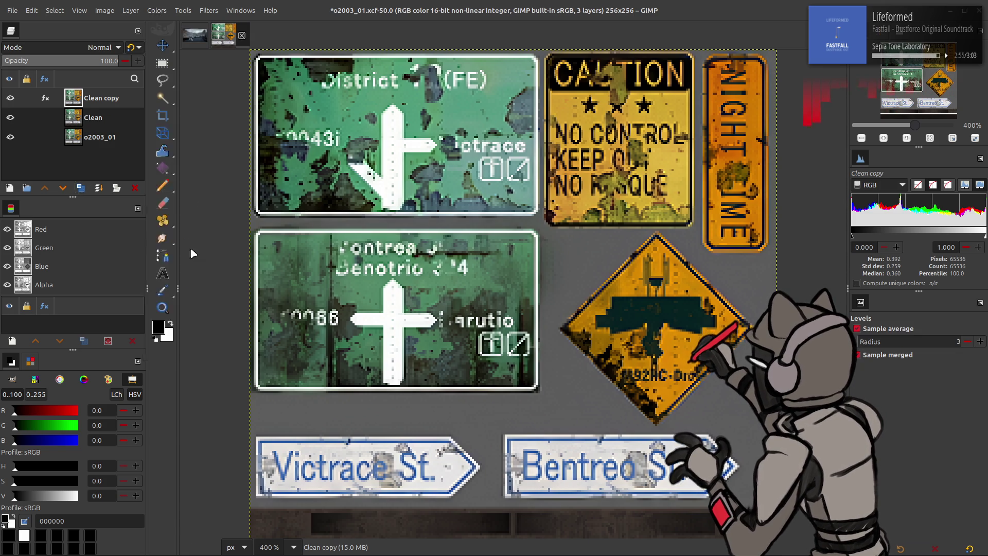
type("5")
key("Return")
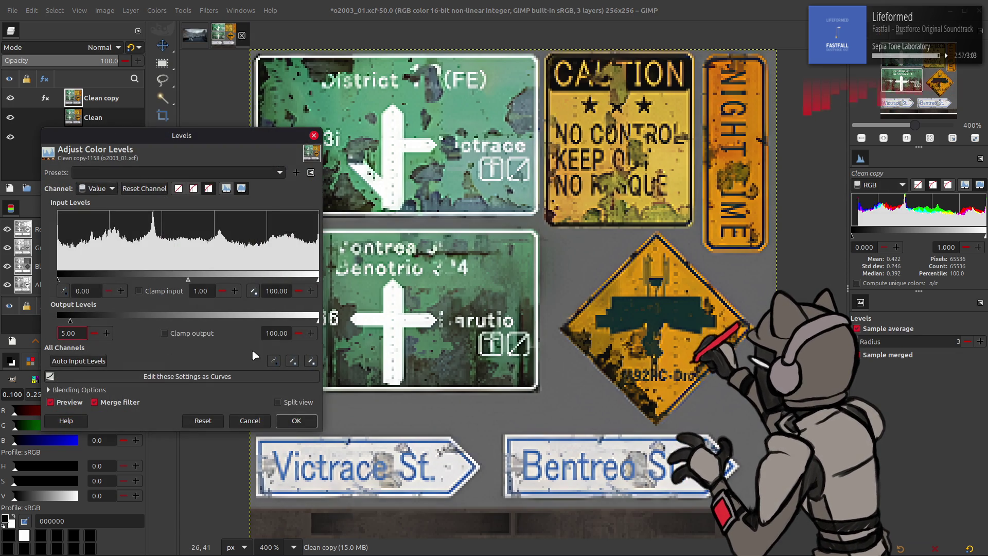
left_click(296, 420)
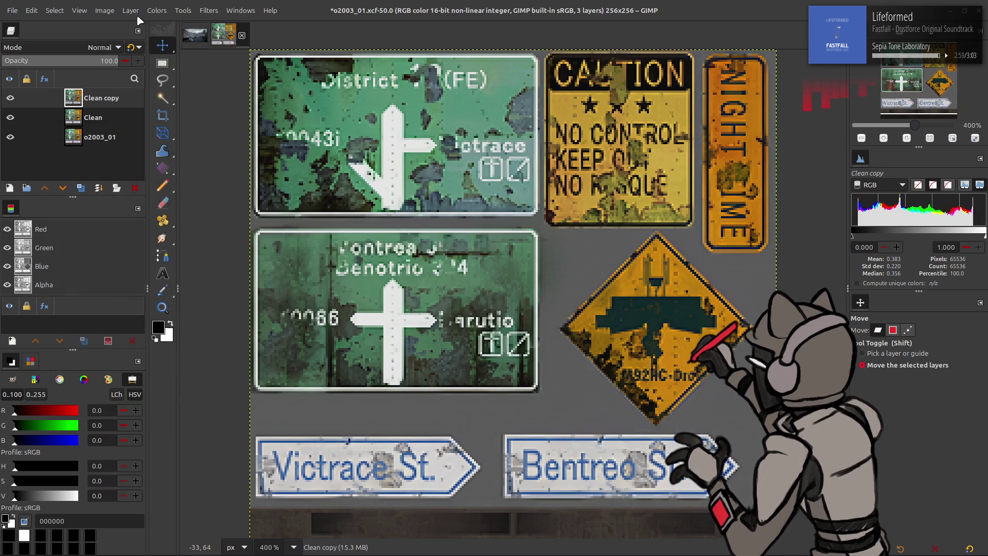
Duplicate the levelled layer twice and extract the CMYK Cyan component from Clean copy #2
key("shift+ctrl+d")
key("shift+ctrl+d")
left_click(157, 10)
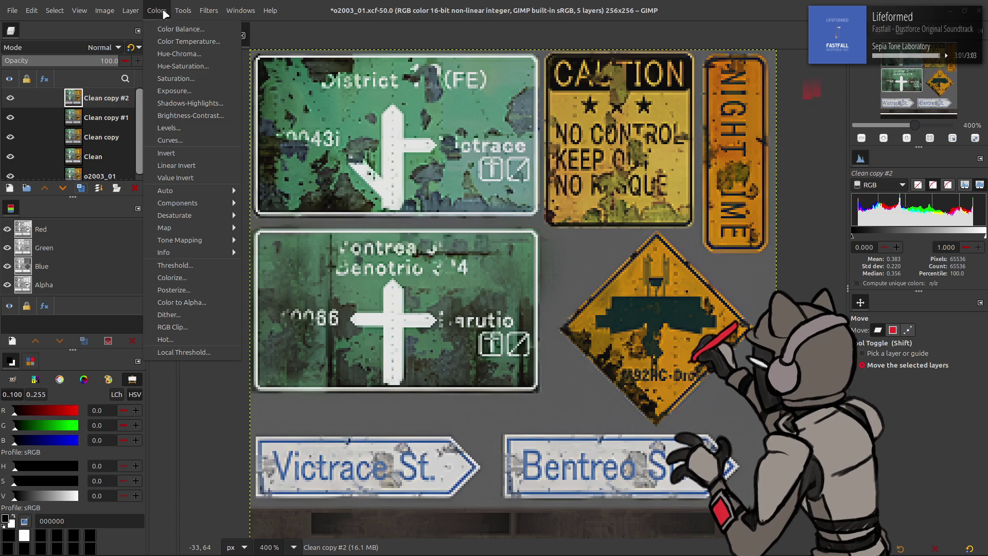
left_click(267, 221)
left_click(148, 217)
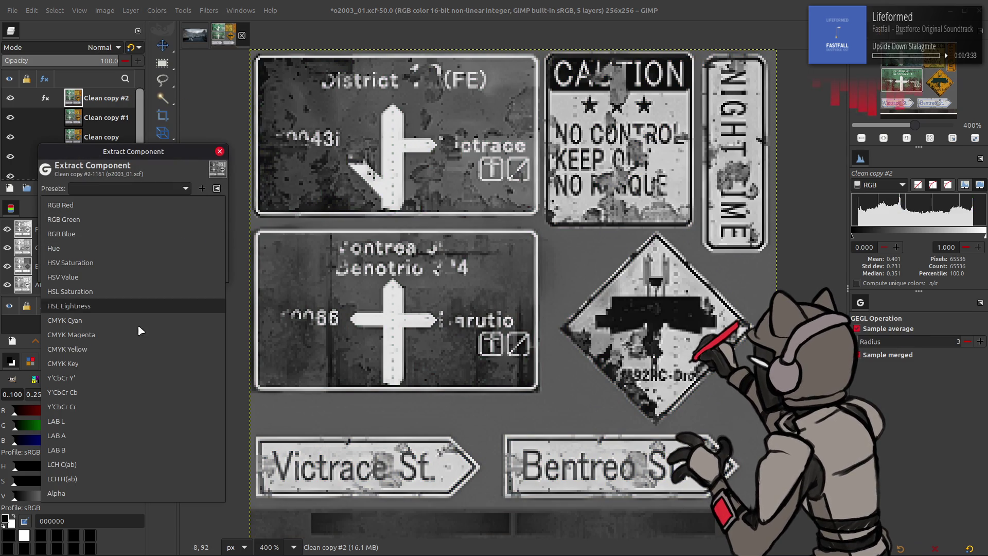
left_click(111, 319)
left_click(203, 276)
Rename the three copy layers C, M and Y
left_click(102, 117)
double_click(103, 98)
type("C")
double_click(103, 114)
type("M")
key("Return")
double_click(102, 137)
type("Y")
key("Return")
key("Up")
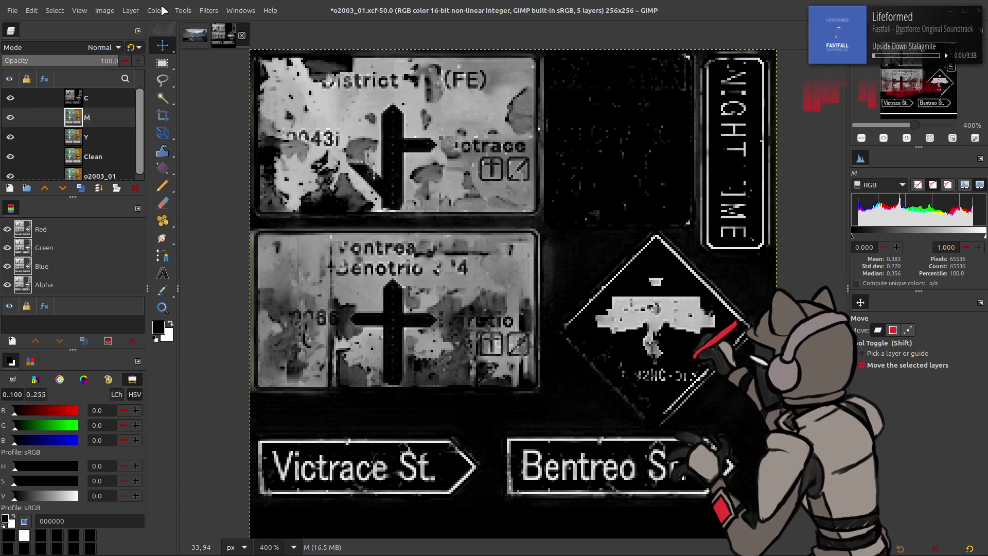
Extract the magenta component on layer M and the matching extraction on layer Y
left_click(160, 11)
mouse_move(222, 199)
left_click(278, 212)
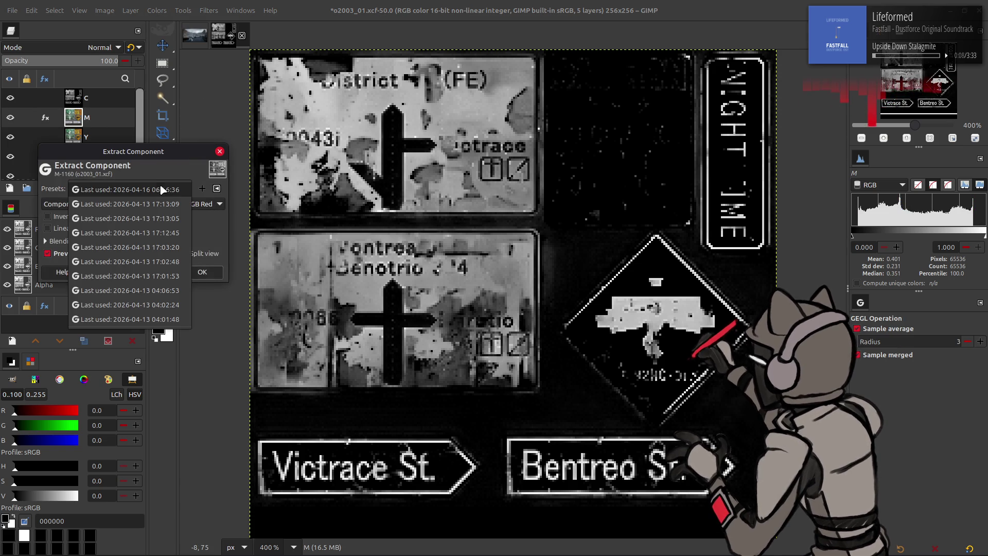
left_click(159, 188)
left_click(155, 191)
left_click(203, 272)
left_click(94, 138)
key("ctrl+shift+f")
scroll(183, 206, "down", 1)
left_click(203, 271)
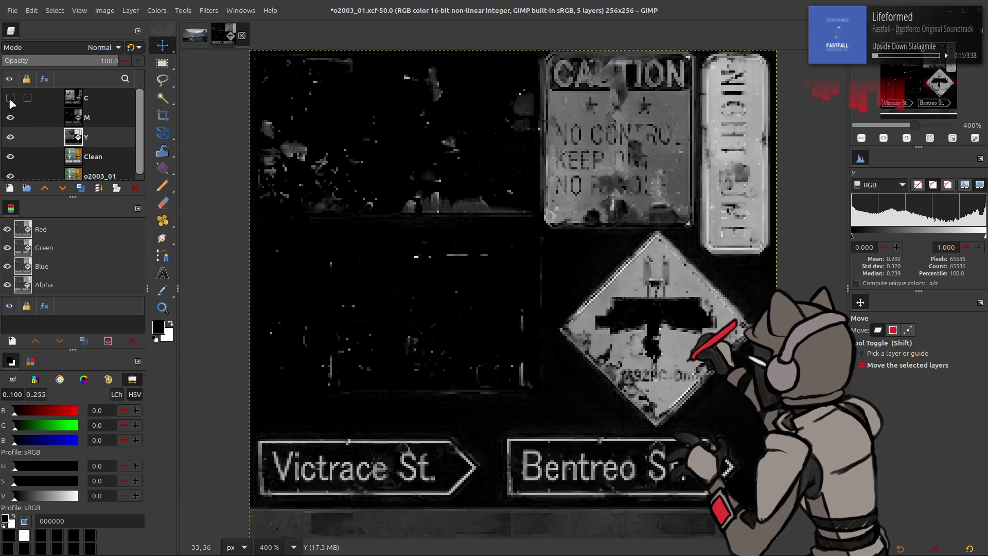
Toggle C and M visibility to compare them, ending with M shown and C hidden
left_click_drag(9, 98, 10, 119)
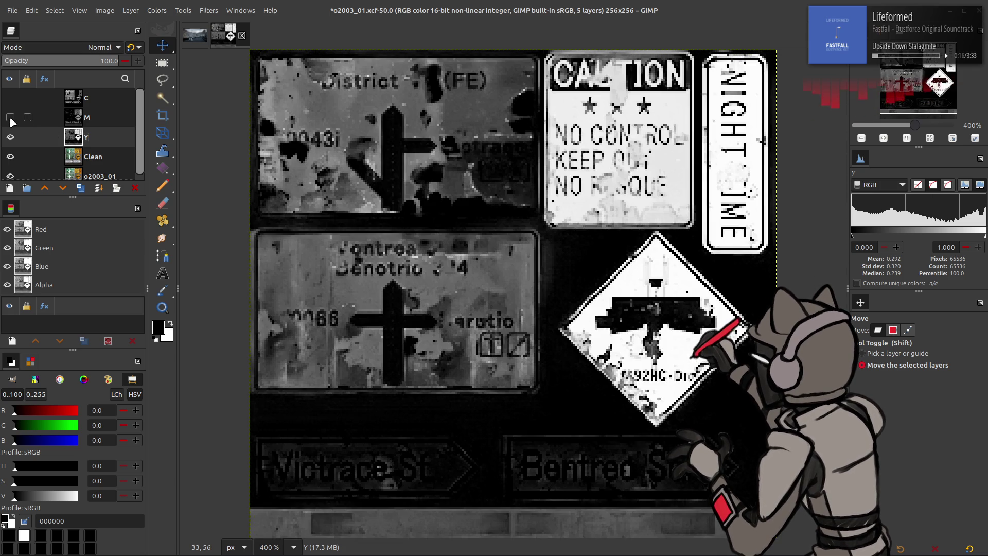
left_click(10, 118)
left_click(10, 117)
left_click(10, 98)
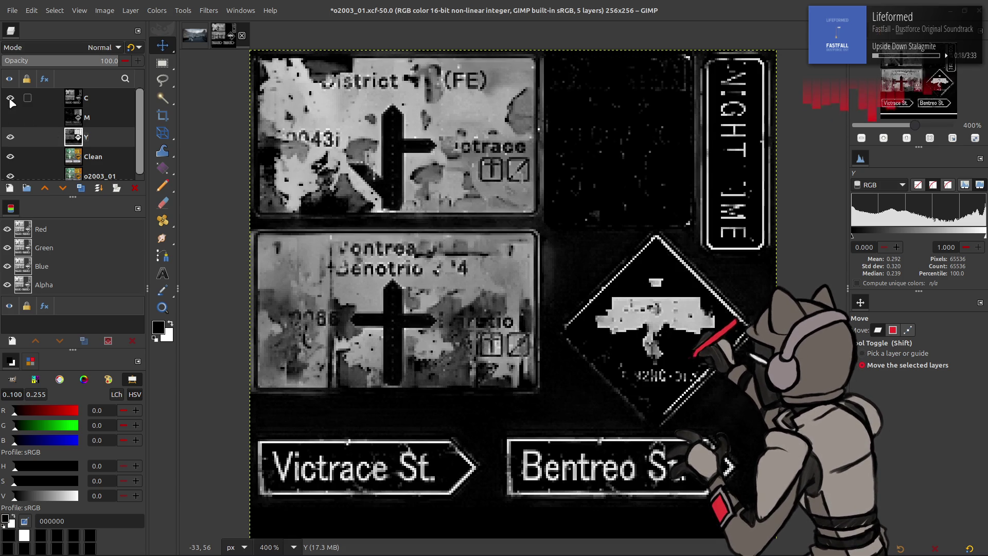
left_click(10, 98)
left_click(10, 98)
left_click(10, 98)
left_click(10, 98)
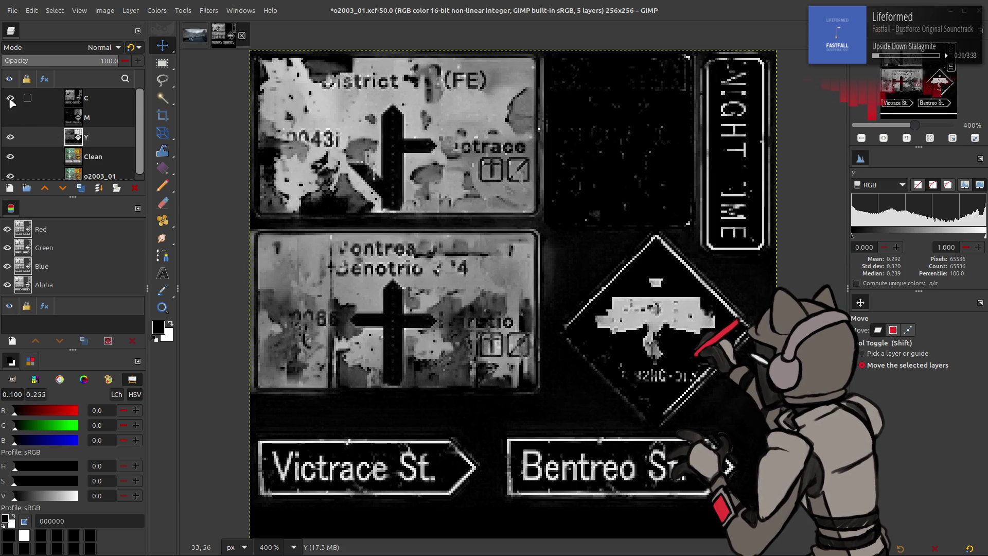
left_click(11, 98)
left_click(10, 118)
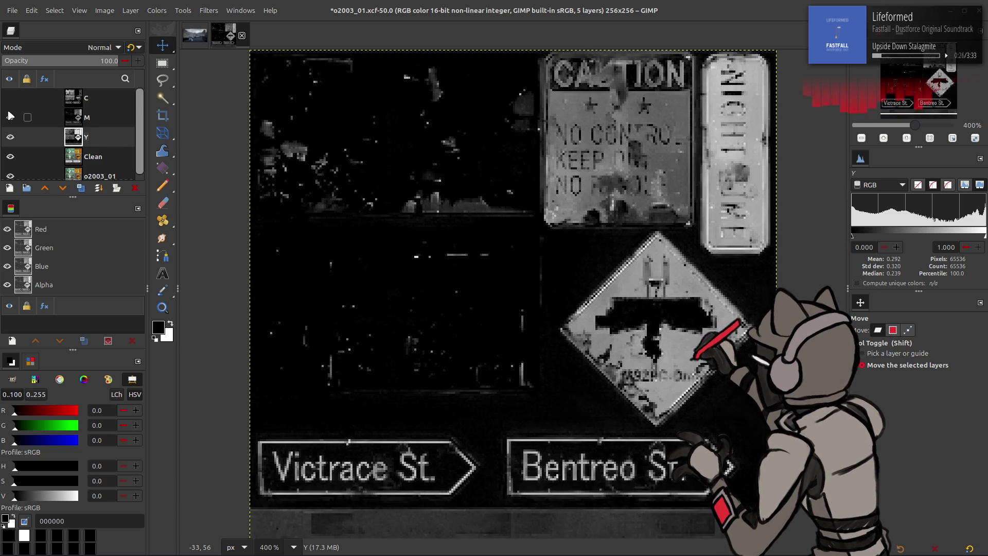
Duplicate M and Y, subtract Y copy from M copy, merge down and name it M-Y
left_click(89, 119)
left_click(81, 188)
left_click(91, 156)
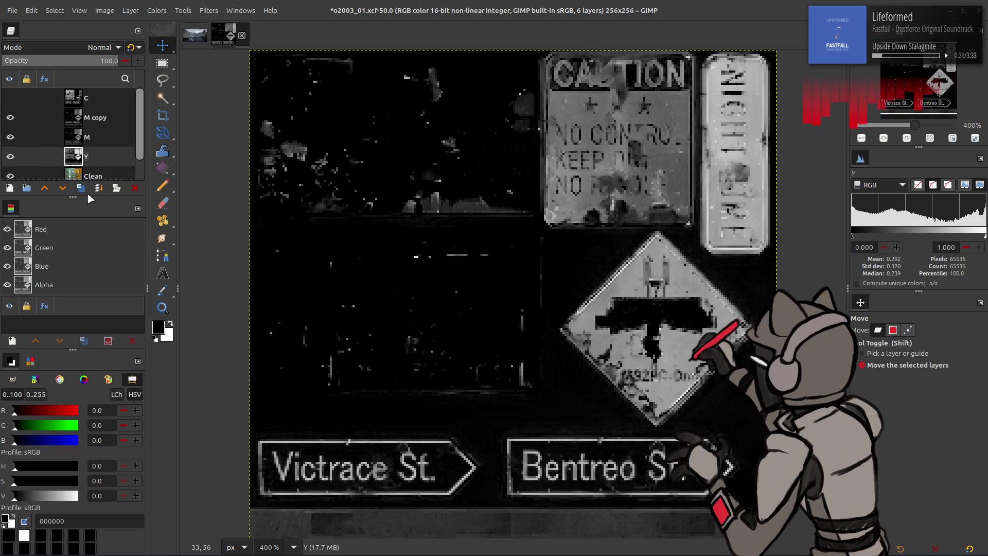
left_click(81, 189)
left_click(95, 48)
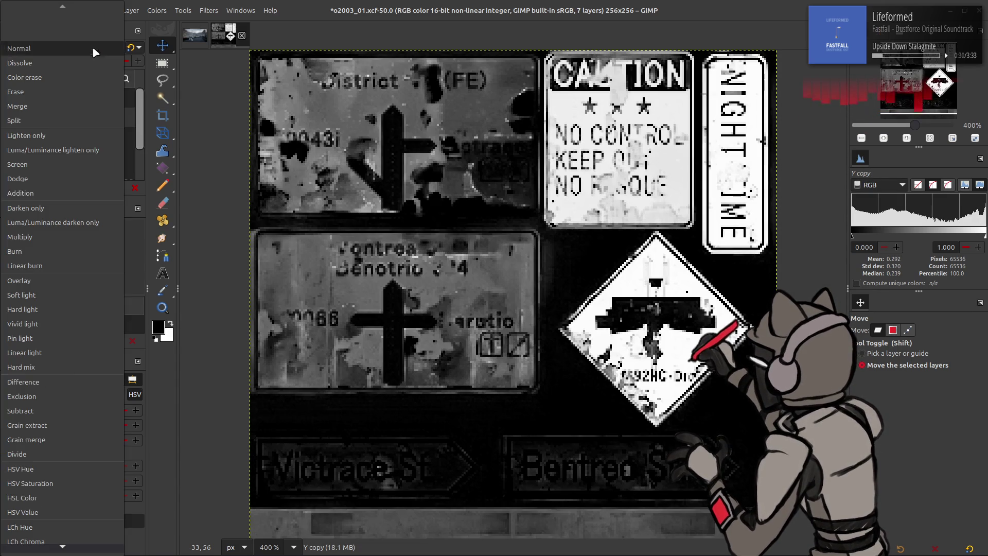
left_click(58, 409)
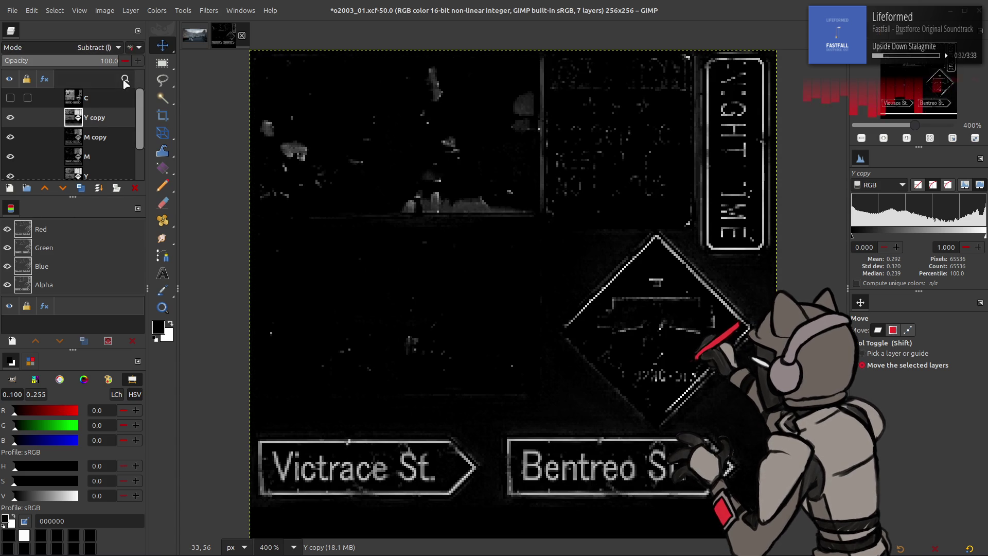
key("ctrl+m")
double_click(96, 117)
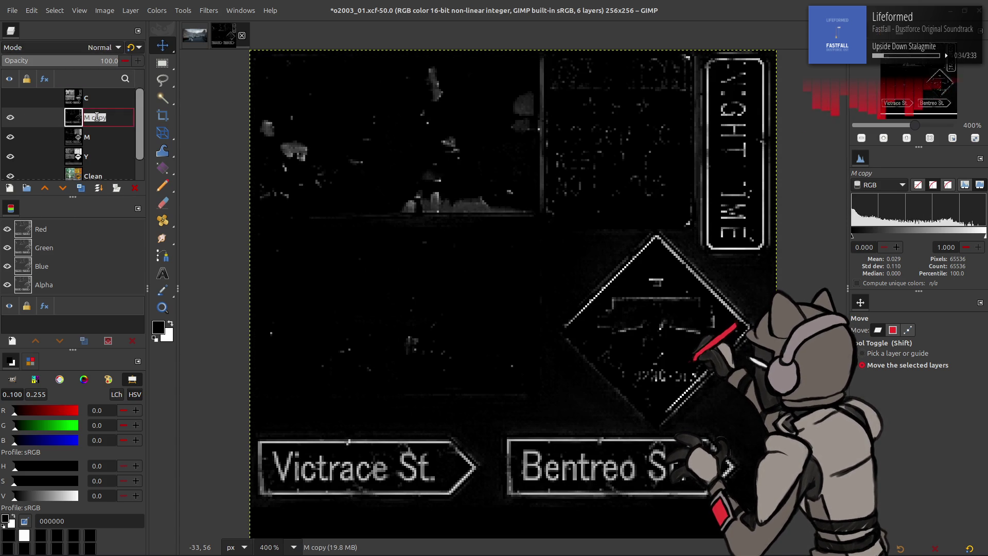
type("M-Y")
key("Return")
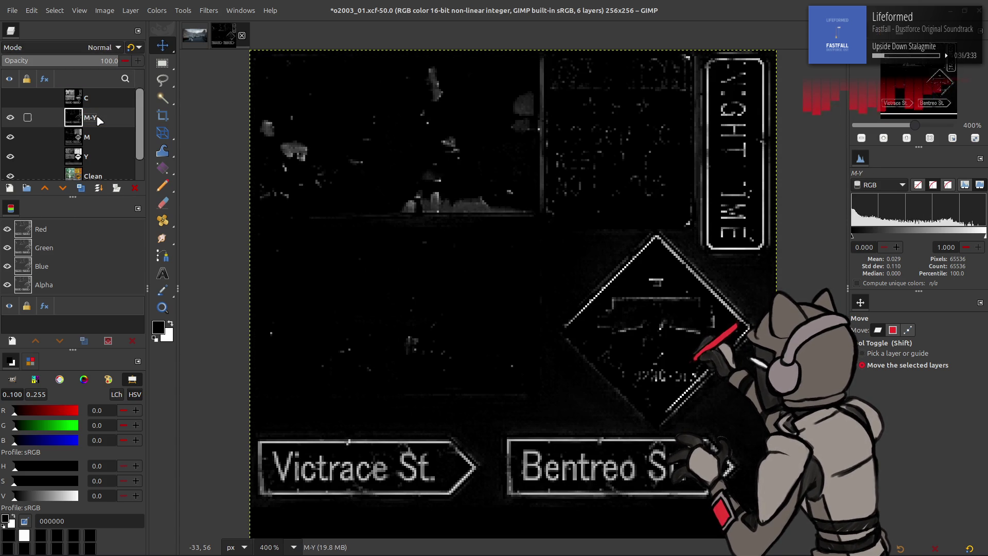
Duplicate M above M-Y, subtract a copy of C from it, and name the result M-C
left_click(94, 137)
left_click(81, 187)
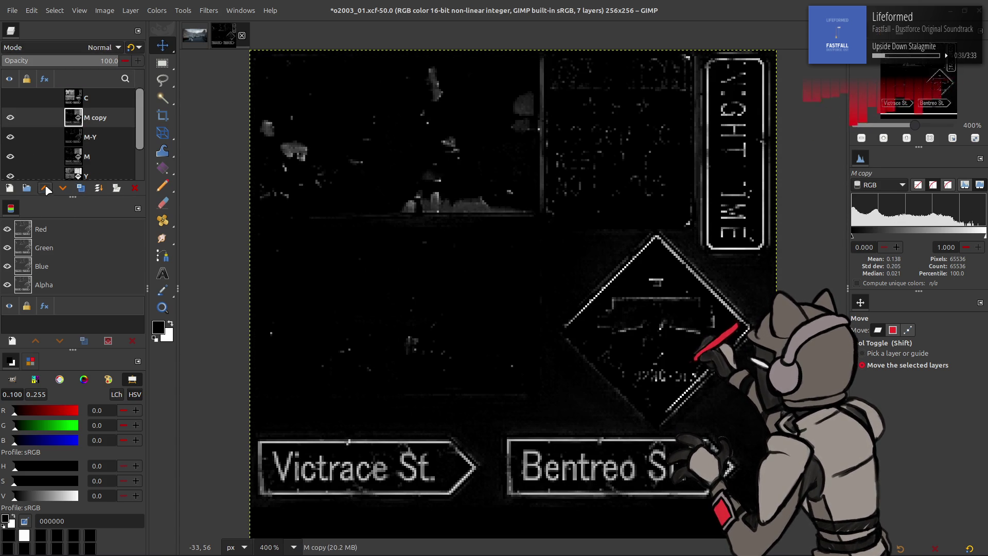
left_click(45, 187)
key("Page_Up")
left_click(81, 188)
left_click(10, 117)
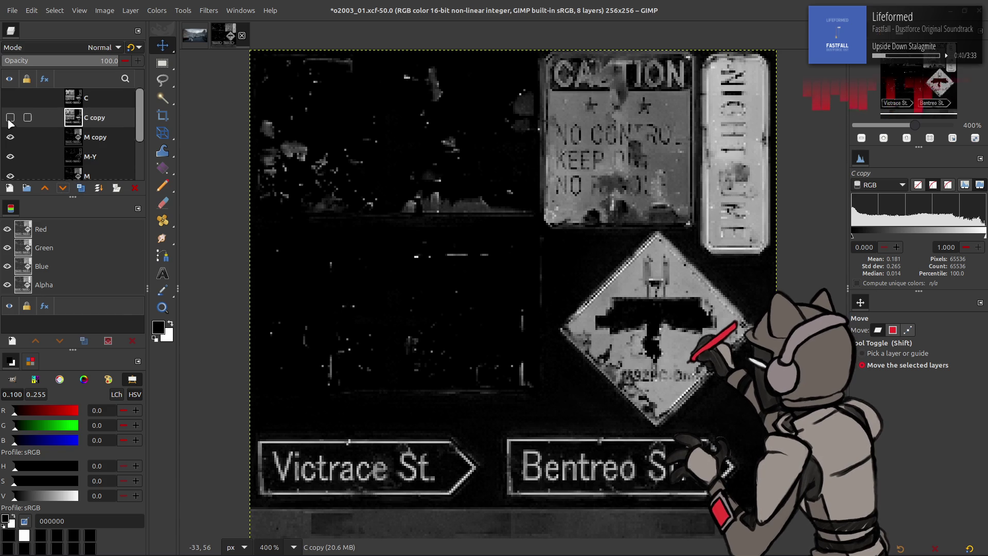
left_click(57, 47)
key("Escape")
key("ctrl+z")
key("ctrl+z")
left_click(101, 123)
double_click(98, 119)
type("M")
key("Return")
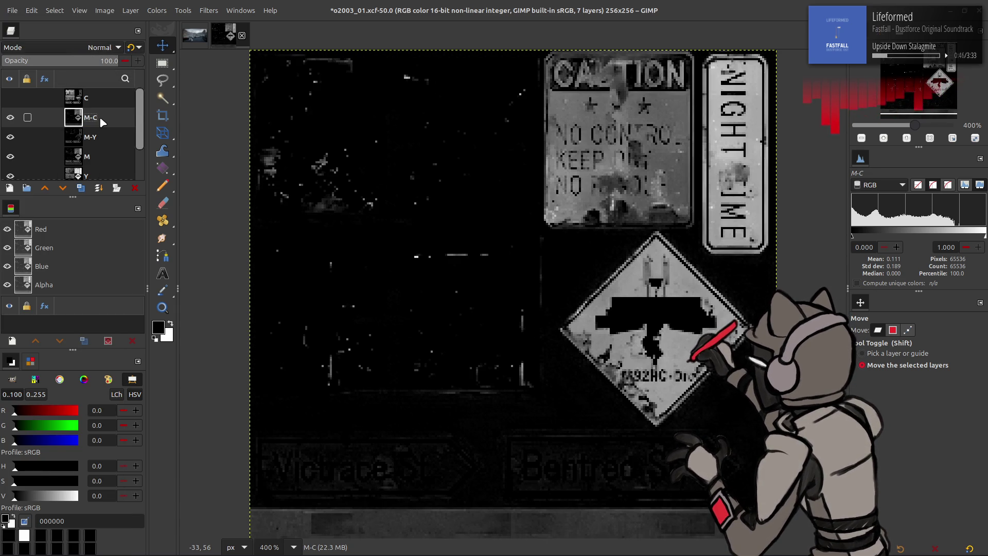
Hide M-C, M-Y, M, C and Y to reveal the coloured Clean layer
left_click(11, 117)
left_click(11, 137)
left_click(10, 137)
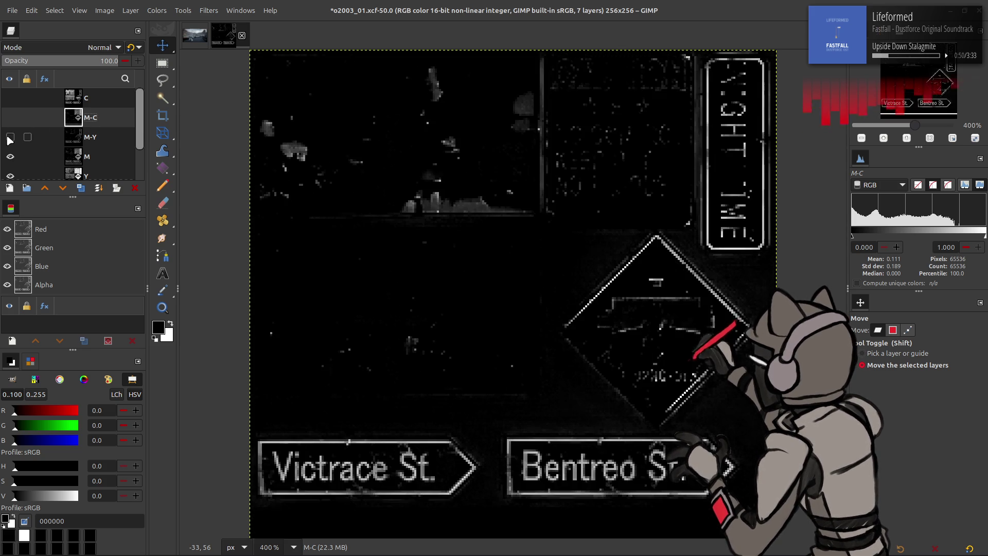
left_click(11, 137)
left_click(10, 157)
scroll(12, 141, "down", 1)
left_click(10, 159)
scroll(77, 144, "down", 1)
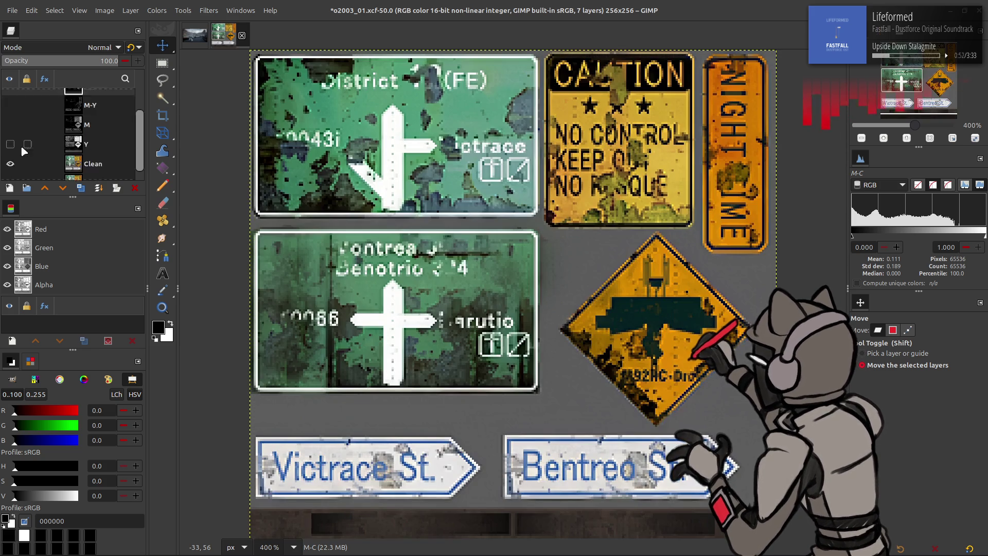
Duplicate Clean and extract its LAB L component, after trying HSV Value and Y'CbCr Y'
left_click(100, 152)
key("shift+ctrl+d")
left_click(153, 9)
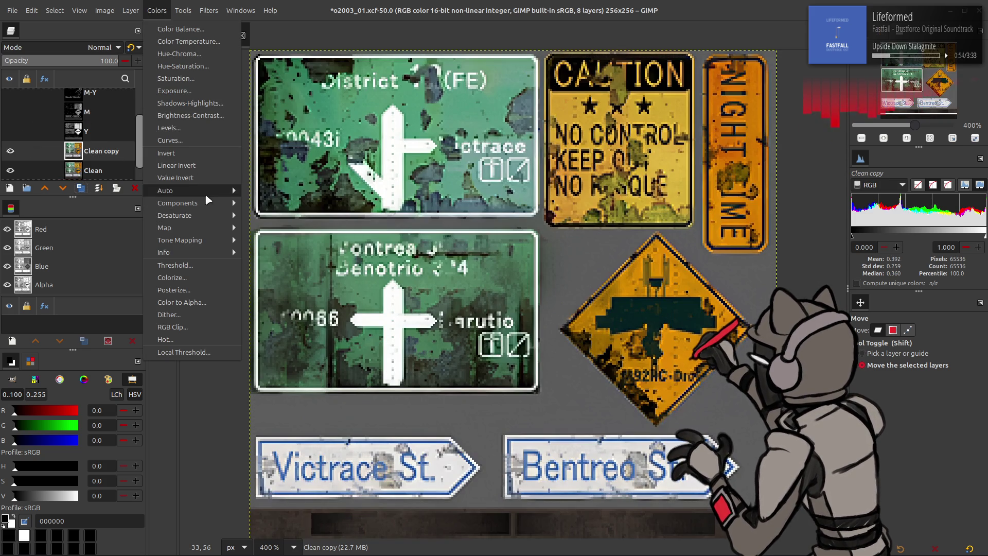
mouse_move(204, 194)
left_click(269, 218)
left_click(159, 200)
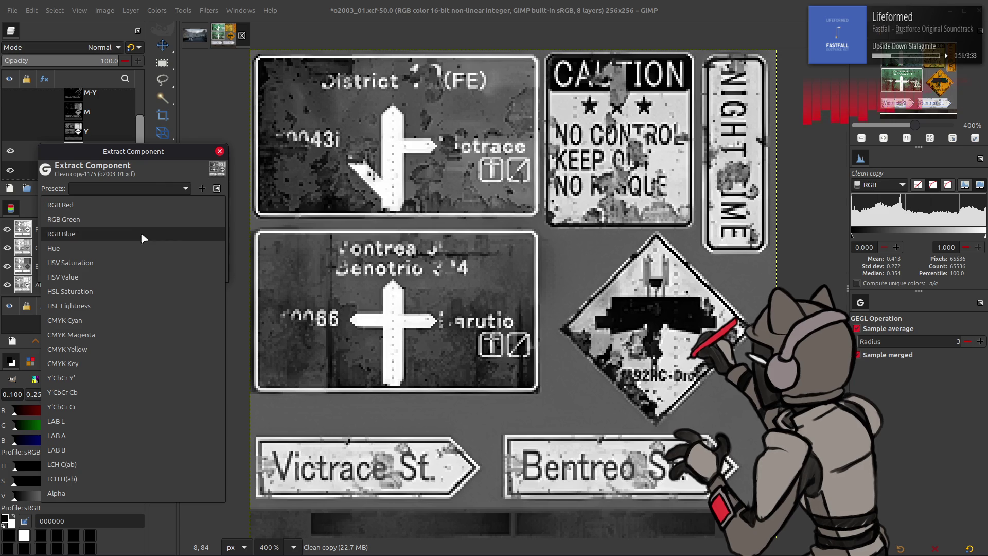
left_click(145, 274)
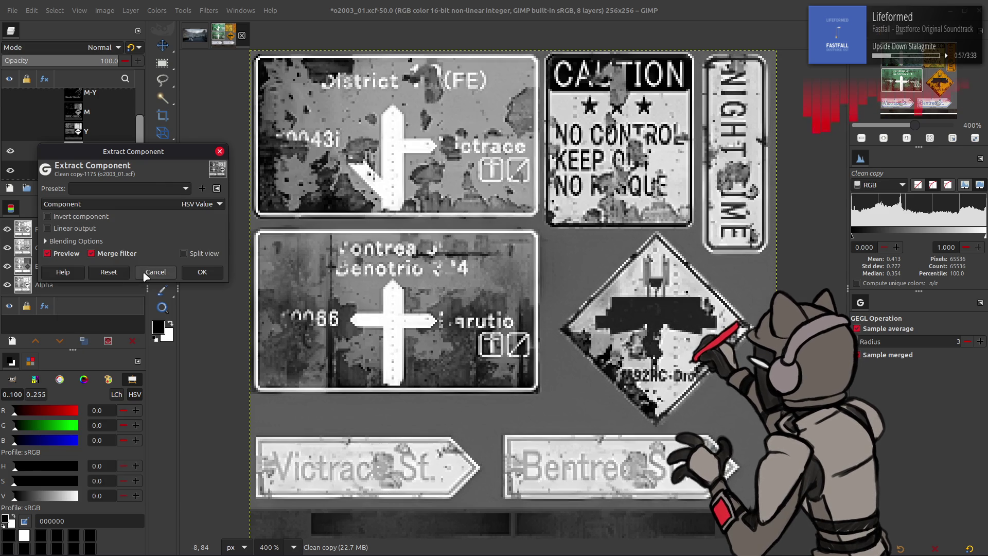
left_click(136, 205)
left_click(123, 303)
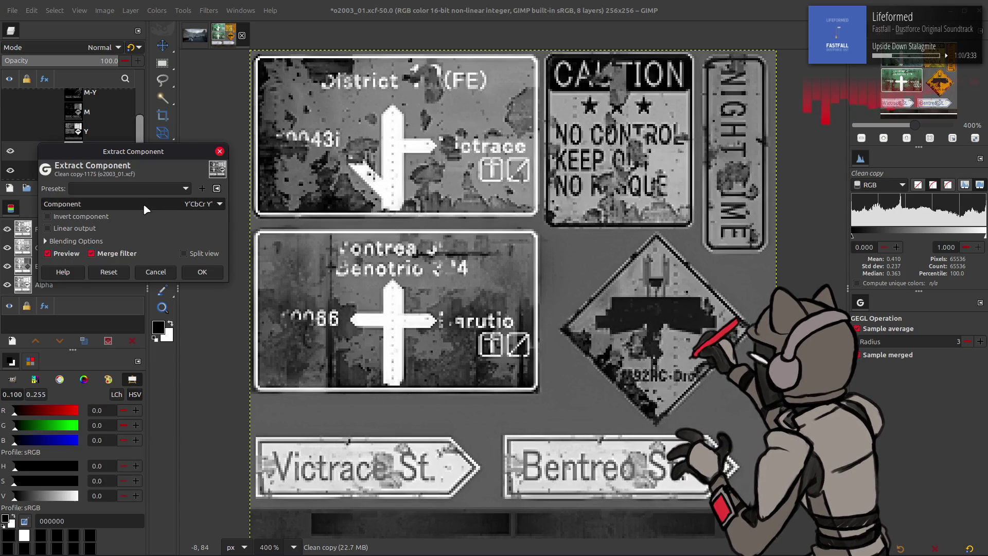
left_click(143, 202)
left_click(132, 249)
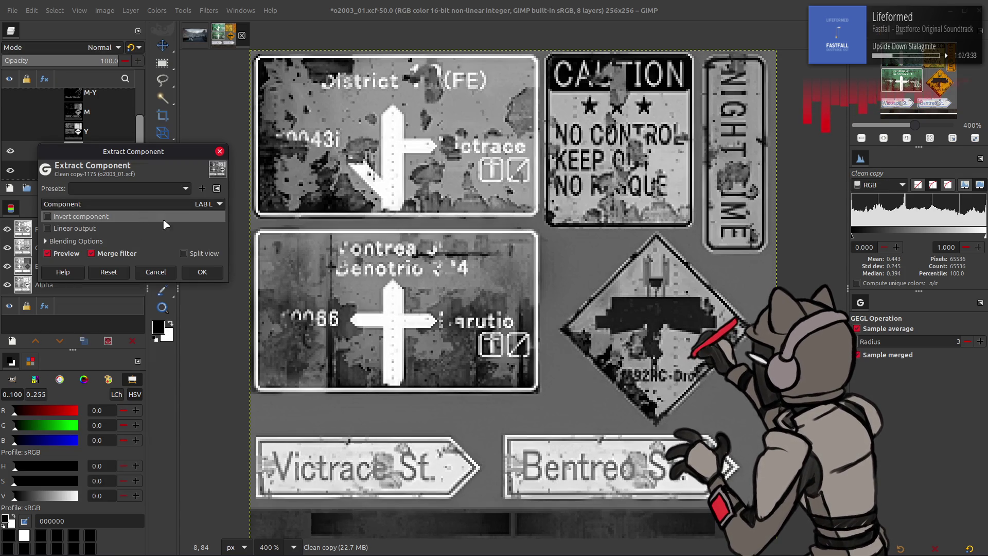
left_click(210, 273)
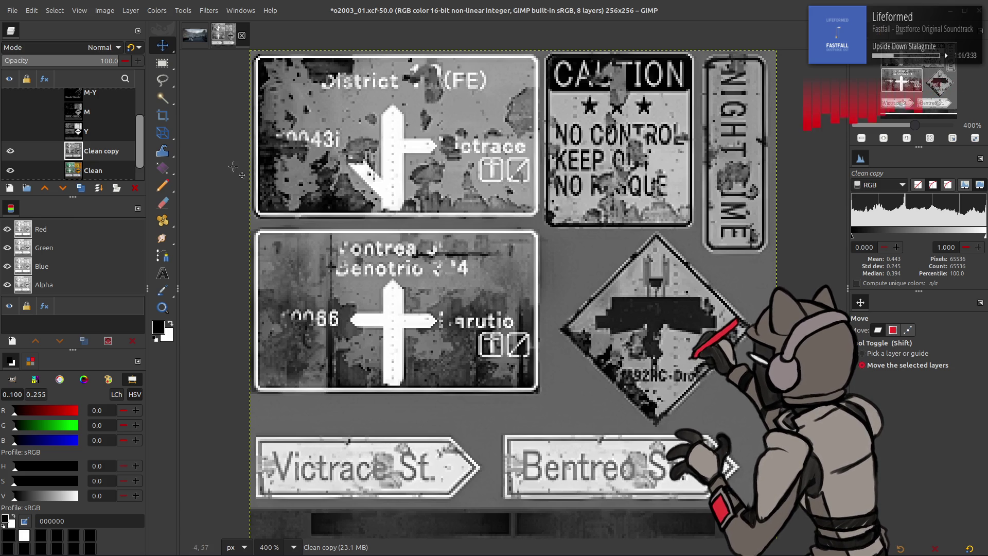
Duplicate the grayscale layer as Clean copy #1 and start a Levels adjustment on it
left_click(157, 9)
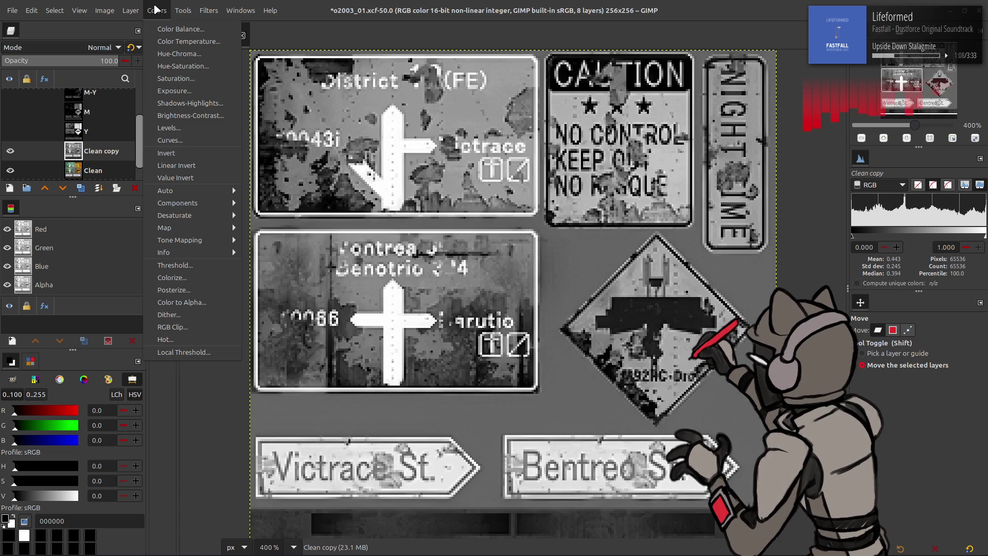
left_click(80, 188)
left_click(81, 188)
left_click(154, 10)
left_click(170, 128)
Apply Levels to Clean copy #1 with an output low value of 1
triple_click(81, 332)
type("10.00")
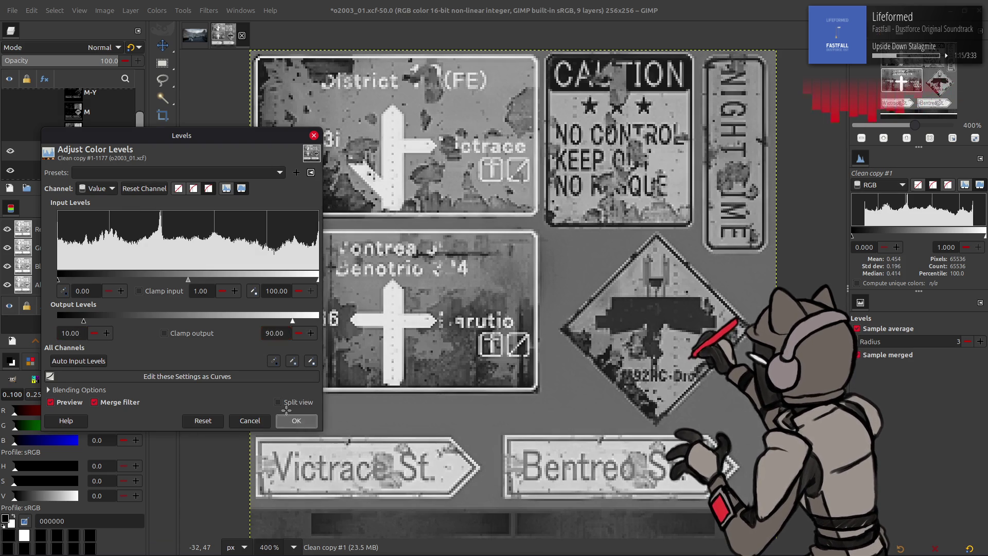
left_click(297, 421)
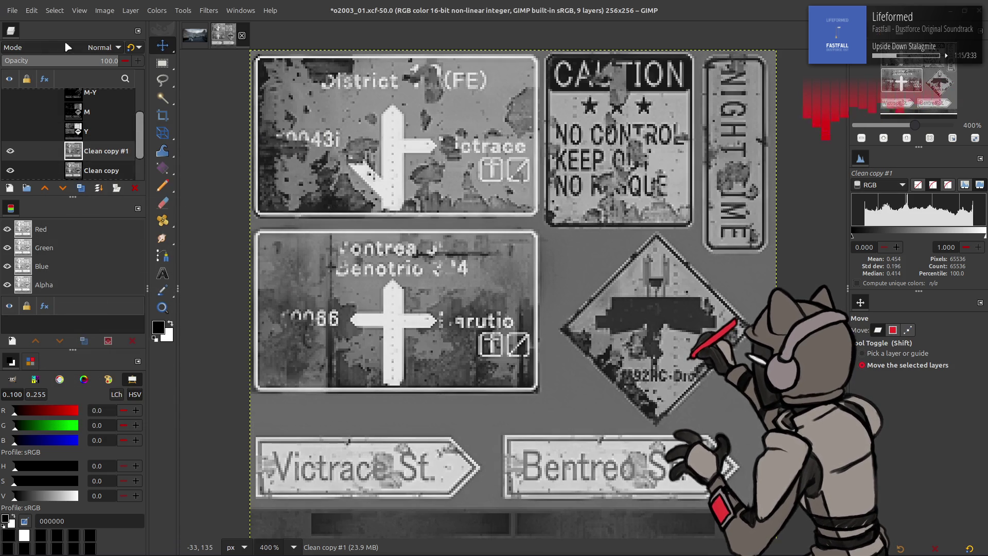
Duplicate the adjusted layer as Clean copy #2 and invert it
left_click(81, 187)
left_click(157, 10)
left_click(178, 153)
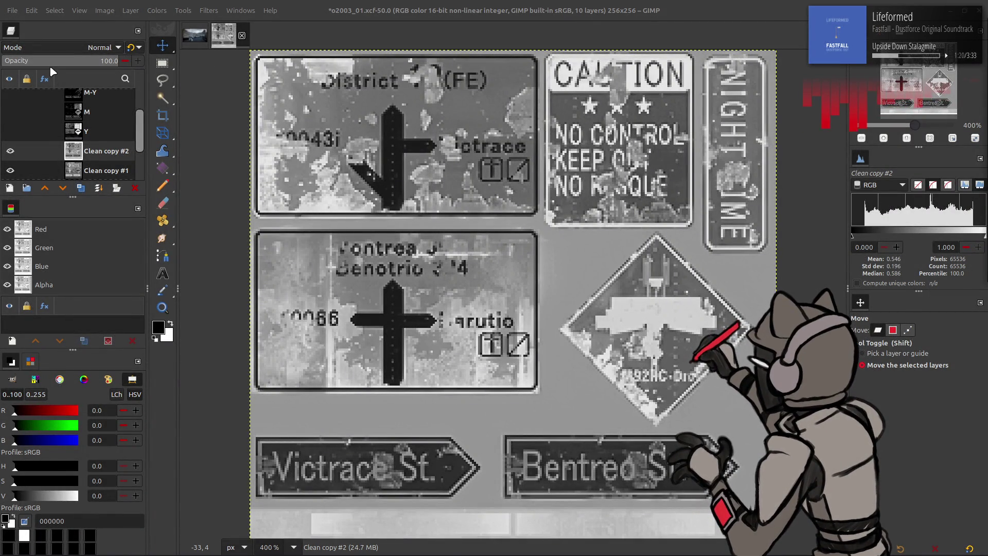
left_click(157, 11)
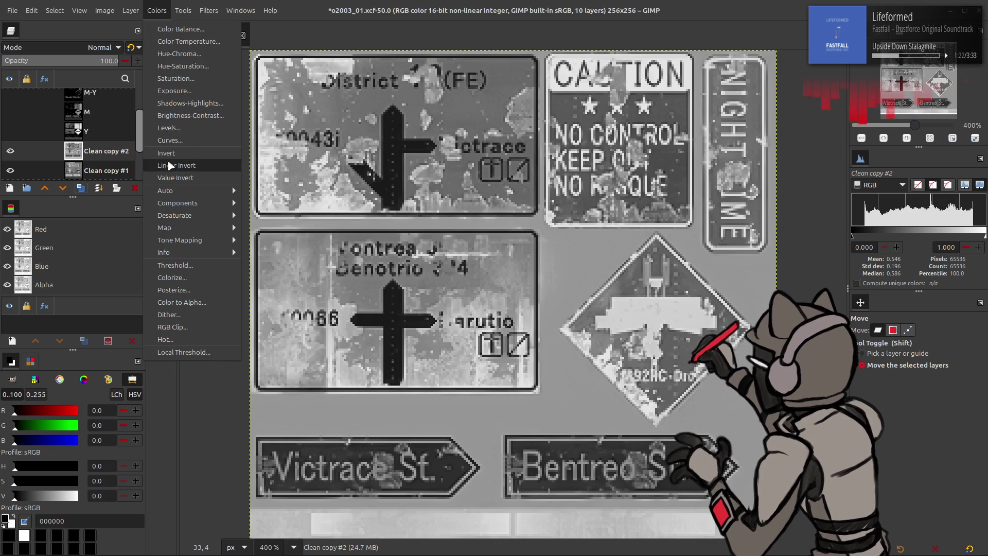
left_click(177, 153)
Set Clean copy #2 to non-legacy Multiply at about 90 opacity, comparing it on and off
left_click(100, 48)
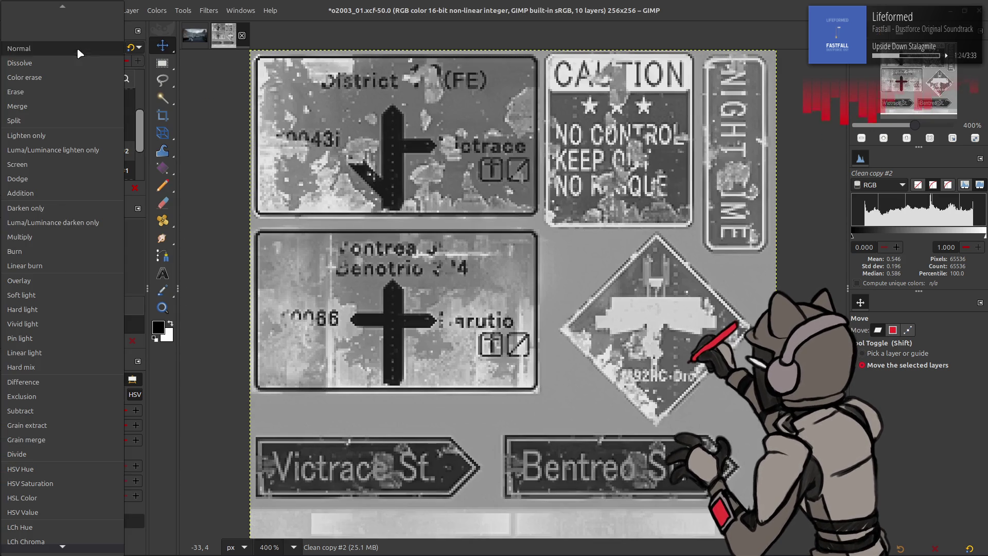
left_click(45, 237)
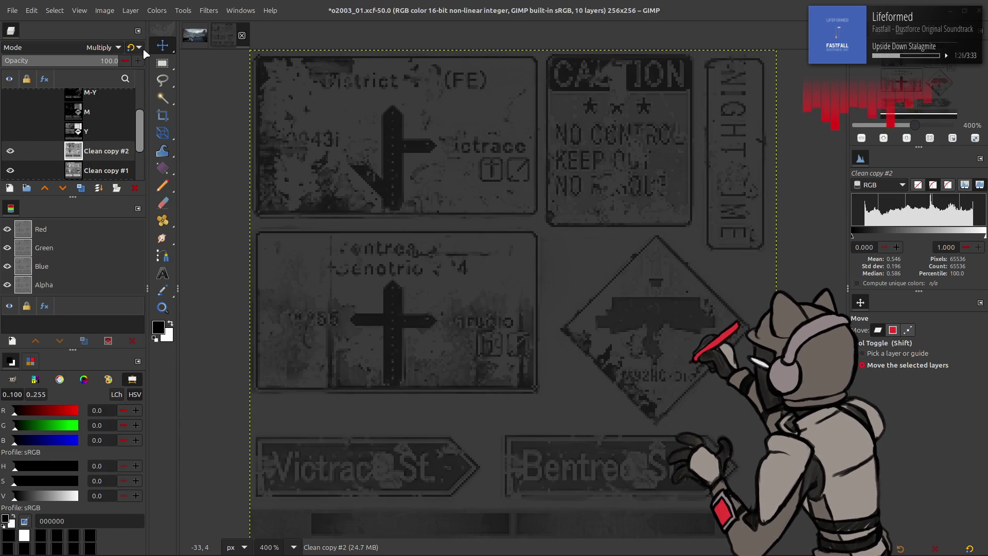
left_click(63, 61)
mouse_move(63, 61)
left_mouse_down()
mouse_move(156, 74)
mouse_move(77, 72)
mouse_move(93, 77)
mouse_move(177, 87)
left_mouse_up()
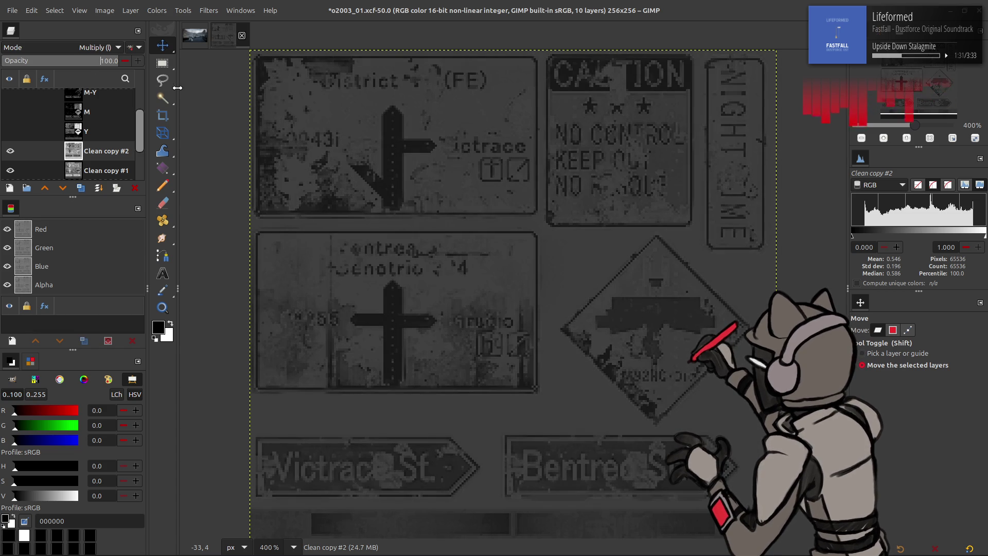
left_click(10, 151)
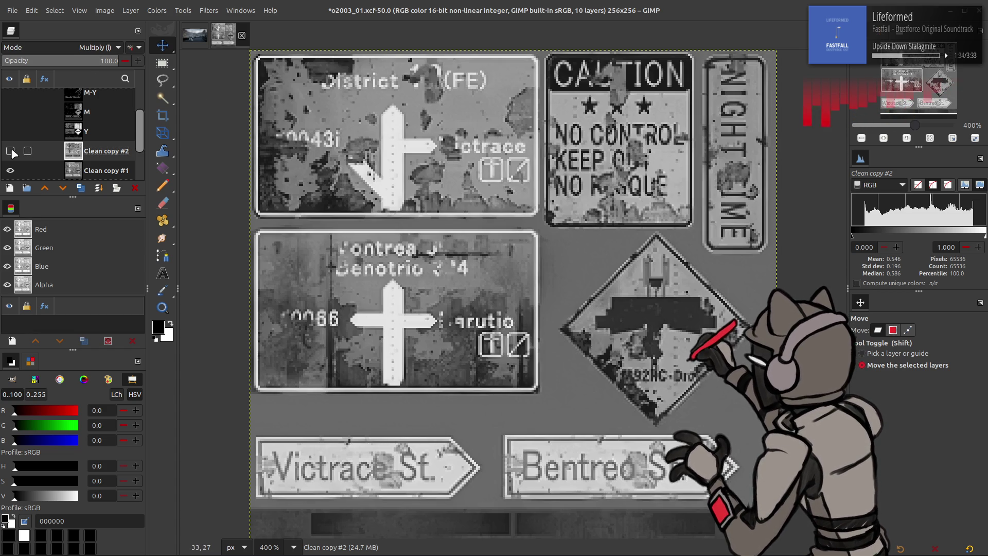
left_click(10, 151)
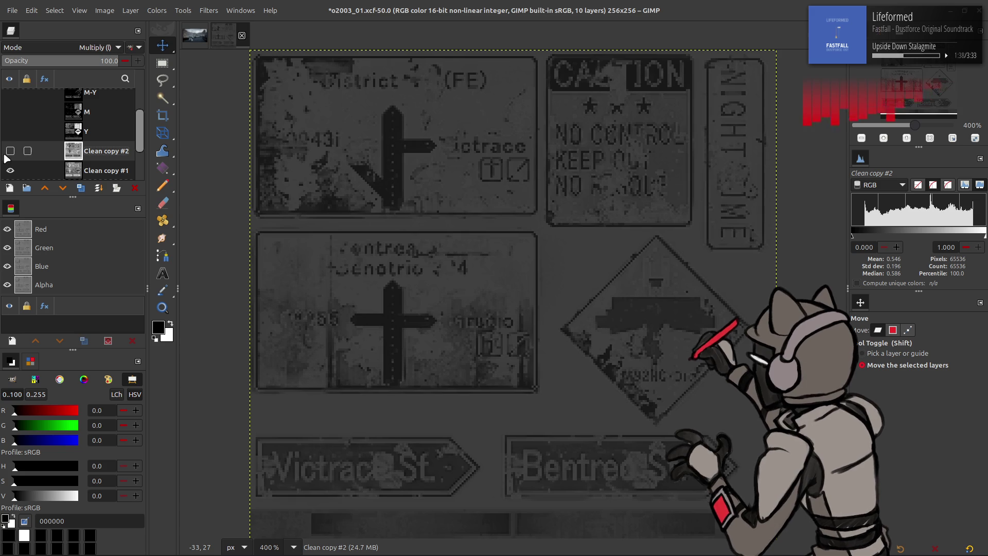
left_click(6, 154)
left_click(7, 154)
left_click_drag(82, 62, 111, 67)
left_click(131, 47)
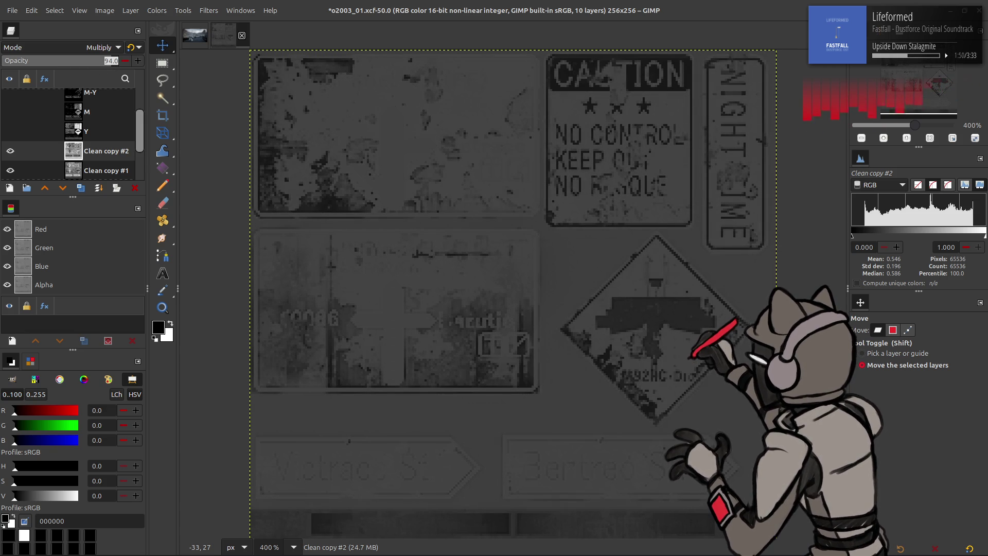
left_click_drag(102, 67, 97, 67)
type("9")
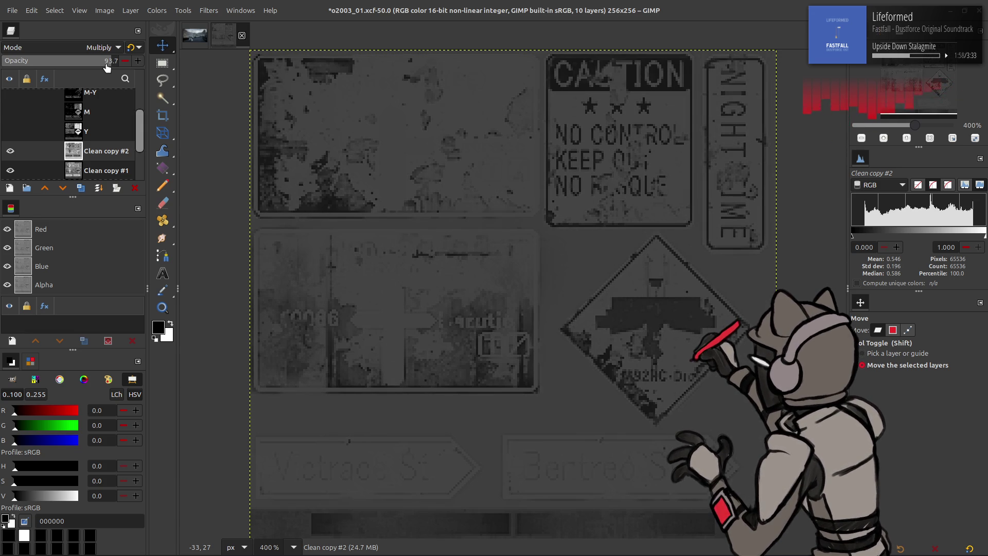
Merge Clean copy #2 into Clean copy #1, then raise a new Clean copy duplicate above it for Levels
key("ctrl+m")
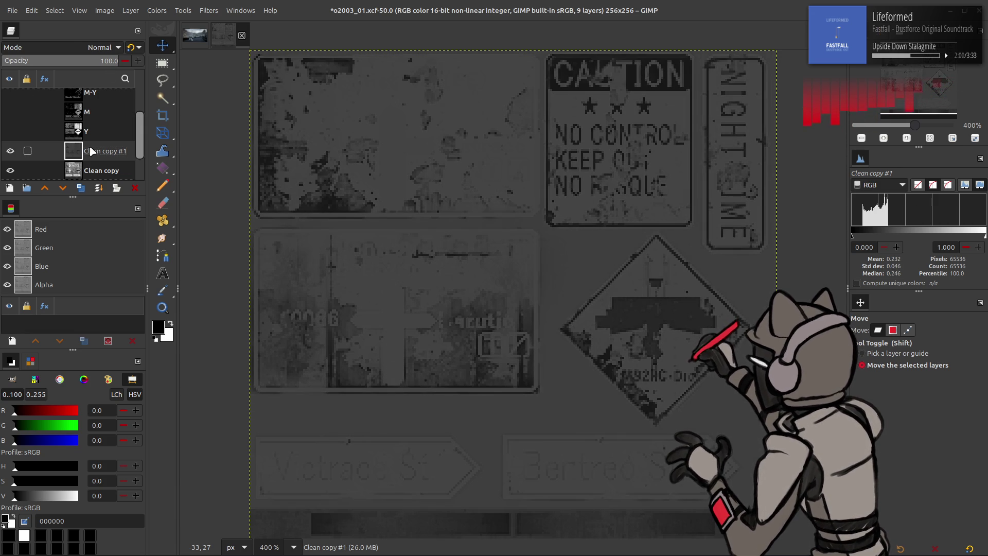
left_click(87, 170)
left_click(80, 188)
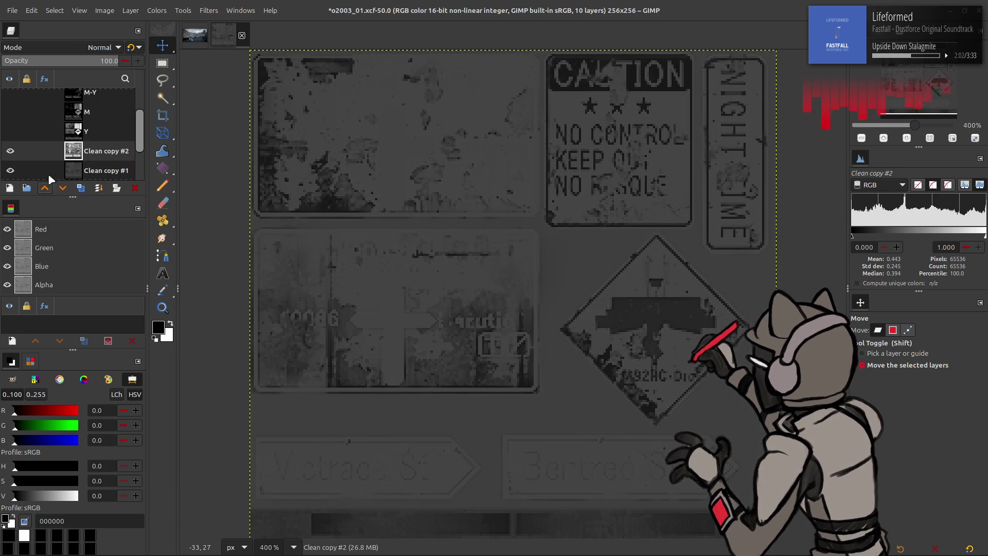
left_click(46, 189)
left_click(154, 10)
left_click(187, 123)
triple_click(211, 291)
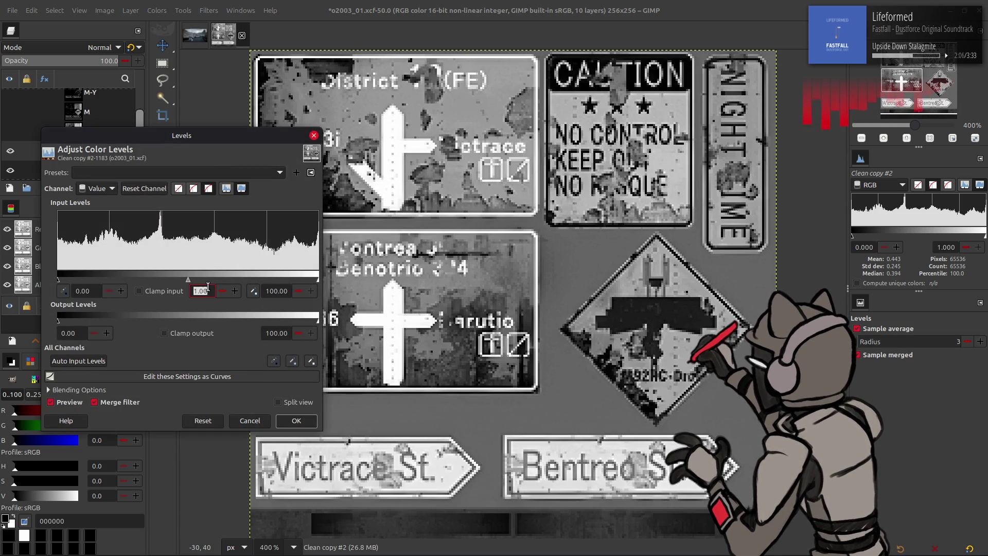
Enter a midtone gamma of 2, then cancel the Levels adjustment
type("2")
key("Return")
left_click(249, 421)
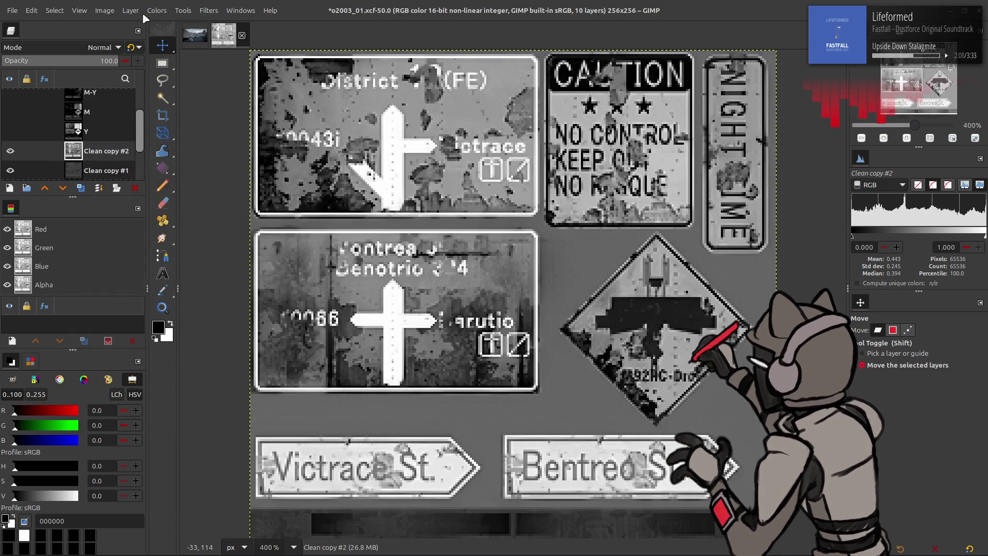
Try G'MIC's Colour Space Swap filter, then dismiss it without applying
left_click(209, 10)
left_click(239, 264)
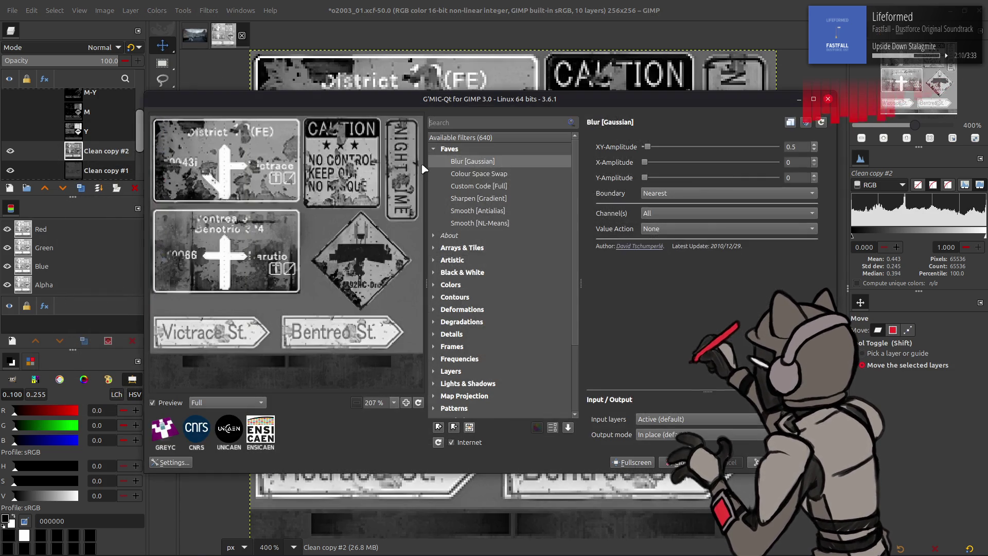
left_click(479, 173)
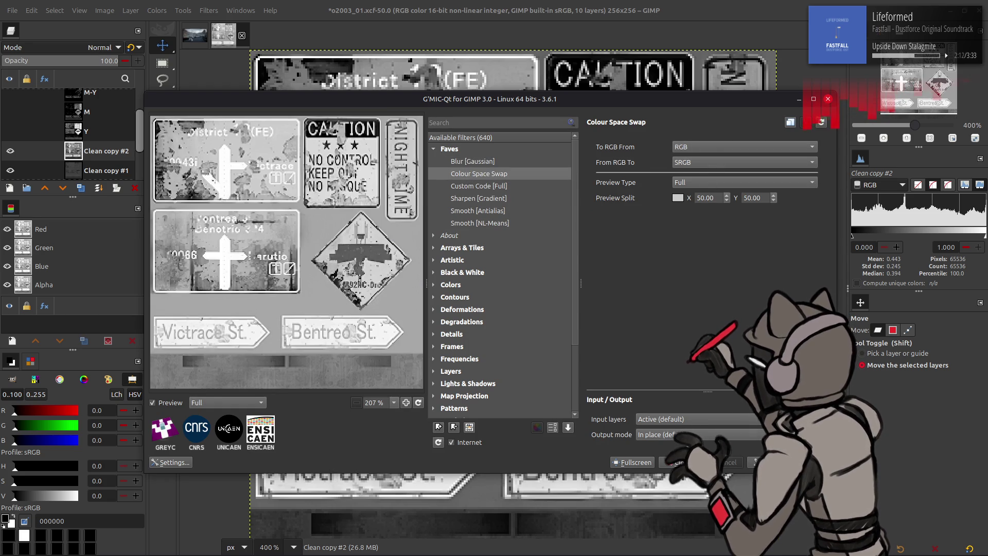
key("Return")
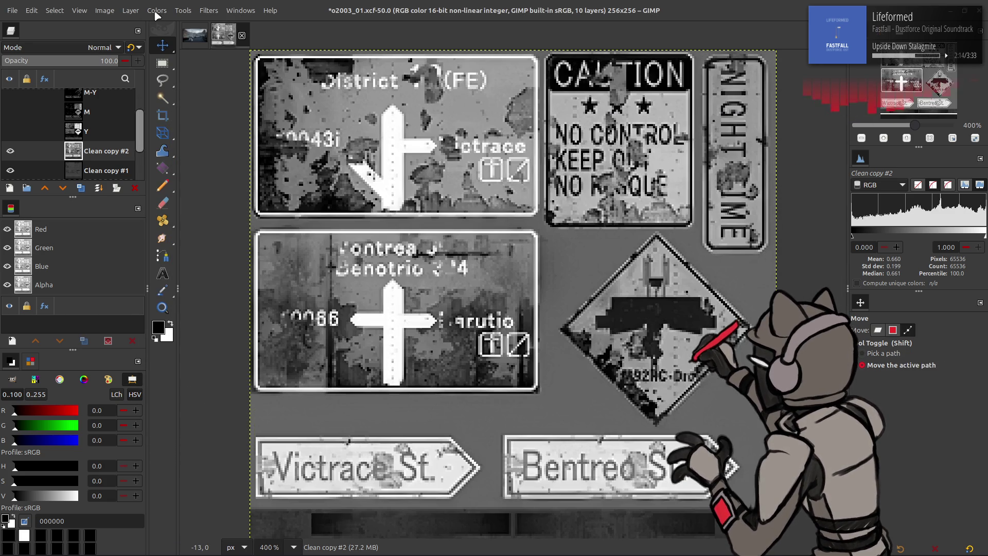
Experiment with Linear Invert on Clean copy #2, undoing and redoing the results
left_click(157, 11)
left_click(195, 165)
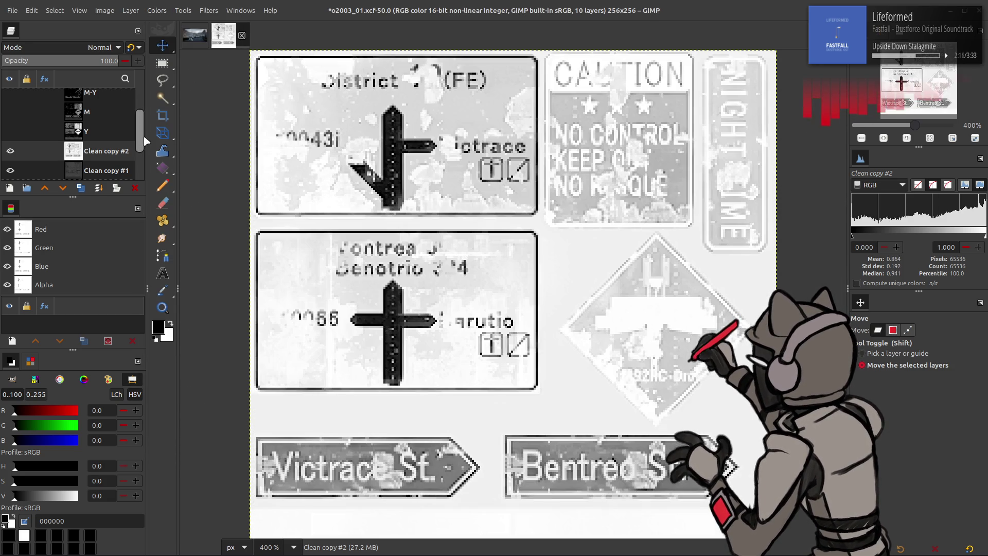
key("ctrl+z")
left_click(159, 10)
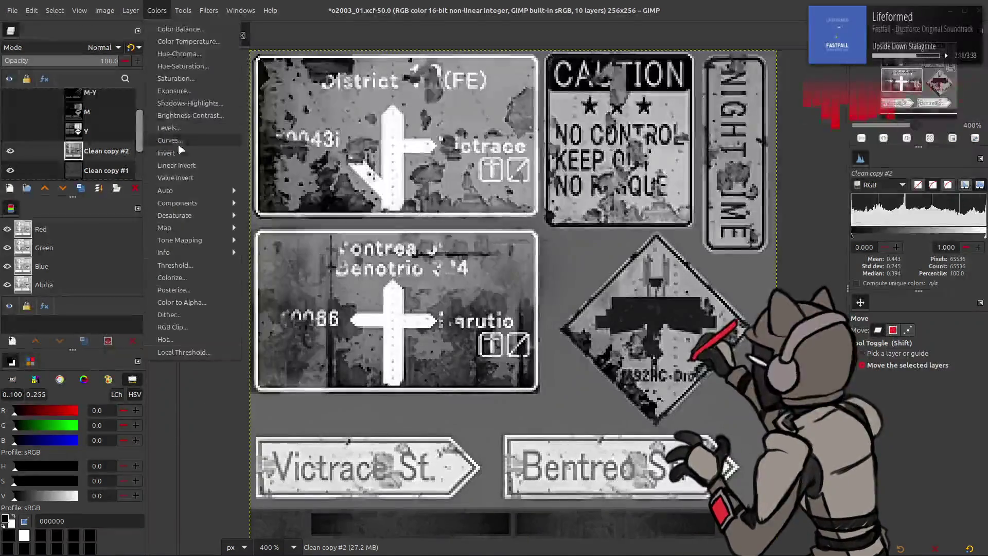
left_click(195, 165)
left_click(167, 10)
left_click(177, 165)
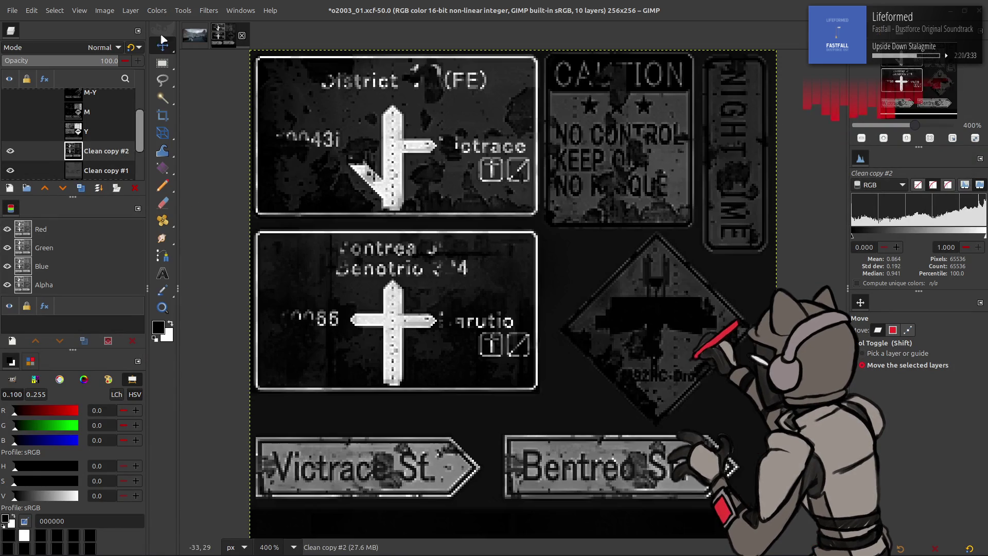
left_click(153, 11)
left_click(182, 165)
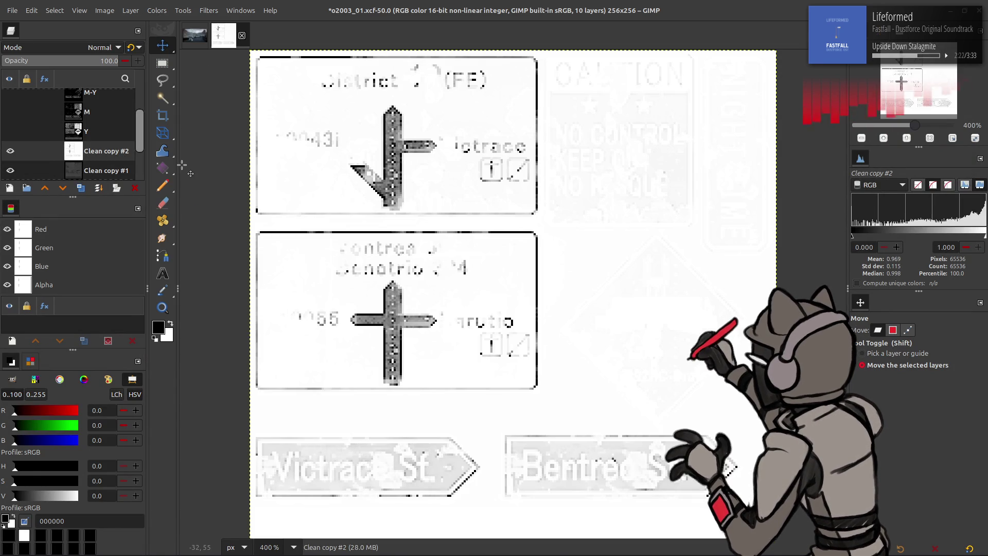
key("ctrl+z")
key("ctrl+z")
key("ctrl+z")
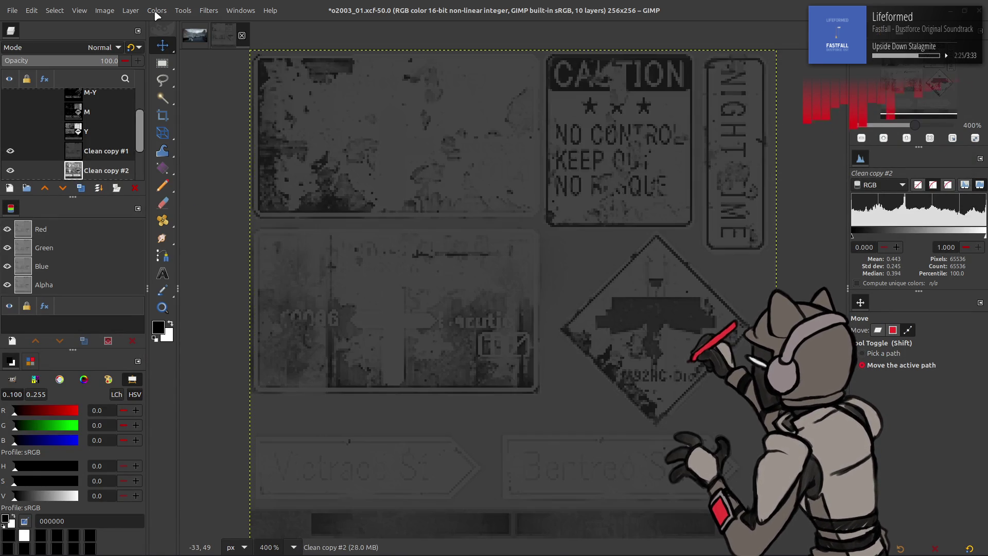
key("ctrl+y")
Apply the standard Invert to Clean copy #2, making it a dark negative
left_click(157, 10)
left_click(166, 153)
left_click(157, 10)
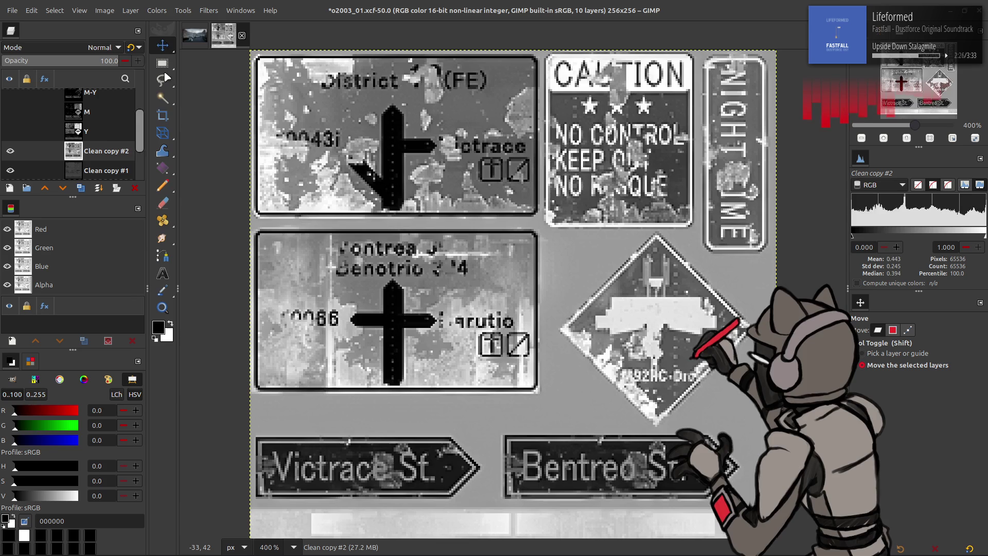
left_click(190, 164)
left_click(158, 11)
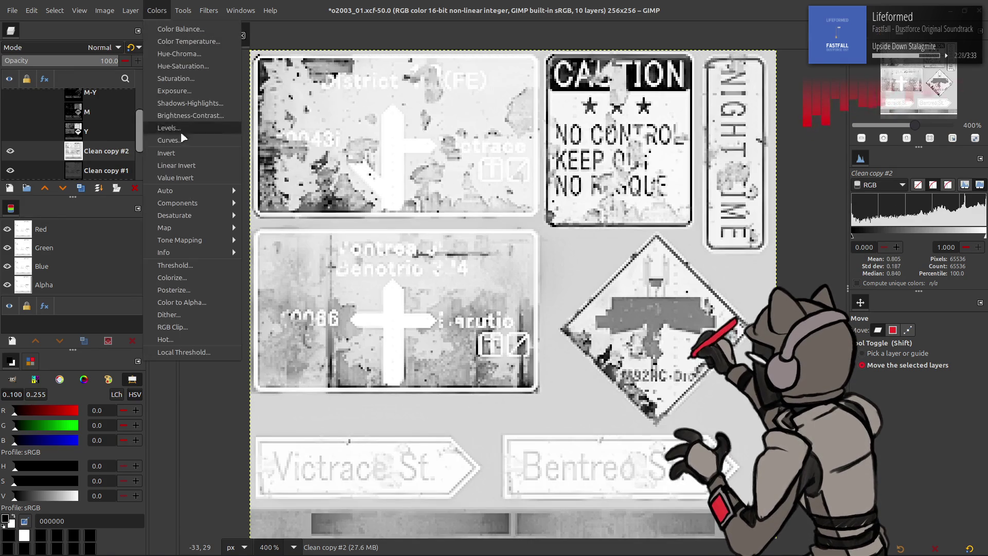
left_click(181, 152)
left_click(100, 48)
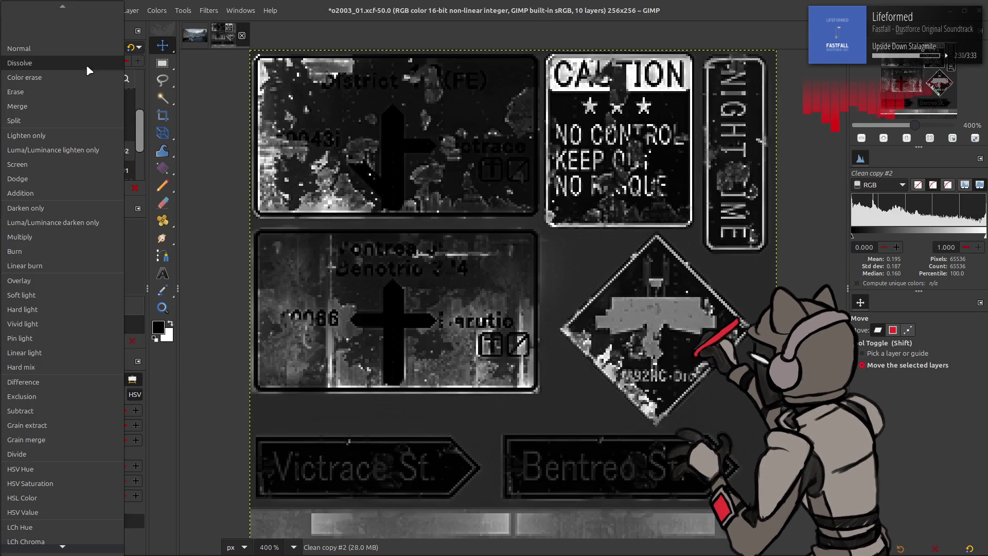
Set Clean copy #2 to Addition blending and try opacities 25, 13 and 33.3
left_click(48, 189)
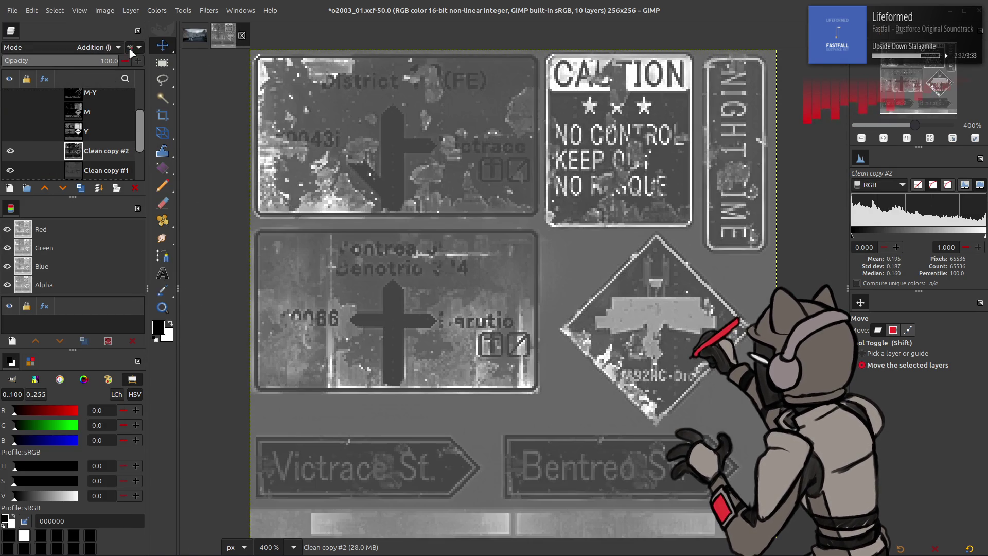
left_click(72, 64)
type("25")
key("Return")
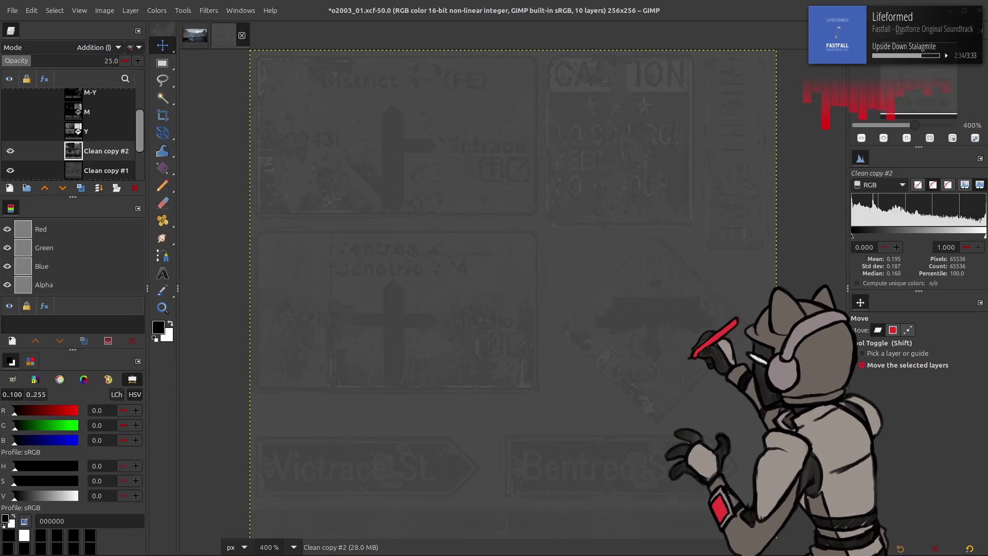
type("13.")
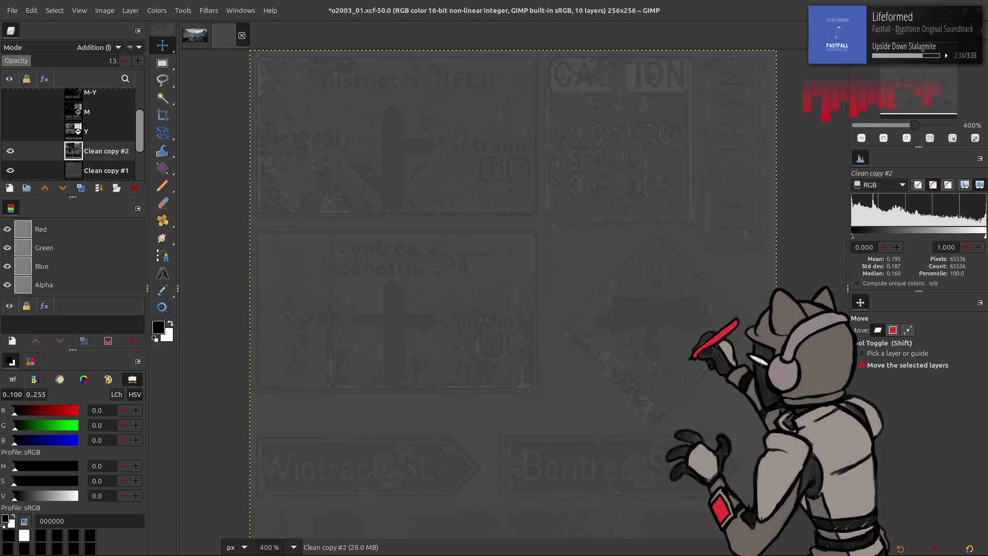
type("3")
key("Return")
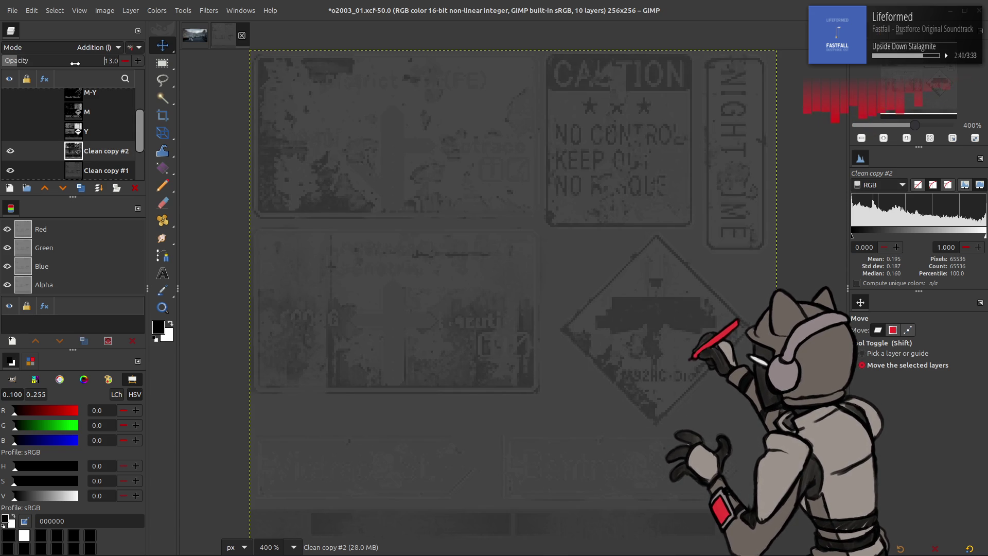
type("16")
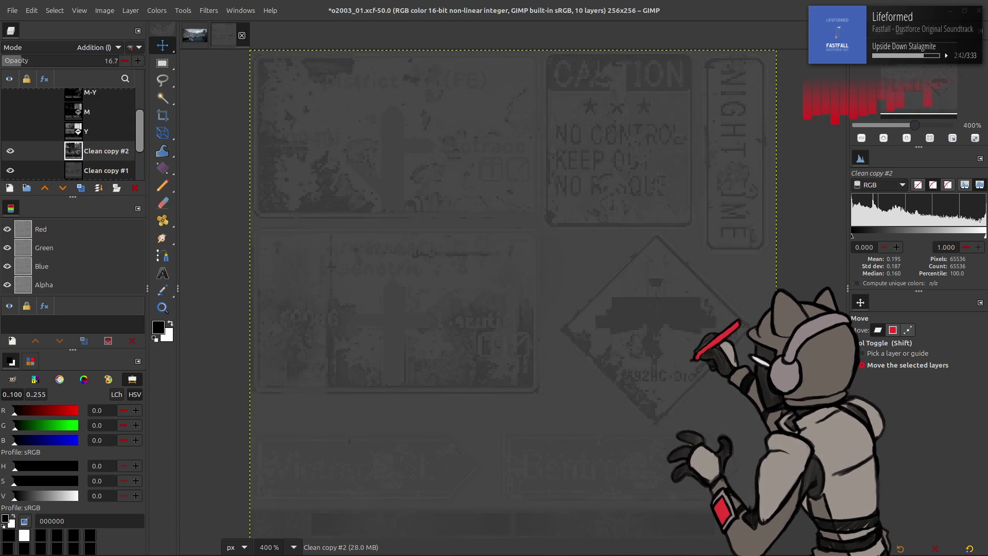
type("33.3")
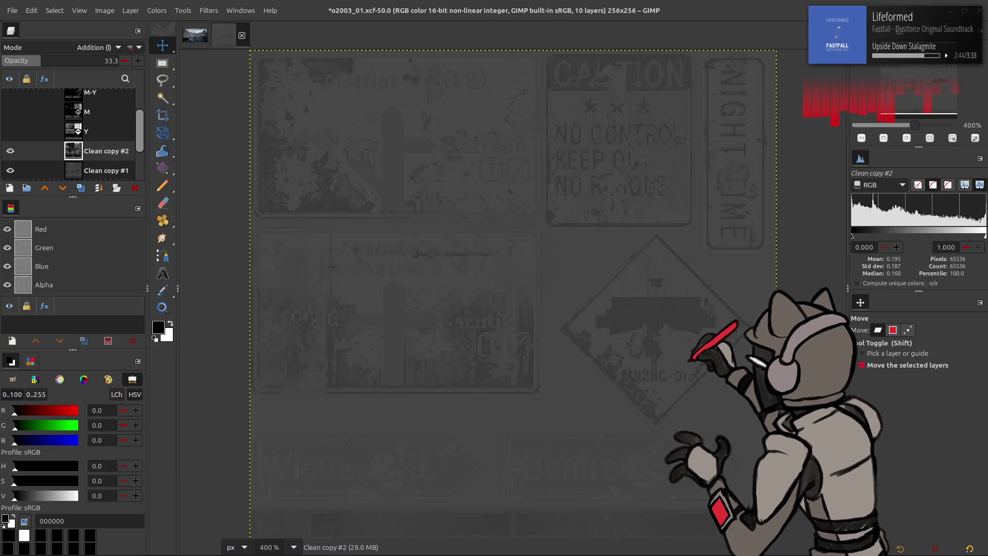
key("Return")
Toggle legacy Addition mode, settle Clean copy #2 at about 26 opacity, and compare it hidden
left_click(139, 47)
left_click_drag(97, 60, 9, 61)
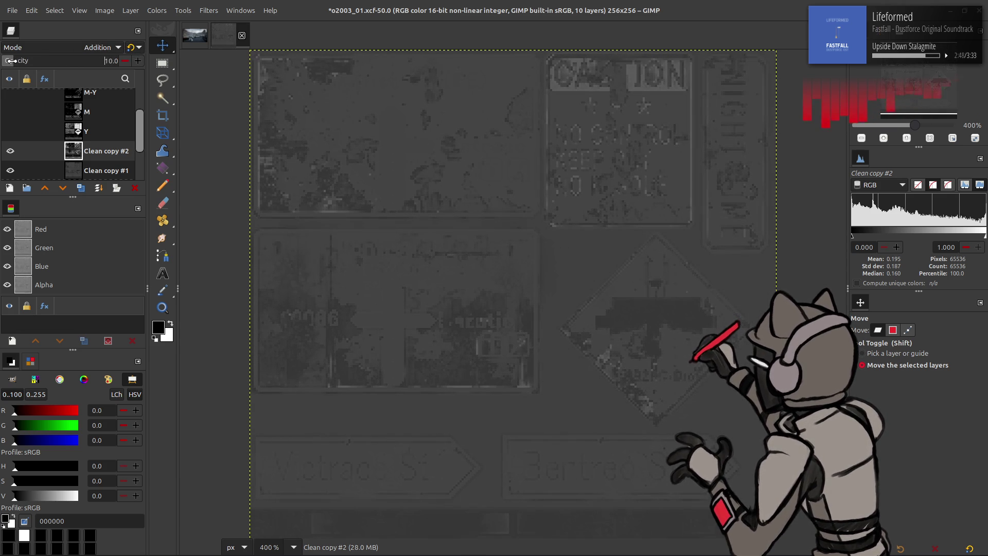
left_click(138, 47)
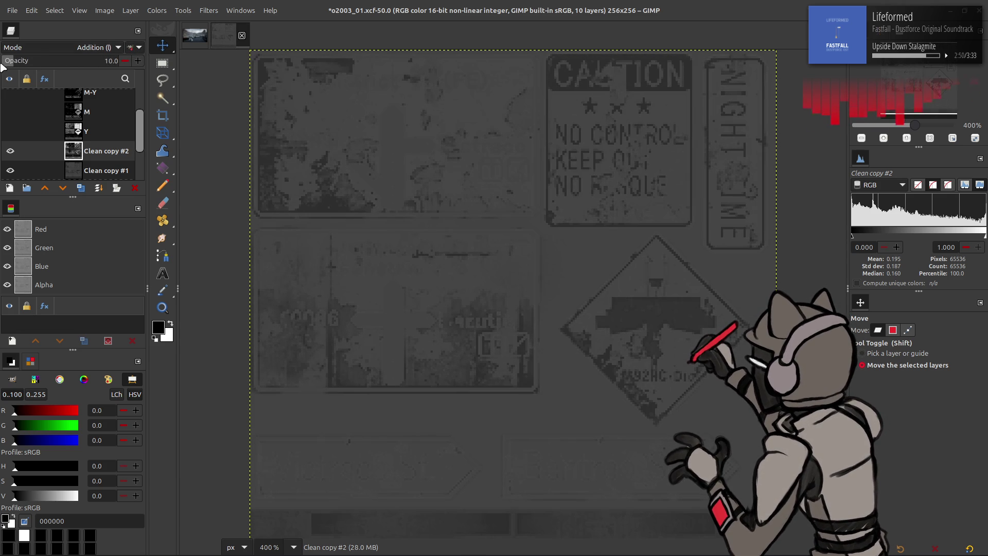
left_click_drag(12, 62, 67, 62)
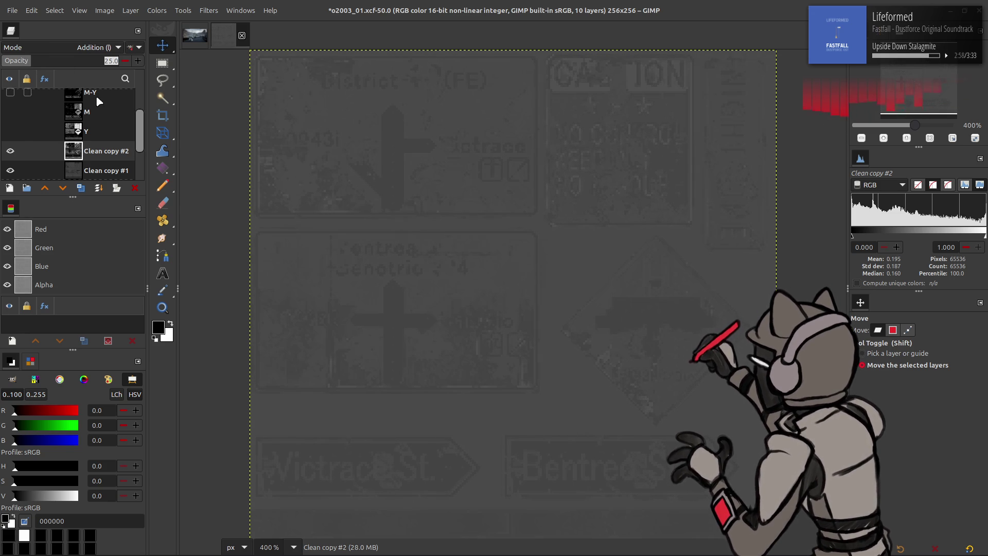
left_click(11, 152)
left_click(11, 152)
left_click(10, 152)
Duplicate the Clean copy layer and trial Stretch Contrast on it, then undo back
scroll(94, 136, "down", 1)
scroll(95, 135, "down", 1)
left_click(95, 123)
left_click(80, 187)
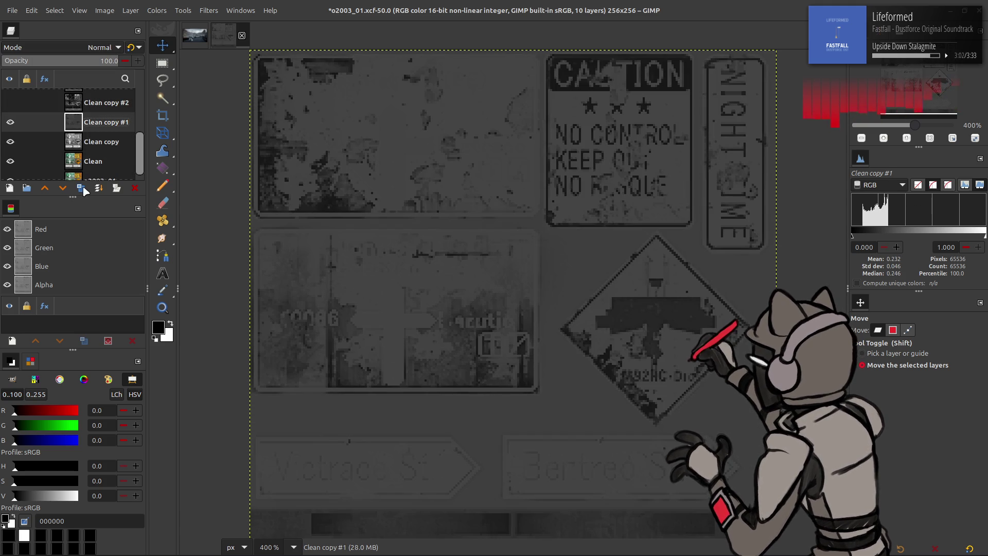
left_click(11, 102)
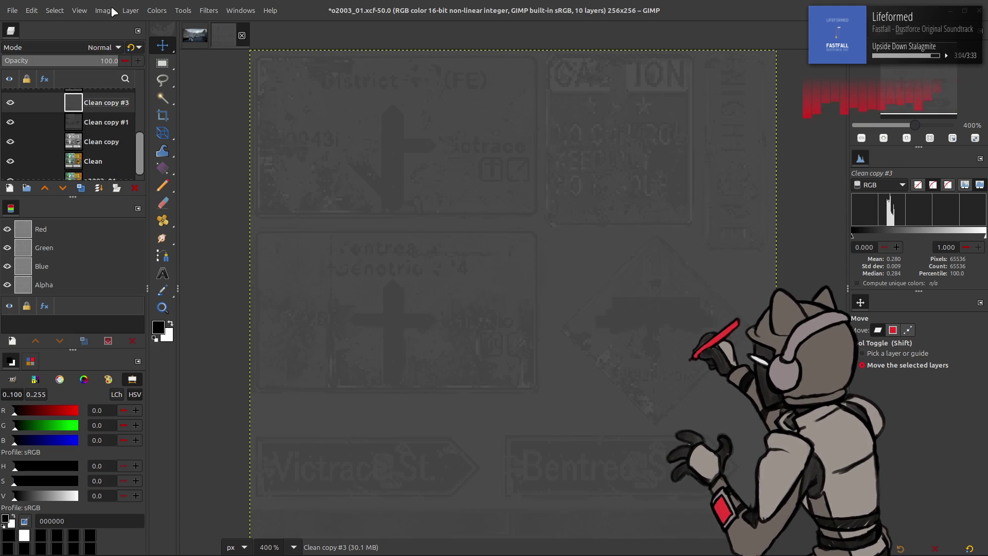
left_click(154, 11)
mouse_move(203, 190)
left_click(268, 215)
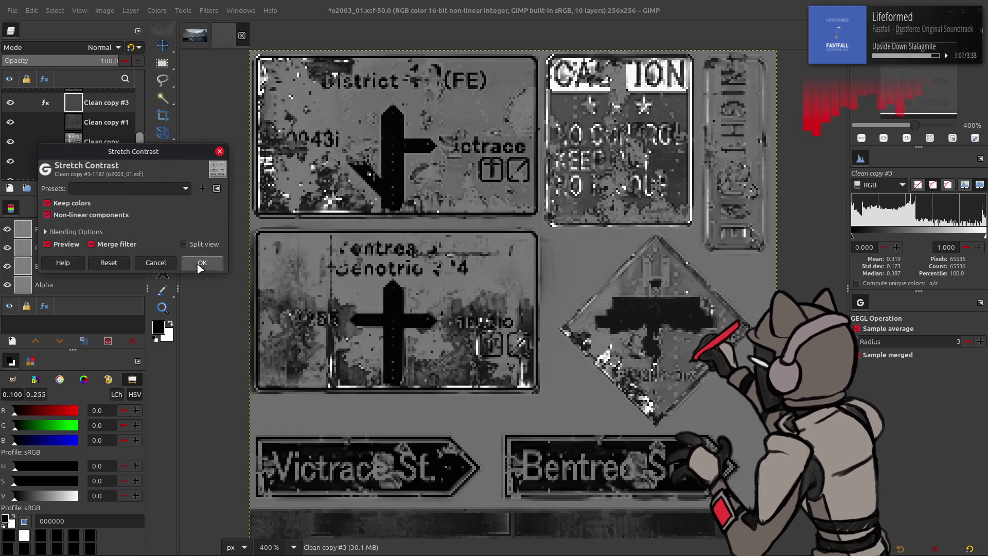
left_click(200, 263)
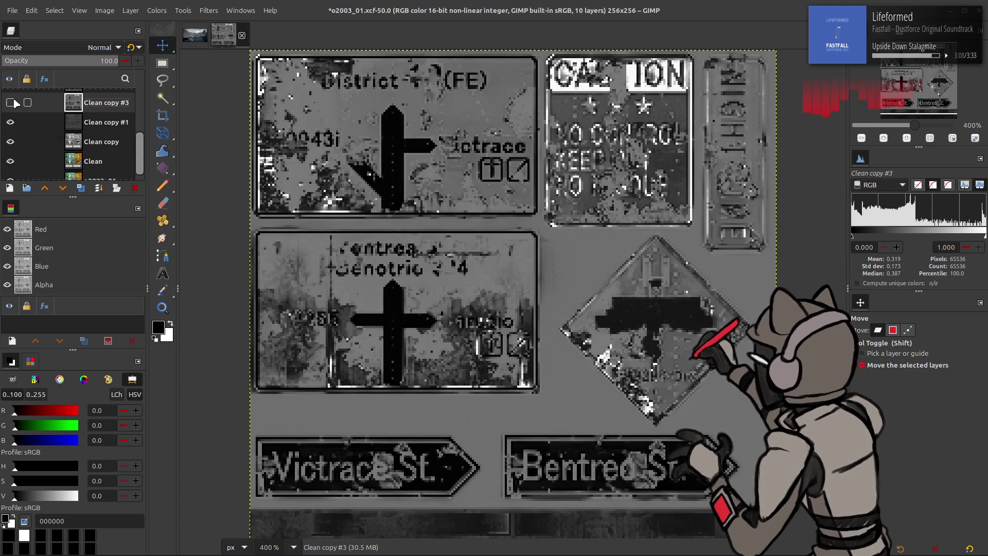
key("ctrl+z")
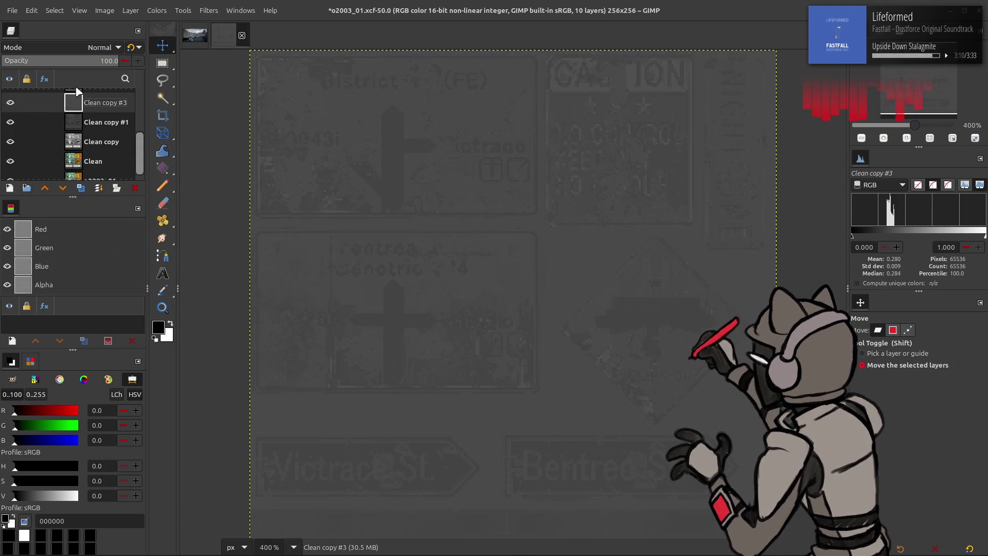
key("ctrl+z")
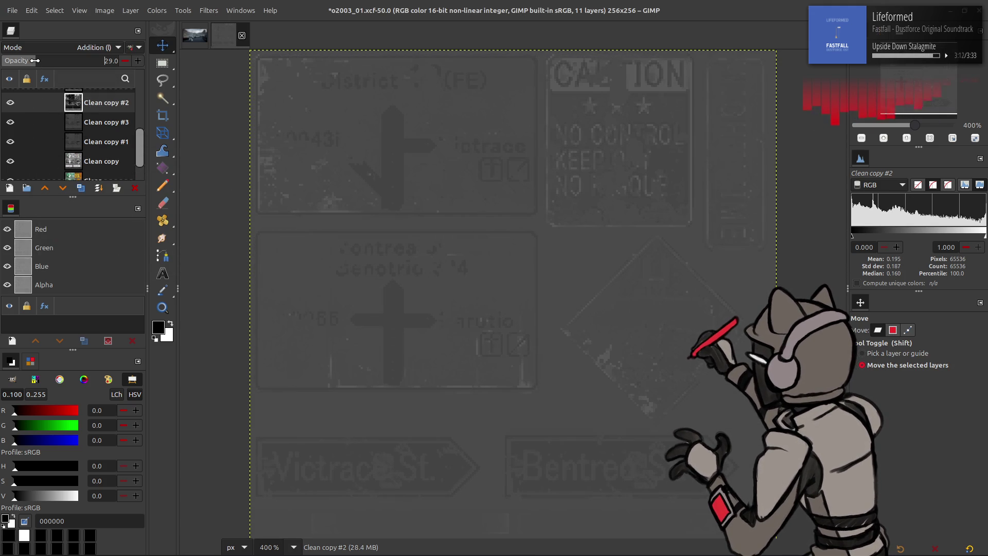
Delete Clean copy #2, then apply Stretch Contrast to Clean copy #3 and hide it
double_click(111, 61)
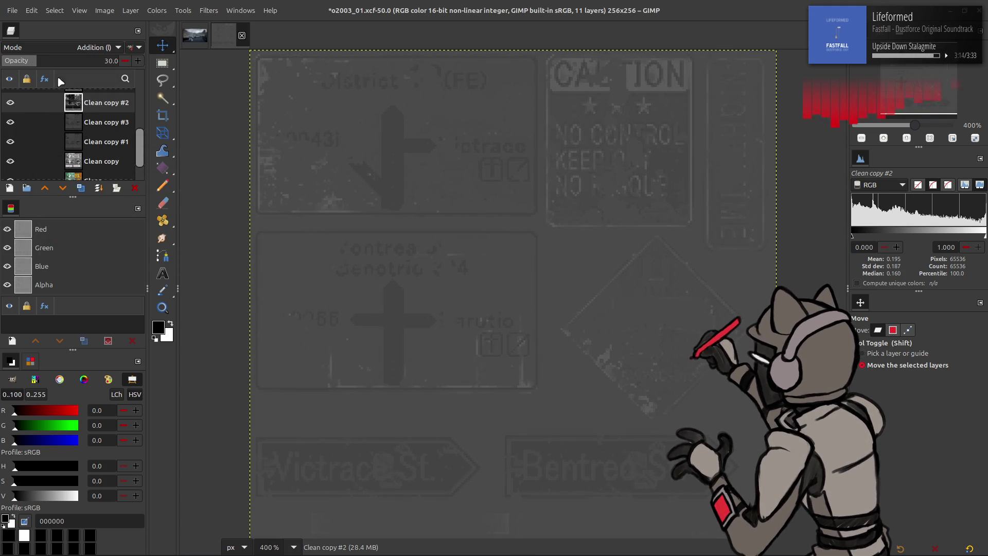
key("Delete")
left_click(157, 10)
mouse_move(196, 190)
left_click(260, 220)
left_click(110, 227)
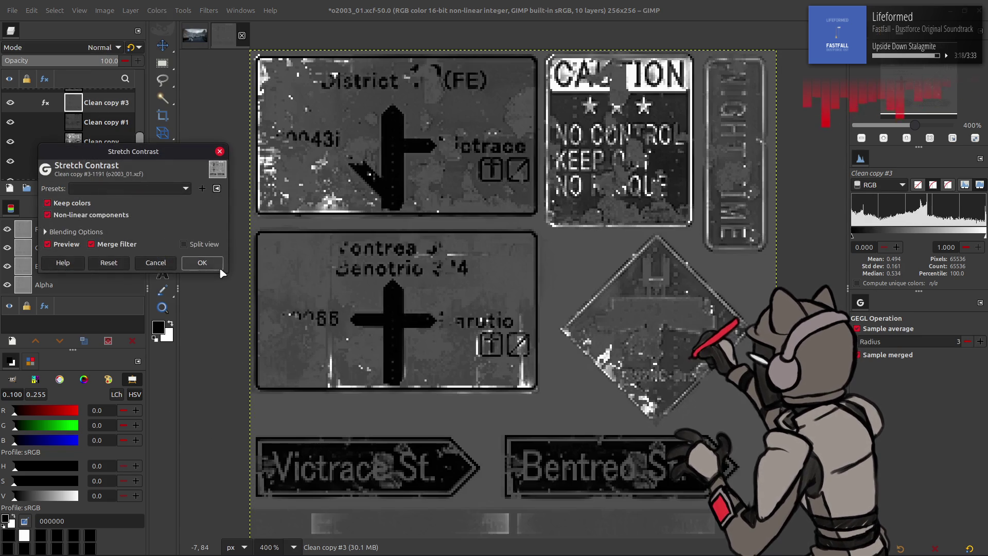
left_click(204, 267)
left_click(10, 101)
Apply Stretch Contrast to Clean copy #1 with the non-linear components option adjusted
left_click(103, 122)
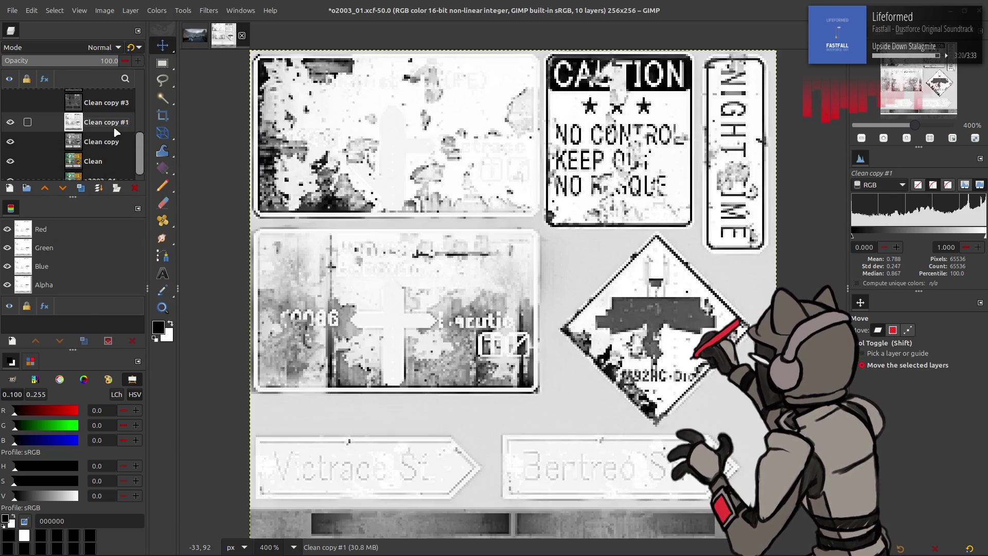
left_click(157, 10)
mouse_move(195, 191)
left_click(260, 220)
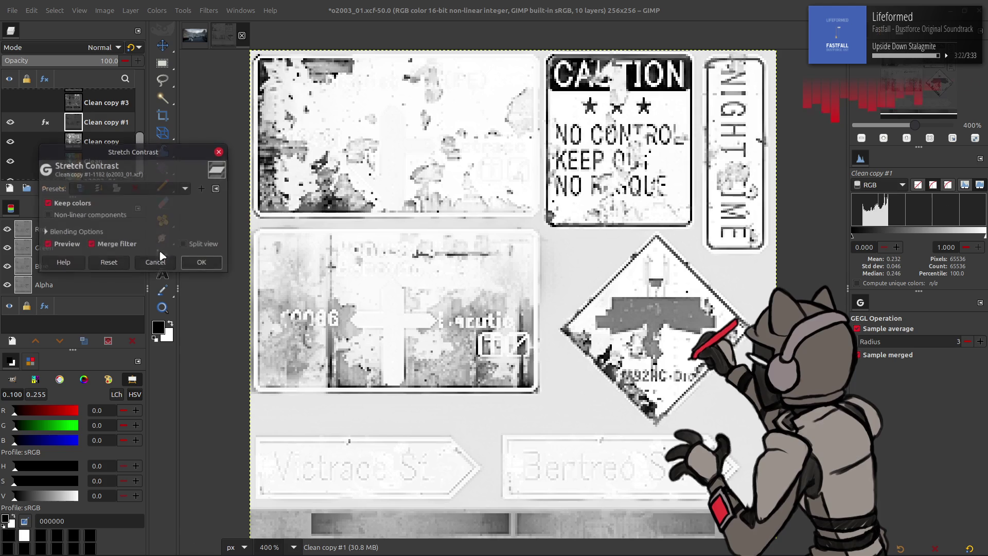
left_click(108, 214)
left_click(203, 264)
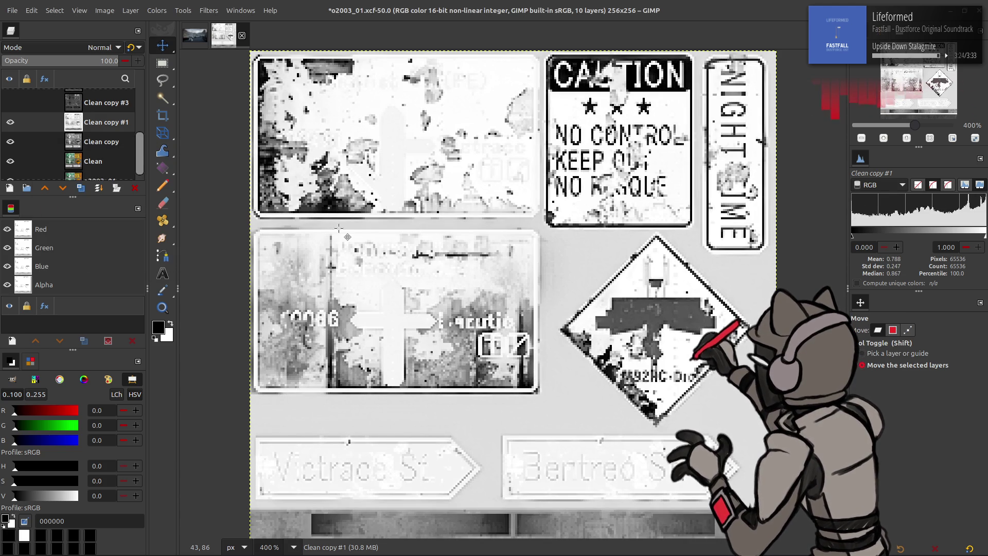
Hide Clean copy #1 and Clean copy to reveal the colour layer, then save o2003_01.xcf
left_click(9, 123)
left_click(104, 146)
scroll(33, 139, "down", 1)
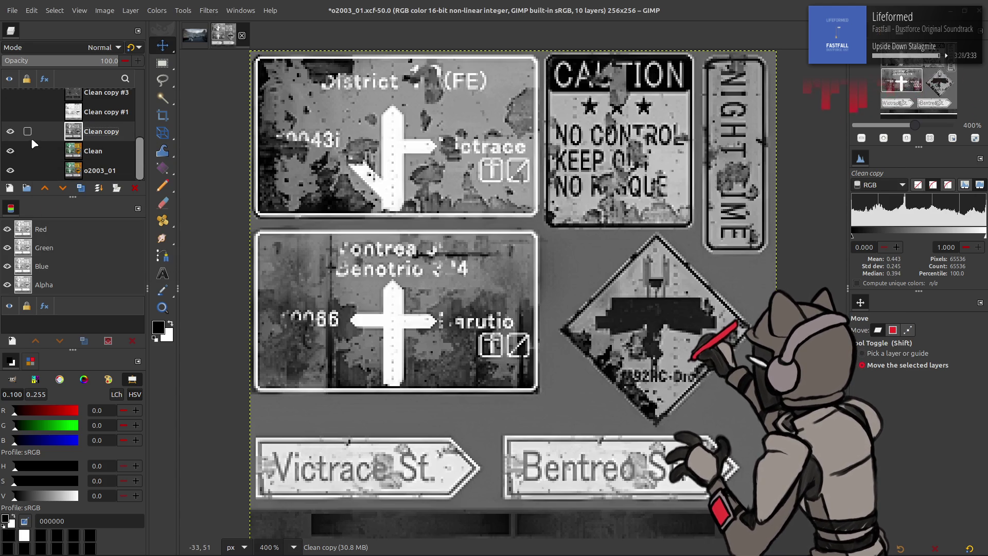
left_click(10, 137)
key("ctrl+s")
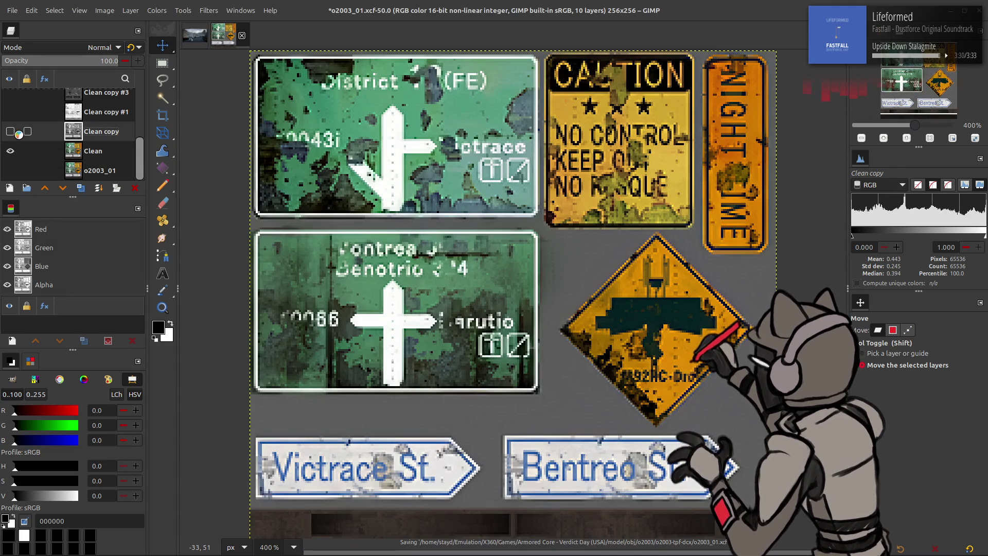
Turn on Clean copy #1, Clean copy #3 and Y, toggling Y to compare
left_click(10, 112)
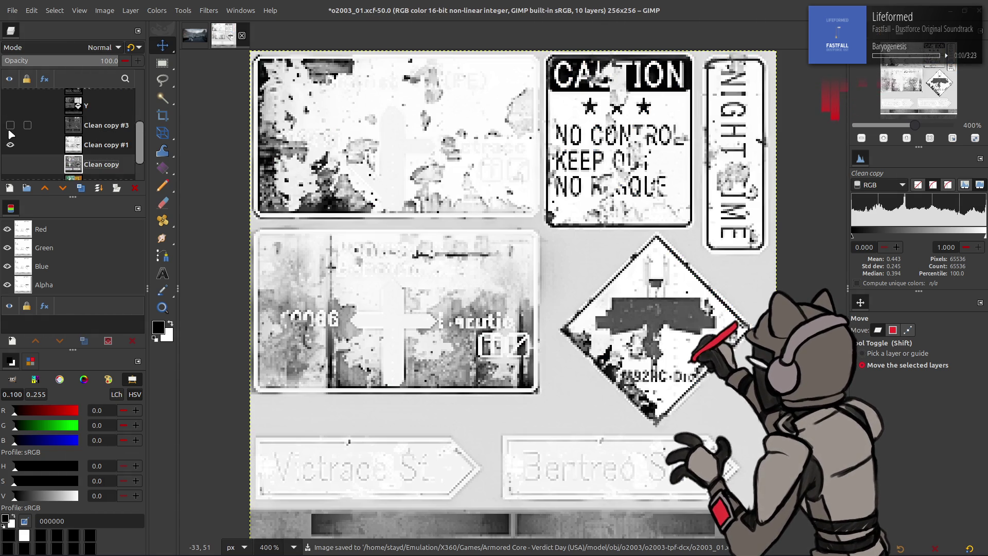
left_click(11, 130)
left_click(10, 105)
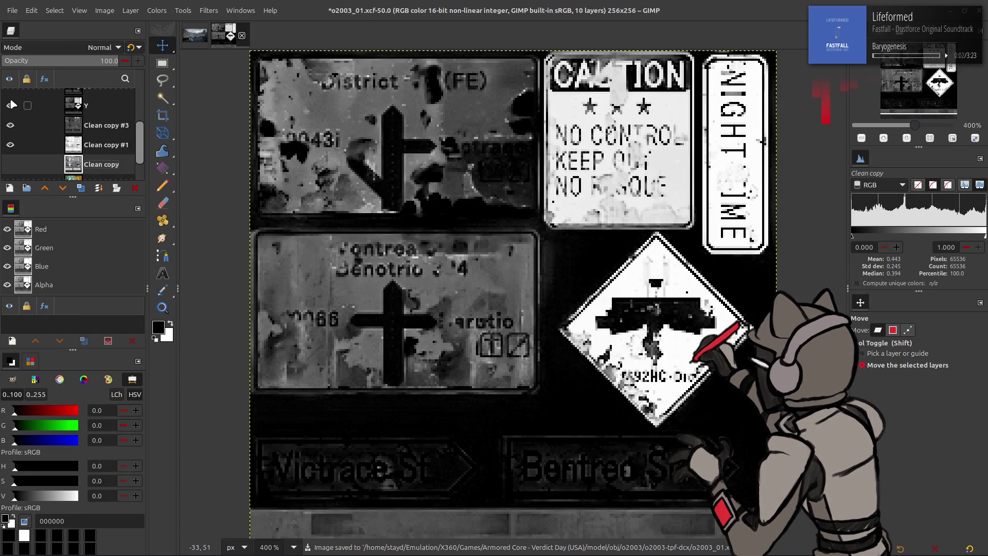
left_click(10, 105)
left_click(11, 126)
left_click(11, 126)
left_click(11, 105)
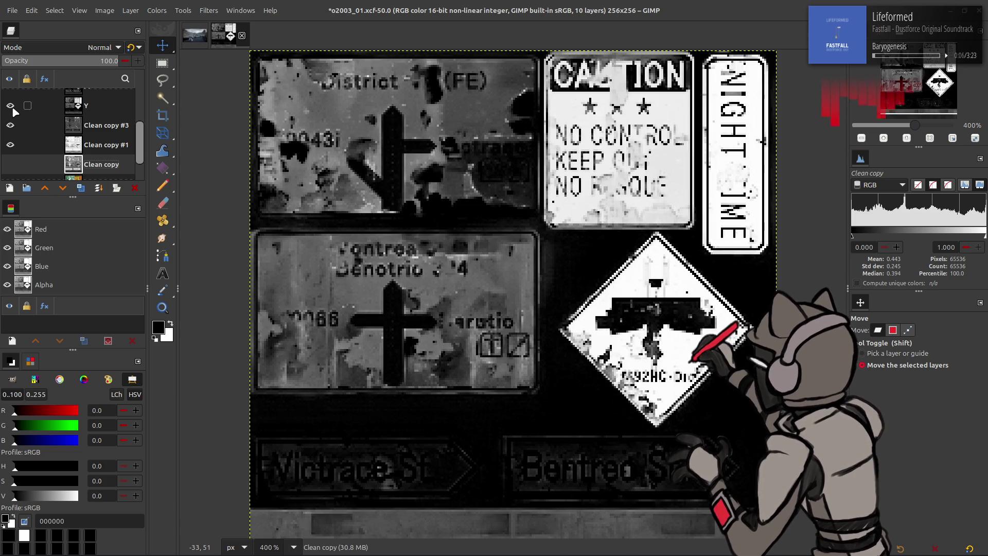
Flip the Y and M layers on and off to compare their effect on the signs
scroll(10, 143, "up", 2)
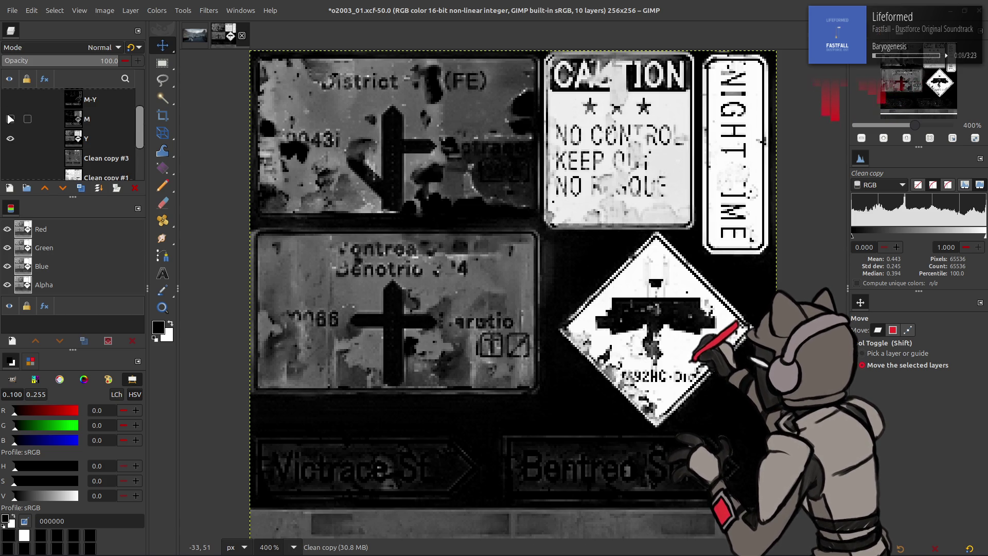
left_click(11, 119)
left_click(12, 120)
left_click(10, 139)
left_click(10, 139)
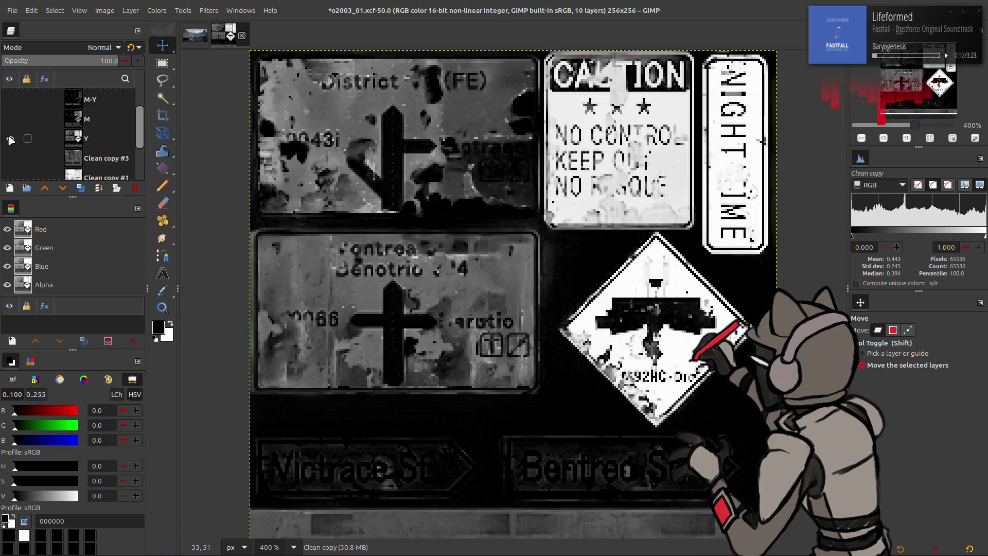
left_click(10, 136)
left_click(11, 136)
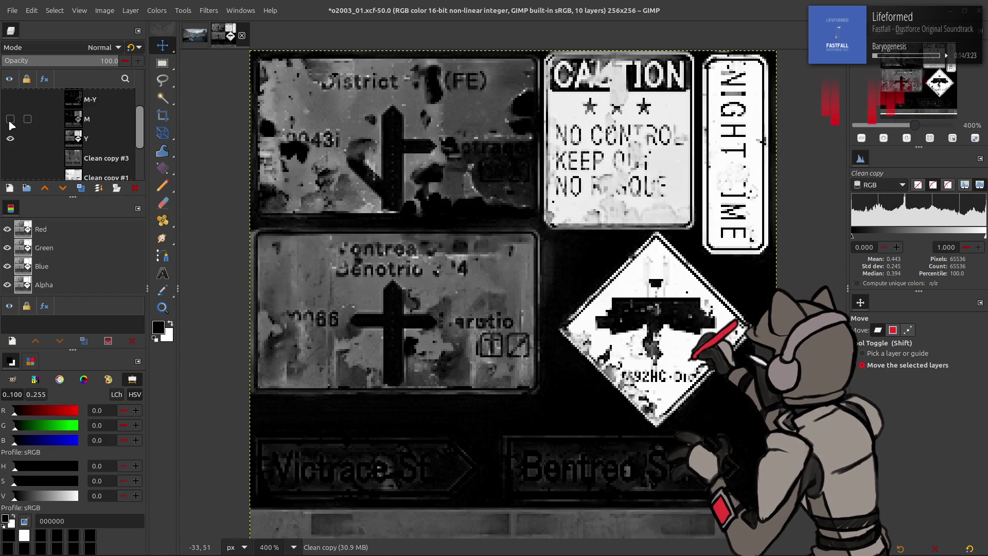
Show the C layer, compare it toggled, and duplicate the M layer
scroll(10, 128, "up", 2)
scroll(9, 111, "up", 1)
left_click(8, 96)
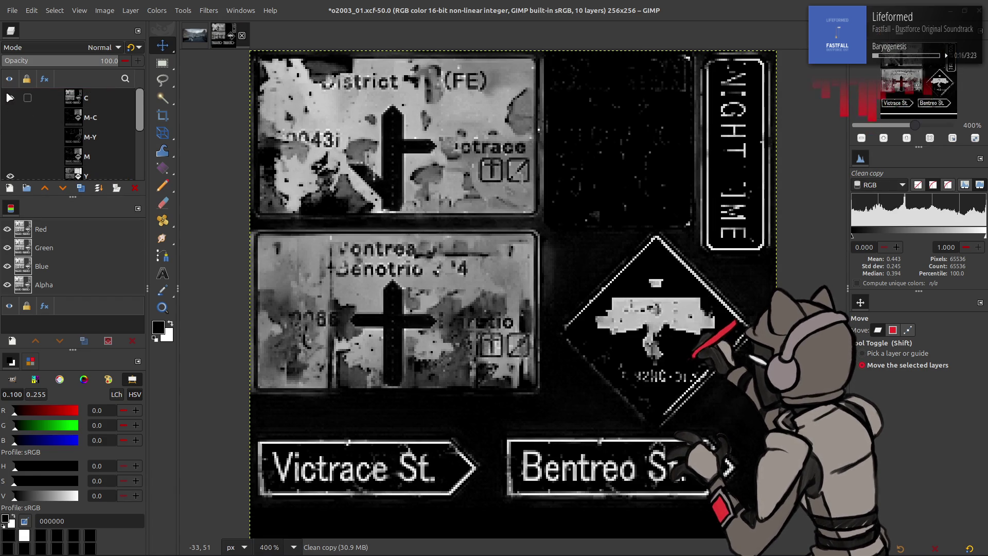
left_click(9, 97)
left_click(10, 98)
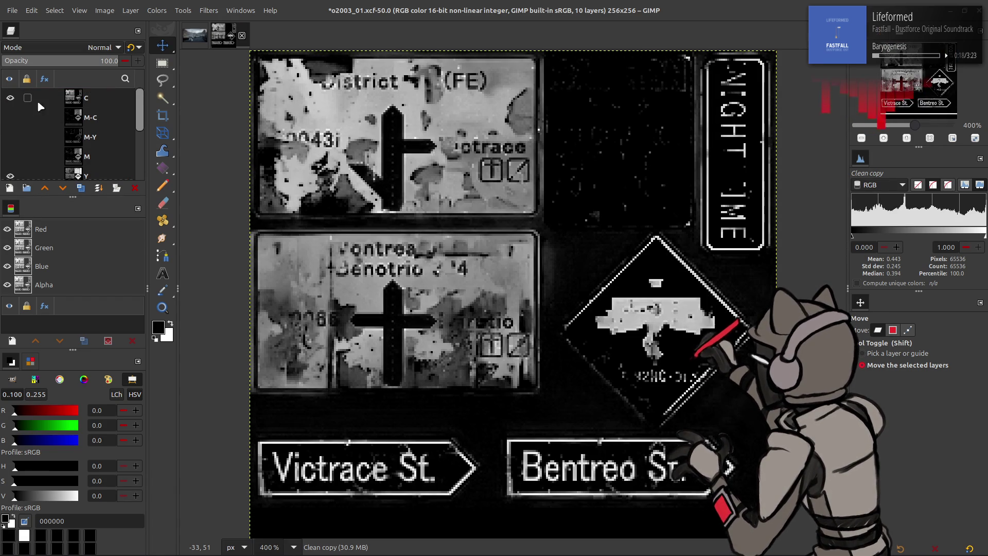
left_click(87, 156)
Move M copy to the top of the stack and set it to legacy Subtract mode
left_click(81, 188)
left_click_drag(92, 157, 94, 87)
left_click(103, 46)
left_click(47, 164)
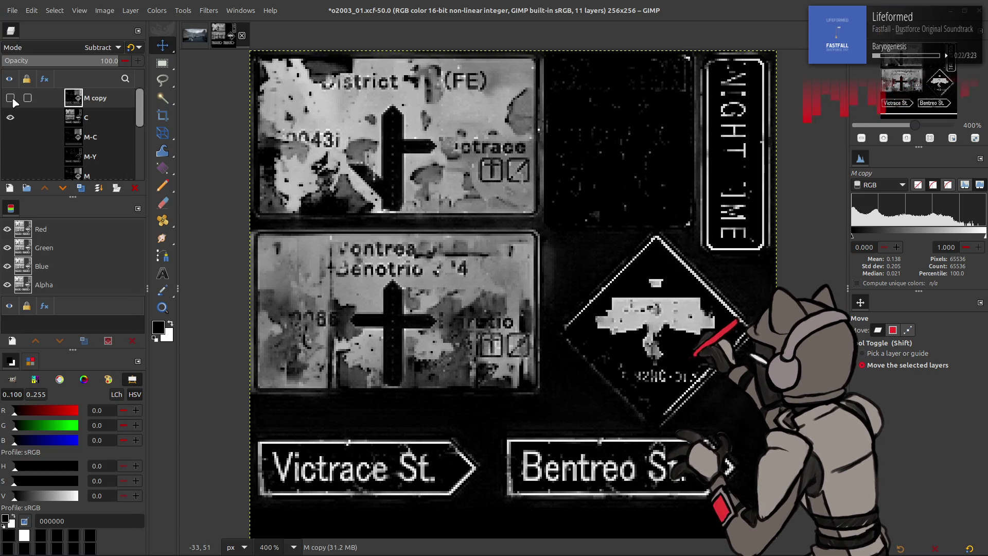
left_click(132, 47)
Merge M copy down onto a duplicate of C and rename the result C-M
left_click(10, 98)
left_click_drag(82, 118, 81, 188)
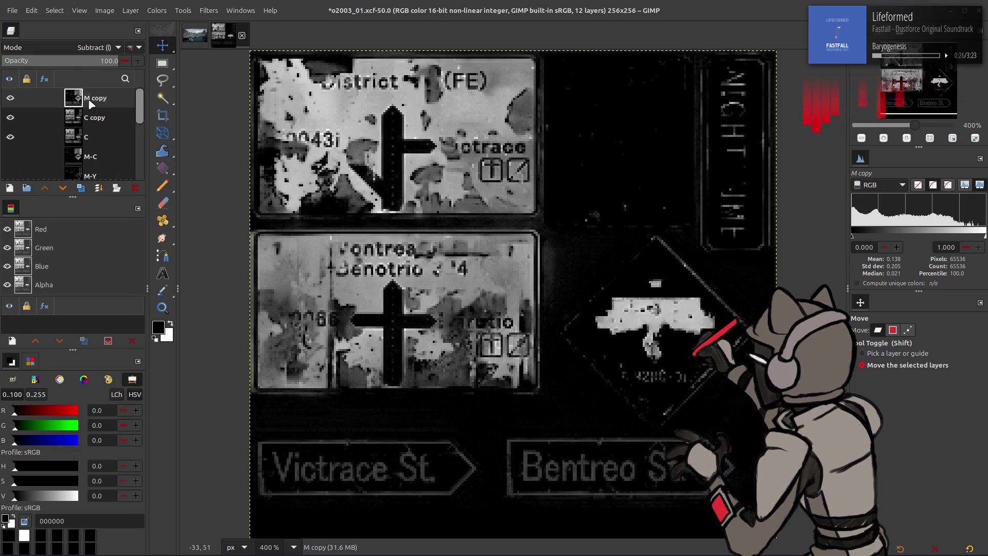
left_click(99, 187)
double_click(122, 99)
double_click(122, 99)
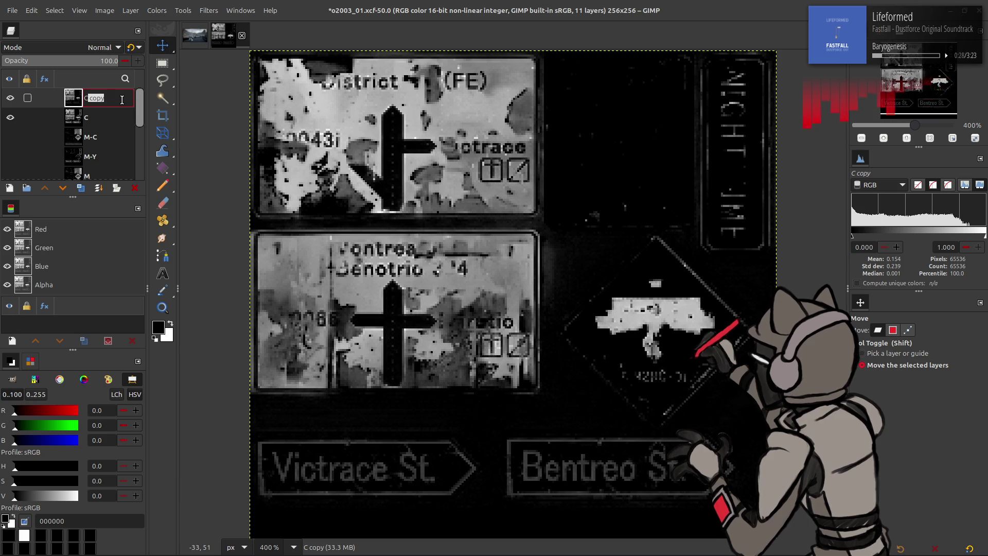
type("-M")
key("Return")
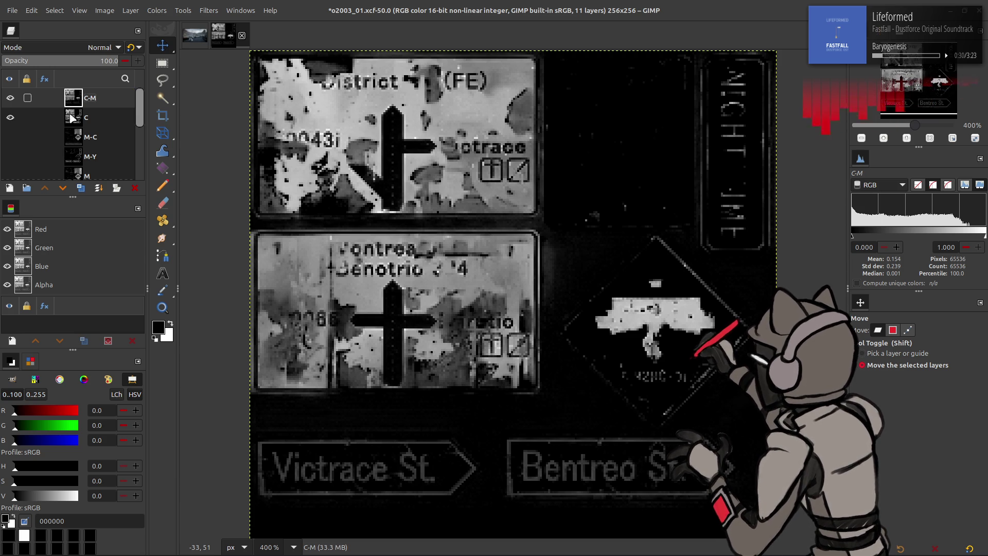
Compare the image with C, C-M and M-Y layers toggled on and off
left_click(10, 117)
left_click(10, 118)
left_click(10, 98)
left_click(10, 99)
left_click(11, 98)
left_click(10, 98)
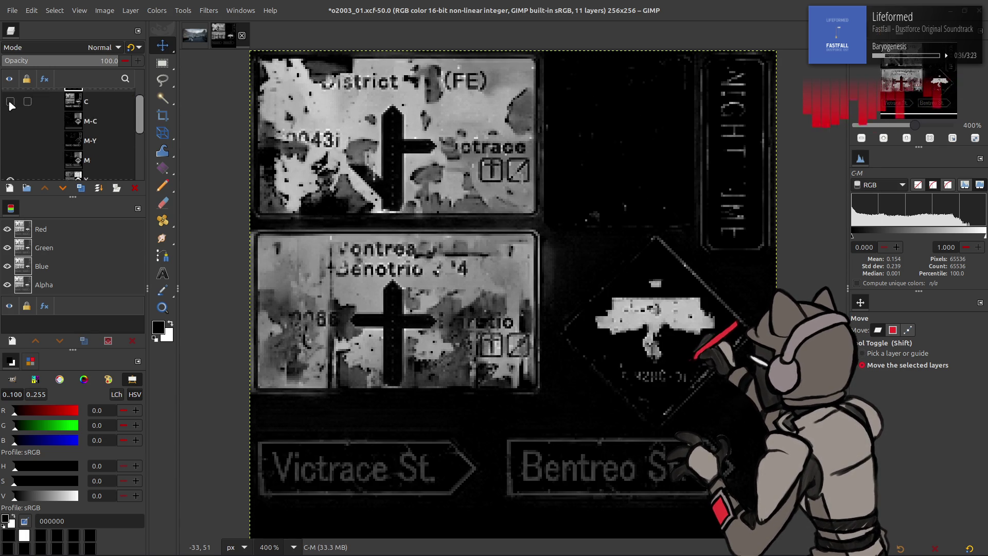
left_click(9, 98)
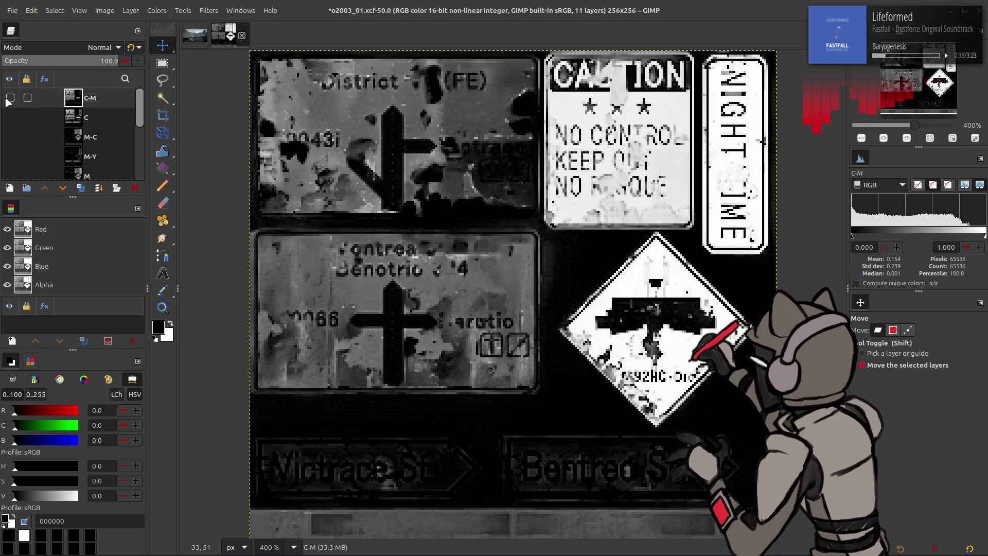
left_click(10, 98)
left_click(10, 98)
left_click(10, 156)
left_click(10, 99)
left_click(10, 98)
left_click(10, 99)
left_click(11, 98)
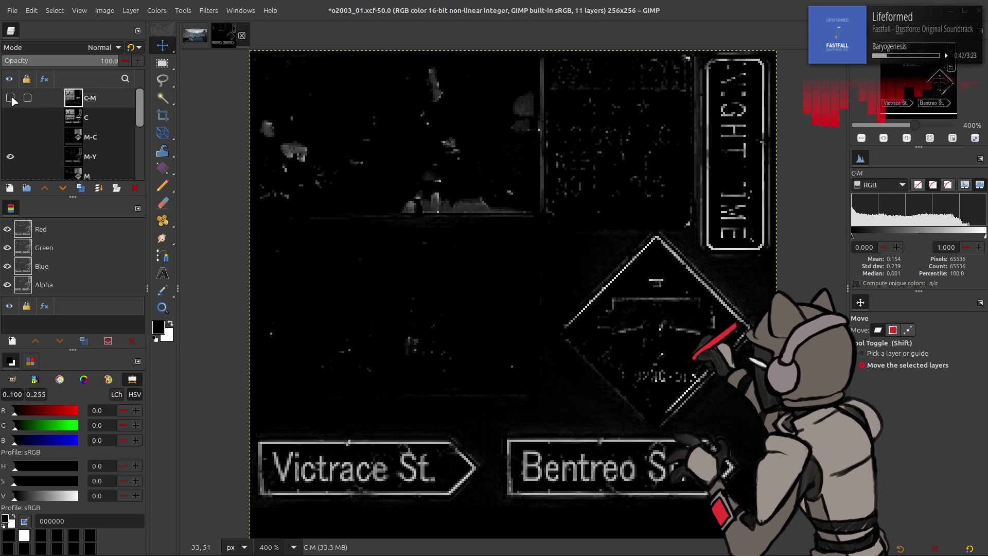
left_click(9, 156)
left_click(7, 105)
left_click(8, 105)
left_click(8, 105)
left_click(8, 105)
left_click(7, 105)
left_click(8, 105)
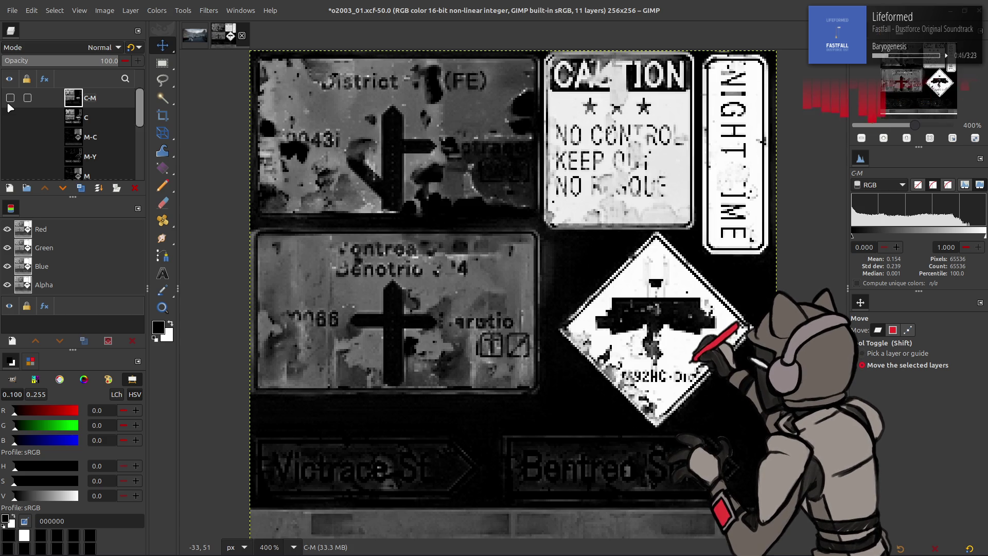
left_click(8, 121)
left_click(7, 122)
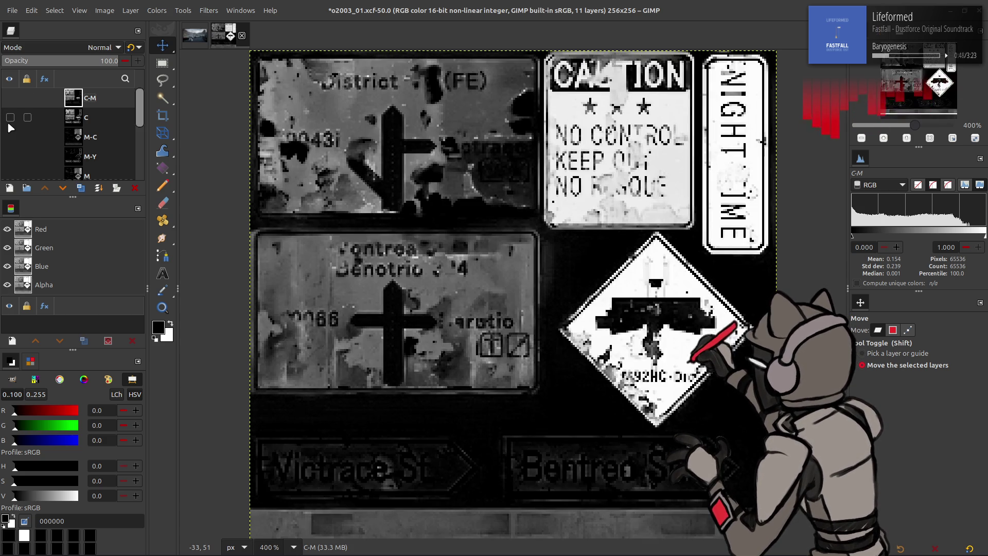
Show C-M, hide C, and drag a duplicate of C-M down the stack
left_click(8, 102)
left_click(7, 118)
key("shift+ctrl+d")
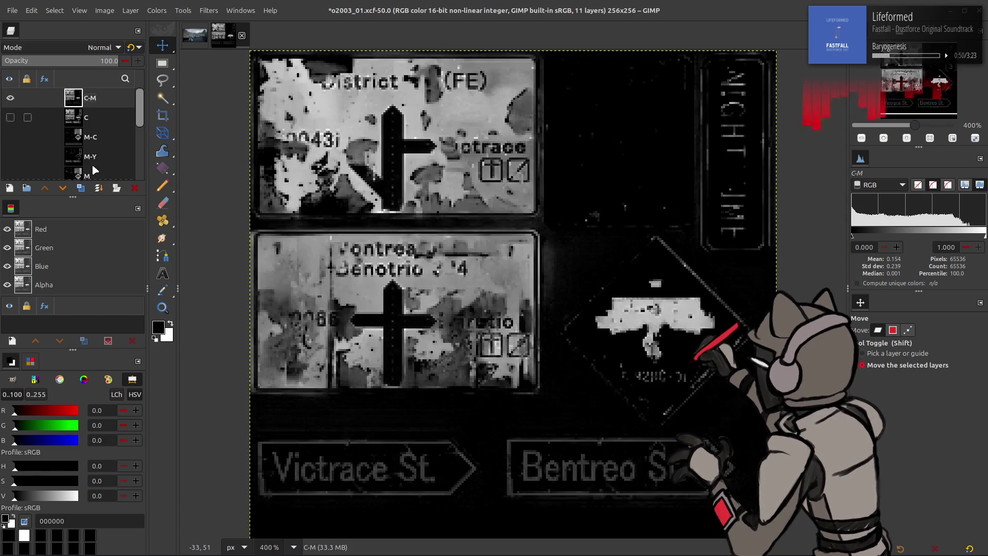
mouse_move(85, 103)
left_mouse_down()
mouse_move(91, 174)
mouse_move(77, 125)
mouse_move(37, 125)
left_mouse_up()
Drop C-M copy just below Y and place a Y copy directly above it
left_click(11, 99)
scroll(11, 98, "down", 3)
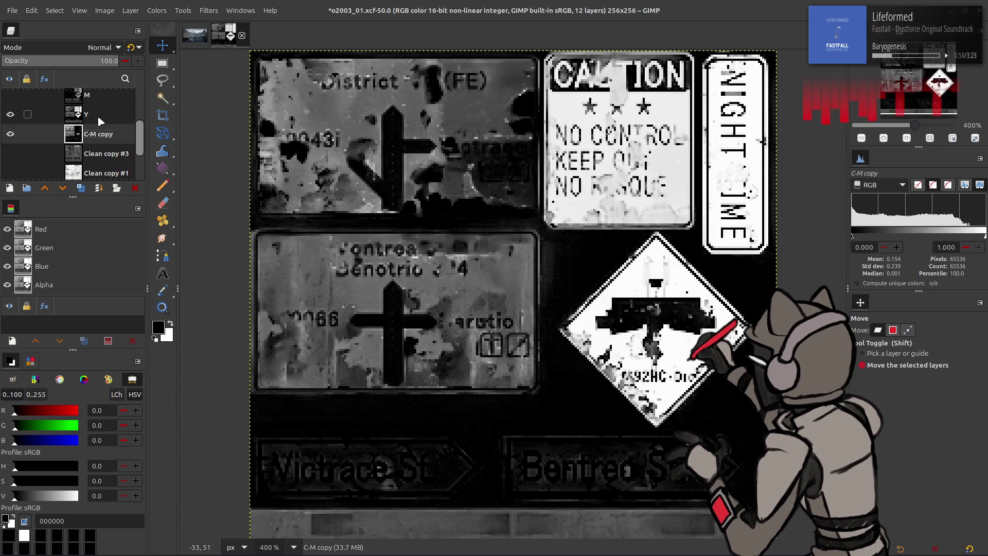
left_click(98, 115)
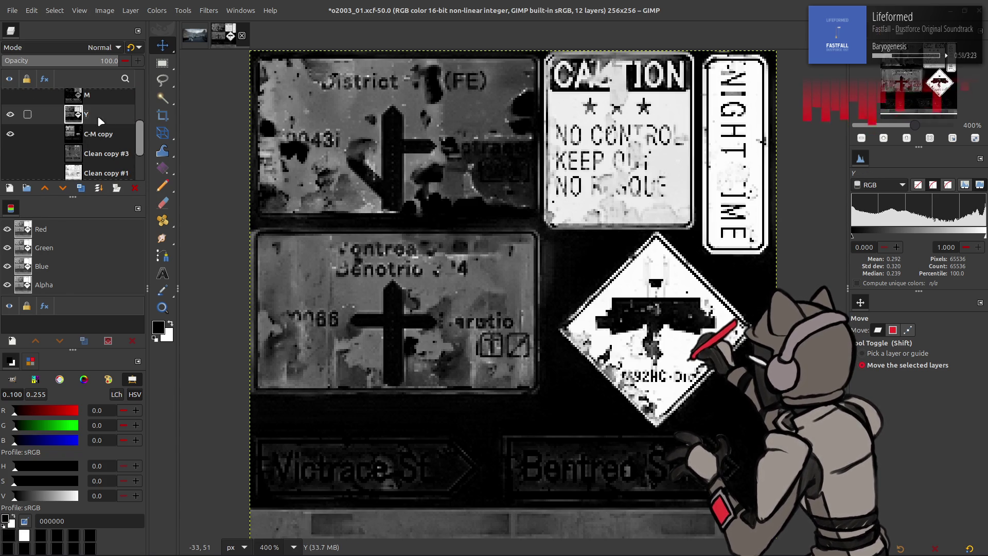
left_click(81, 188)
left_click_drag(11, 114, 17, 156)
Compare with C-M copy toggled, leaving it visible and the Y copy hidden
left_click(16, 153)
left_click(16, 153)
left_click(16, 153)
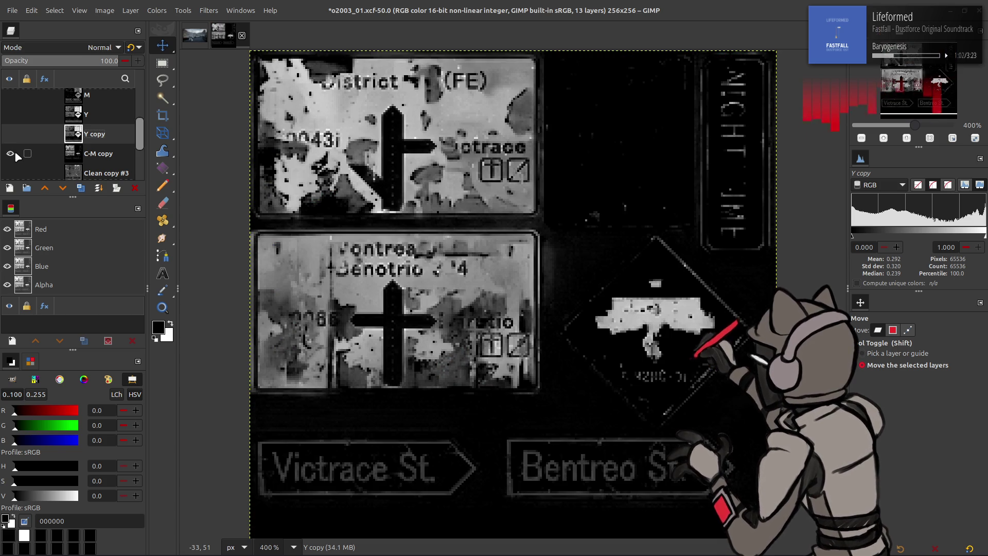
left_click(16, 153)
left_click(15, 151)
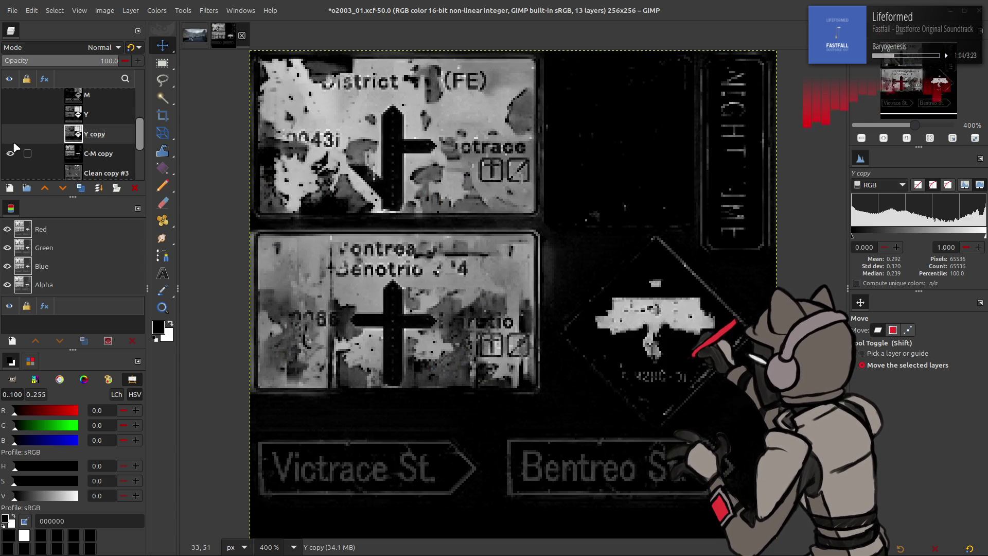
left_click(14, 142)
left_click(13, 143)
Duplicate Clean copy #3, then discard the resulting Clean copy #4 and check Clean copy #1
scroll(53, 154, "down", 2)
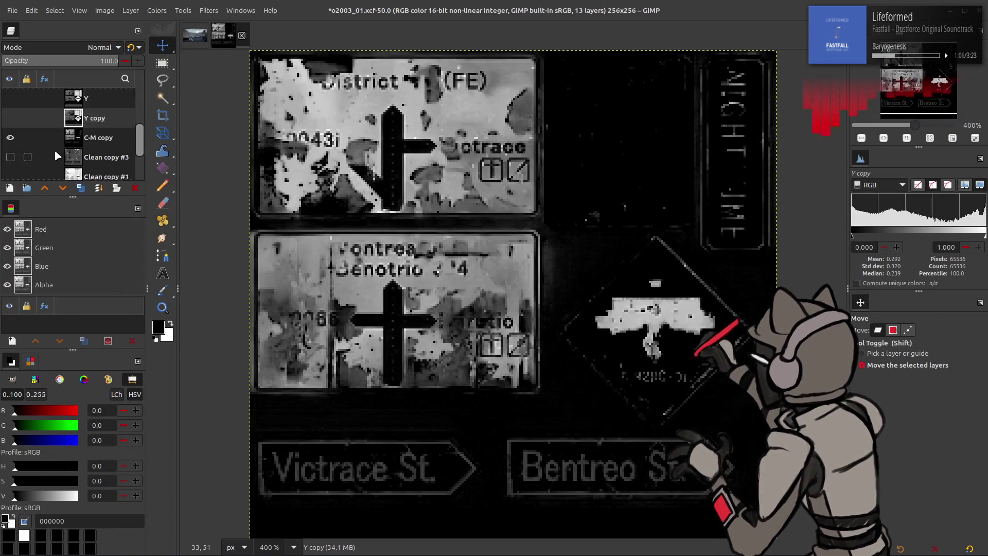
left_click(87, 148)
left_click(80, 188)
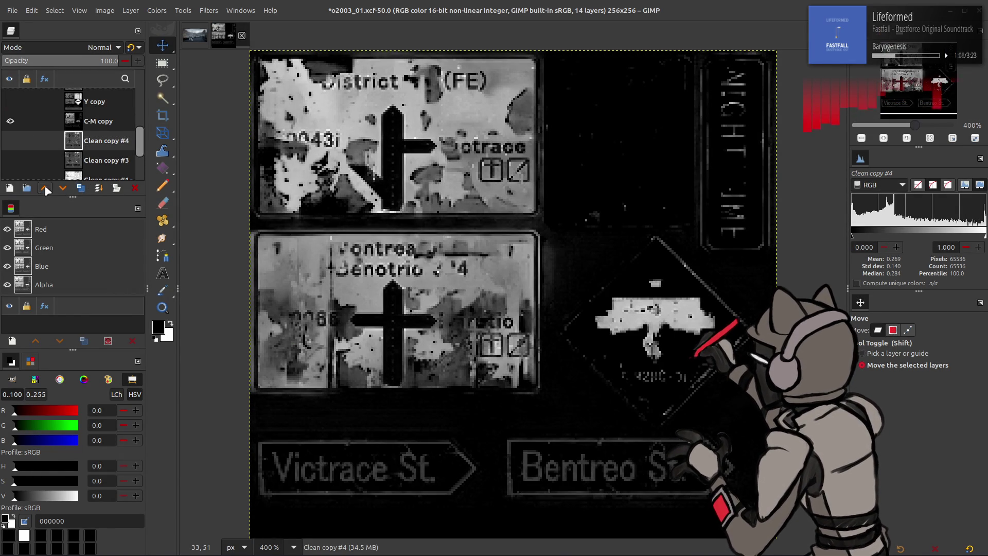
left_click(11, 122)
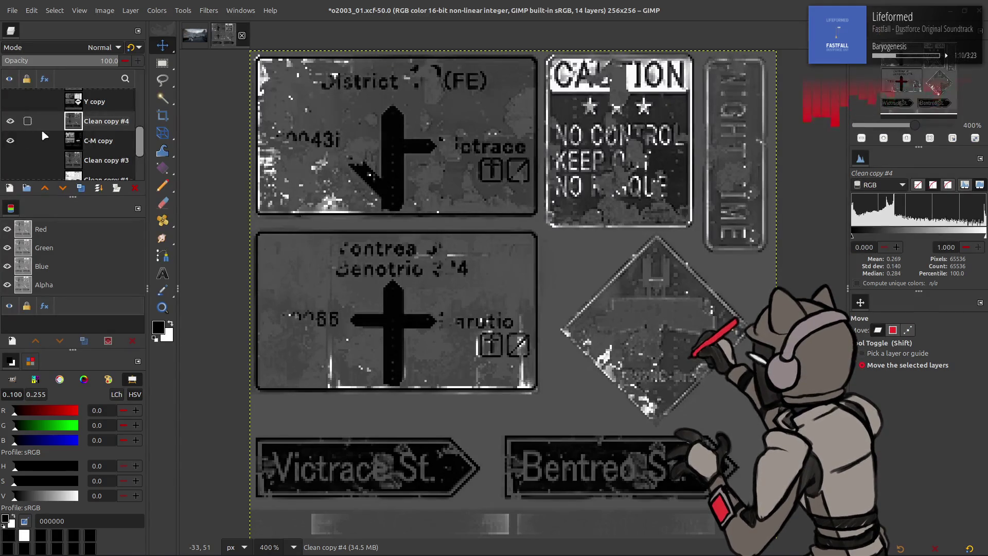
left_click(132, 187)
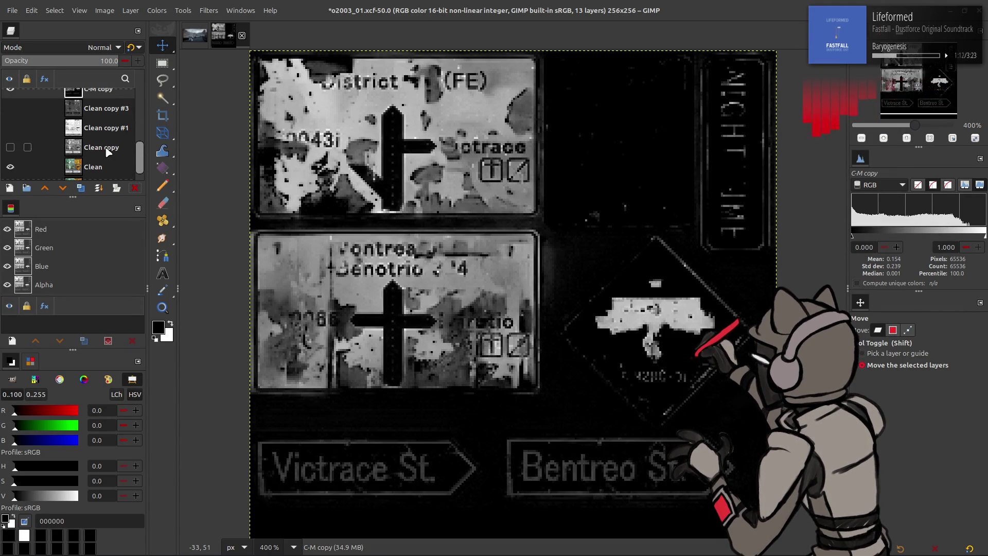
scroll(32, 120, "up", 1)
left_click(10, 144)
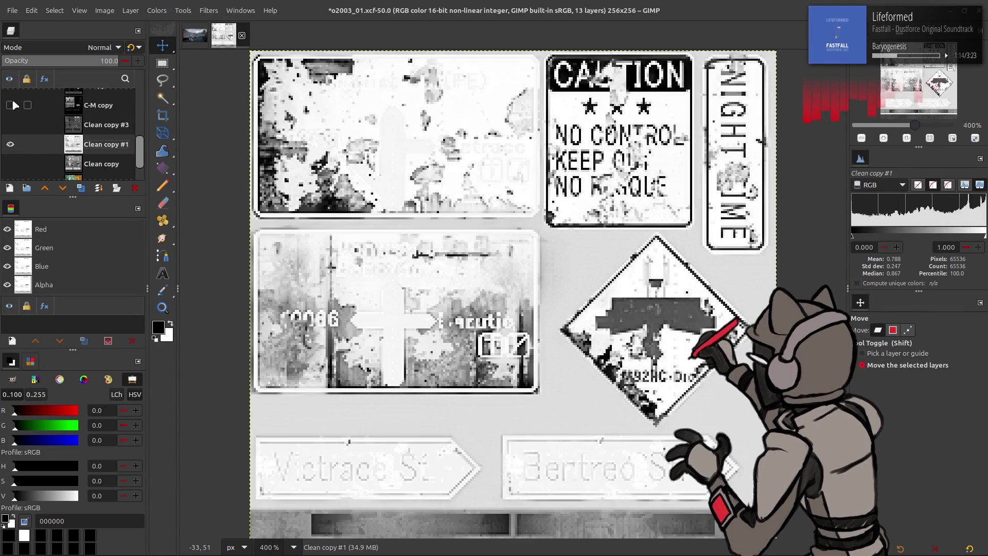
left_click(11, 105)
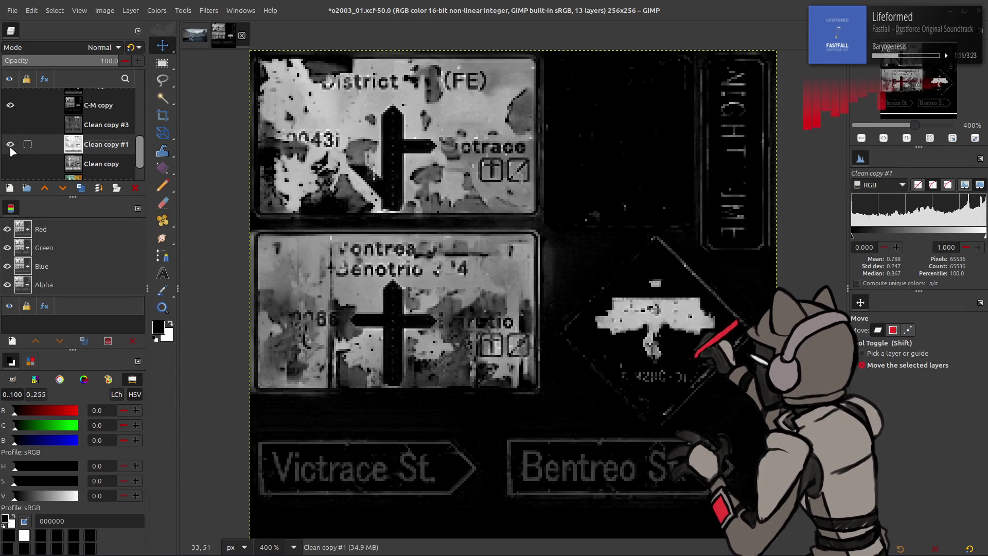
Put a new Clean copy #2 above C-M copy, visible at 36 opacity in legacy mode
scroll(12, 151, "down", 1)
left_click(81, 151)
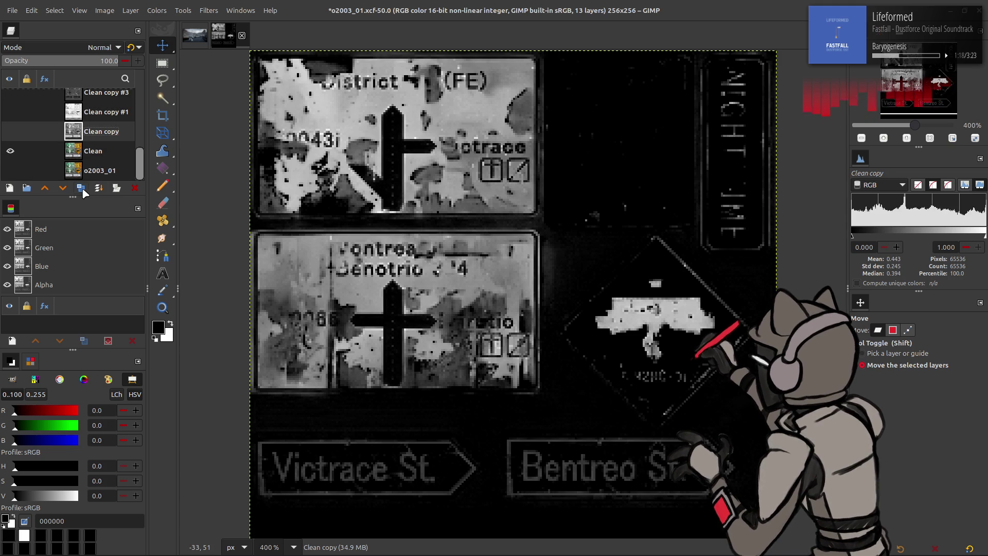
key("shift+ctrl+d")
mouse_move(81, 153)
left_mouse_down()
mouse_move(83, 95)
mouse_move(80, 133)
left_mouse_up()
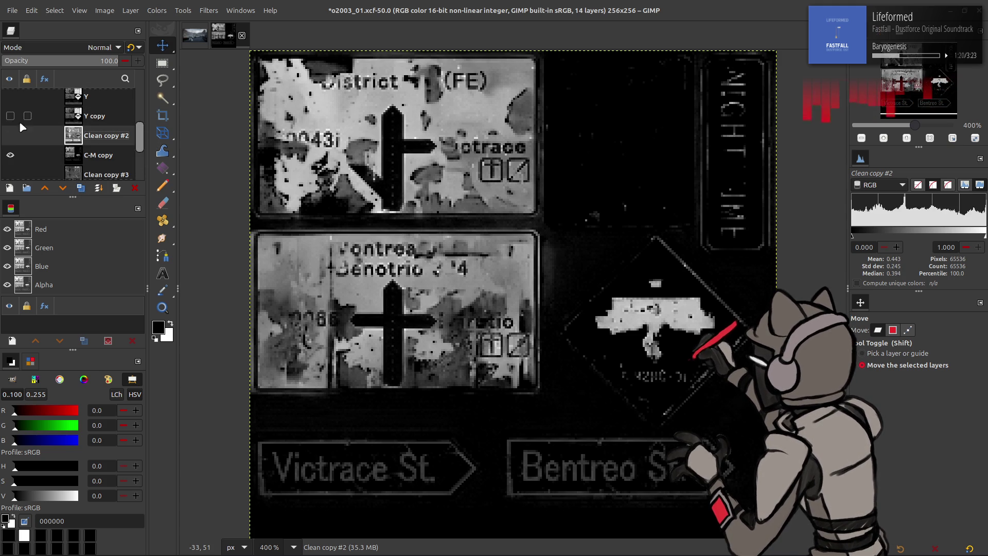
left_click(11, 136)
mouse_move(59, 67)
left_mouse_down()
mouse_move(82, 61)
mouse_move(44, 63)
left_mouse_up()
left_click(132, 50)
Try Clean copy #2 in legacy blending at opacities of 50 and then 60
left_click(133, 50)
left_click(131, 47)
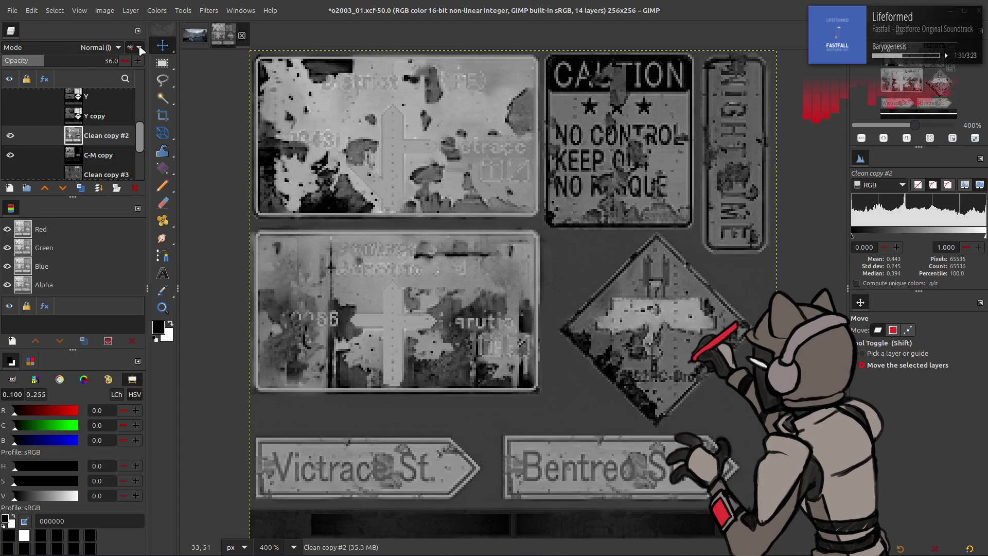
triple_click(111, 61)
type("50")
key("Return")
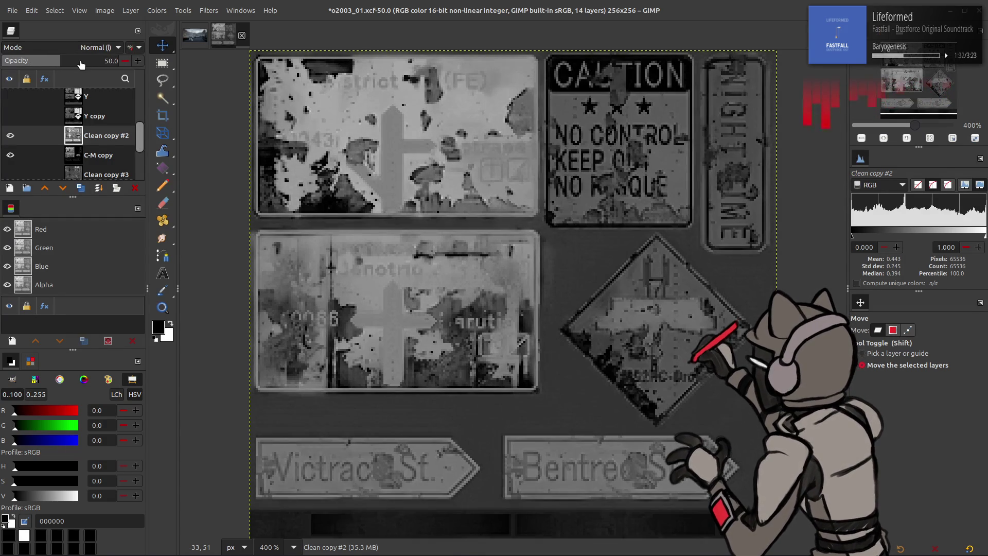
left_click_drag(61, 62, 72, 60)
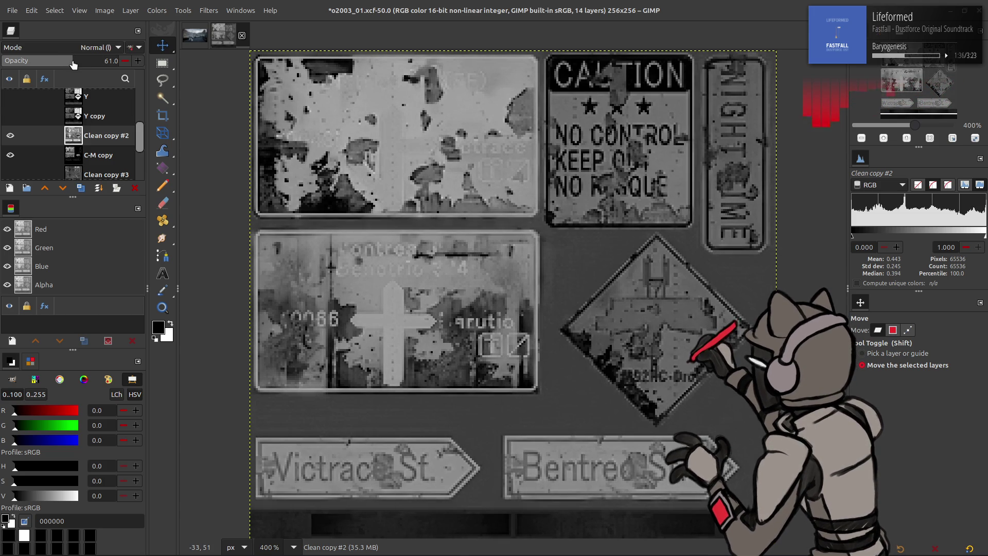
type("62")
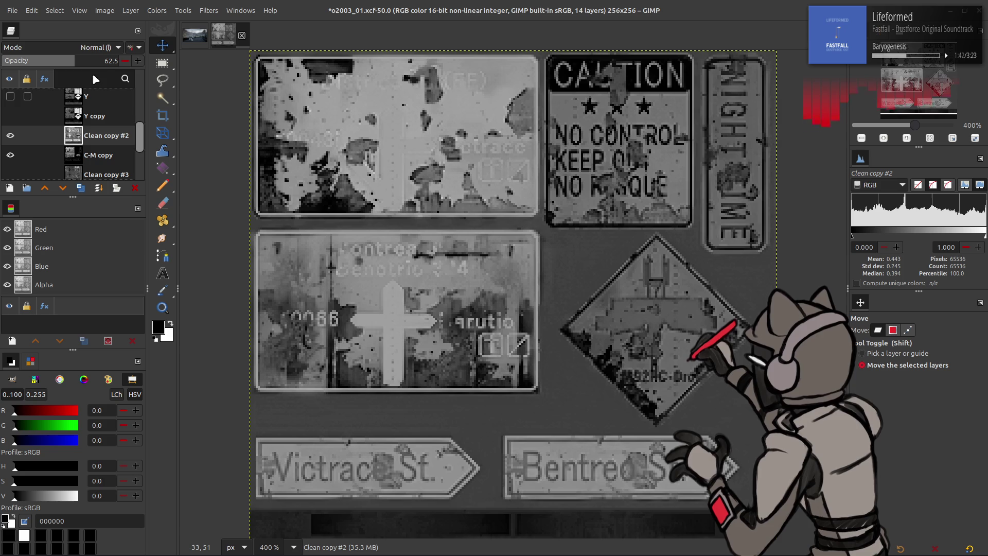
key("BackSpace")
key("BackSpace")
key("BackSpace")
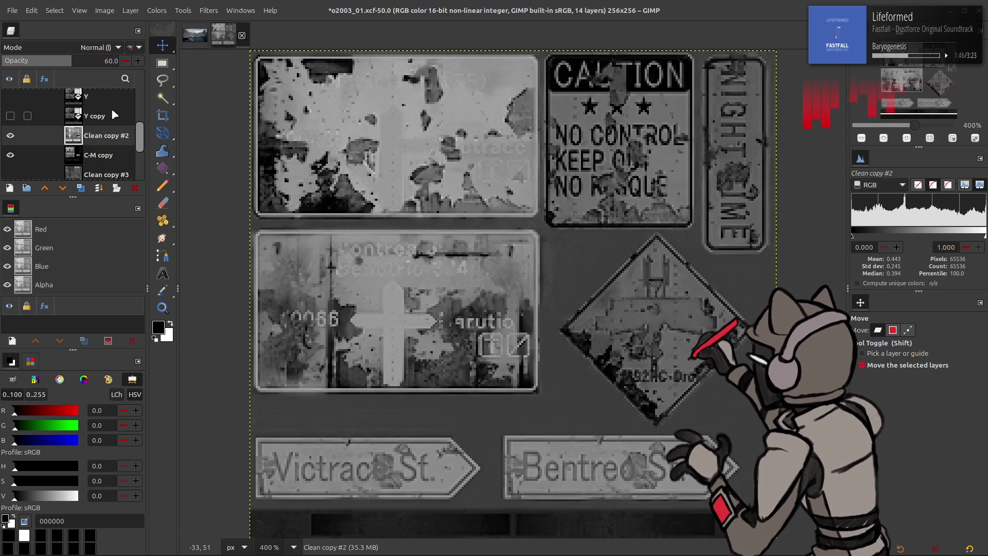
Hide and show Clean copy #2 to compare its effect on the sign sheet
left_click(15, 136)
left_click(15, 137)
left_click(10, 136)
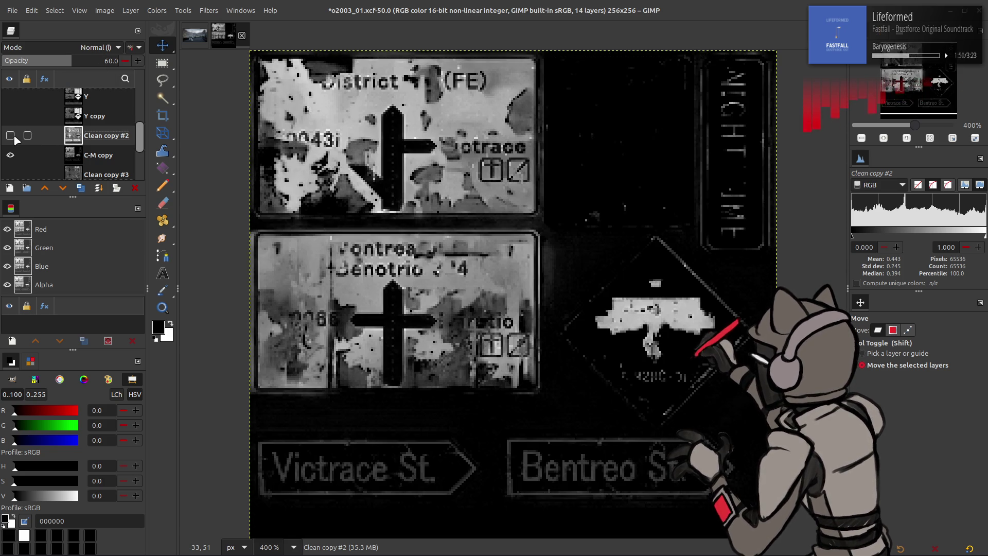
left_click(14, 137)
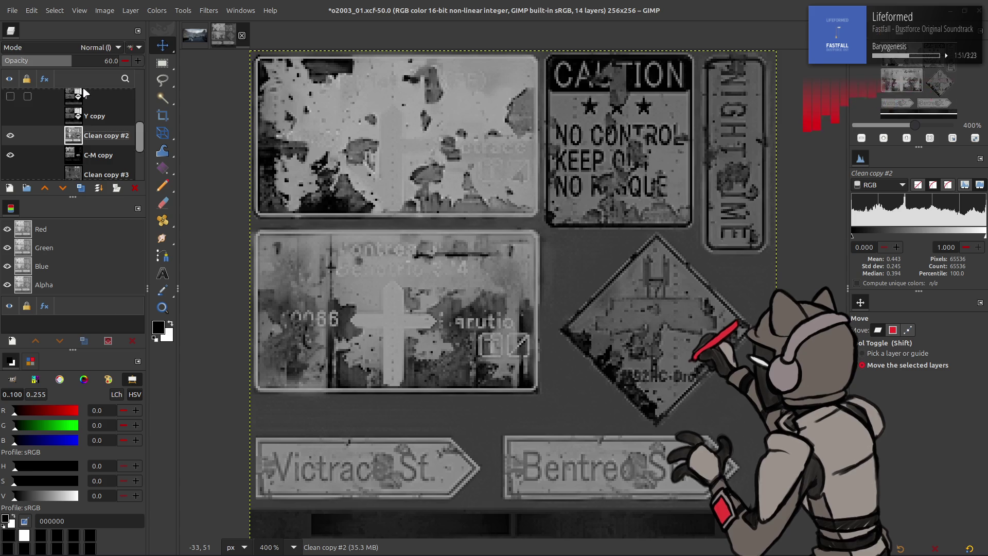
right_click(85, 136)
key("Escape")
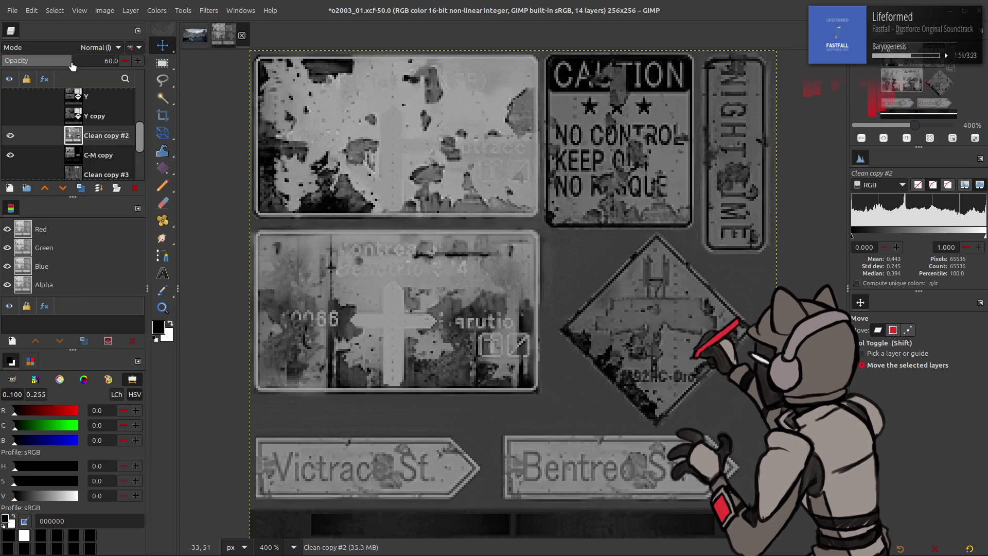
Try Addition blending at several opacities, then settle Clean copy #2 on Screen at 100
left_click_drag(72, 66, 119, 61)
left_click(102, 46)
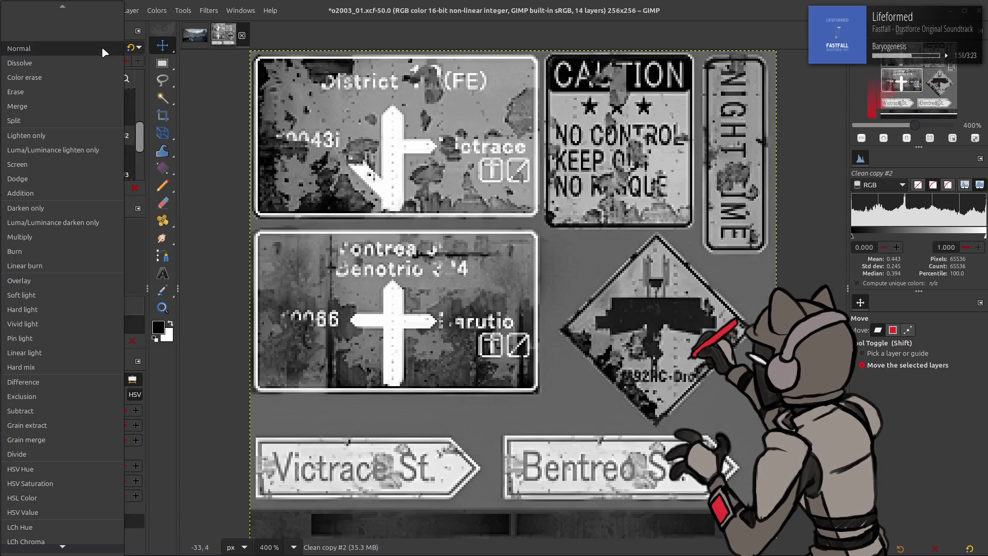
left_click(68, 193)
left_click(133, 47)
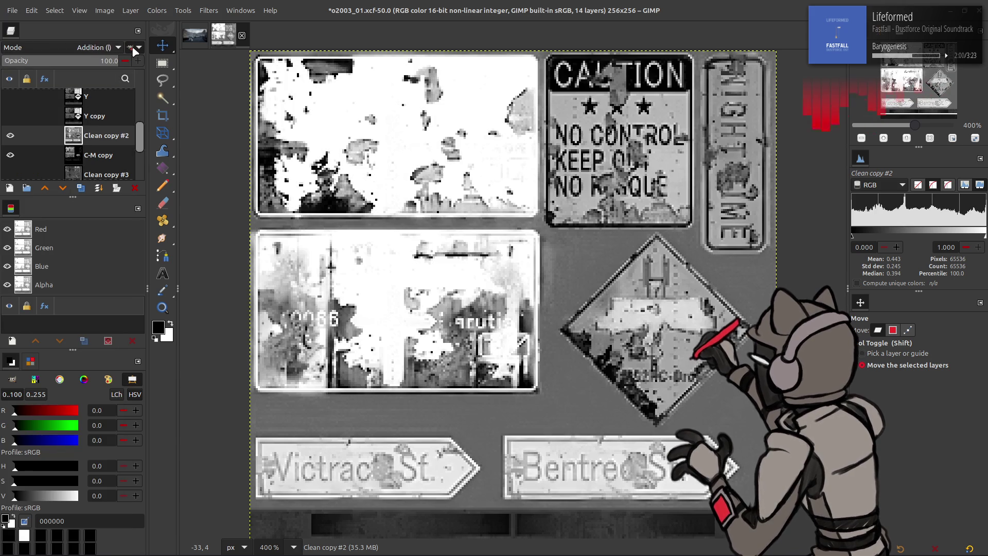
left_click(132, 48)
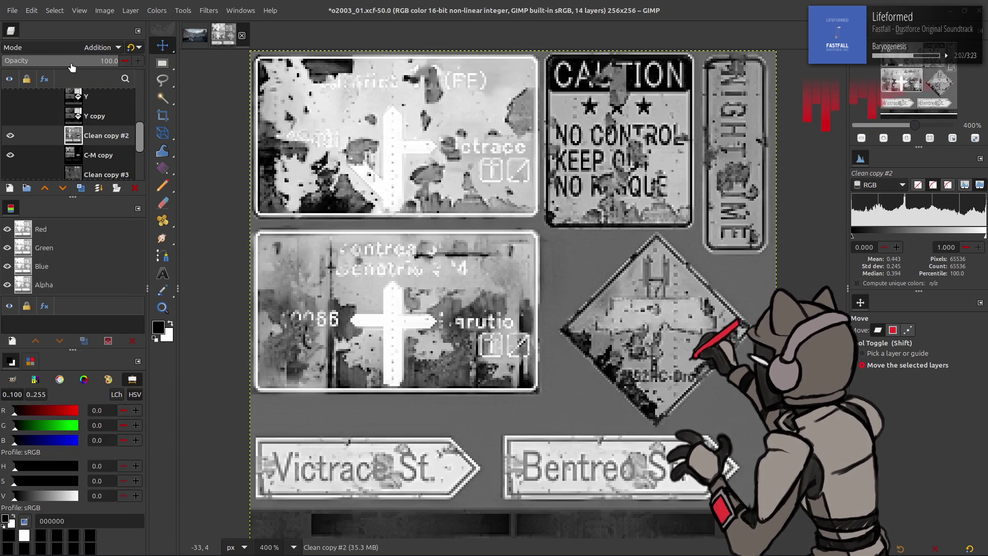
left_click(70, 61)
left_click(133, 50)
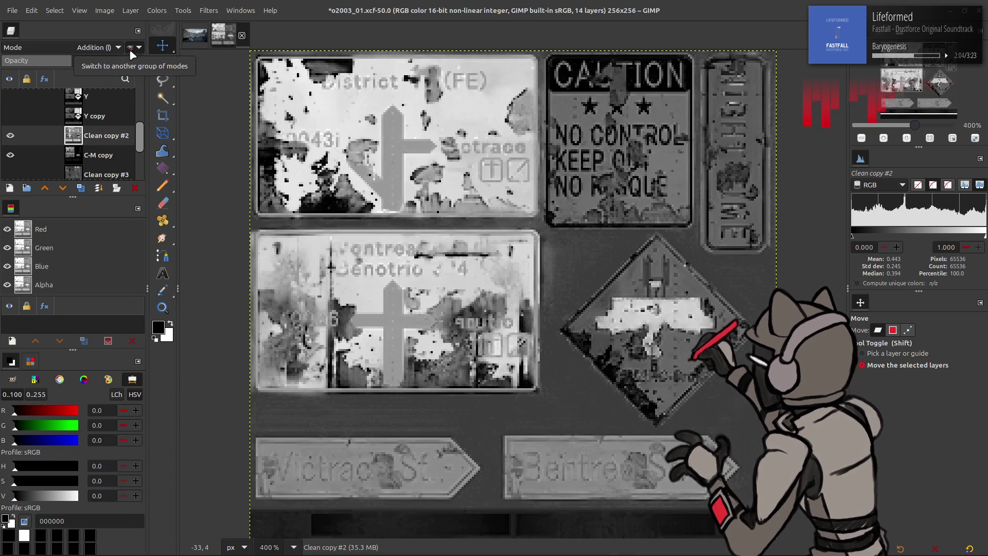
mouse_move(72, 66)
left_mouse_down()
mouse_move(39, 65)
mouse_move(118, 65)
left_mouse_up()
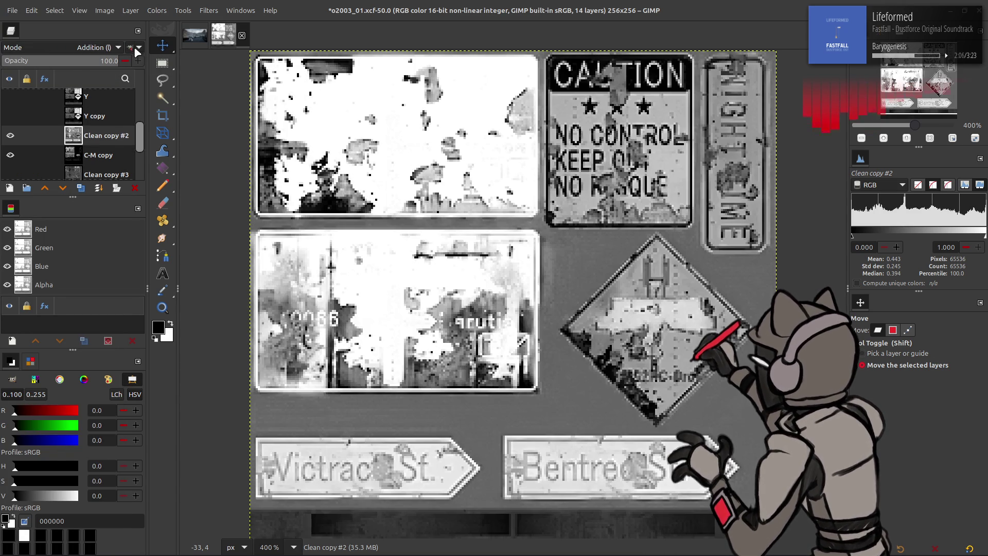
left_click(133, 48)
left_click(85, 47)
left_click(79, 20)
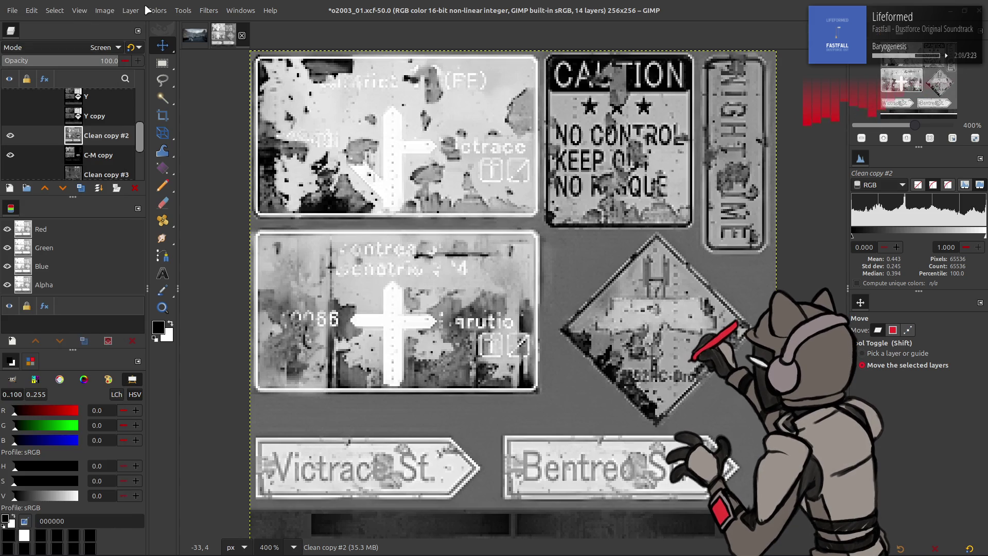
Apply Levels to Clean copy #2 with output high capped at 60
left_click(156, 10)
left_click(174, 129)
triple_click(269, 333)
type("60")
left_click(296, 420)
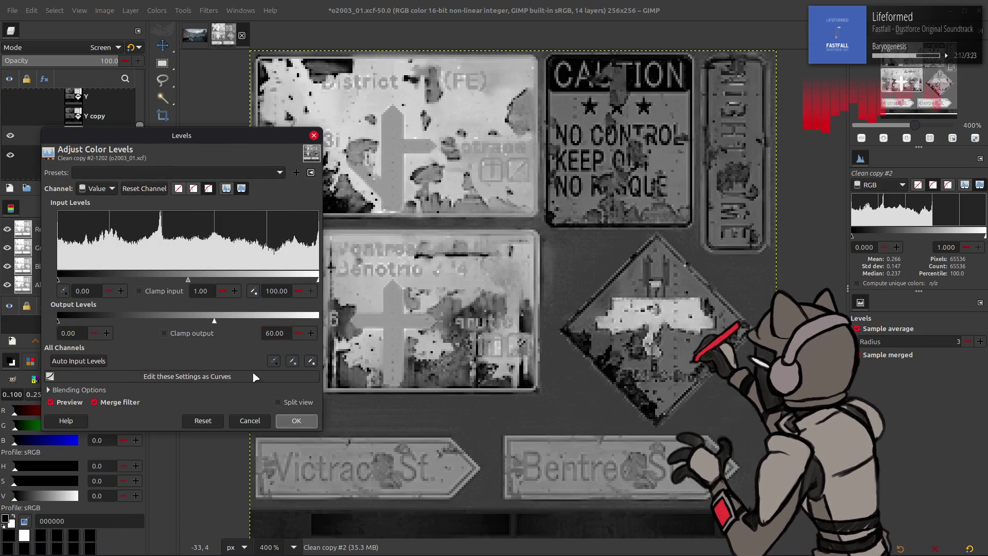
Try legacy Multiply and inverted colours on Clean copy #2, merging it into C-M copy
key("alt")
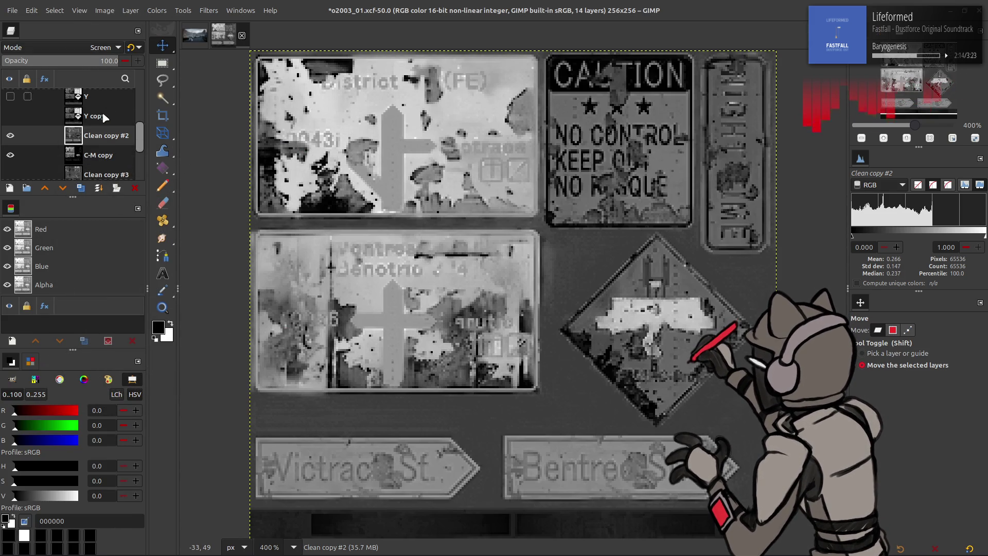
scroll(98, 51, "down", 5)
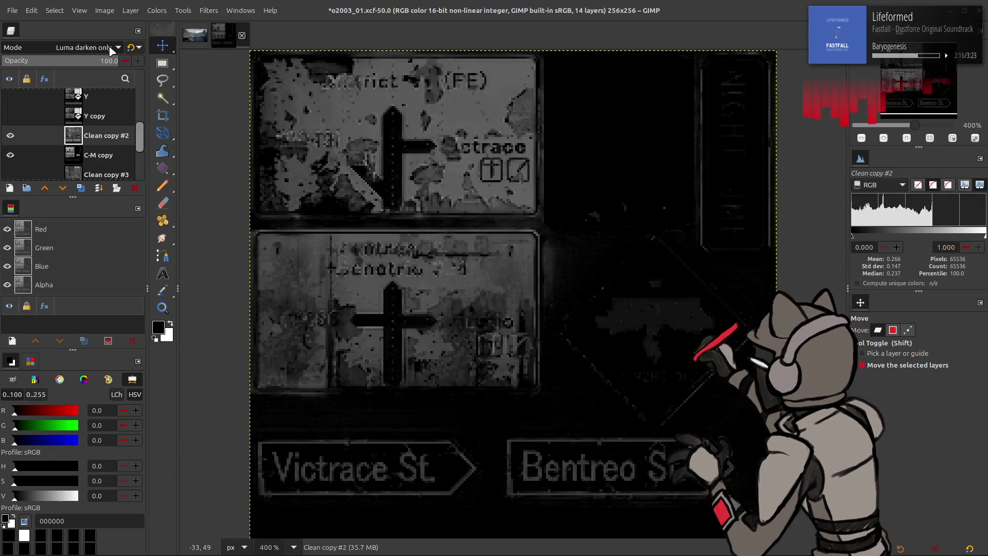
left_click(133, 48)
left_click(154, 10)
left_click(173, 159)
left_click(103, 150)
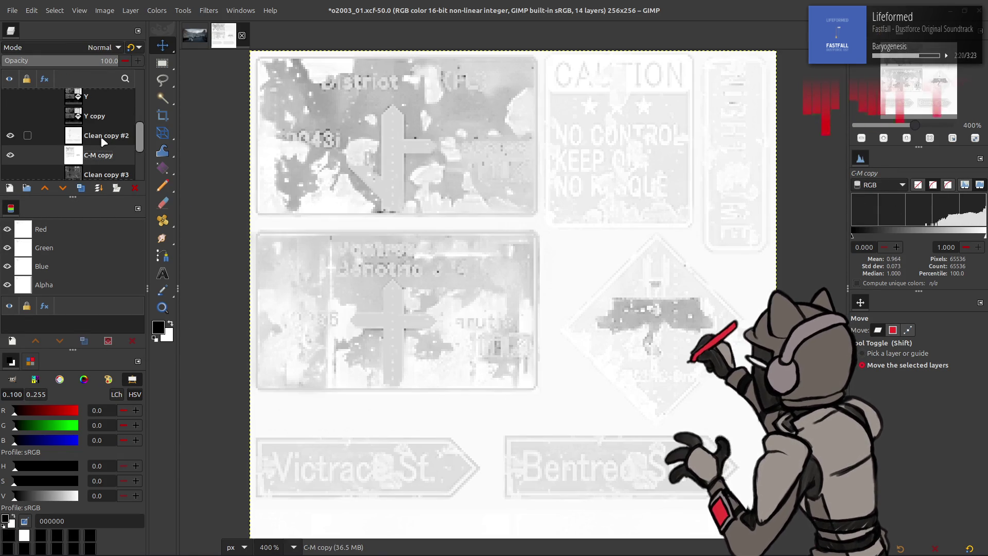
key("ctrl+m")
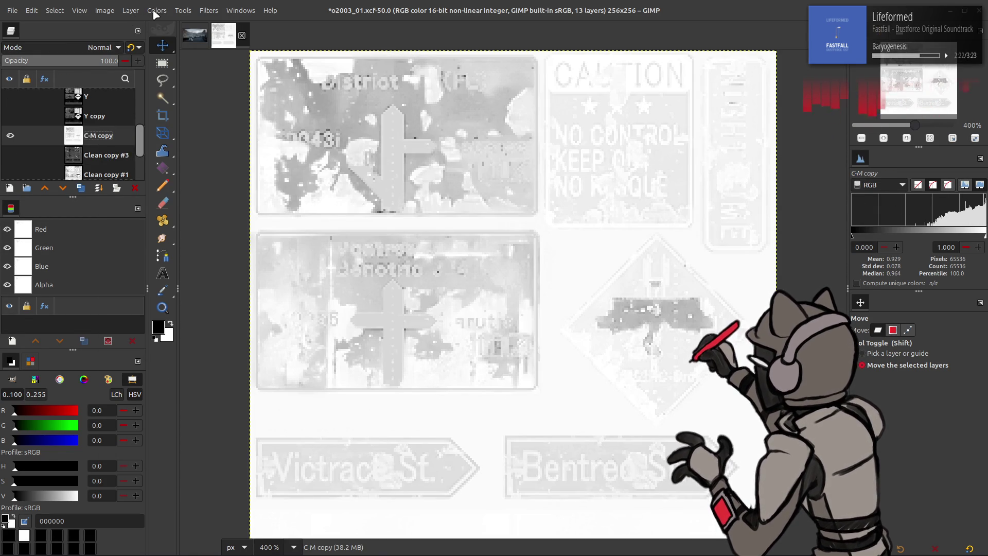
Undo back to Normal mode at 100 opacity, then invert the layer's colours
key("ctrl+z")
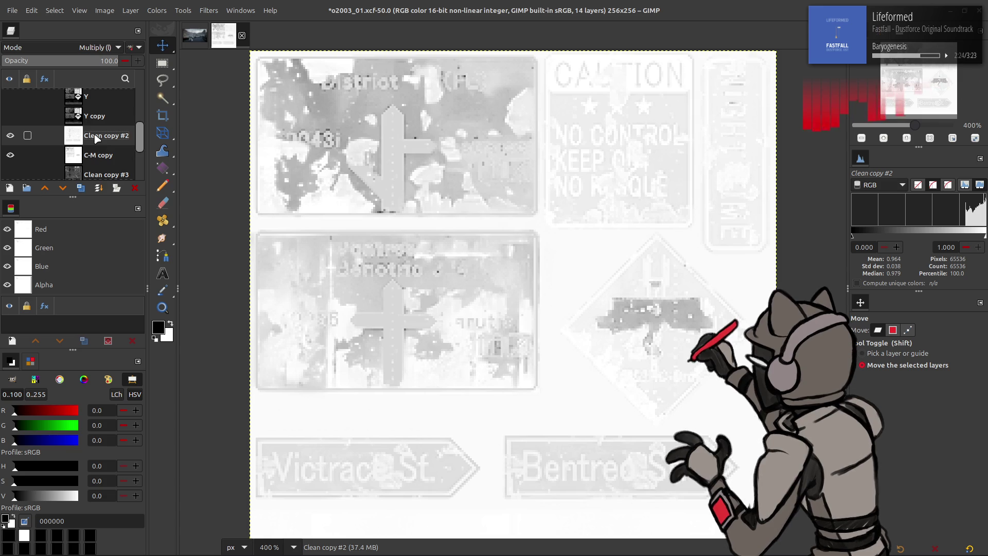
key("ctrl+z")
key("ctrl+z")
key("ctrl+z")
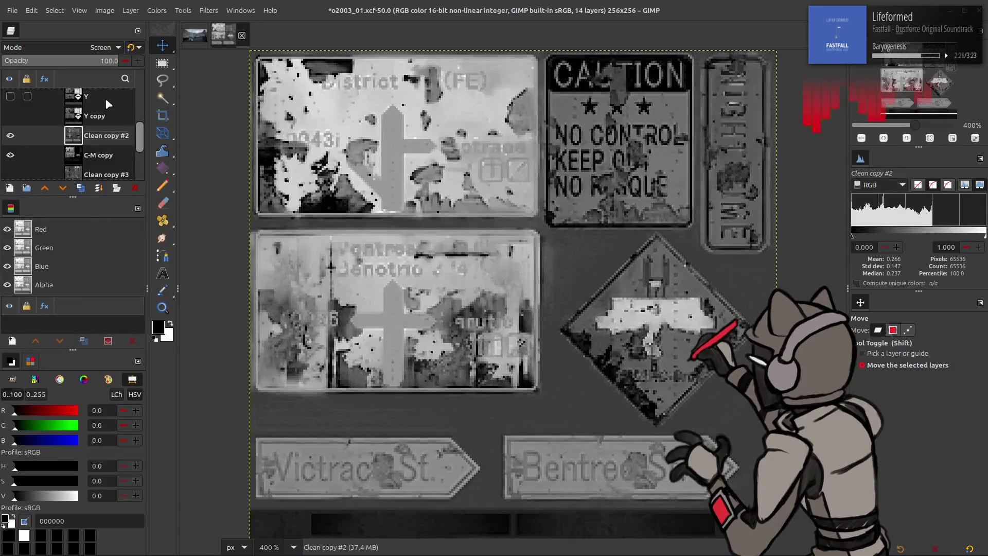
key("ctrl+z")
key("ctrl+z")
key("ctrl+z")
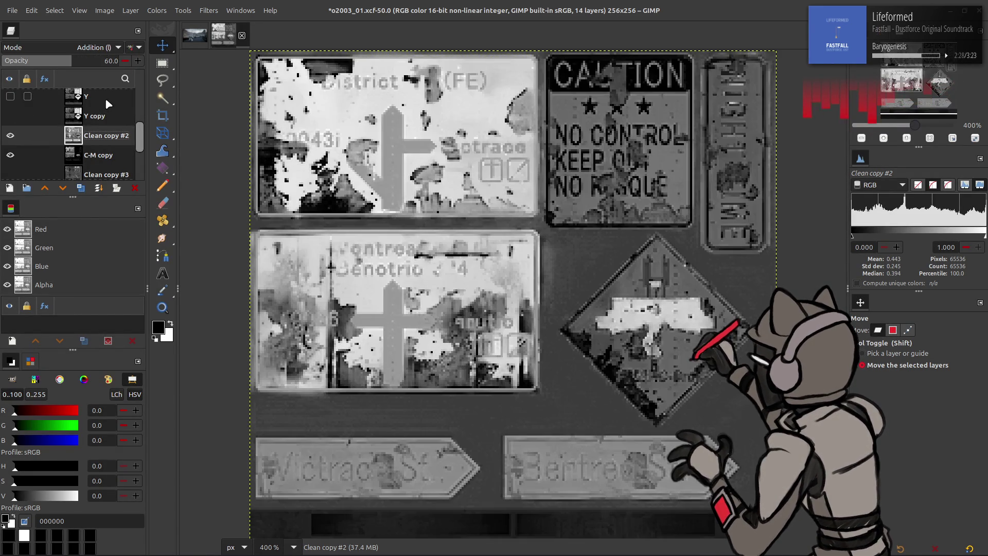
key("ctrl+z")
key("ctrl+z")
key("ctrl+z")
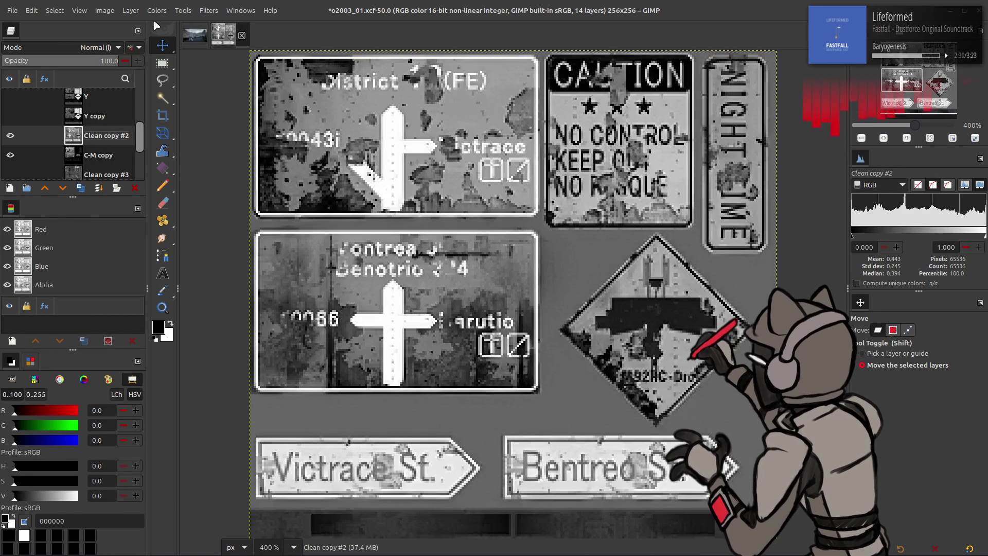
left_click(157, 10)
left_click(175, 153)
left_click(157, 10)
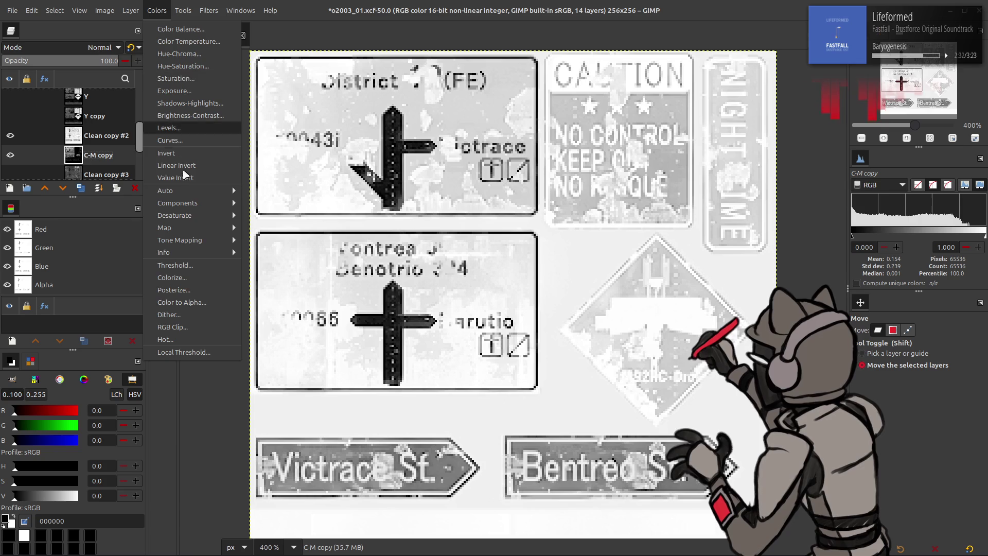
Set Clean copy #2 to Multiply (legacy) and apply Levels with output black at 80
key("Escape")
left_click(103, 135)
left_click(103, 48)
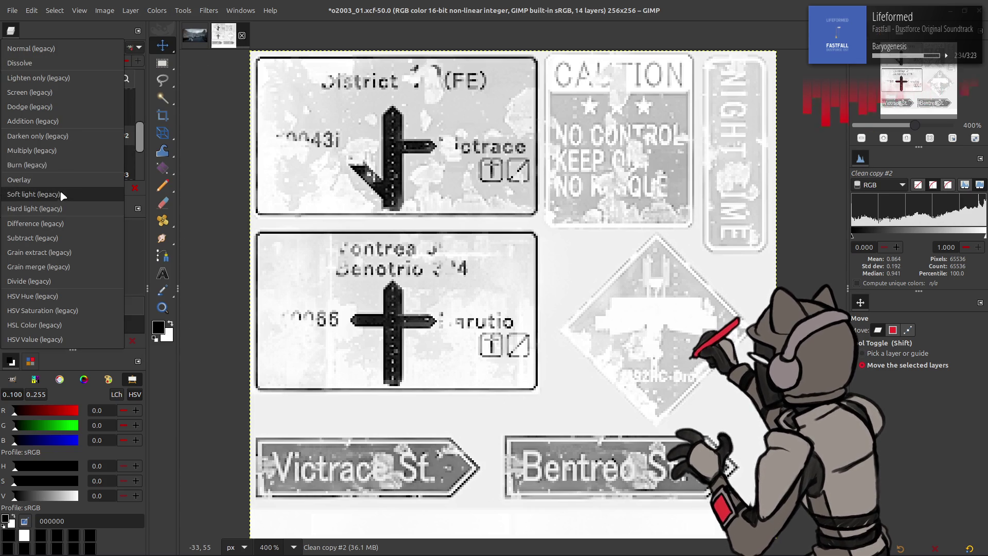
left_click(52, 150)
left_click(157, 10)
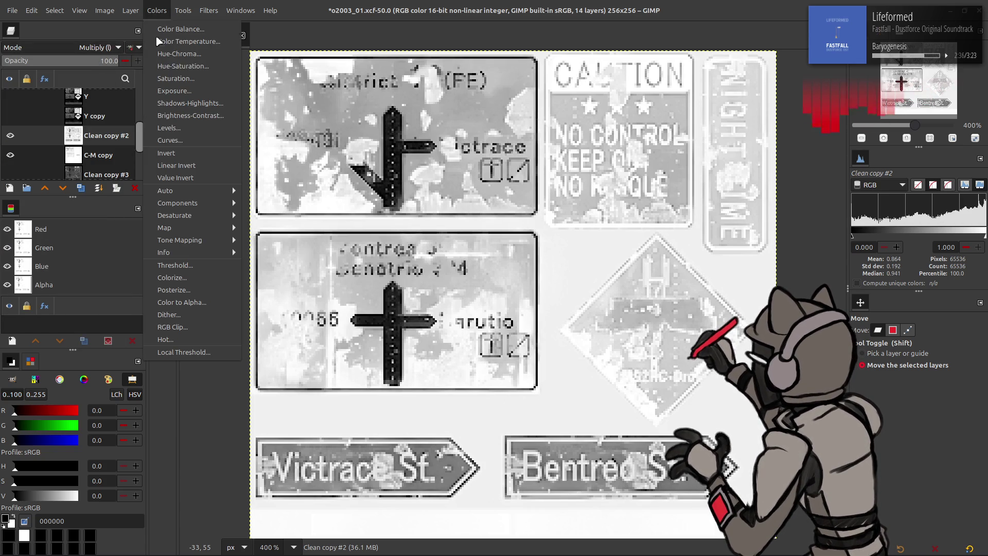
left_click(169, 127)
mouse_move(63, 319)
left_mouse_down()
mouse_move(321, 330)
mouse_move(273, 334)
left_mouse_up()
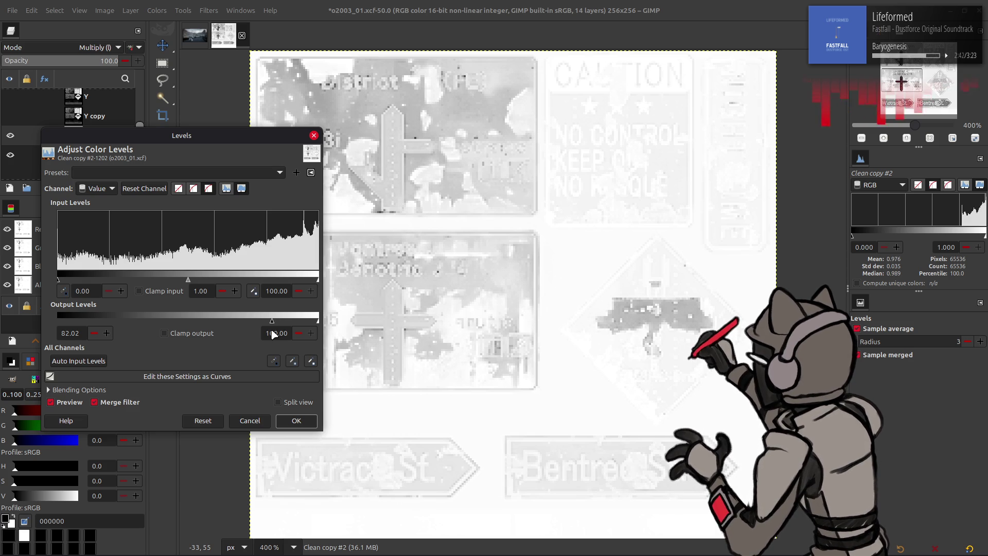
triple_click(71, 333)
type("80")
key("Return")
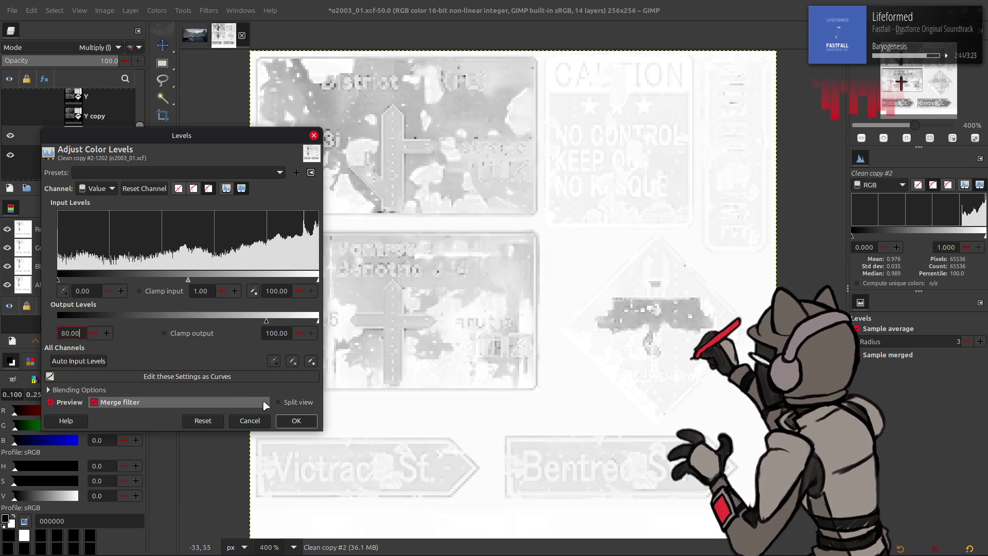
left_click(296, 421)
Remove Clean copy #2 and invert the tones of the C-M copy layer
right_click(96, 135)
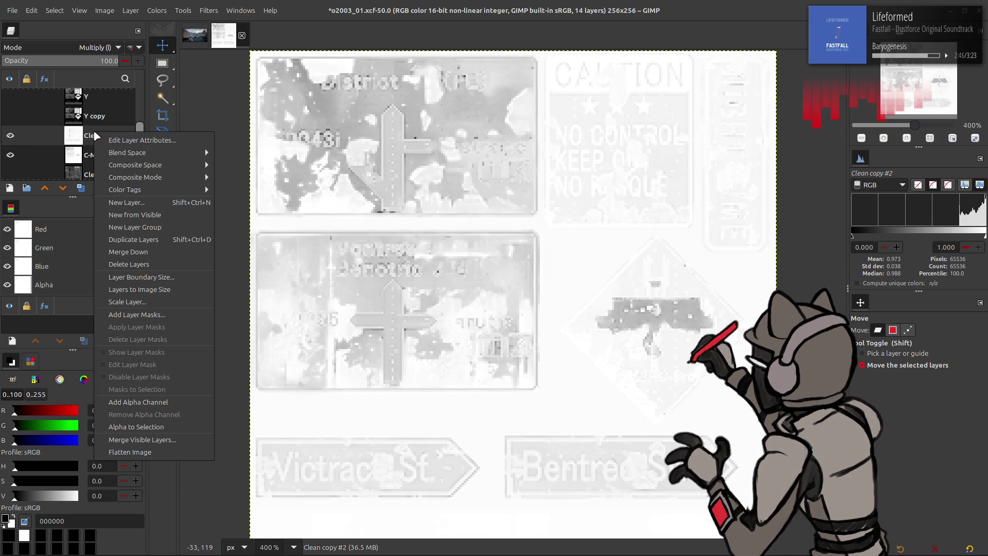
left_click(133, 60)
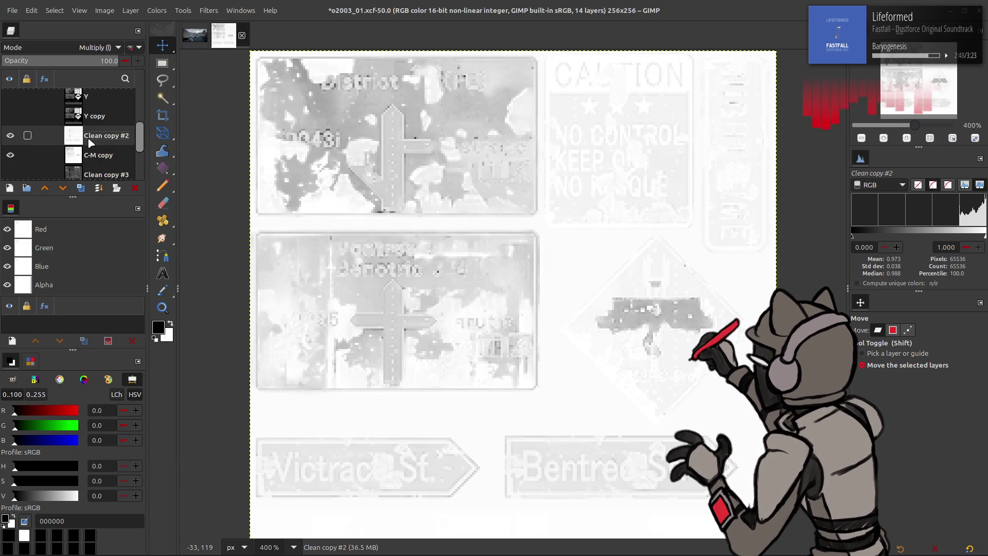
key("ctrl+e")
left_click(156, 11)
left_click(216, 173)
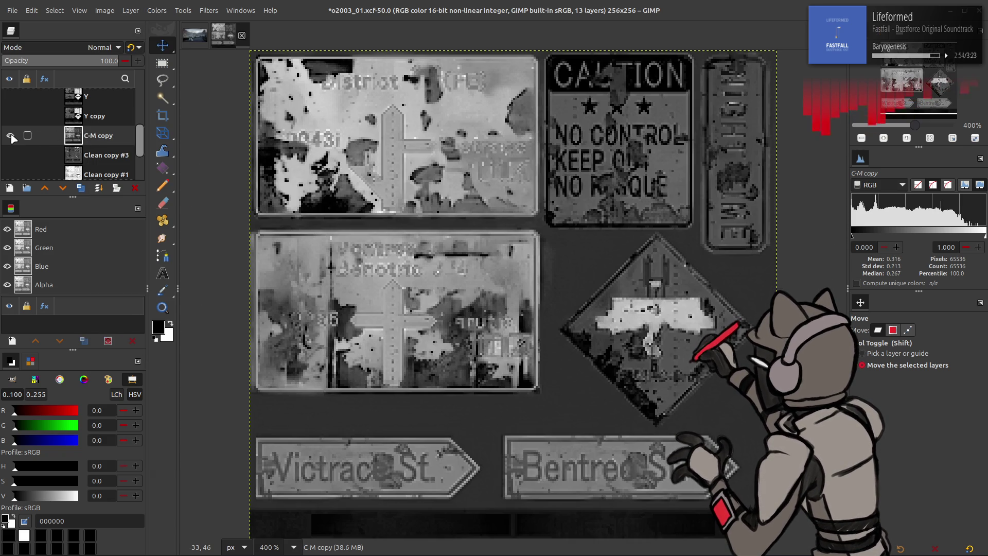
left_click(10, 116)
Compare C-M copy and Y copy visibility, then delete the Y copy layer
left_click(10, 116)
left_click(10, 116)
left_click(10, 116)
left_click(10, 116)
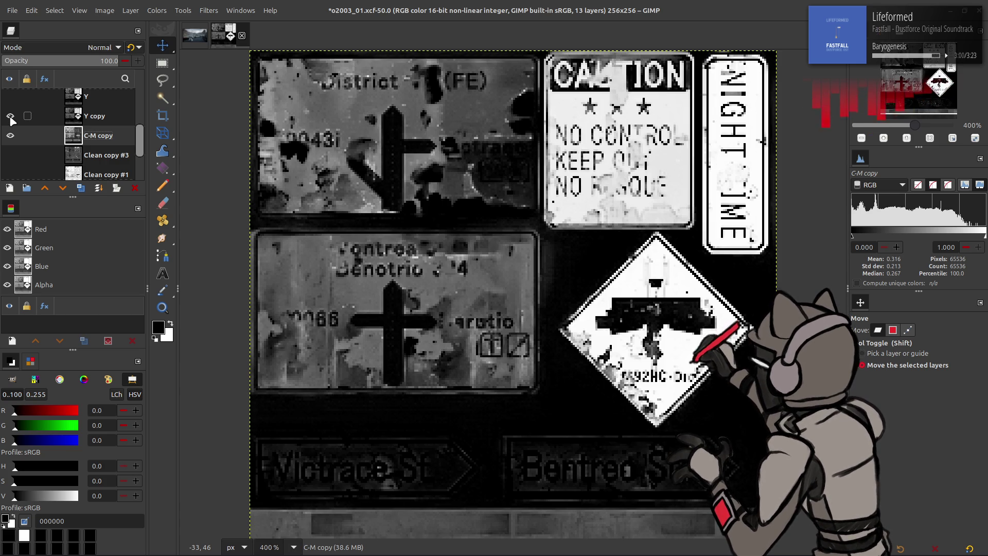
left_click(10, 117)
scroll(11, 118, "up", 1)
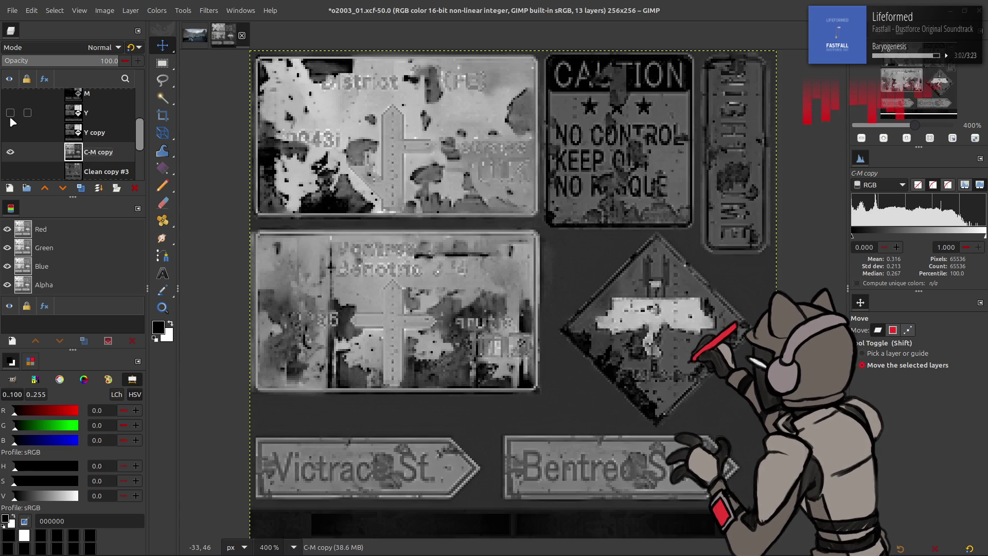
left_click(11, 132)
left_click(98, 133)
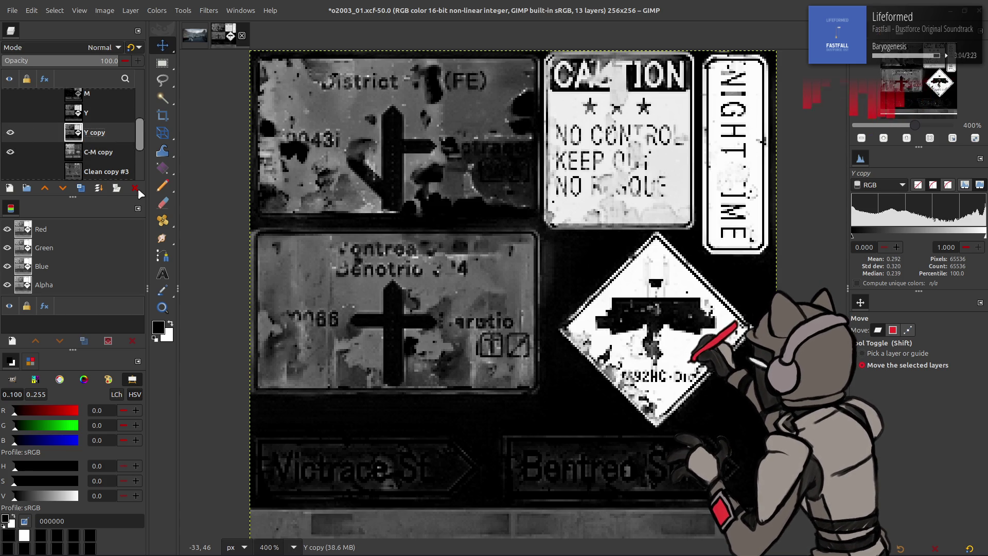
left_click(134, 187)
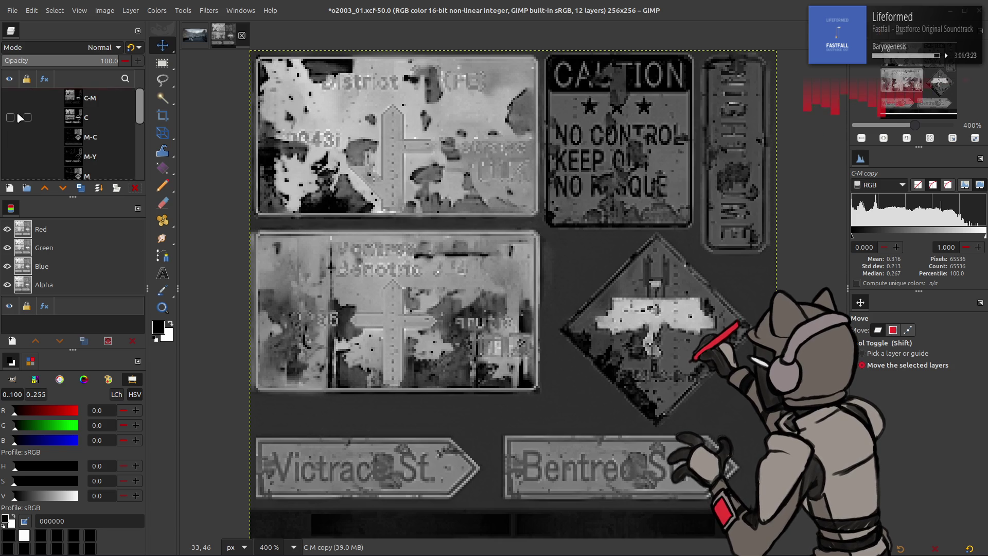
Toggle Clean copy, Clean copy #1, Clean copy #3 and C-M copy on and off to compare
scroll(15, 129, "down", 1)
scroll(16, 131, "down", 3)
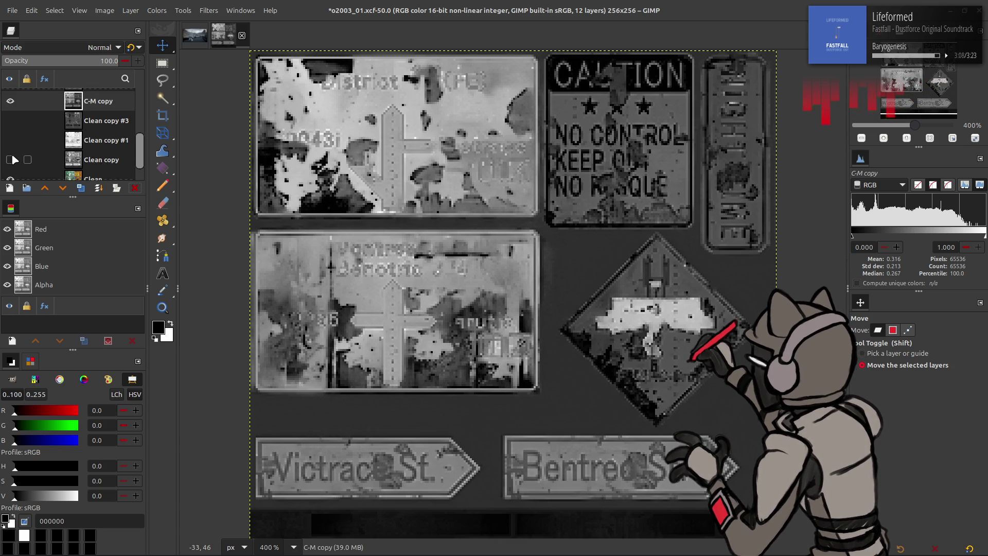
left_click(11, 159)
left_click(11, 140)
left_click(10, 101)
left_click(10, 102)
left_click(10, 101)
left_click(10, 102)
left_click(11, 102)
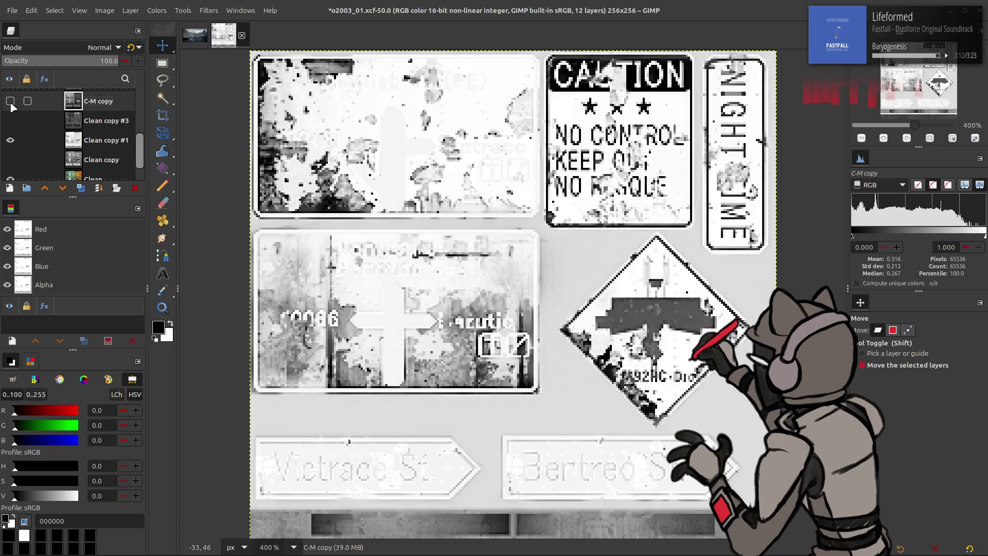
left_click(10, 101)
left_click(10, 102)
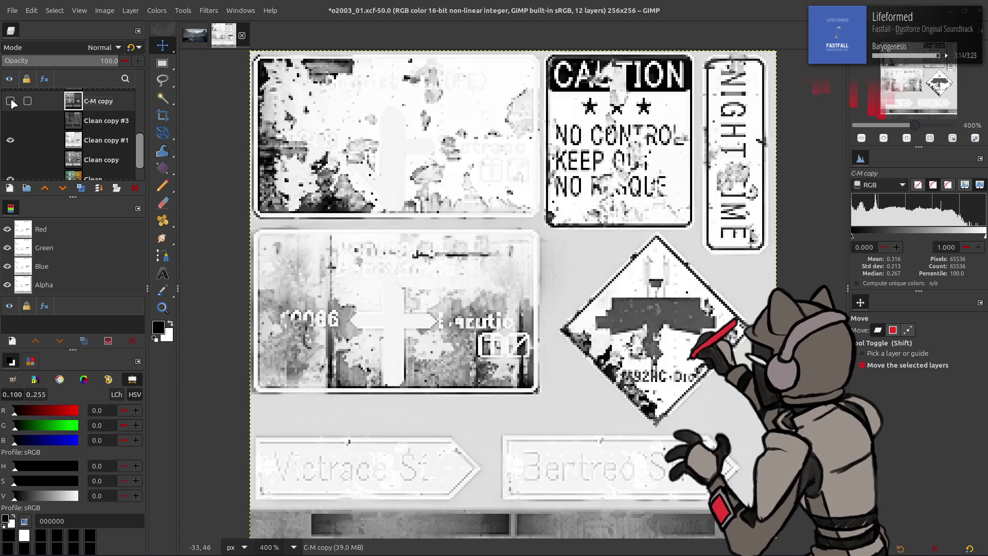
left_click(10, 140)
left_click(10, 140)
left_click(10, 122)
left_click(10, 122)
left_click(11, 122)
left_click(10, 122)
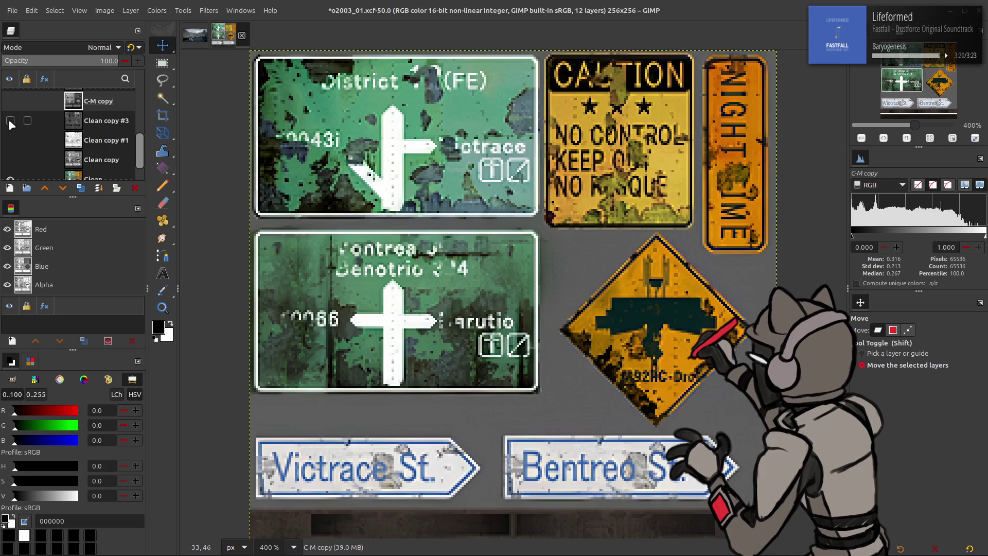
left_click(9, 140)
left_click(10, 140)
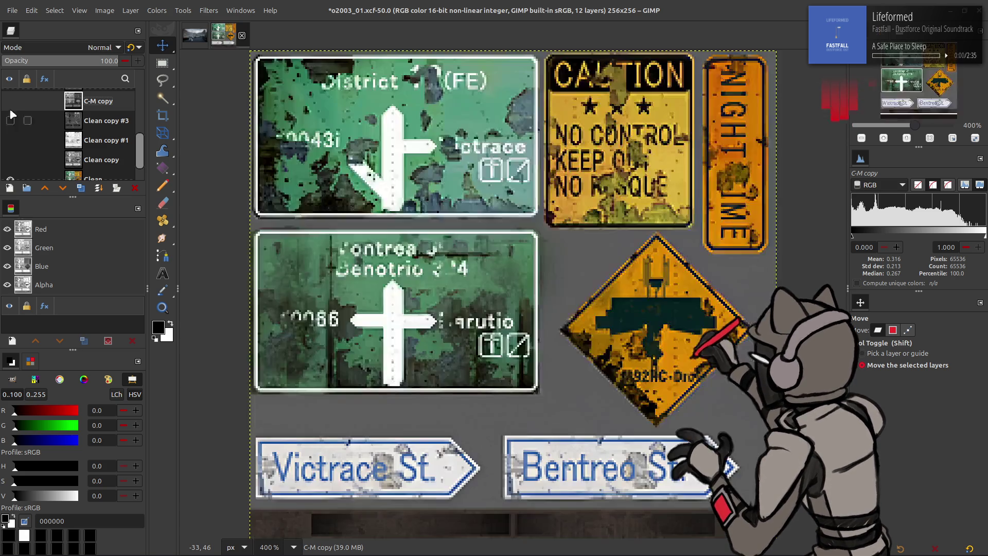
left_click(9, 101)
left_click(10, 102)
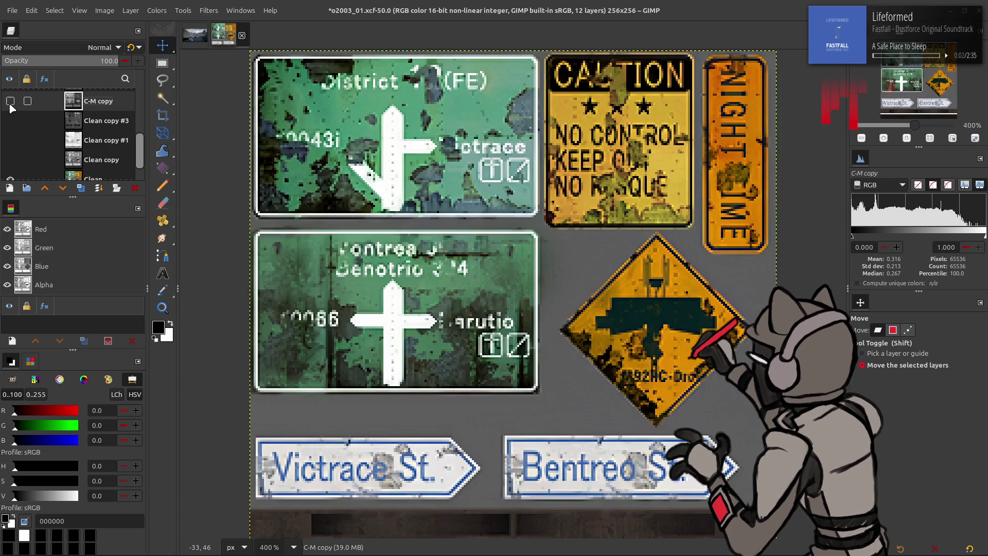
scroll(33, 108, "down", 4)
Duplicate the C-M layer and move C-M copy #1 above Clean copy #3
left_click(89, 98)
left_click(81, 188)
mouse_move(89, 101)
left_mouse_down()
mouse_move(87, 170)
mouse_move(91, 147)
left_mouse_up()
scroll(91, 147, "down", 2)
left_click(11, 129)
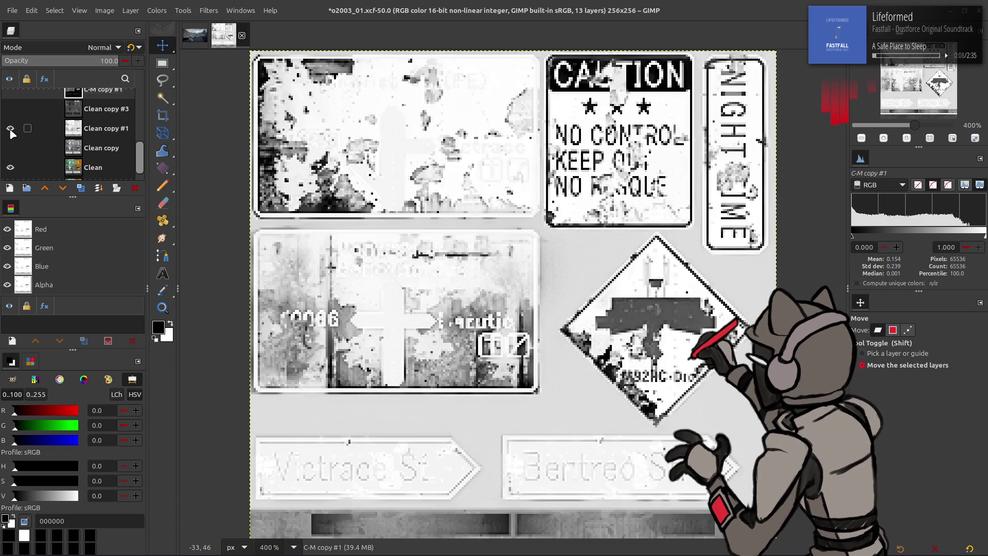
Duplicate Clean copy #3 and place the new Clean copy #4 above C-M copy #1
left_click(8, 109)
left_click(87, 109)
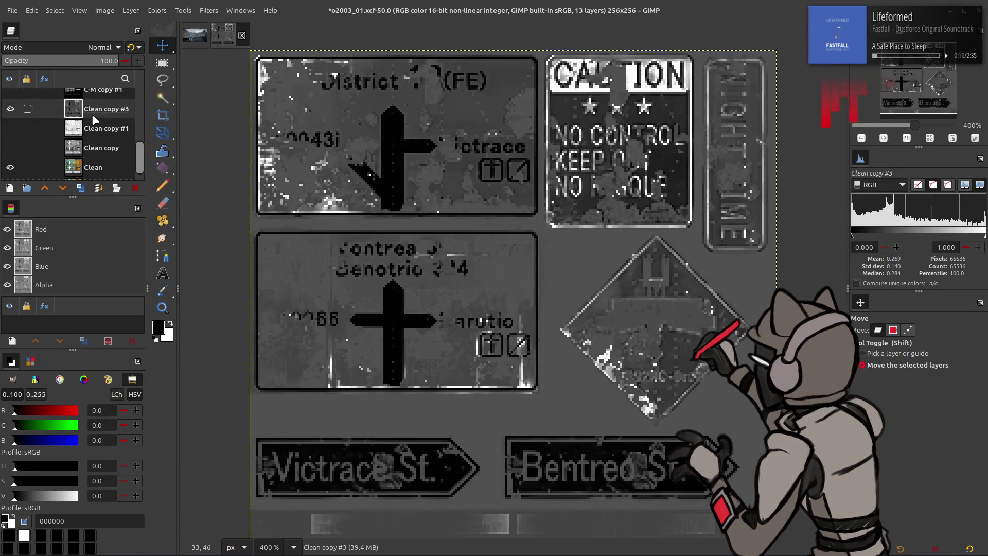
scroll(86, 130, "up", 1)
left_click(82, 188)
left_click_drag(101, 137, 92, 118)
left_click(10, 121)
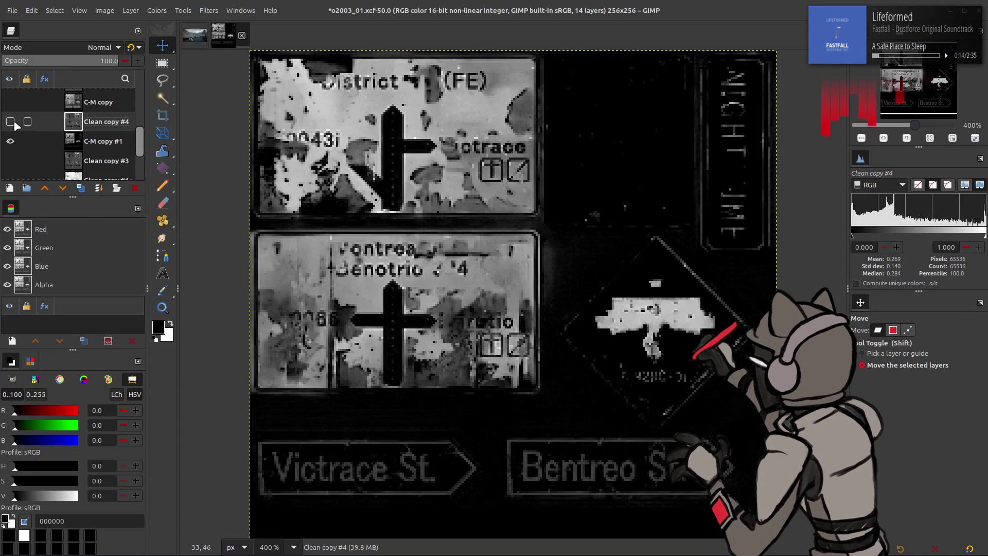
left_click(10, 121)
Invert Clean copy #4 and blend it in legacy Normal mode at 70% opacity
left_click(157, 10)
left_click(166, 153)
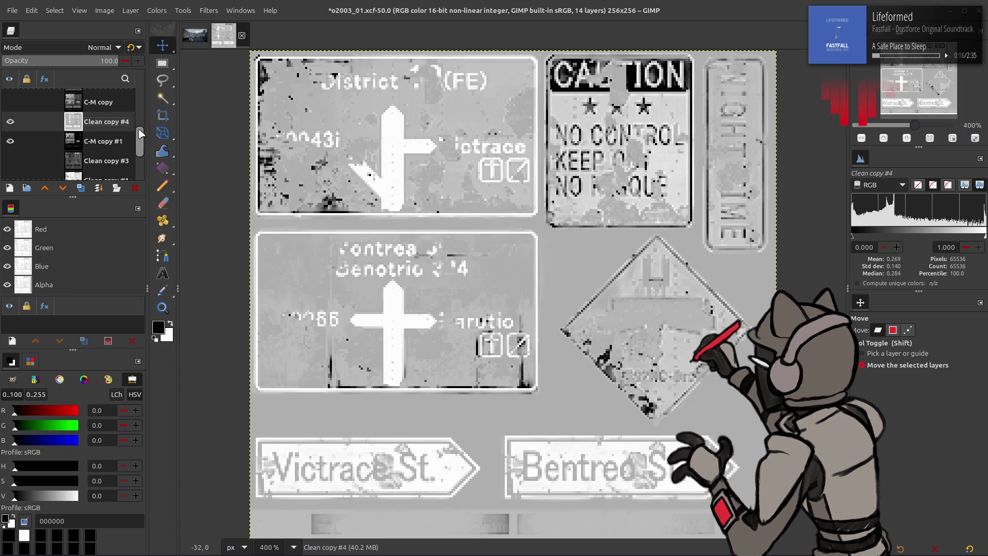
left_click(66, 58)
left_click(130, 48)
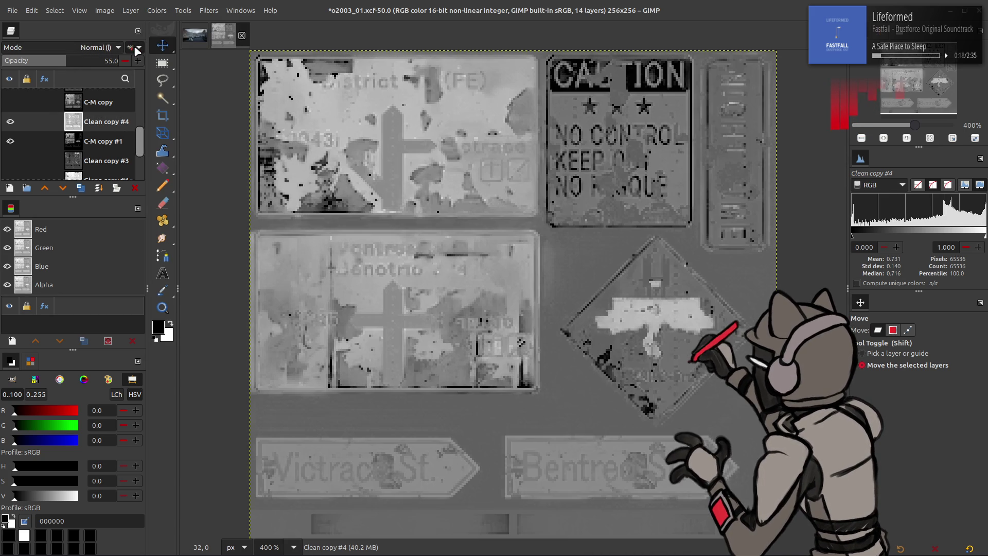
mouse_move(67, 61)
left_mouse_down()
mouse_move(105, 61)
mouse_move(45, 65)
mouse_move(85, 68)
left_mouse_up()
left_click(139, 48)
left_click(134, 48)
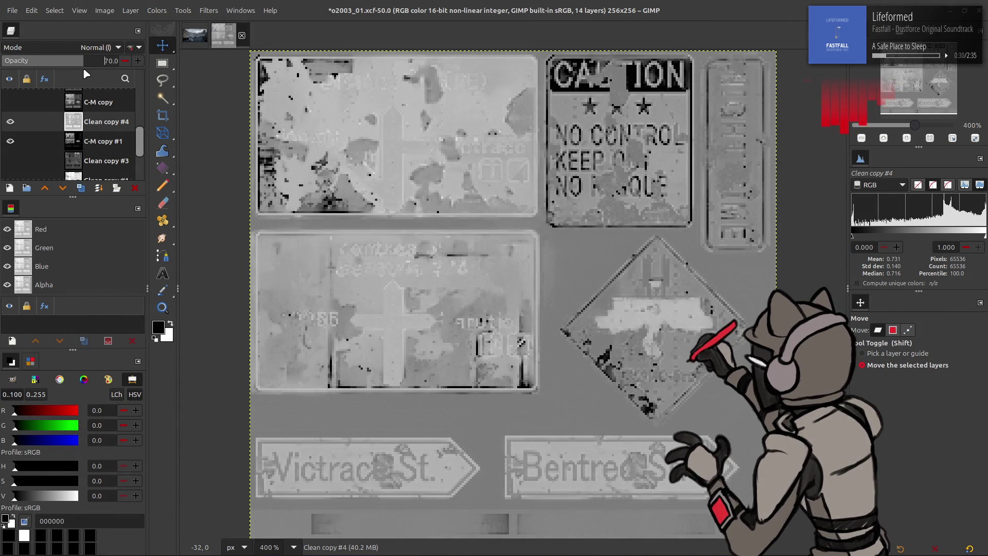
type("6.7")
key("Return")
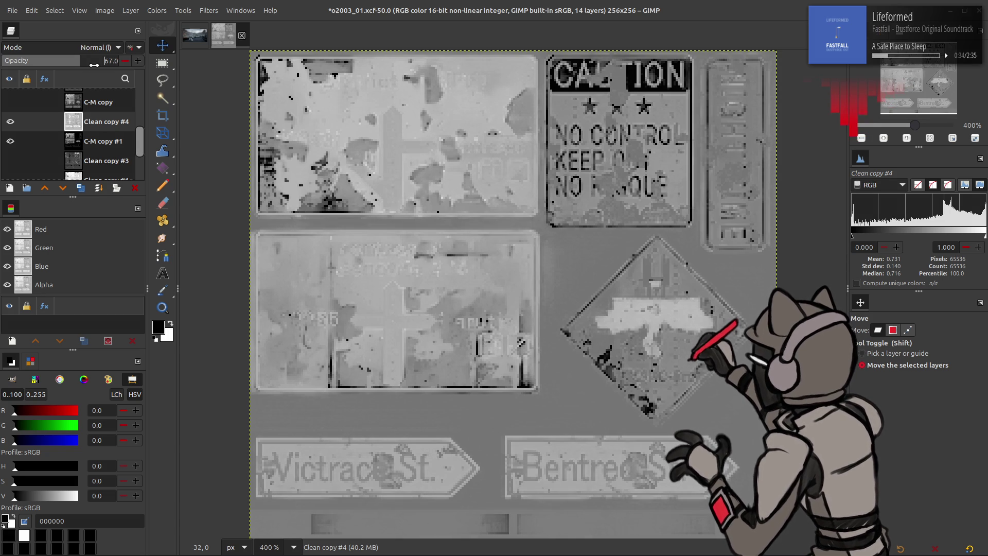
type("70")
key("Return")
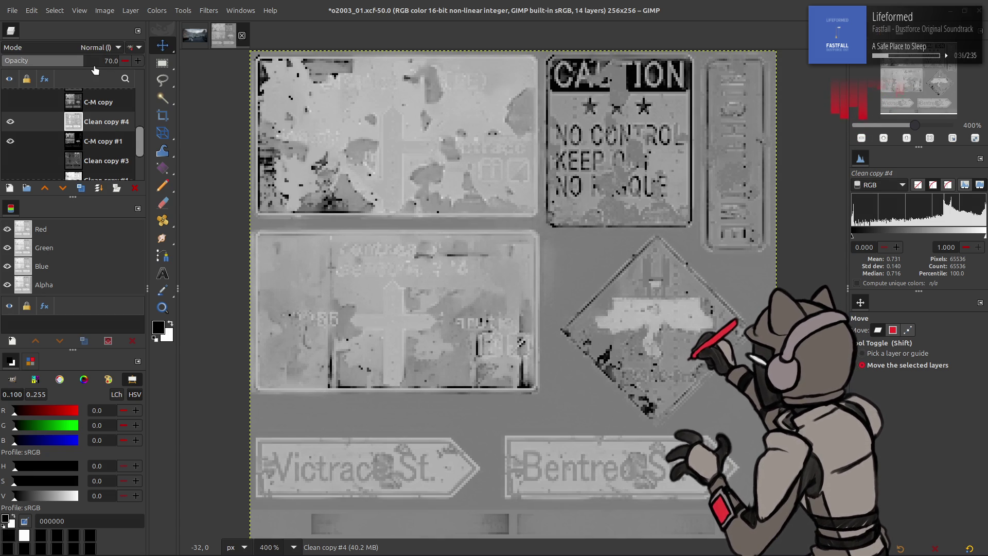
Delete Clean copy #4 and toggle the C-M and M layers to compare
key("Delete")
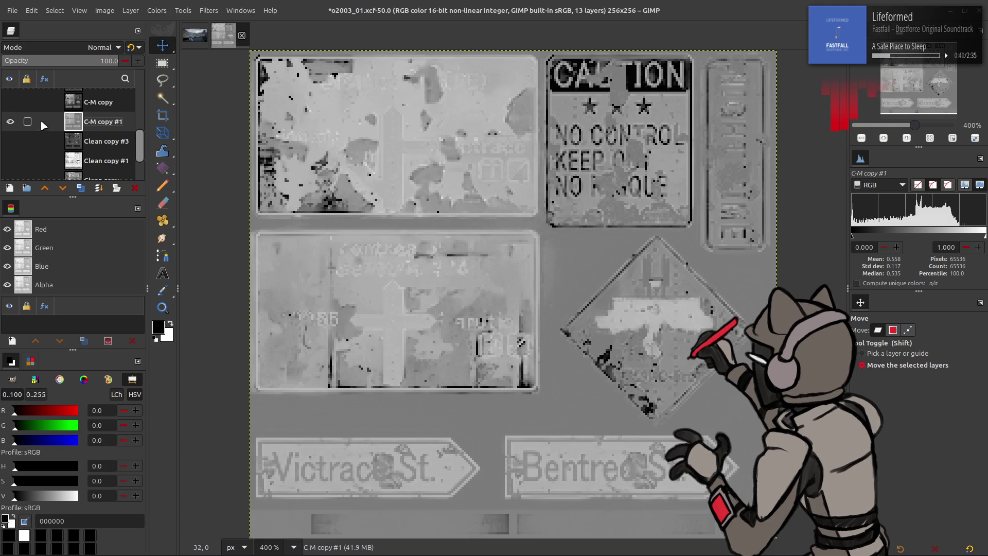
left_click(11, 122)
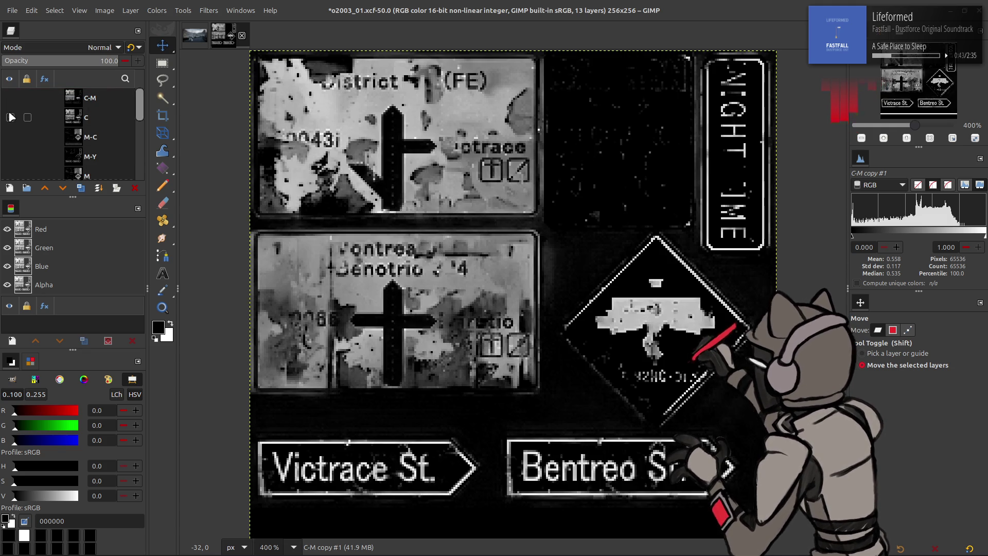
left_click(13, 98)
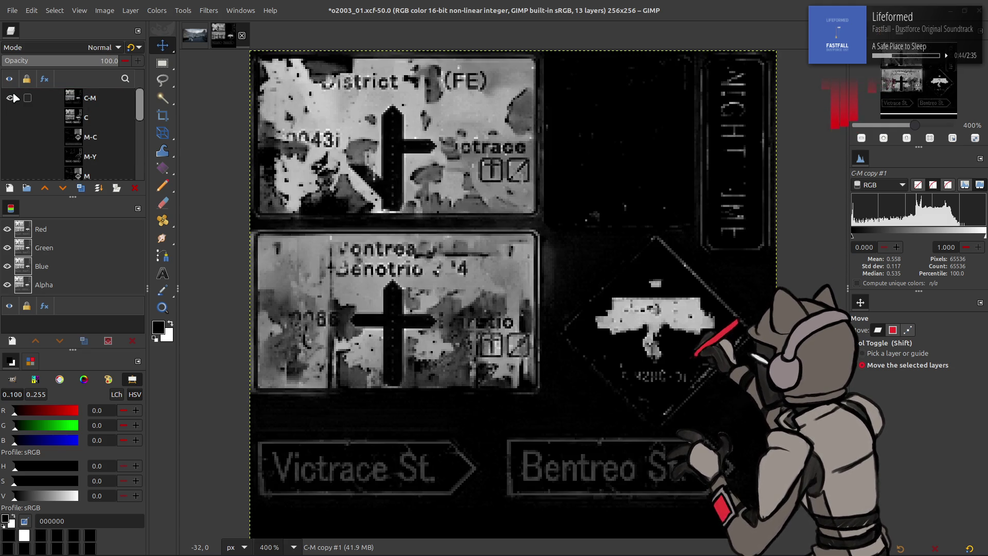
left_click(10, 97)
scroll(12, 117, "down", 2)
left_click(10, 126)
left_click(10, 127)
left_click(10, 147)
scroll(10, 129, "up", 2)
left_click(10, 98)
Select the C-M layer and duplicate it as C-M copy #2
left_click(9, 97)
left_click(78, 102)
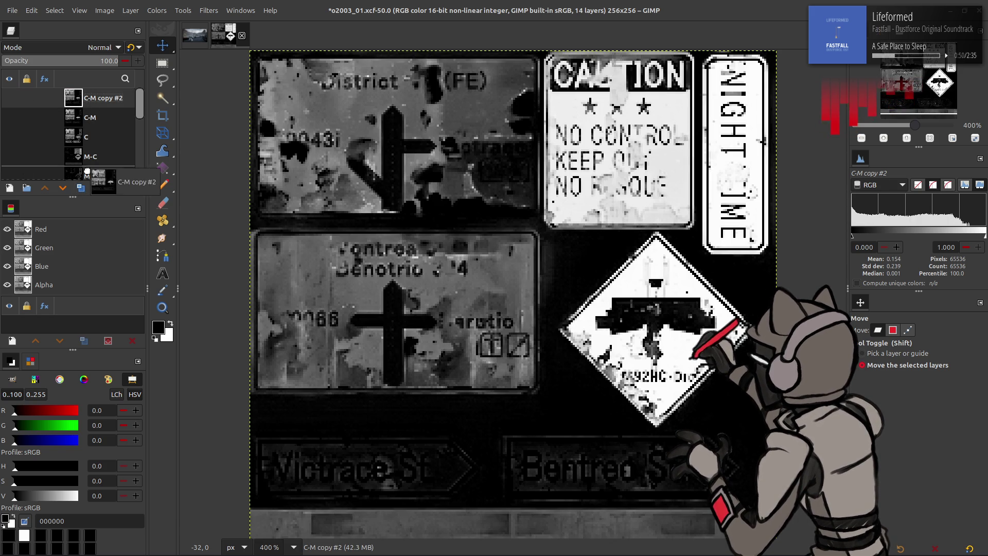
left_click(80, 187)
Move C-M copy #2 up the layer stack and duplicate the Y layer as Y copy
mouse_move(84, 177)
left_mouse_down()
mouse_move(88, 98)
mouse_move(84, 148)
left_mouse_up()
left_click(89, 96)
left_click(80, 188)
left_click(10, 137)
left_click(11, 137)
Try Grain extract, Divide, Normal and Exclusion blend modes on the Y copy layer
left_click(98, 47)
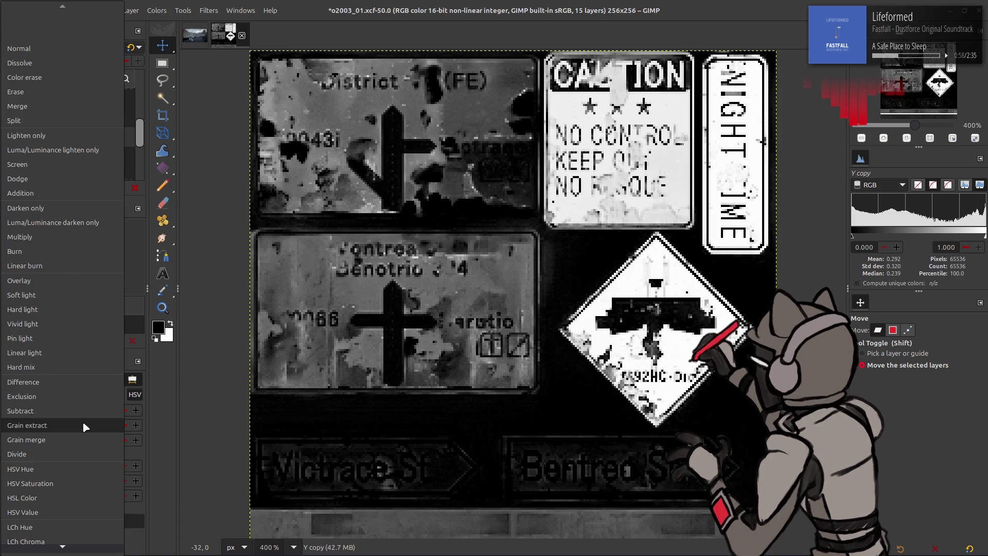
left_click(82, 423)
scroll(95, 47, "down", 1)
scroll(95, 48, "up", 1)
scroll(96, 48, "down", 1)
left_click(96, 47)
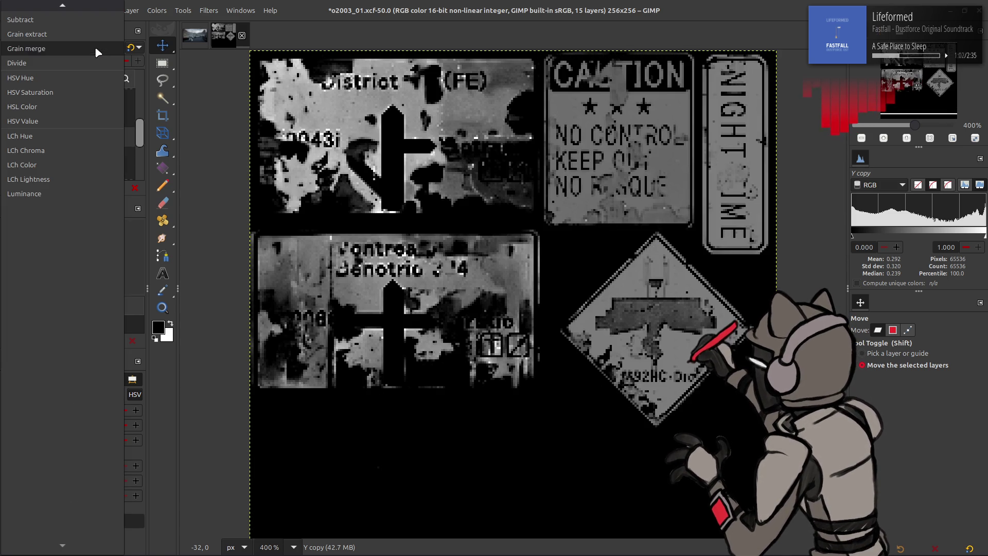
left_click(66, 60)
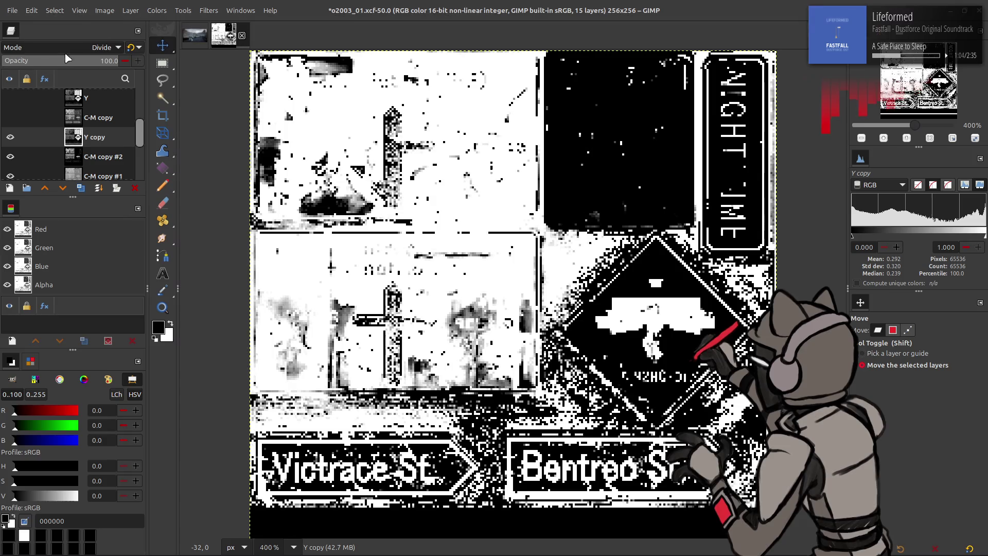
left_click(133, 48)
left_click(98, 48)
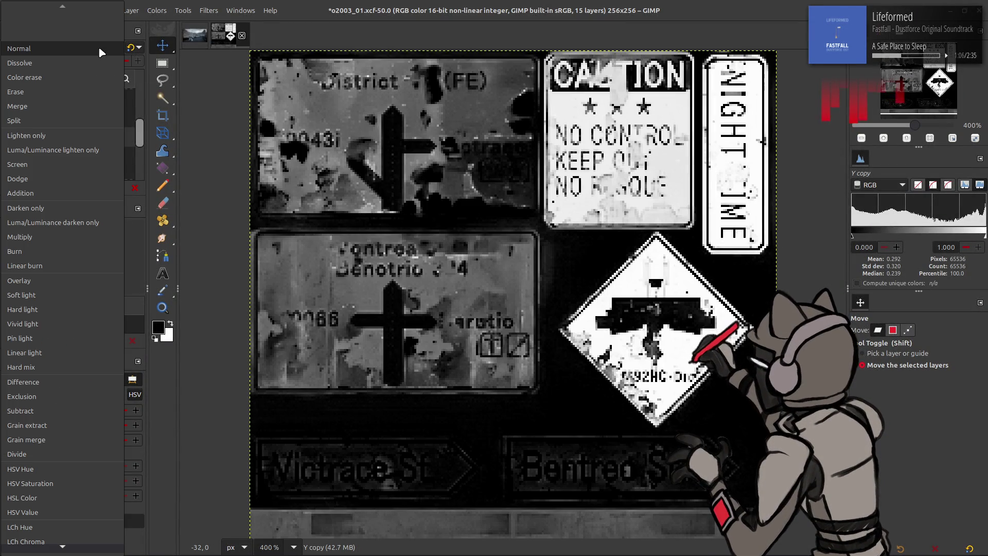
left_click(67, 393)
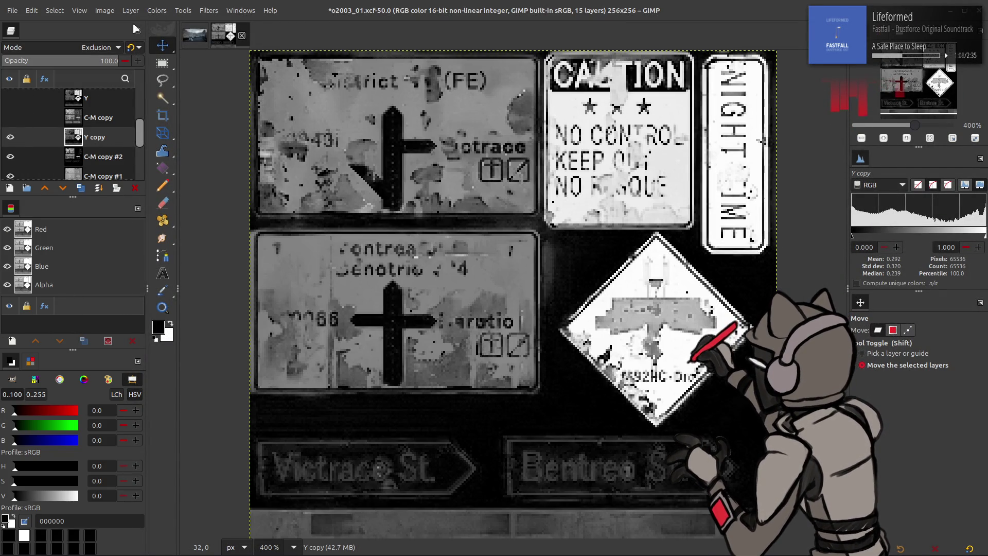
Invert and delete the Y copy layer, then undo the inversion and deletion
left_click(157, 11)
left_click(177, 152)
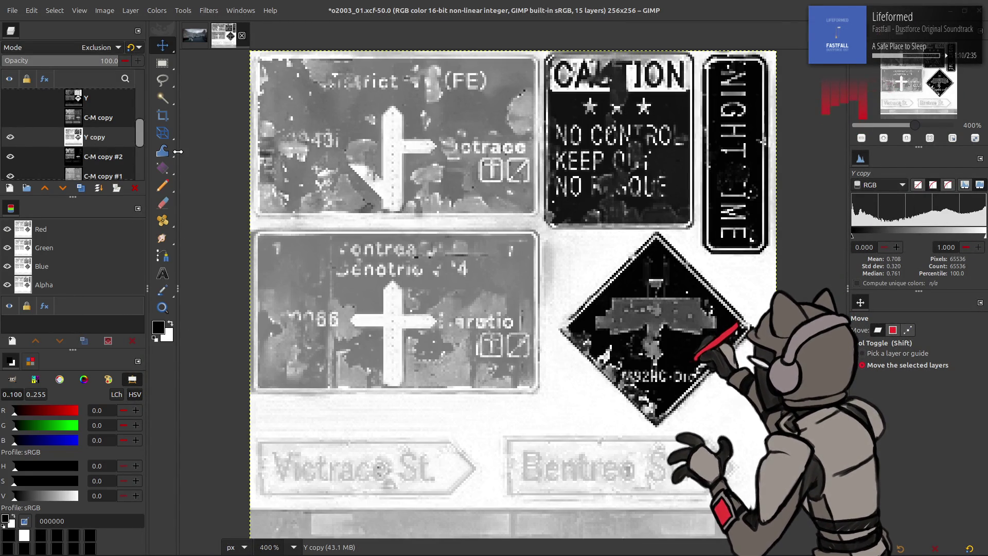
right_click(90, 142)
left_click(118, 299)
left_click(156, 10)
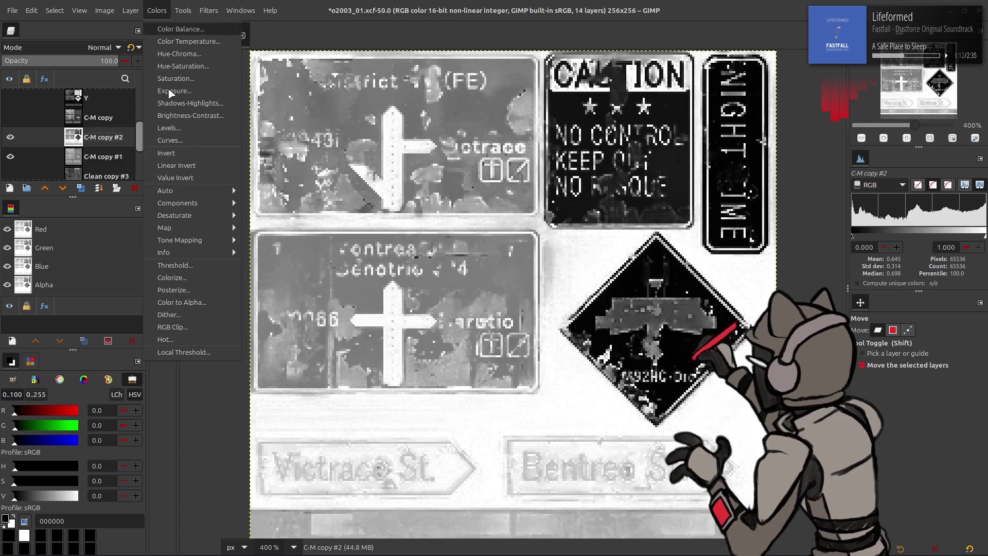
left_click(175, 149)
key("ctrl+z")
key("ctrl+z")
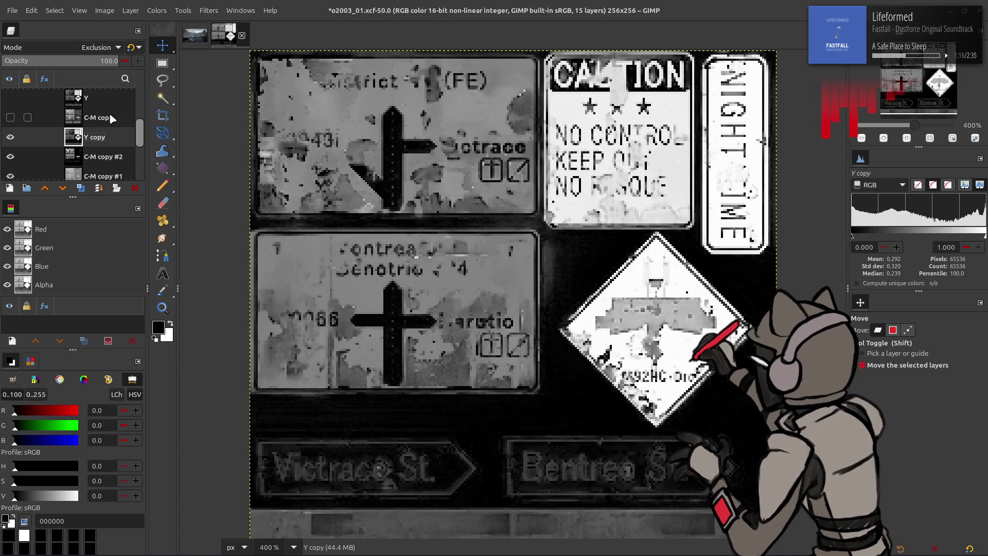
Toggle layer visibility on and off to compare the composite
left_click(11, 137)
left_click(10, 155)
left_click(10, 155)
left_click(10, 137)
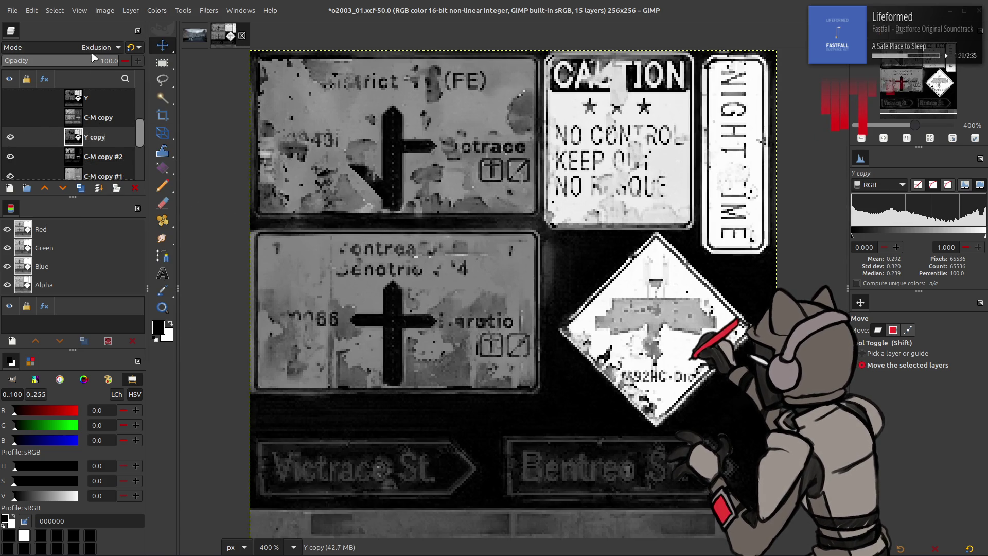
scroll(87, 48, "down", 1)
scroll(72, 51, "down", 2)
scroll(73, 54, "down", 1)
scroll(73, 53, "up", 1)
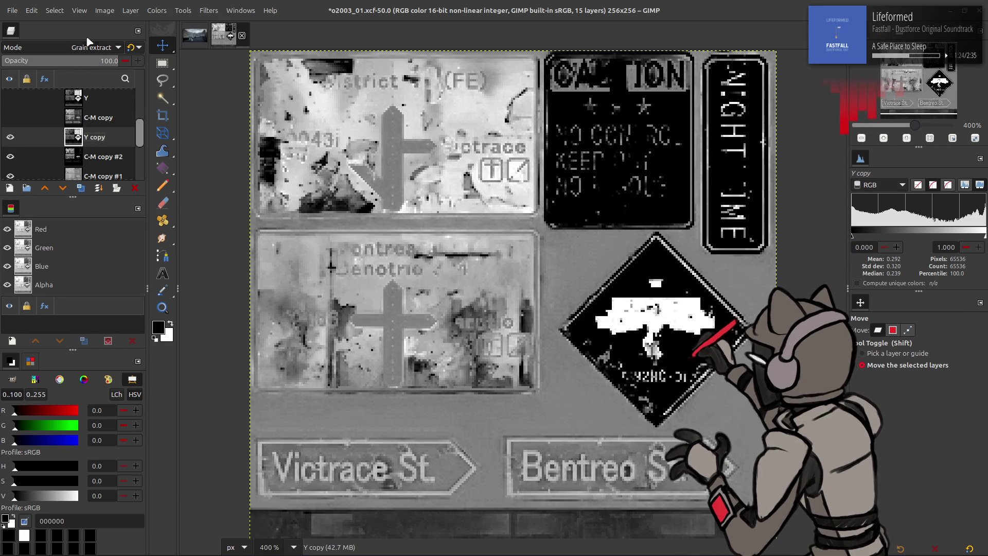
Invert the Y copy layer, delete it, and hide C-M copy #2 to check the result
left_click(157, 10)
left_click(29, 156)
left_click(157, 11)
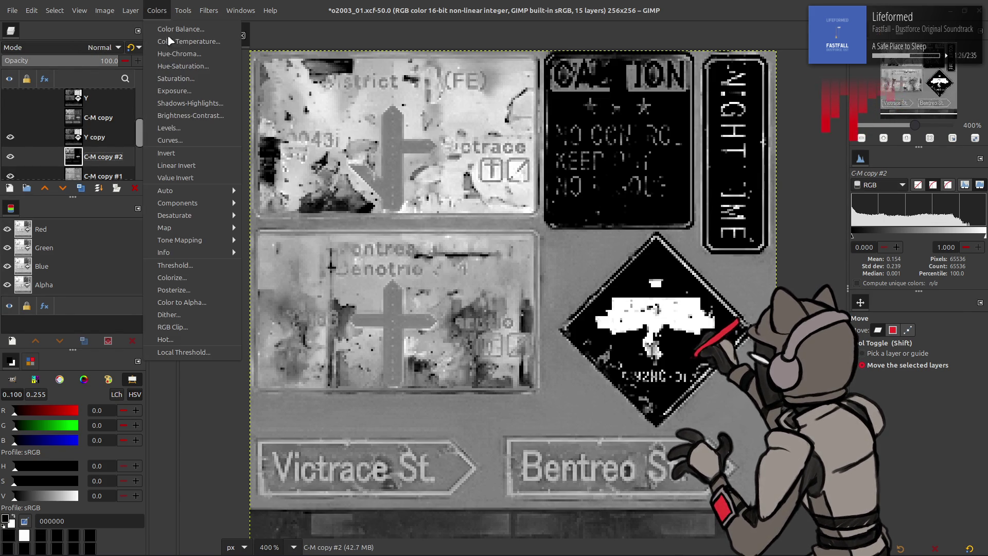
left_click(150, 152)
left_click(105, 137)
left_click(181, 11)
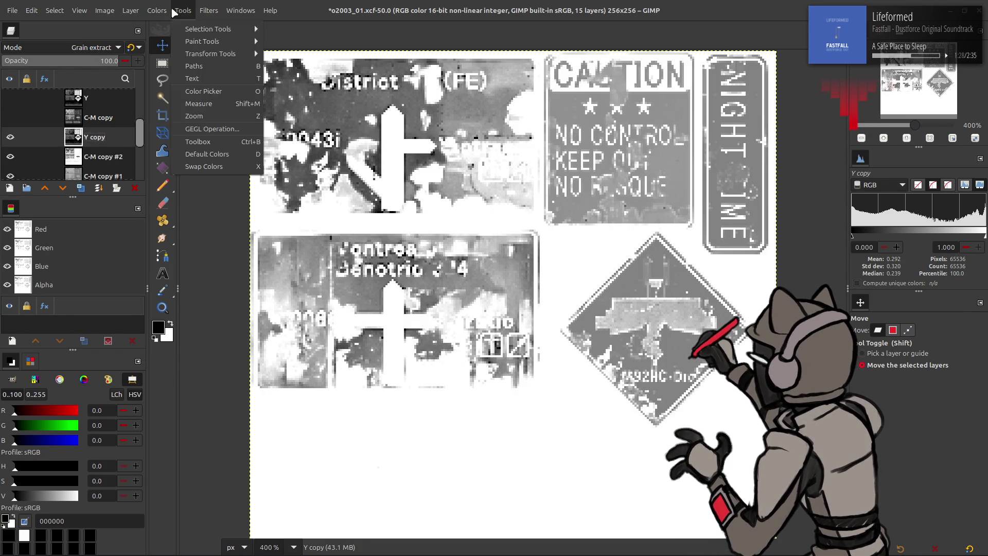
left_click(177, 153)
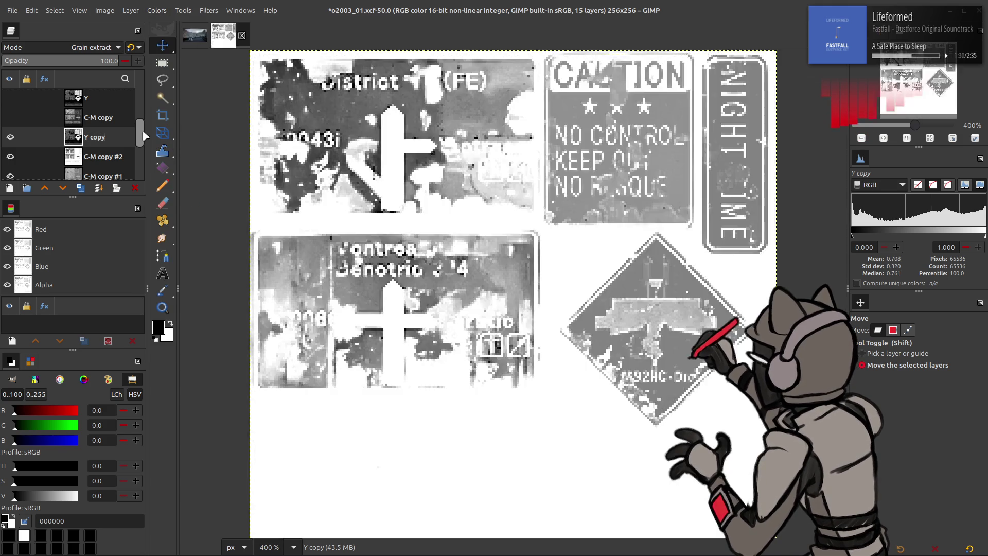
key("Delete")
left_click(11, 139)
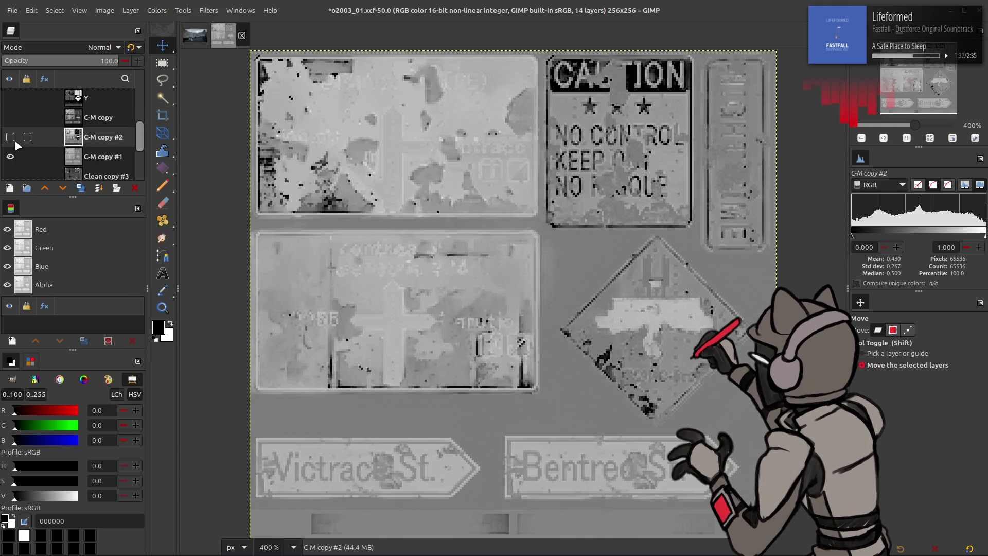
Toggle C-M copy #2 to compare, then hide both C-M copy #2 and C-M copy #1
left_click(16, 142)
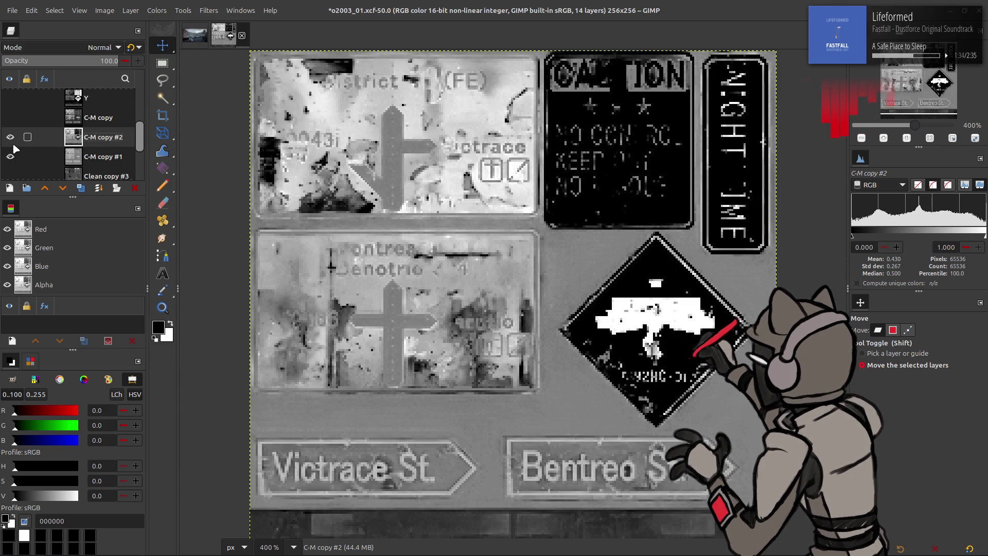
left_click(13, 146)
left_click(13, 145)
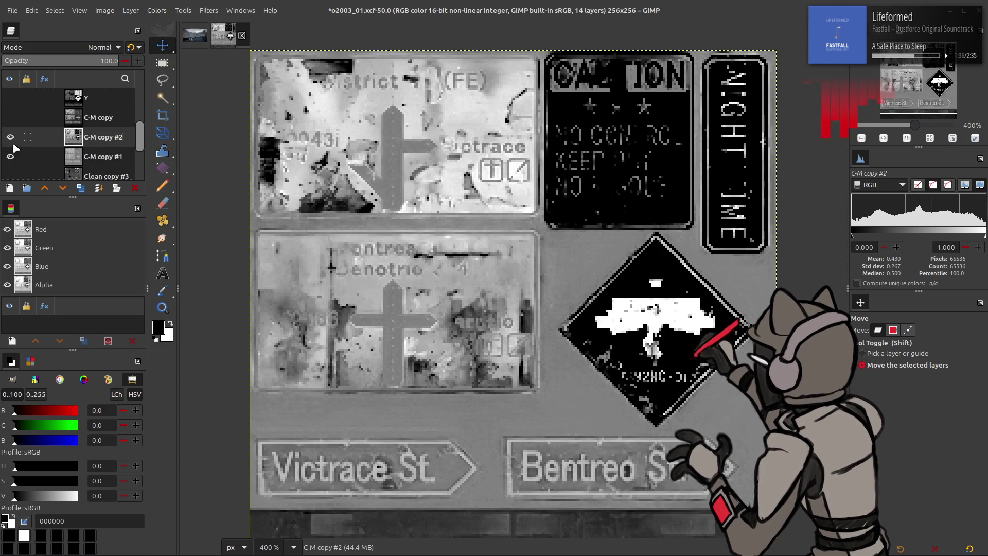
left_click(13, 146)
left_click(11, 146)
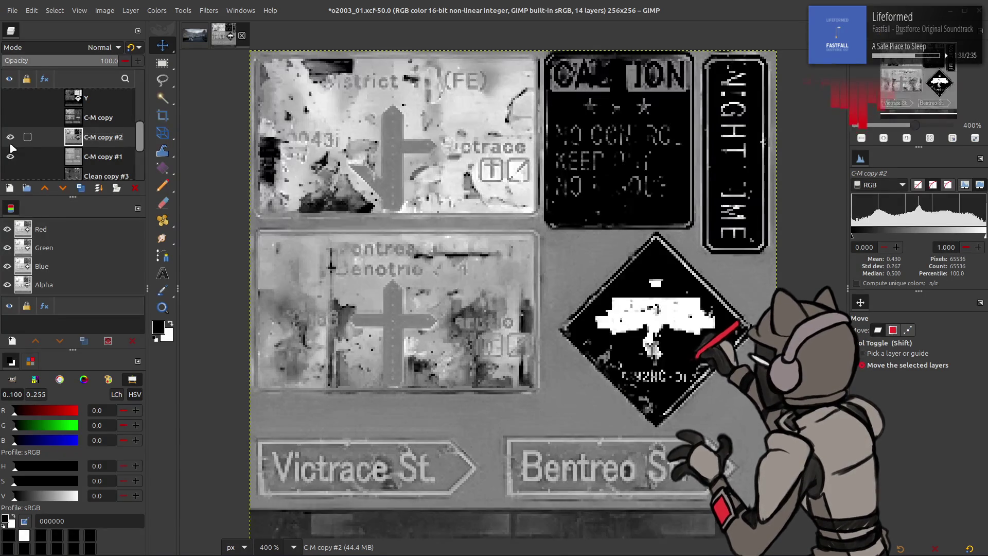
left_click(11, 145)
left_click(10, 157)
scroll(13, 144, "down", 3)
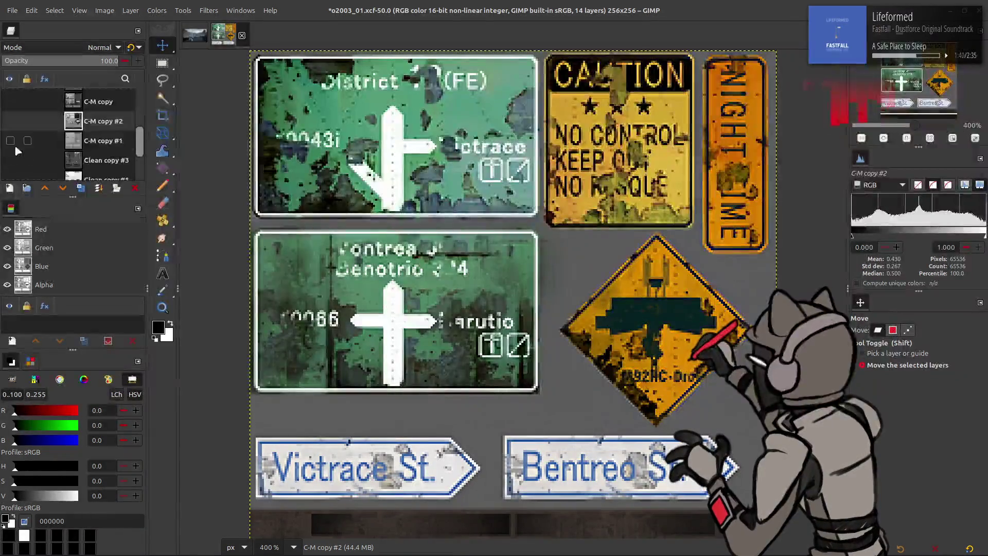
Show the Clean copy, Clean copy #1 and Clean copy #3 layers, comparing with C-M copy #2 hidden
left_click(10, 153)
left_click(11, 166)
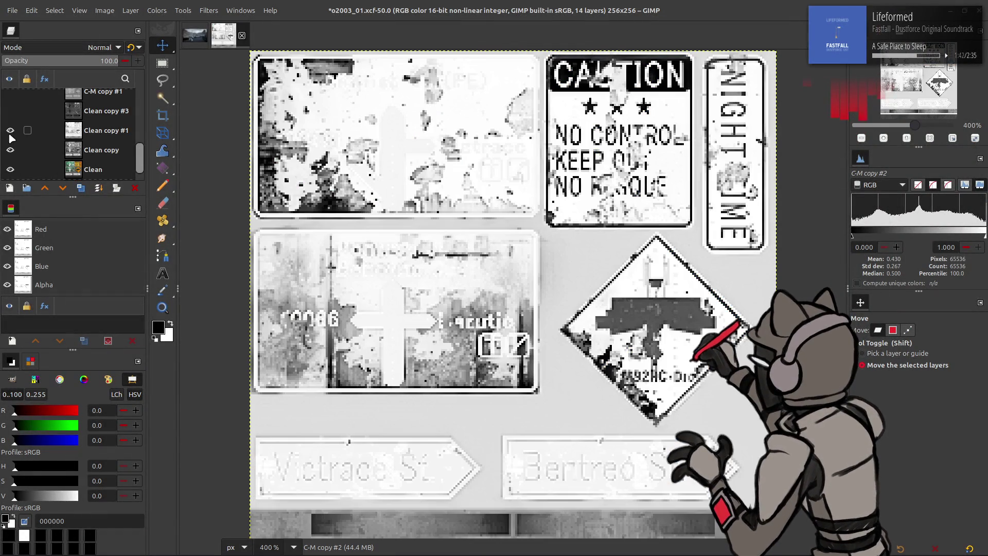
left_click(10, 135)
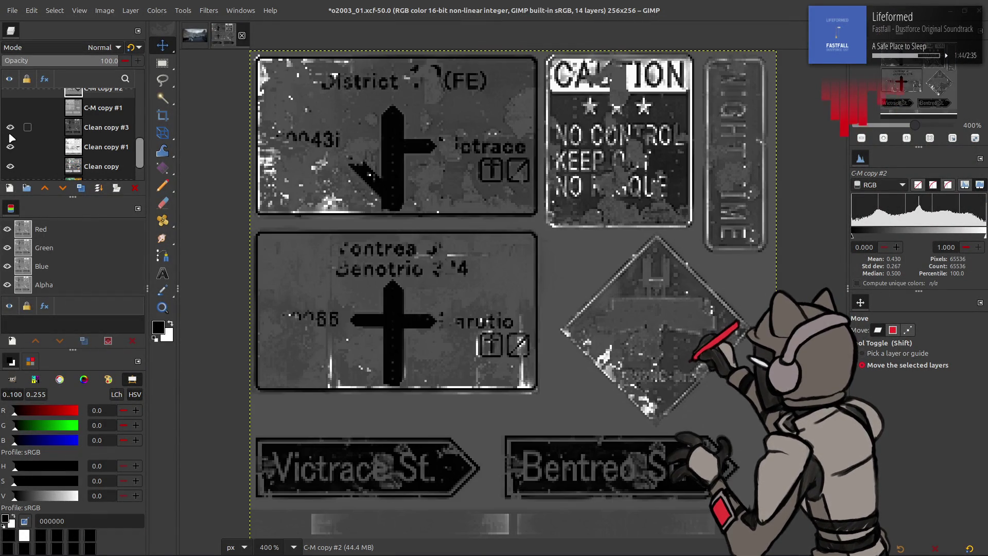
left_click(11, 108)
left_click(10, 108)
left_click(11, 108)
scroll(10, 108, "up", 1)
left_click(10, 108)
left_click(11, 105)
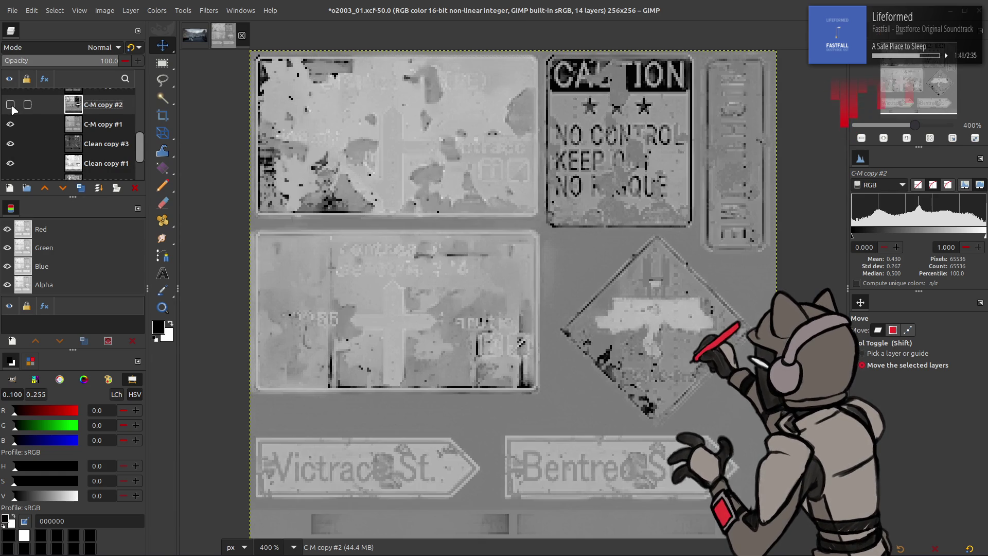
left_click(10, 106)
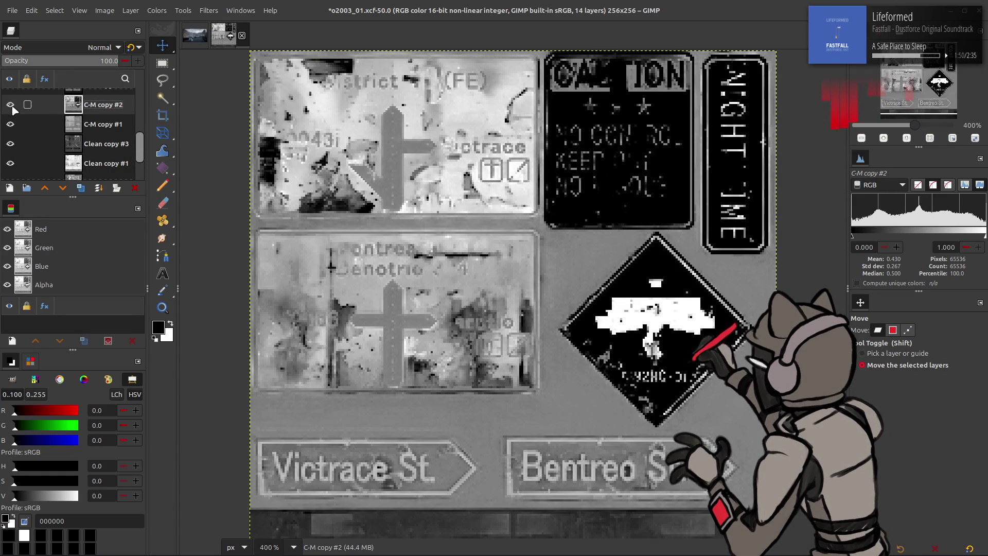
left_click(11, 105)
Hide C-M copy #1 and Clean copy #3, and duplicate Clean copy as Clean copy #2 above C-M copy #1
left_click(11, 126)
left_click(11, 126)
left_click(12, 126)
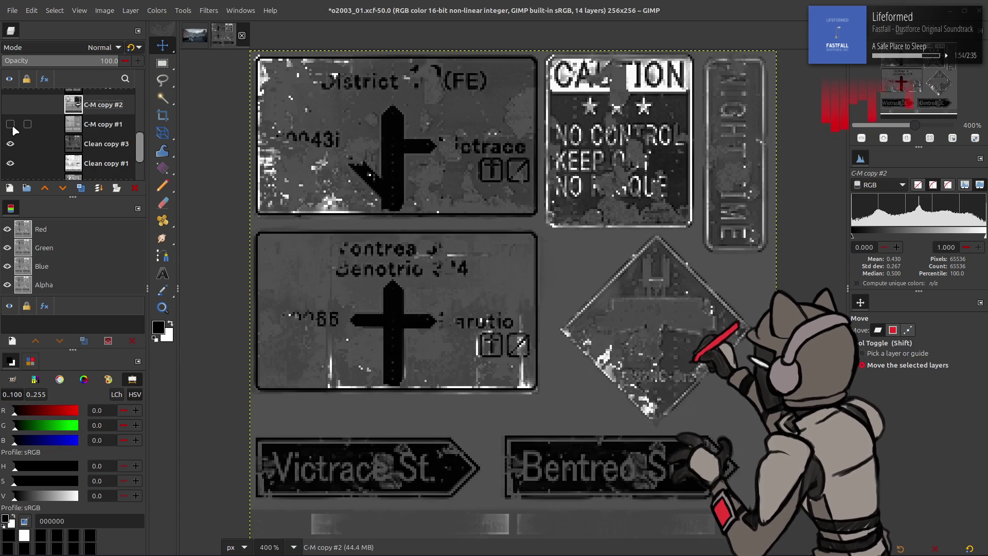
left_click(12, 143)
left_click(11, 125)
left_click(12, 125)
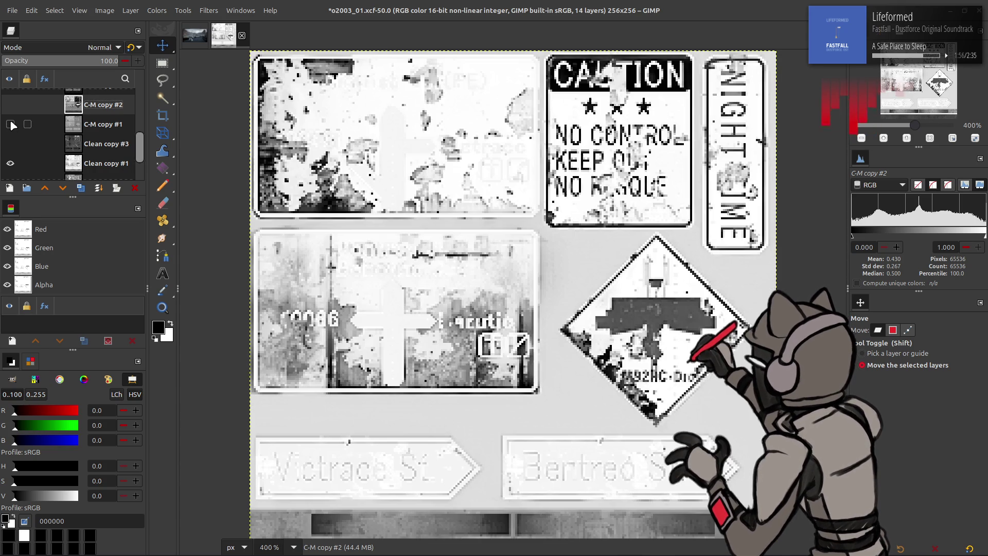
mouse_move(71, 155)
left_mouse_down()
mouse_move(77, 185)
mouse_move(21, 124)
left_mouse_up()
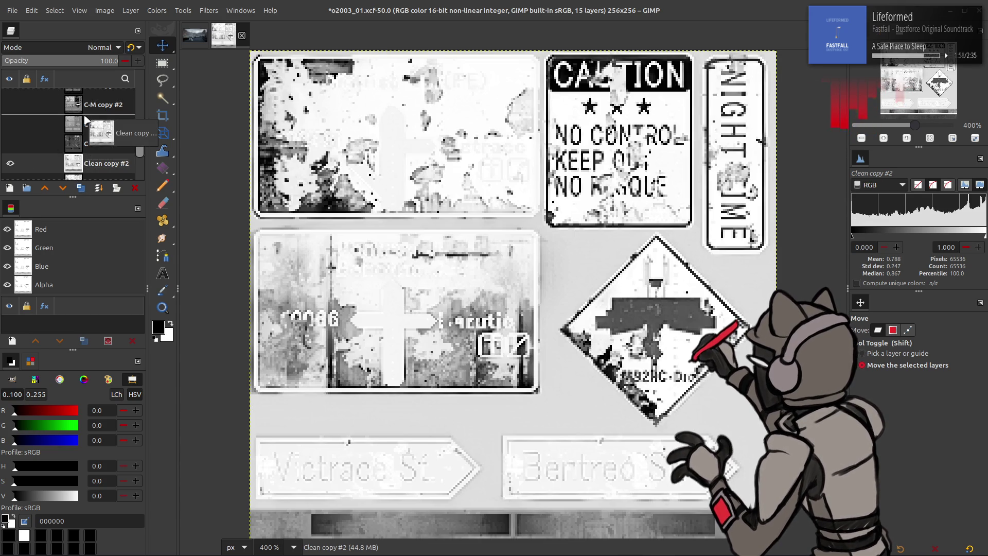
Show C-M copy #1 and toggle C-M copy #2 and Clean copy #2, leaving Clean copy #2 visible
left_click(10, 143)
left_click(10, 124)
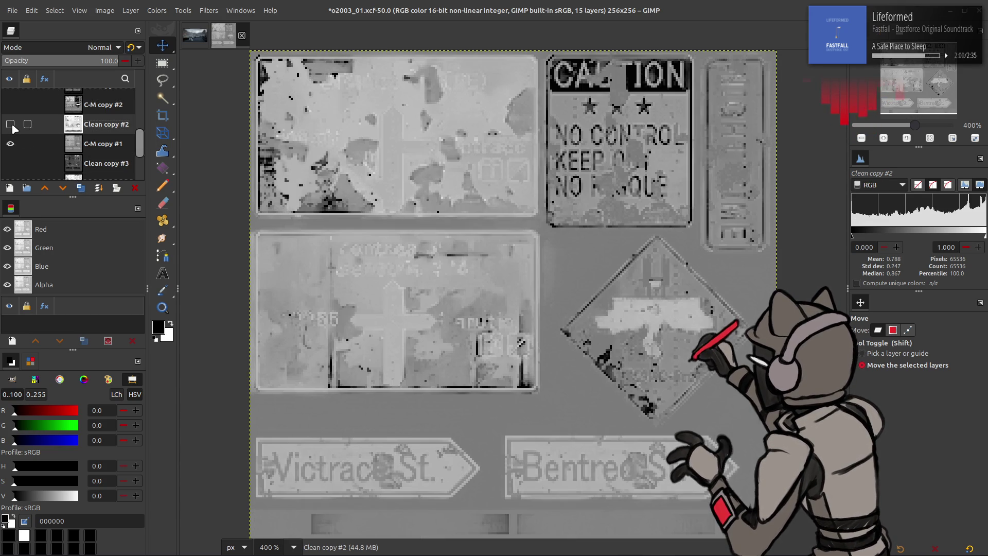
left_click(10, 105)
left_click(10, 105)
left_click(10, 124)
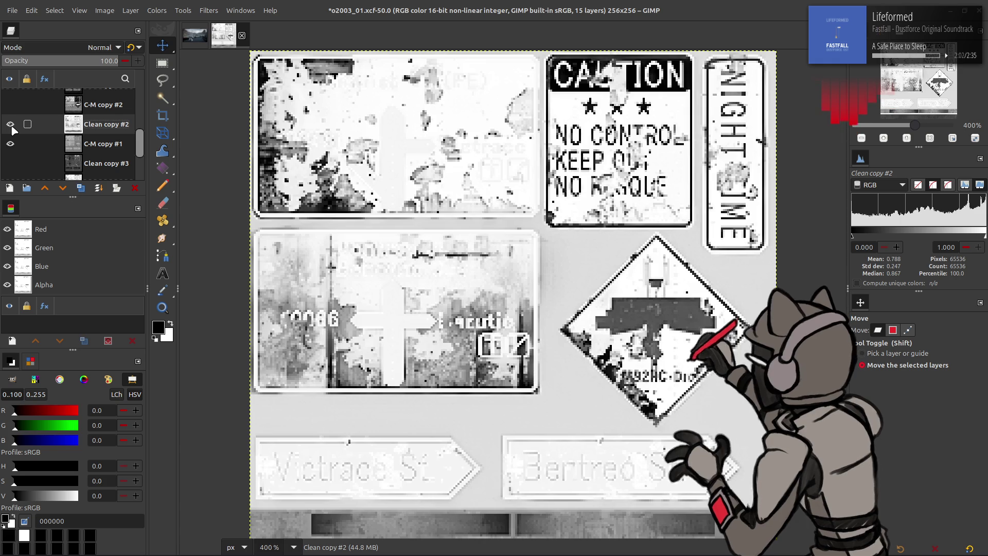
left_click(10, 124)
left_click(10, 124)
Blend Clean copy #2 with Multiply and set its opacity to about 50
left_click(102, 47)
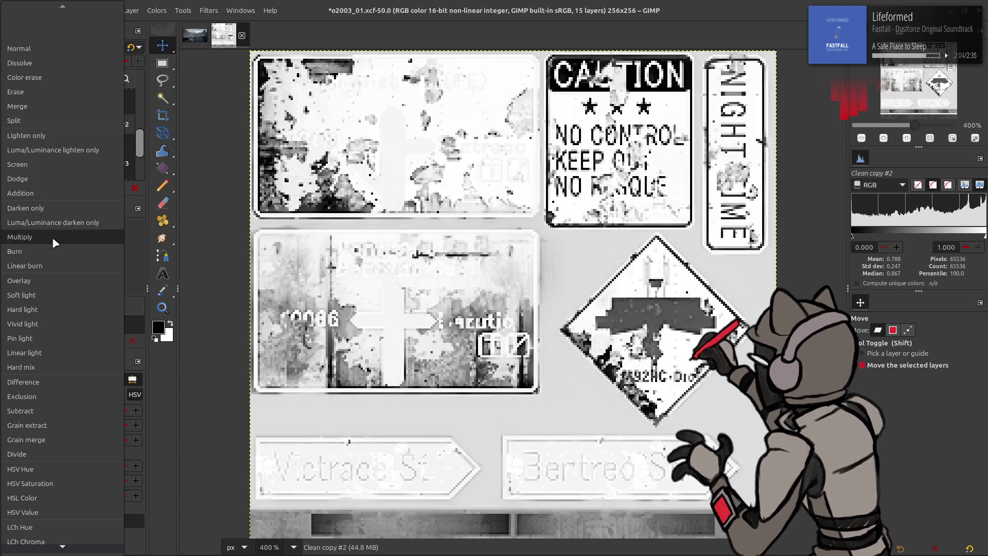
left_click(51, 237)
left_click(131, 47)
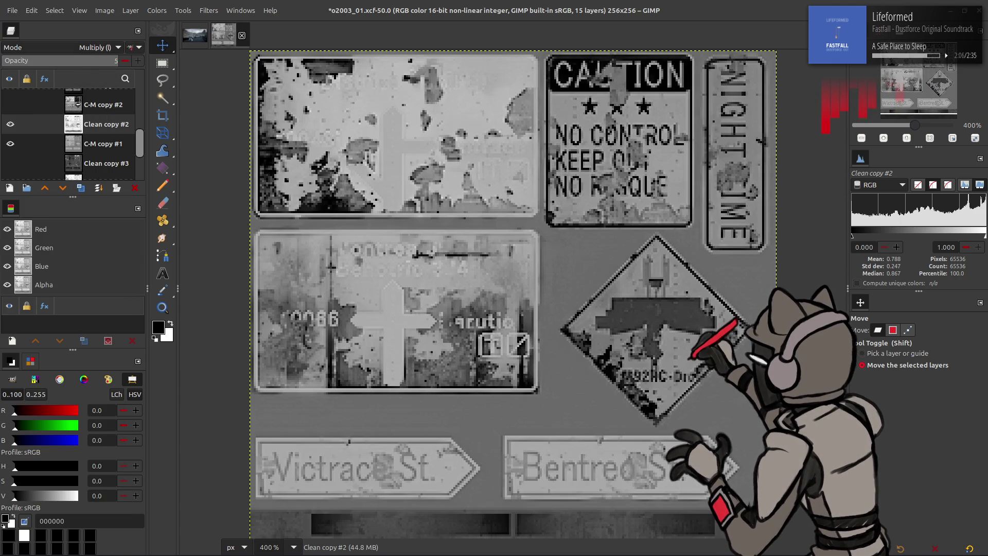
type("0.0")
key("Return")
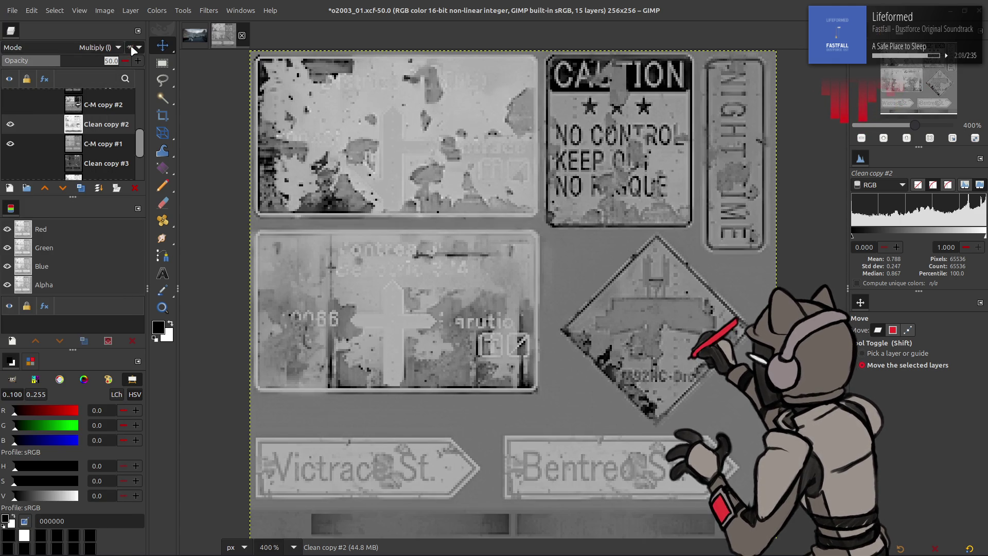
left_click(132, 47)
left_click(135, 46)
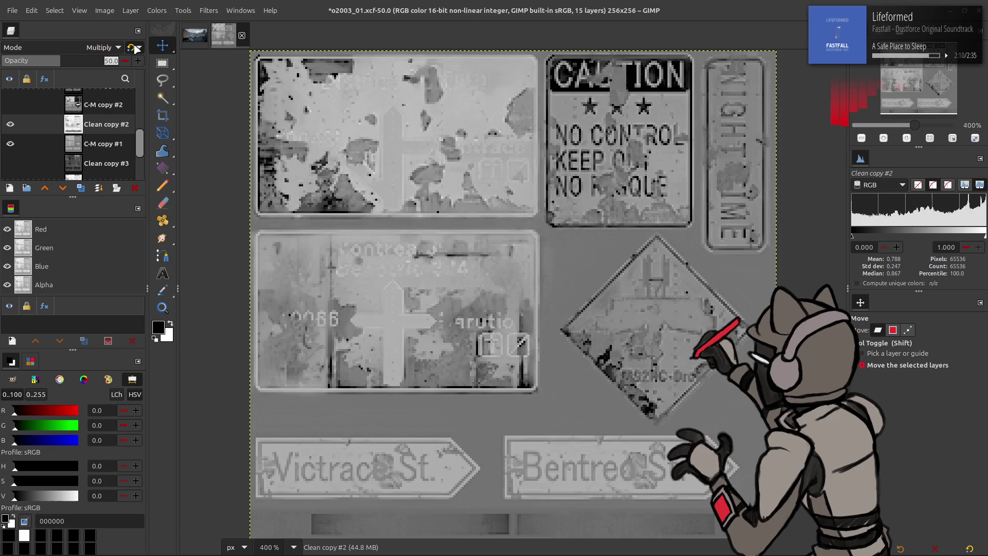
mouse_move(50, 65)
left_mouse_down()
mouse_move(10, 62)
mouse_move(65, 62)
left_mouse_up()
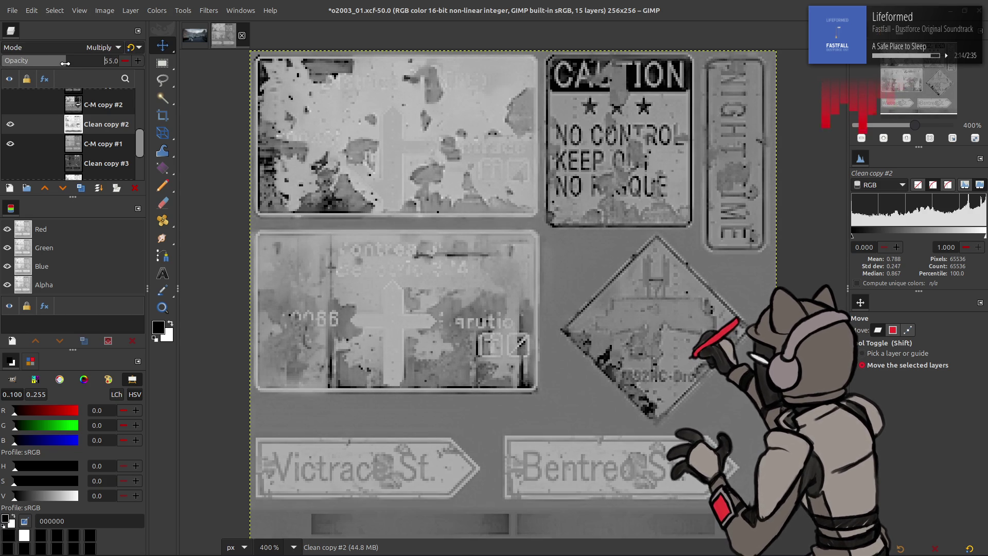
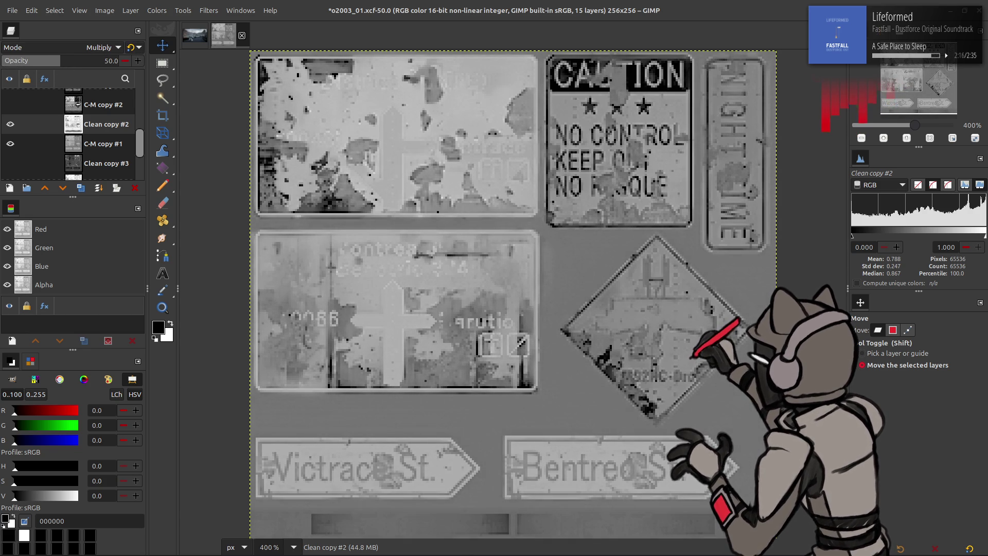
Delete the Clean copy #2 layer and stretch the contrast of C-M copy #1
key("Delete")
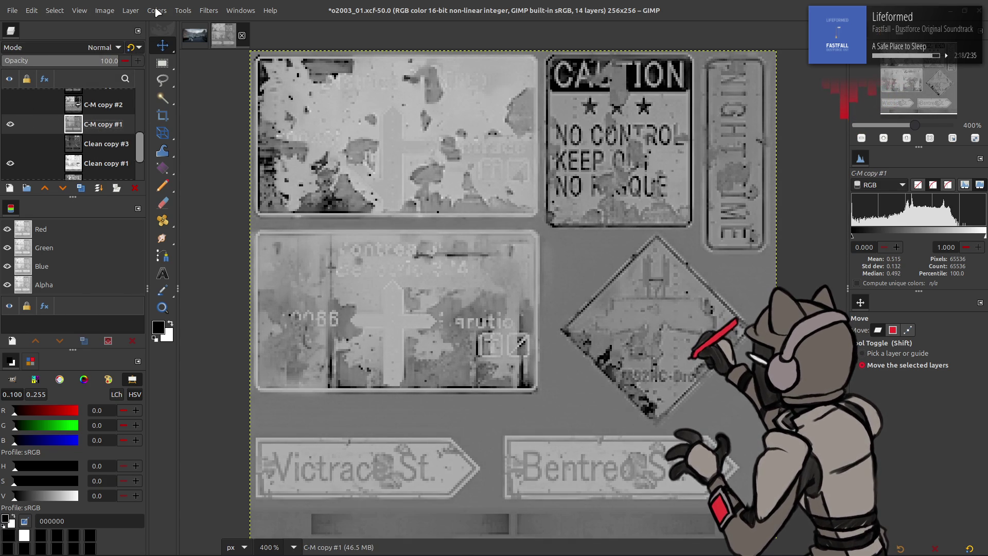
left_click(157, 10)
mouse_move(170, 188)
left_click(278, 210)
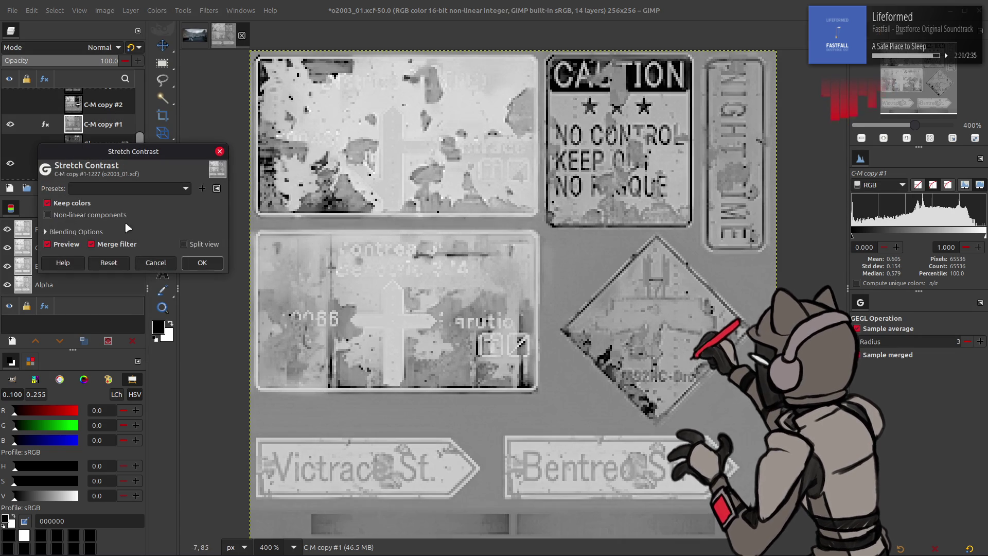
left_click(202, 263)
Duplicate the contrast-stretched layer and apply G'MIC Blur [Gaussian] to the copy
left_click(208, 10)
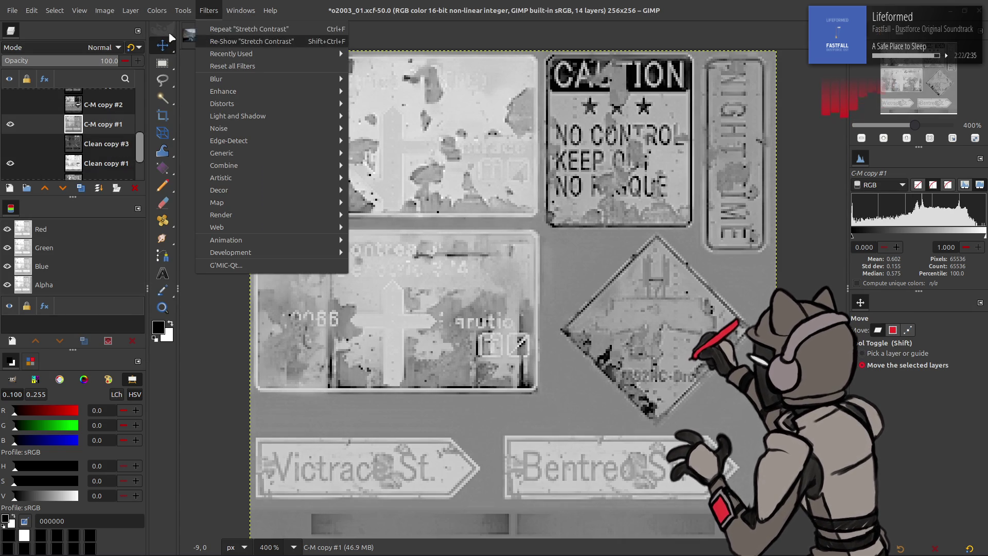
key("Escape")
key("shift+ctrl+d")
left_click(209, 10)
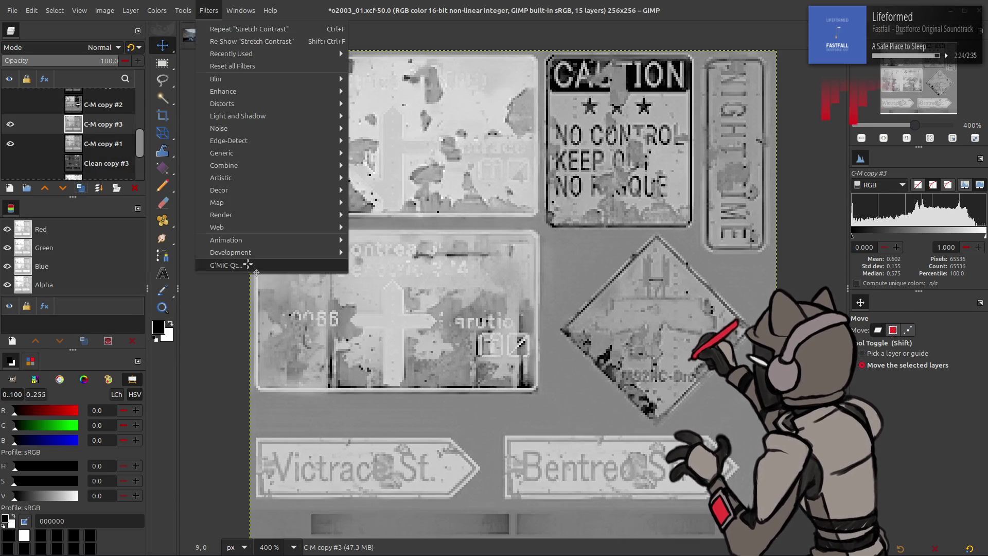
left_click(226, 265)
left_click(472, 161)
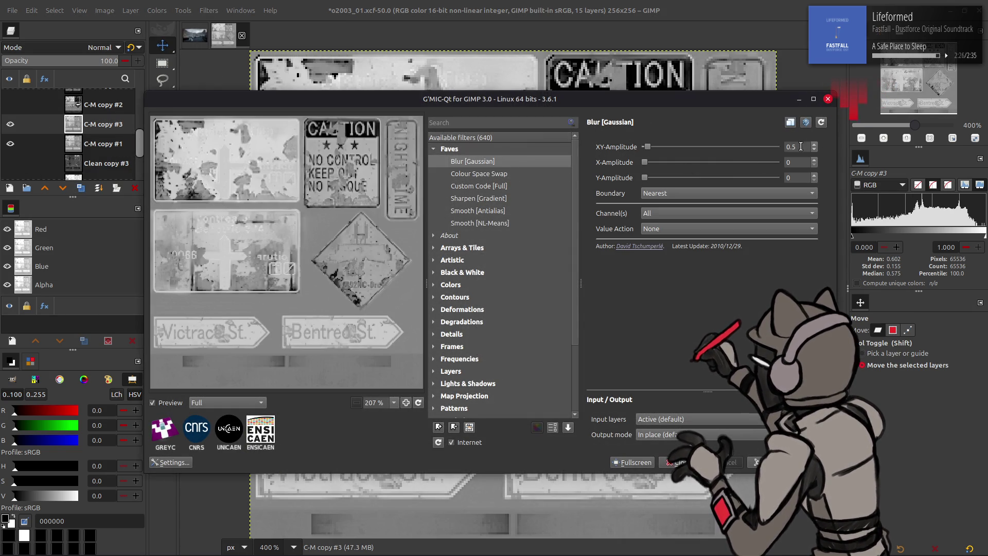
key("Return")
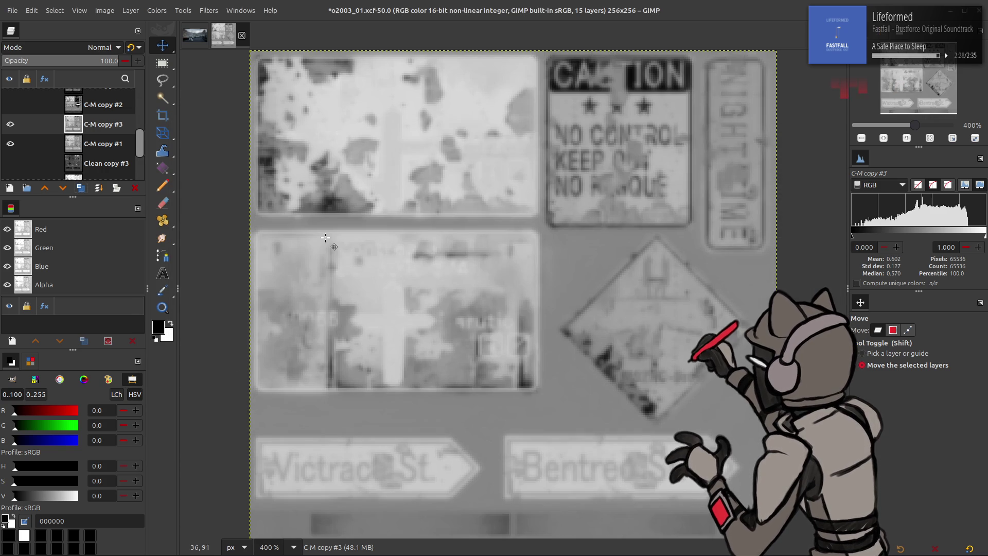
key("ctrl+z")
key("ctrl+y")
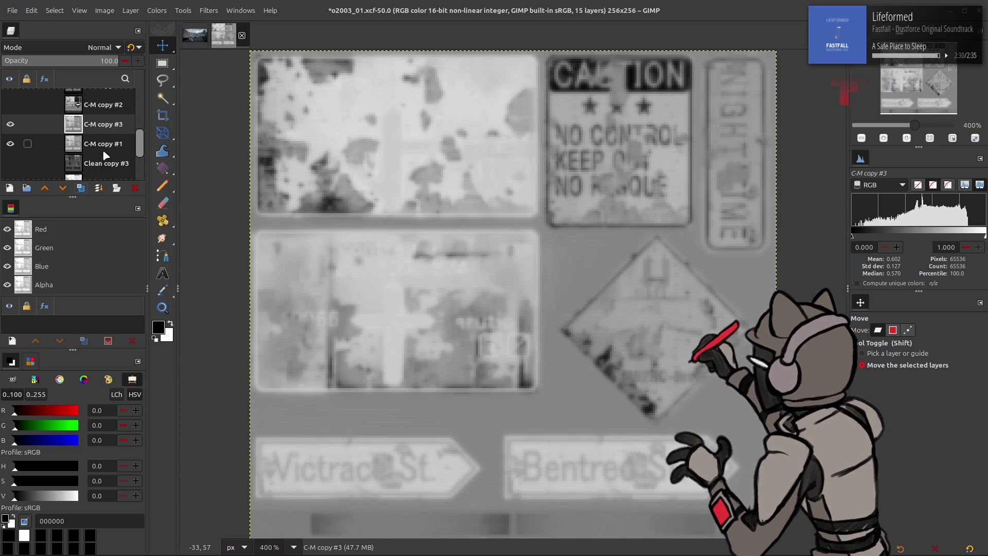
Duplicate the blurred layer and reapply a stronger Gaussian blur to it
left_click(80, 188)
key("ctrl+f")
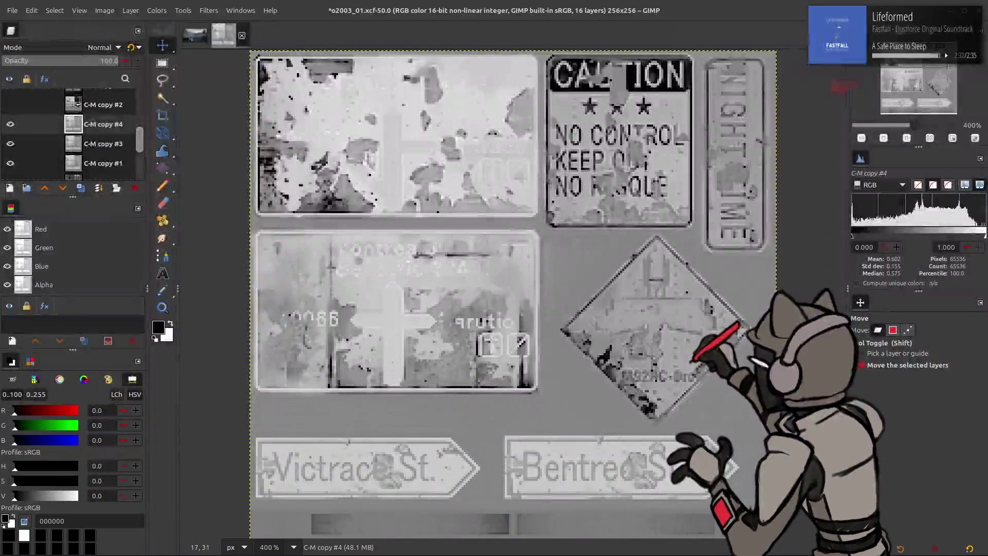
key("shift+ctrl+f")
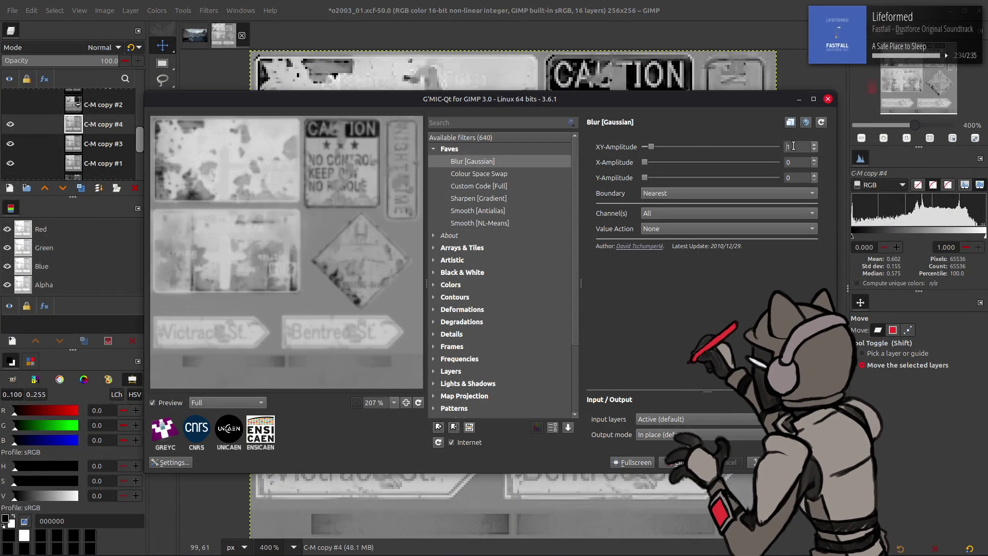
type("0")
key("Return")
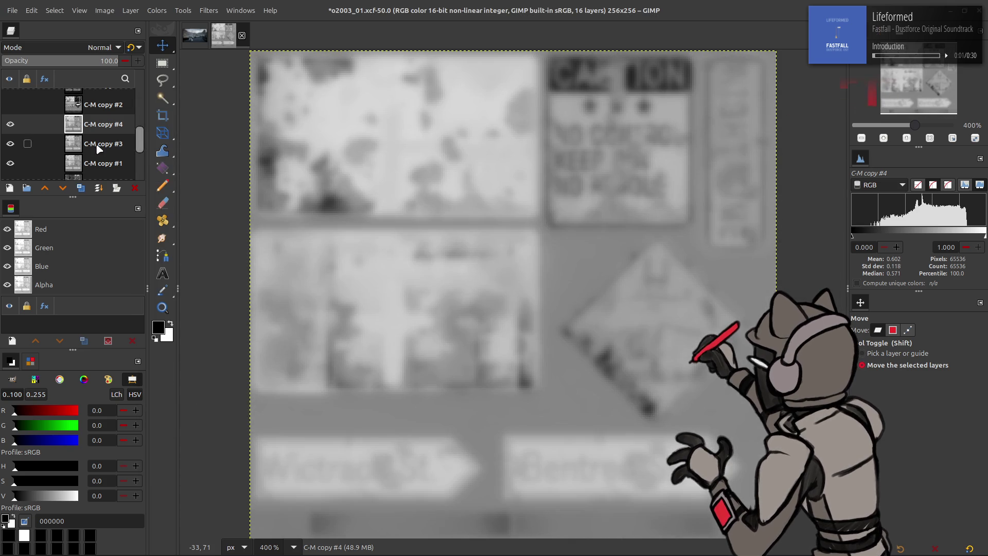
Duplicate the blurred layer, test Grain extract mode, then delete that test layer
left_click(81, 188)
left_click(103, 48)
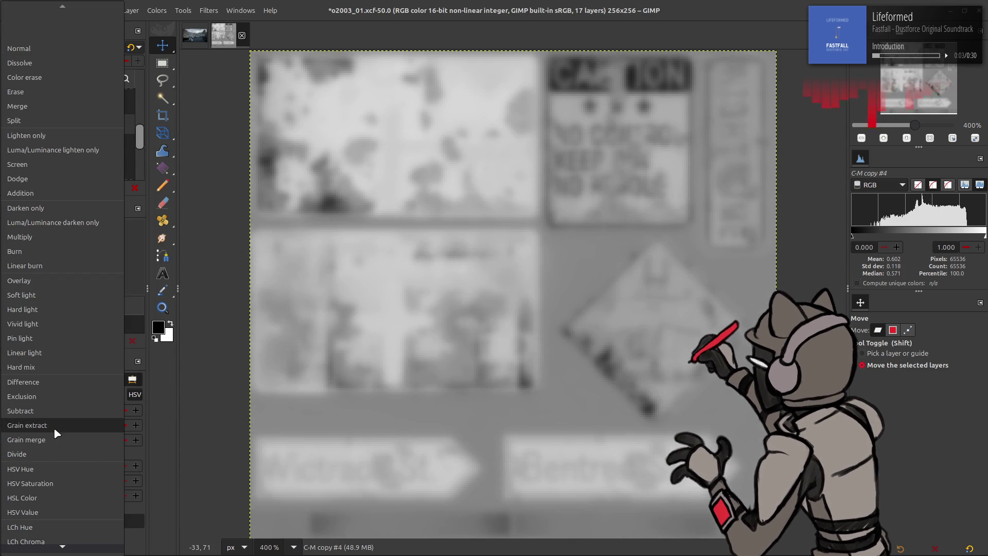
left_click(56, 427)
right_click(85, 117)
left_click(119, 226)
left_click(103, 47)
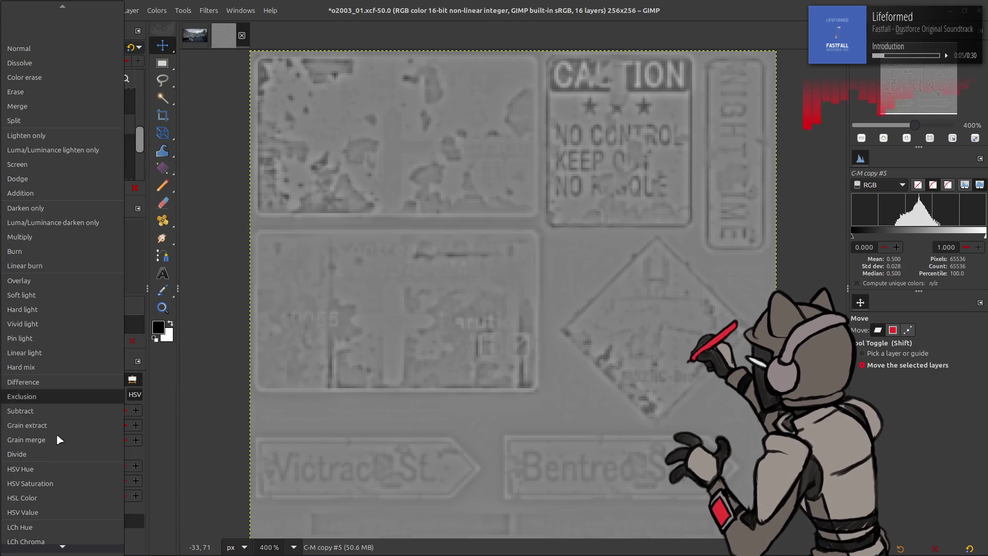
left_click(135, 188)
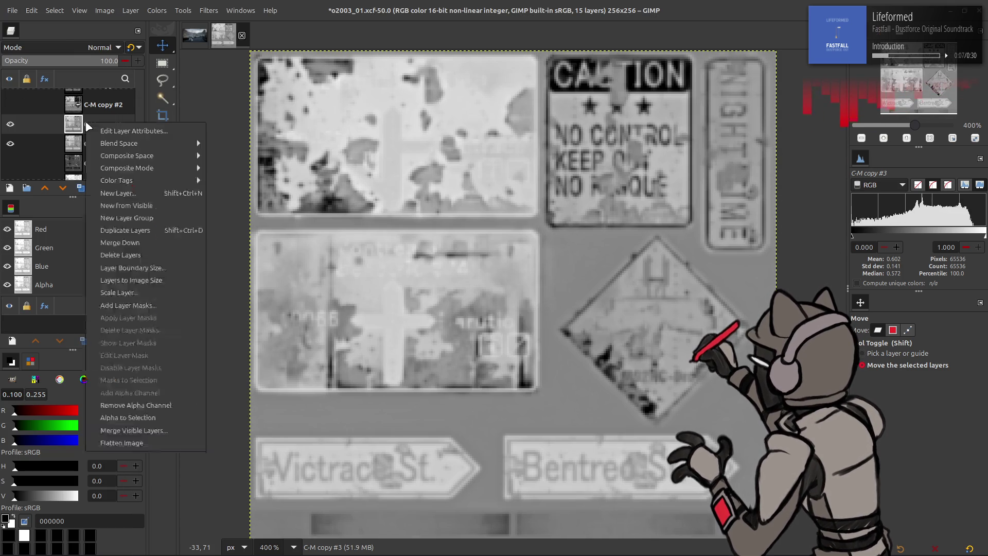
Toggle the blurred C-M copy #3 to compare, then make two more duplicates
left_click(10, 124)
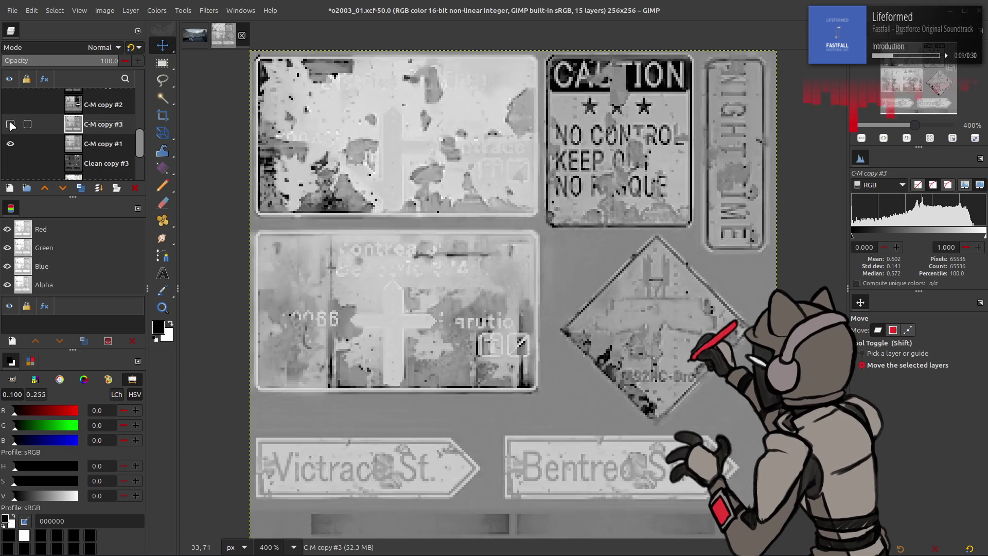
left_click(11, 124)
left_click(11, 124)
left_click(10, 124)
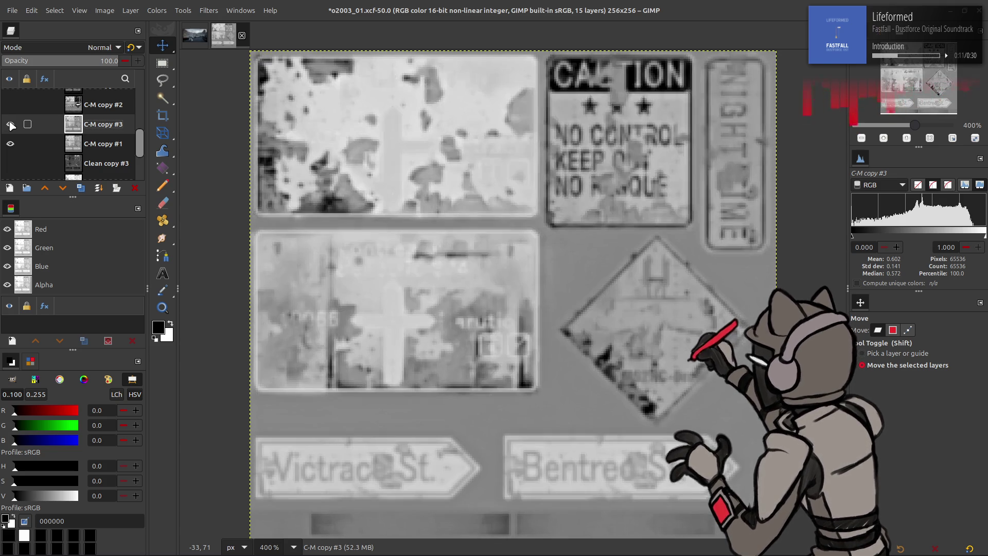
left_click(81, 188)
left_click(81, 188)
left_click(209, 11)
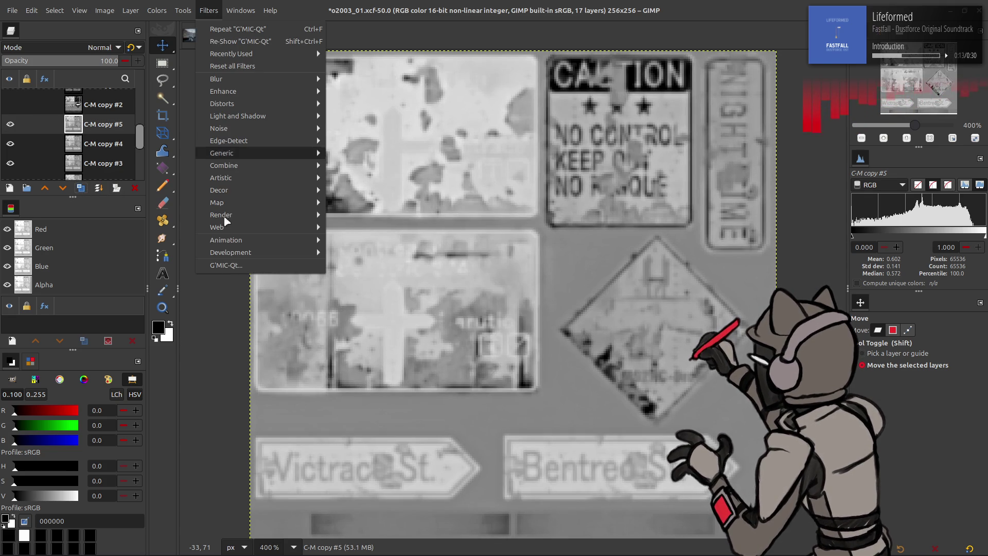
Gaussian-blur the top copy, set it to Grain extract, merge down, and switch to Grain merge
left_click(229, 264)
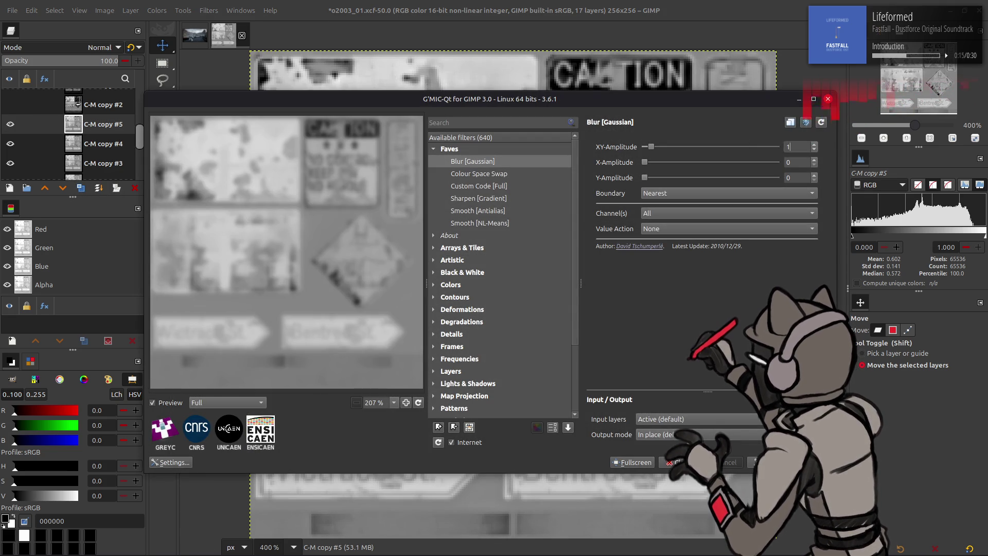
key("Return")
left_click(94, 47)
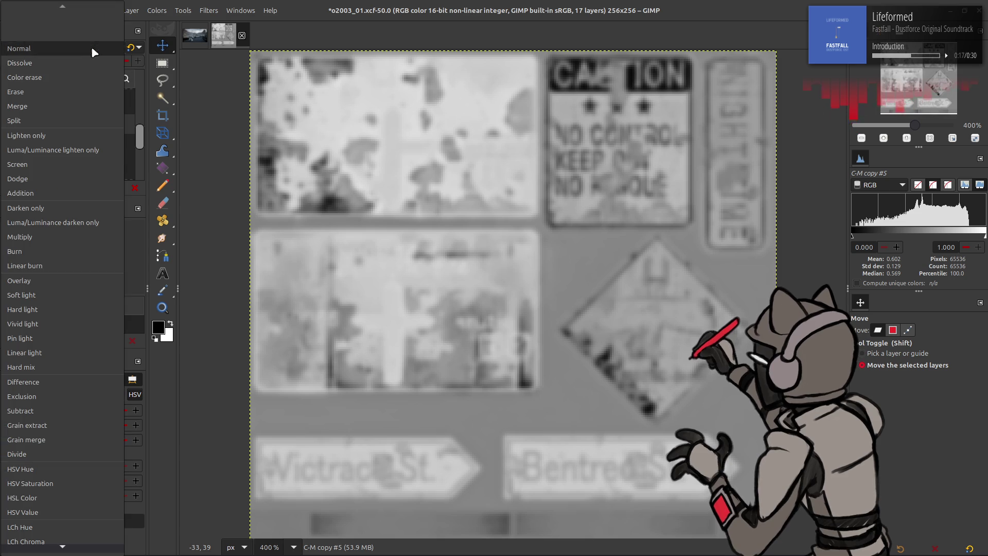
left_click(41, 425)
left_click(98, 187)
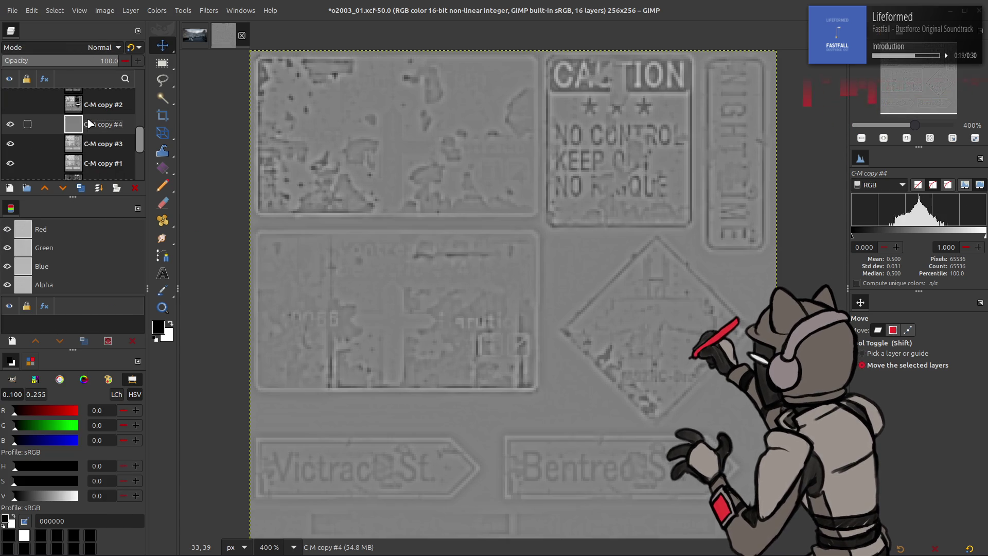
left_click(95, 48)
left_click(41, 441)
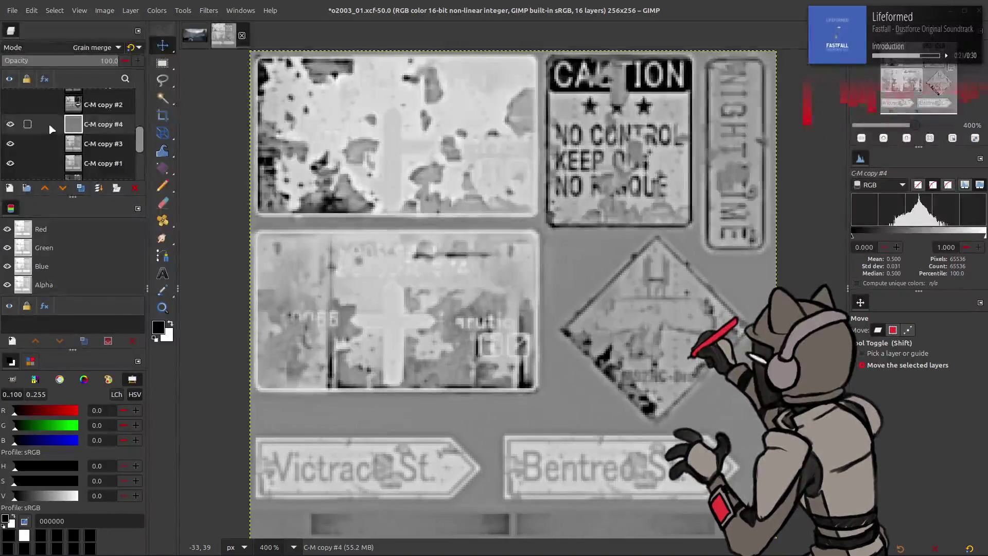
Toggle C-M copy #3 to compare, then undo the layer deletion
left_click(10, 124)
left_click(10, 124)
left_click(98, 187)
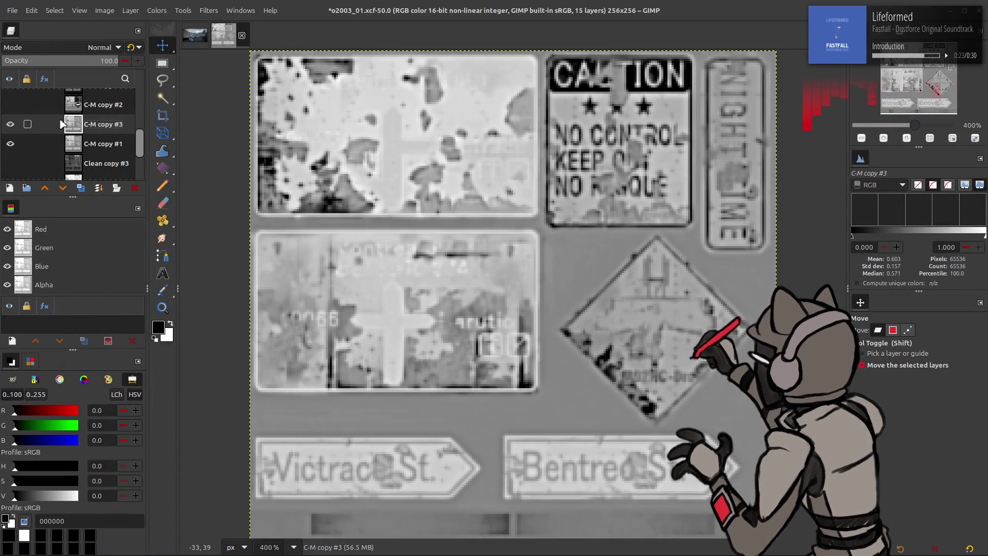
left_click(10, 125)
left_click(10, 126)
left_click(10, 126)
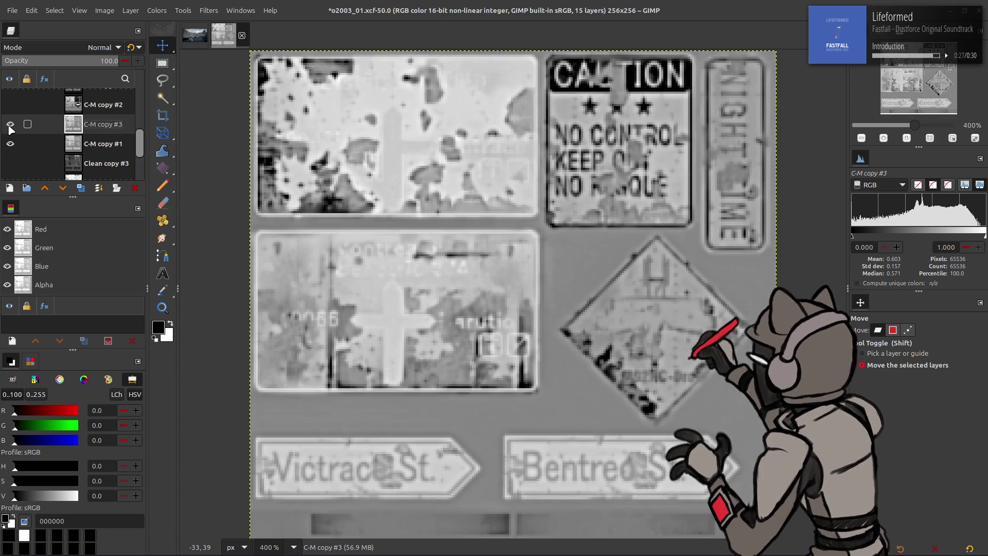
key("ctrl+z")
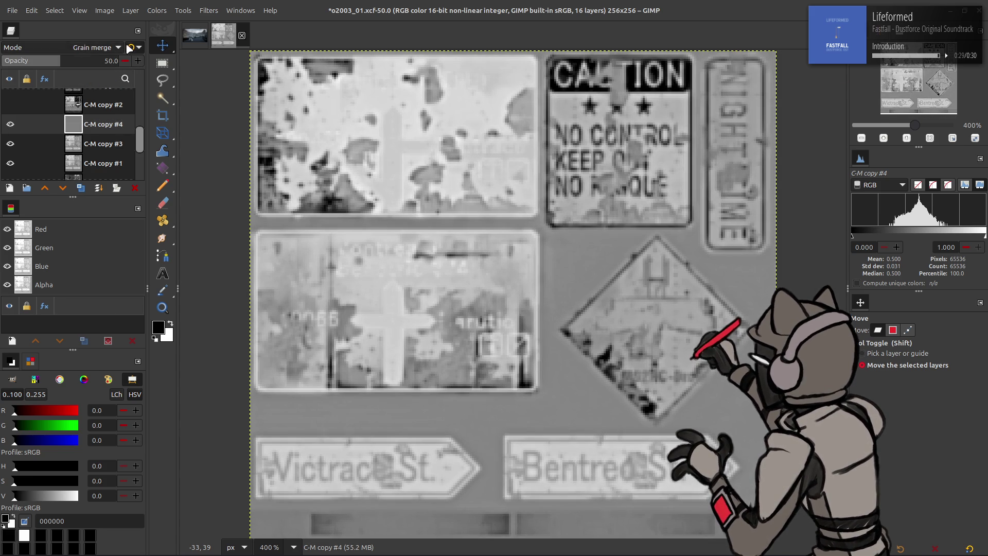
Duplicate the layer, blur it with G'MIC strength 2, and blend it via Grain extract then Grain merge
key("shift+ctrl+d")
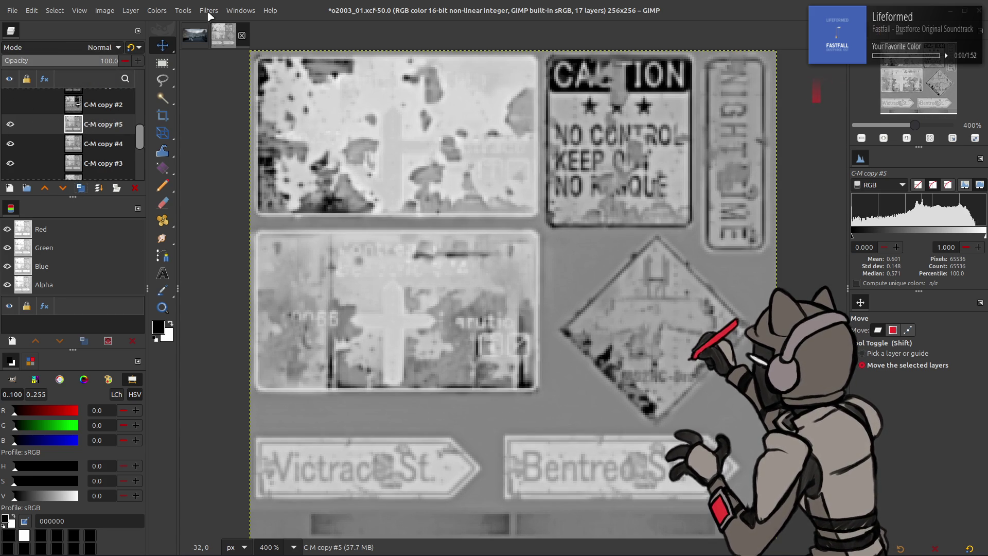
left_click(208, 10)
left_click(248, 265)
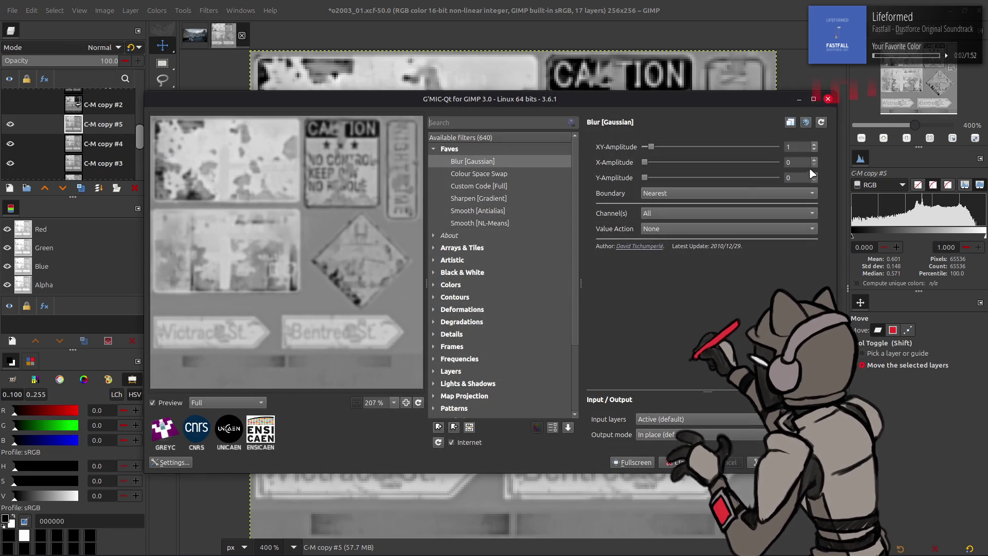
left_click(800, 146)
type("2")
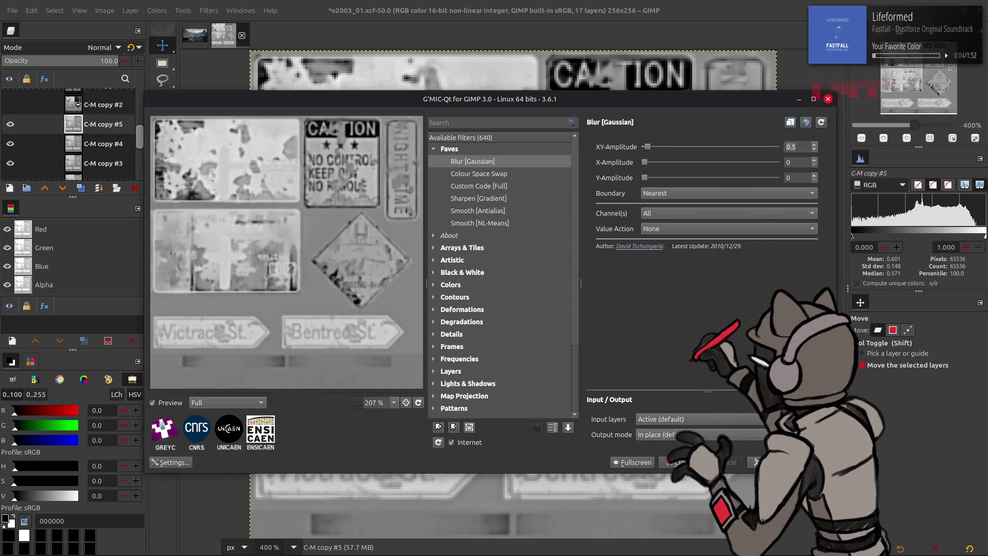
key("Return")
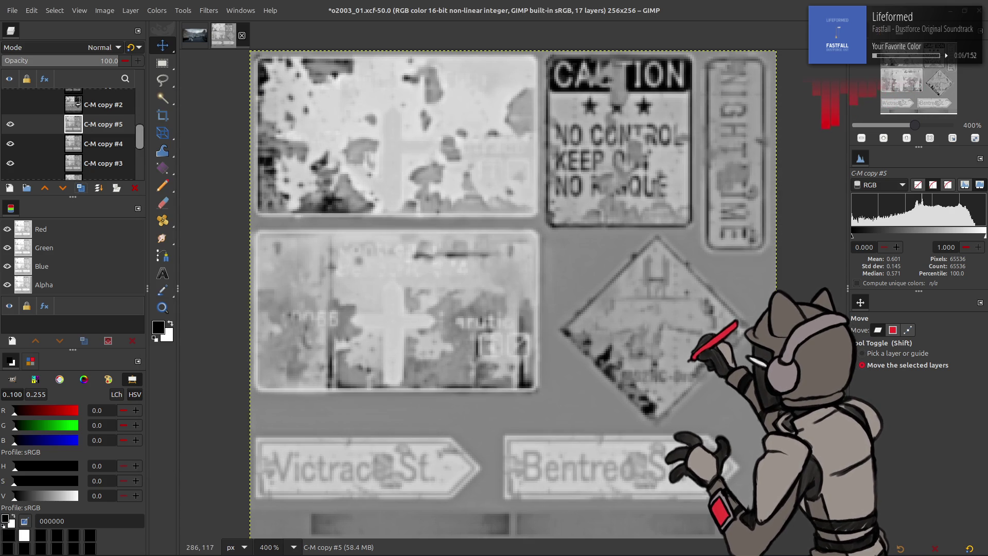
left_click(102, 48)
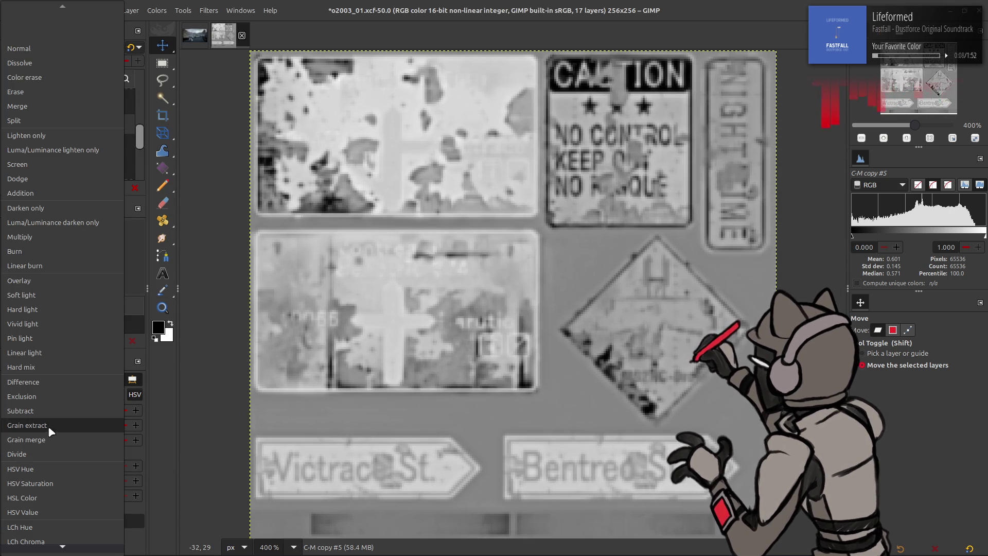
left_click(48, 426)
left_click(102, 47)
left_click(50, 439)
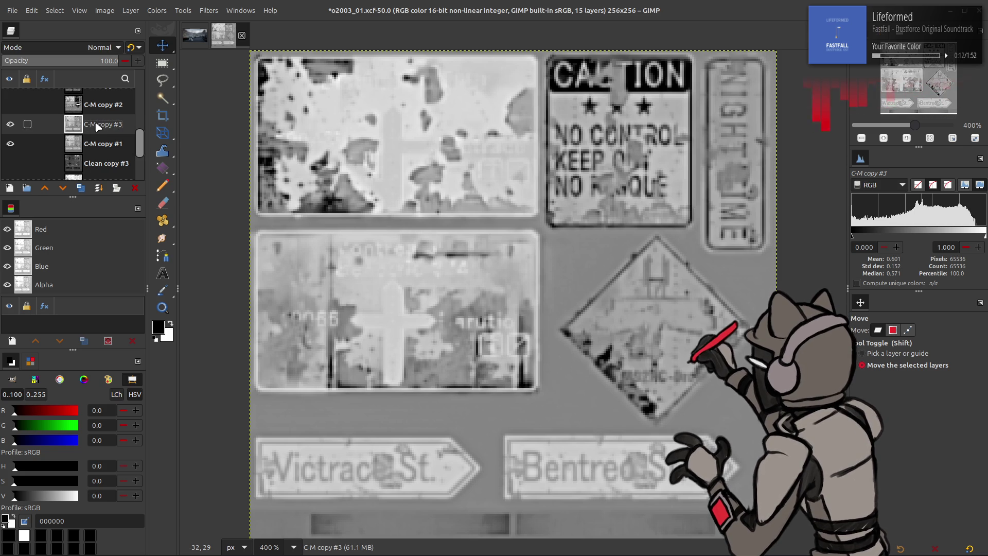
Hide C-M copy #3 and make C-M copy #1 the active layer
left_click(11, 125)
left_click(10, 124)
left_click(12, 126)
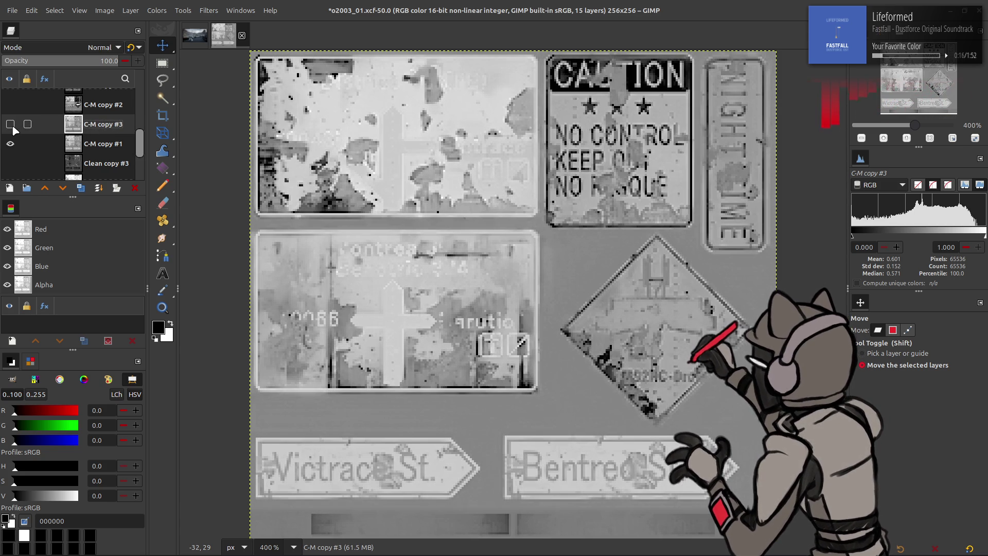
left_click(75, 145)
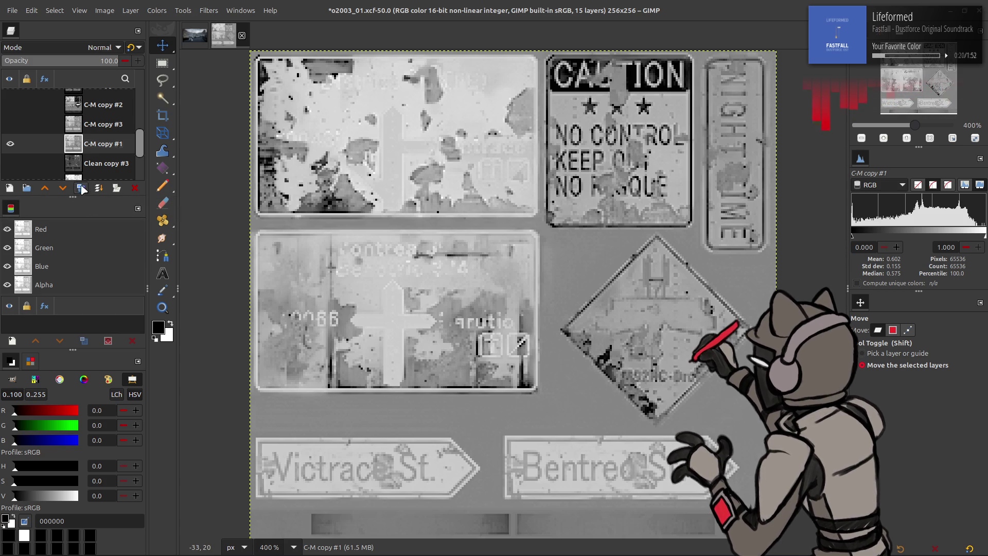
Duplicate C-M copy #1 and apply G'MIC Smooth [Antialias] at amplitude 100, previewed at 400%
left_click(80, 188)
left_click(209, 10)
left_click(240, 268)
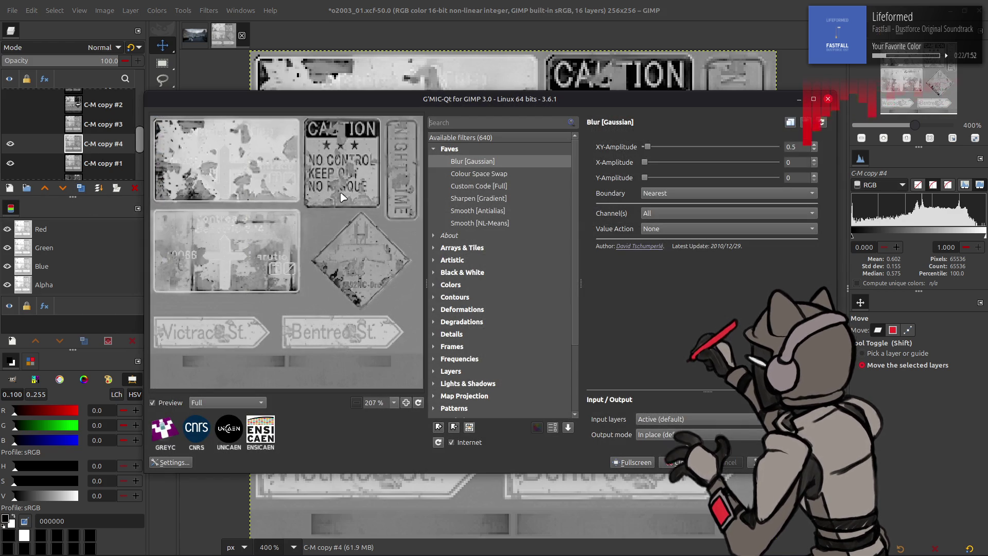
left_click(484, 211)
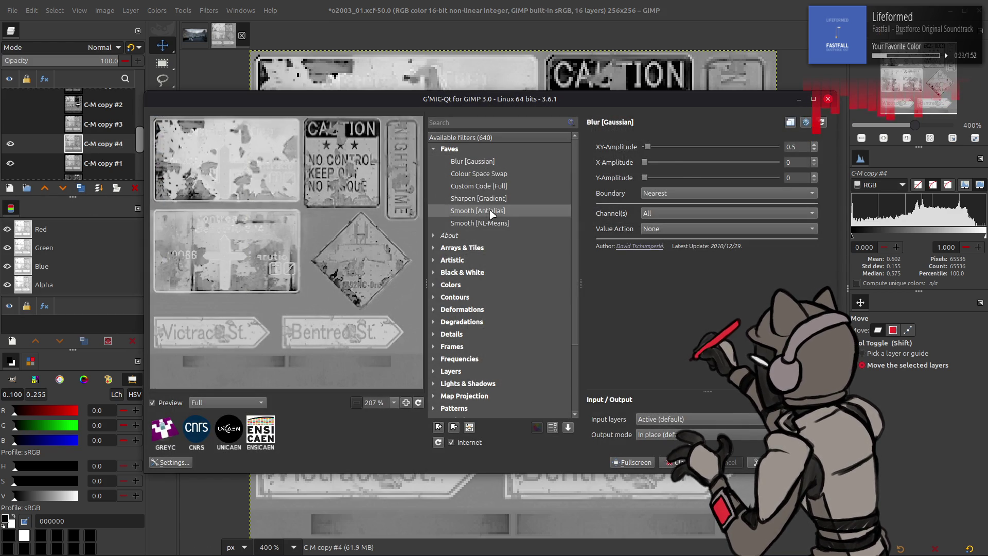
left_click(394, 402)
left_click(386, 444)
left_click_drag(379, 203, 276, 176)
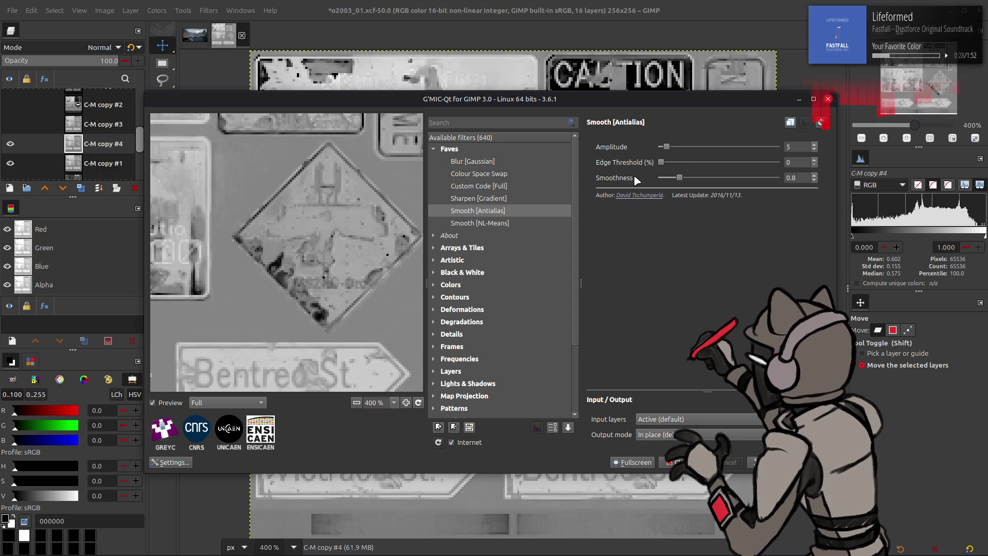
left_click_drag(666, 147, 777, 147)
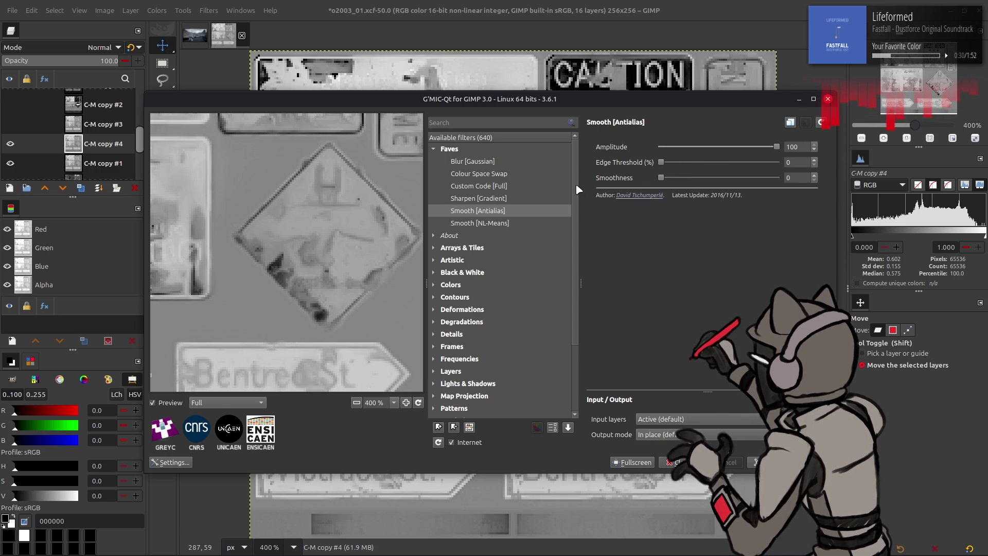
left_click_drag(409, 214, 351, 198)
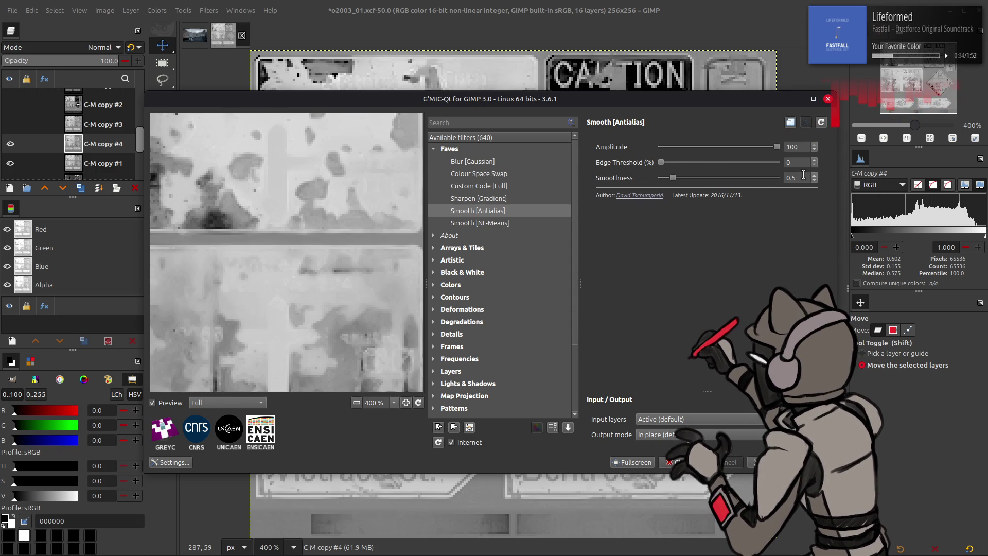
left_click_drag(307, 211, 319, 257)
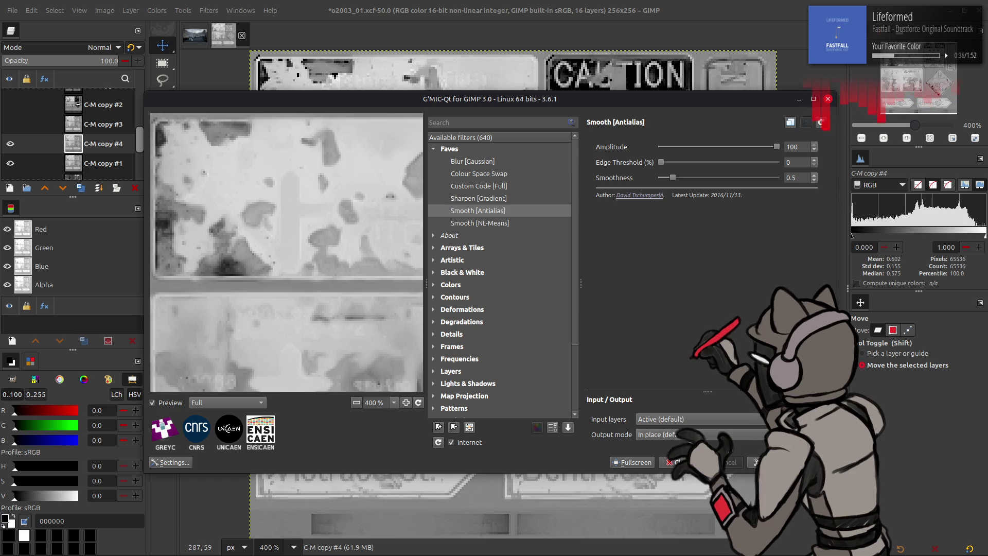
key("Return")
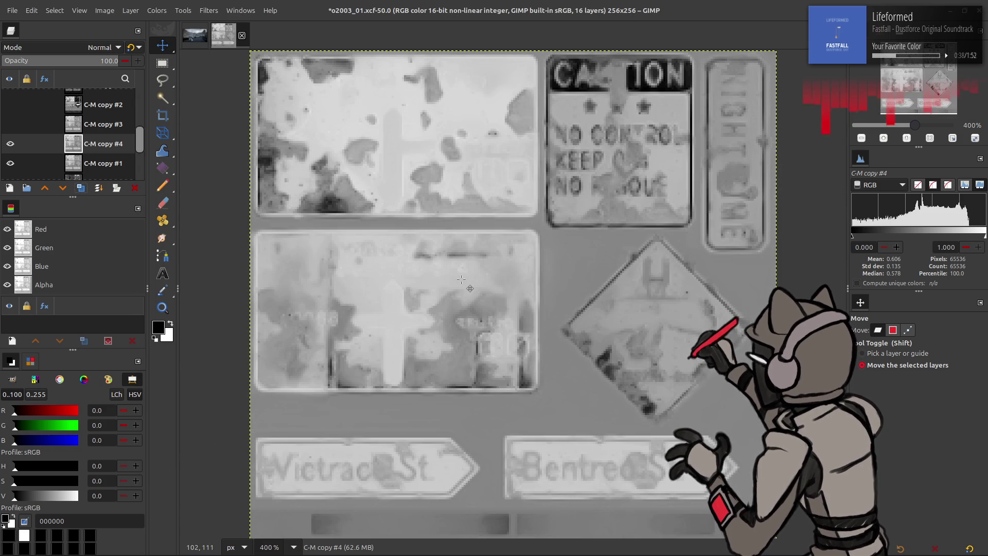
Hide C-M copy #4 after comparing, then duplicate the active layer twice
left_click(6, 144)
left_click(6, 144)
left_click(6, 146)
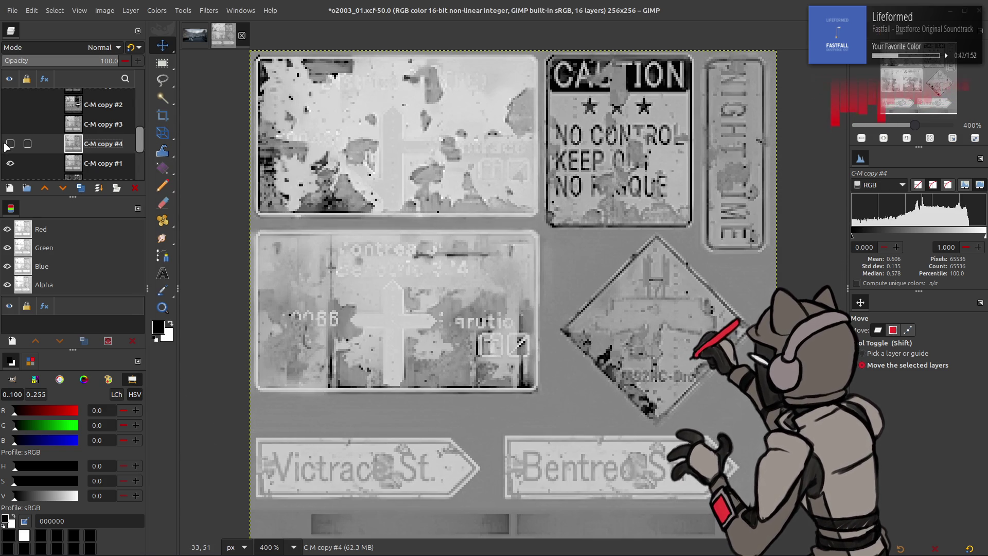
left_click(94, 164)
left_click(80, 187)
left_click(80, 187)
Apply Median Blur to the new copy and again to C-M copy #5
left_click(209, 11)
mouse_move(216, 78)
left_click(358, 129)
left_click(206, 217)
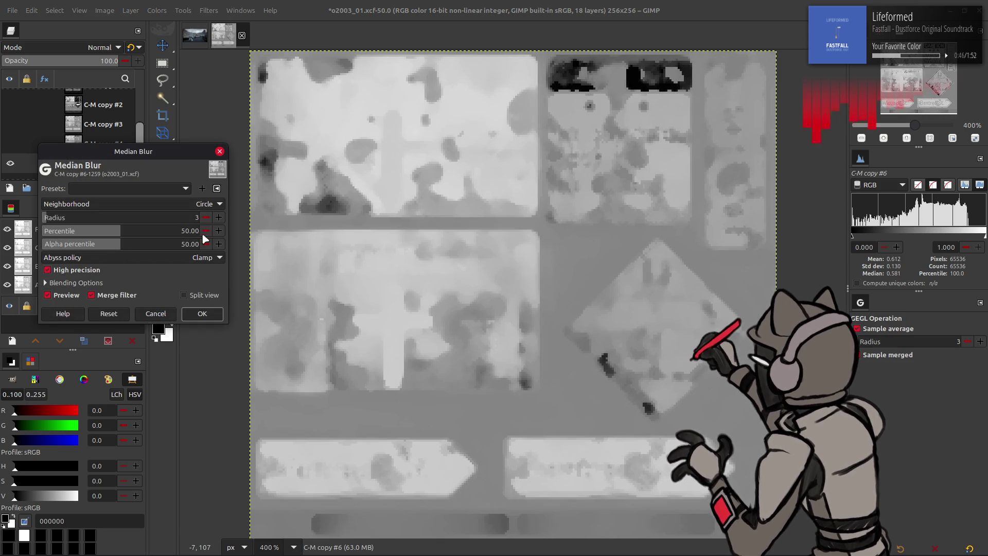
left_click(202, 313)
scroll(103, 134, "down", 2)
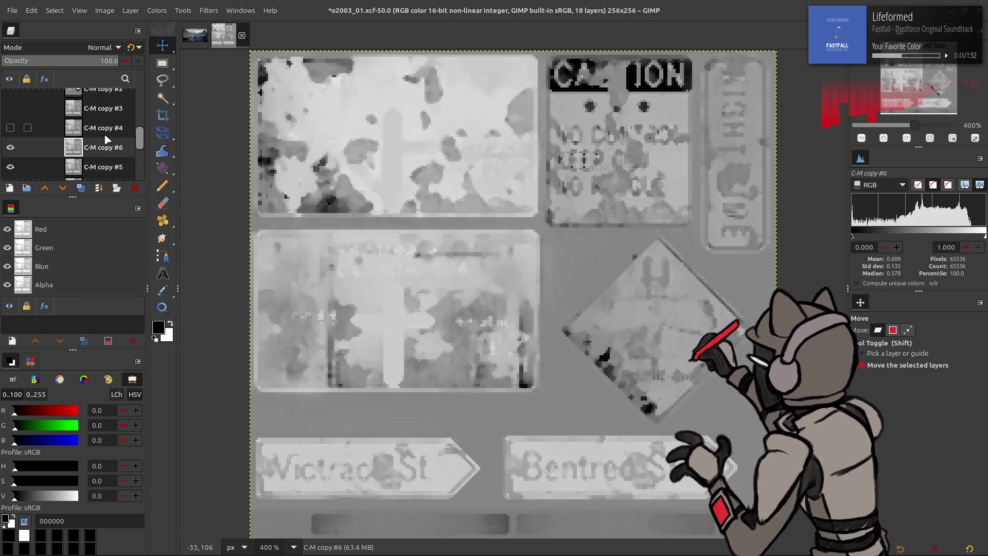
left_click(105, 154)
key("ctrl+shift+f")
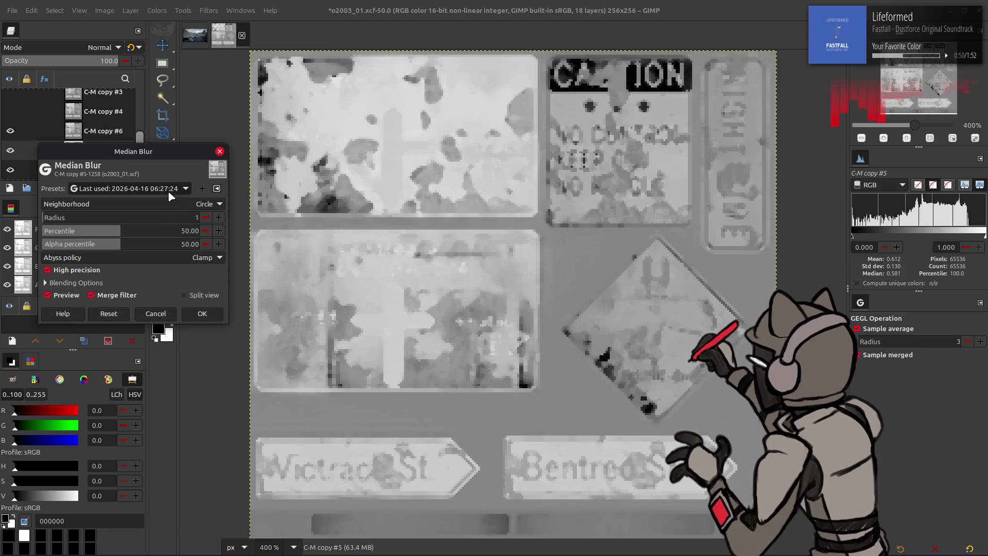
left_click(205, 316)
Delete C-M copy #6 and toggle C-M copy #5 and #4 to compare the blurs
key("Page_Up")
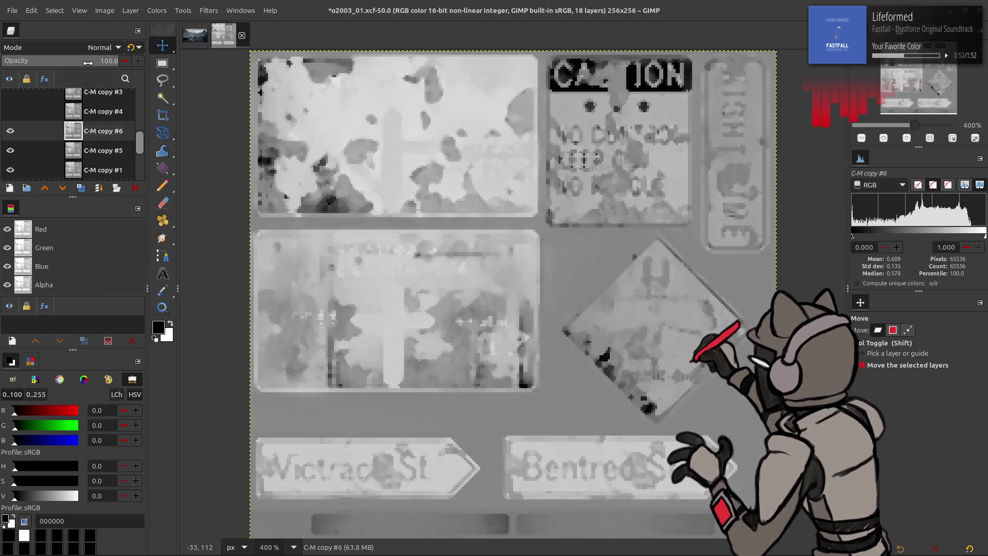
key("Delete")
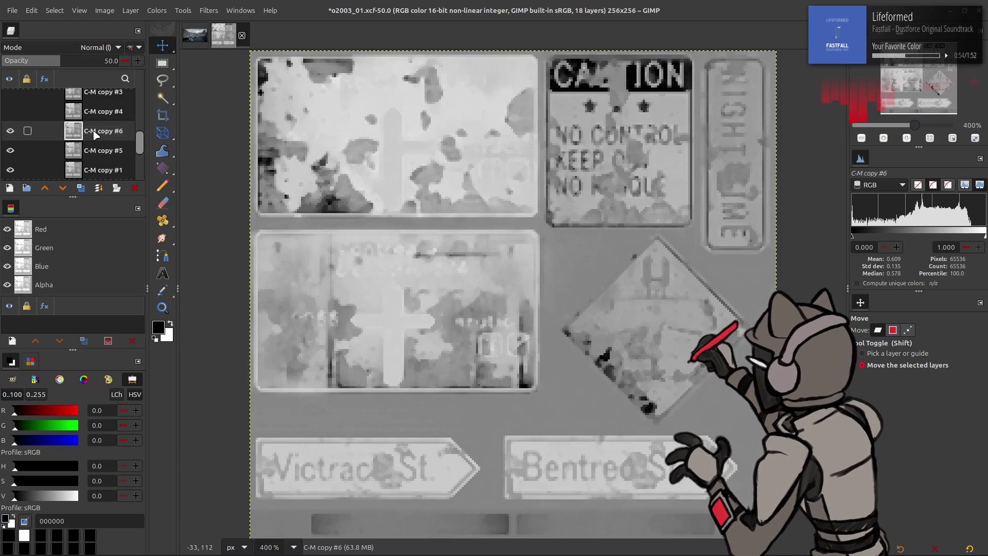
left_click(10, 131)
left_click(11, 132)
left_click(10, 131)
left_click(10, 131)
left_click(11, 121)
left_click(12, 121)
left_click(11, 121)
Toggle C-M copy #4 and #5 to compare results, leaving C-M copy #4 hidden
left_click(12, 121)
left_click(12, 121)
left_click(11, 118)
left_click(11, 118)
left_click(12, 133)
left_click(11, 133)
left_click(12, 133)
left_click(11, 133)
left_click(11, 133)
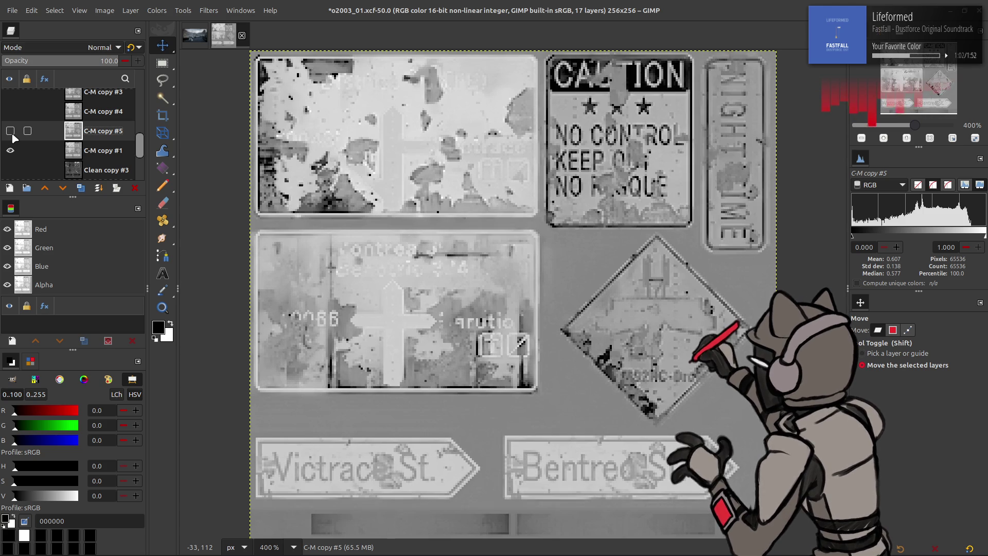
left_click(12, 132)
left_click(14, 120)
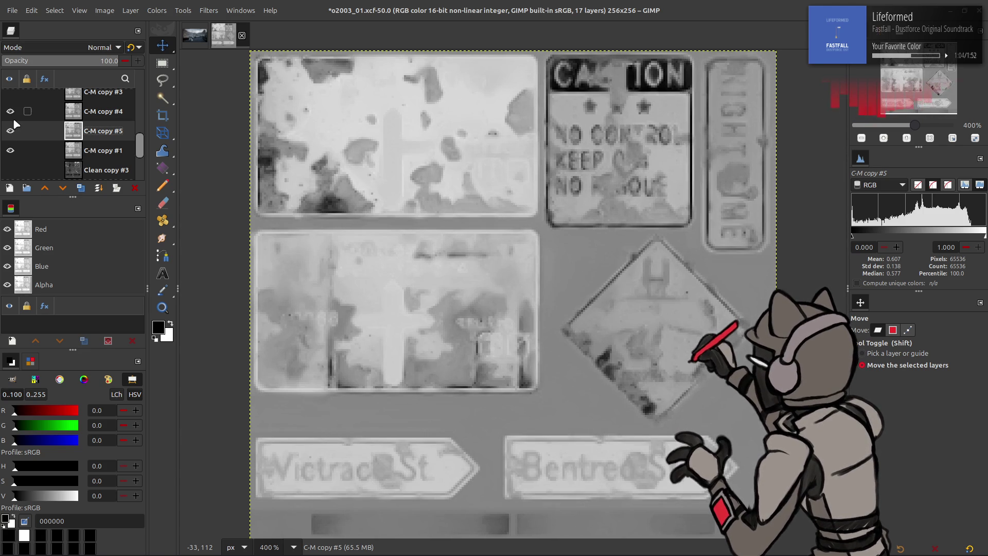
scroll(14, 123, "up", 1)
left_click(11, 125)
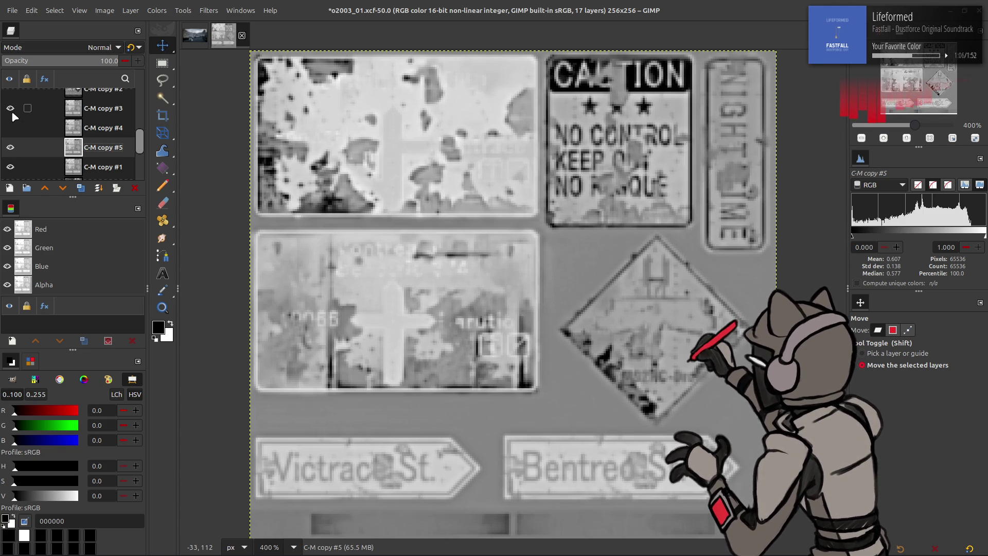
Move C-M copy #5 above C-M copy #3, duplicate it, and try Grain extract then Grain merge
left_click_drag(98, 149, 92, 106)
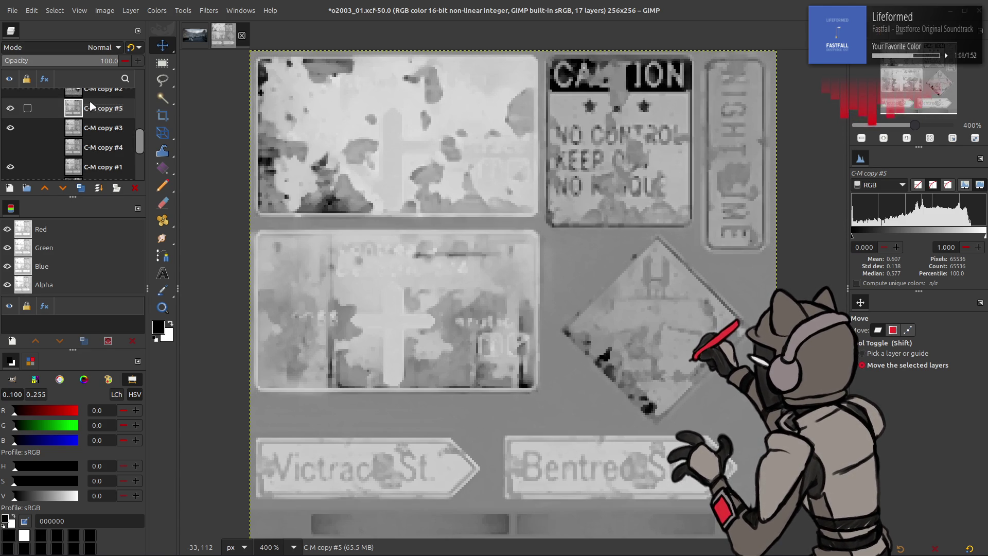
left_click(81, 188)
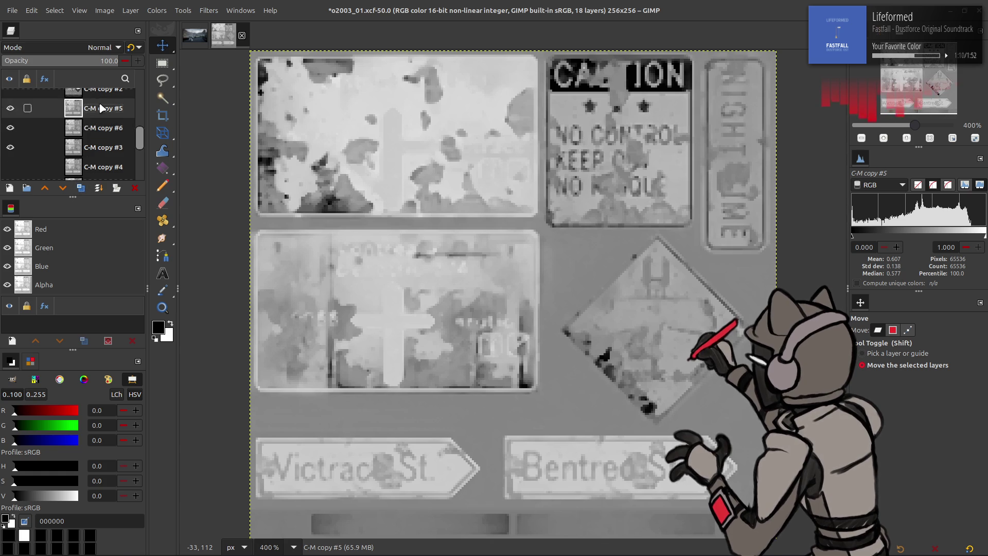
left_click(103, 47)
left_click(63, 423)
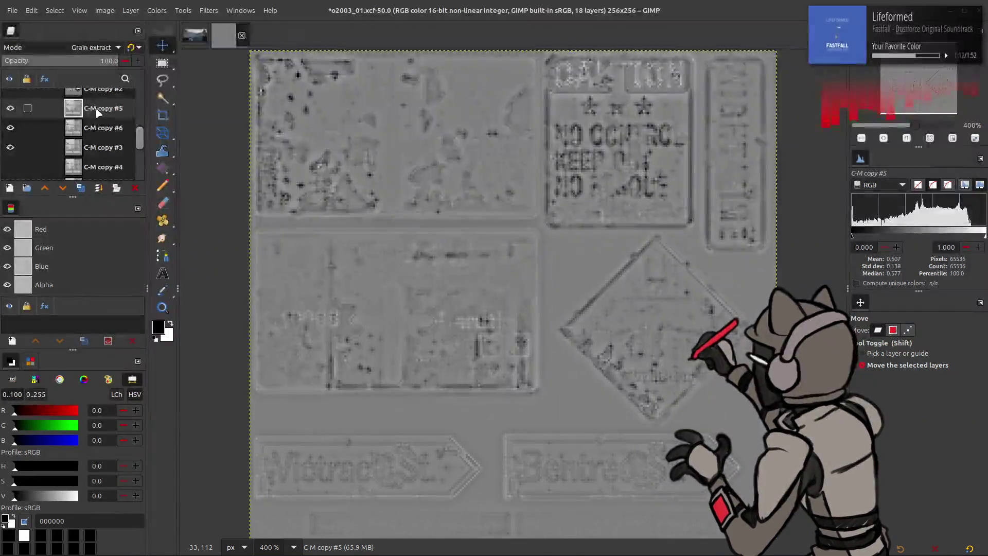
left_click(82, 47)
left_click(30, 439)
Set the C-M copy #6 blend mode to Soft light and invert its colours
scroll(86, 48, "up", 1)
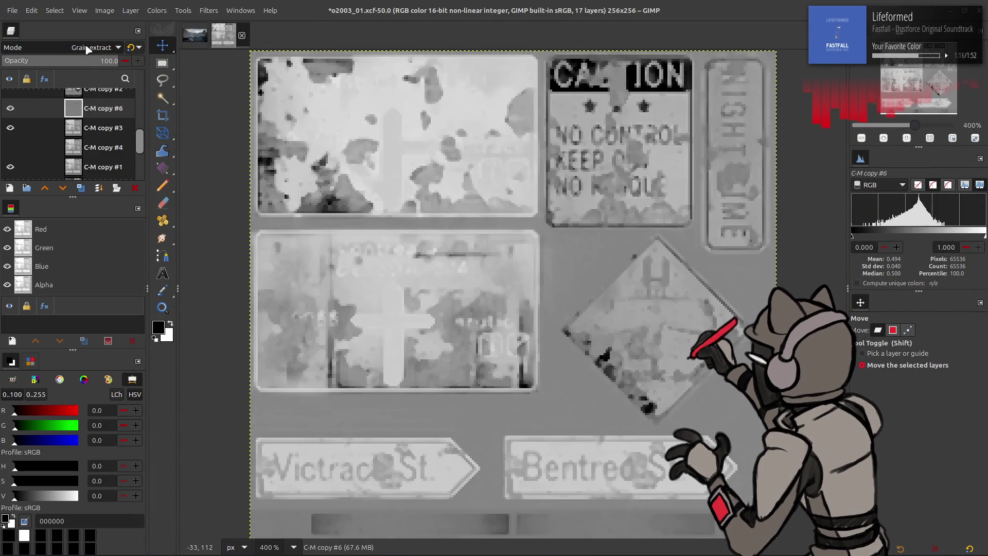
scroll(87, 48, "down", 1)
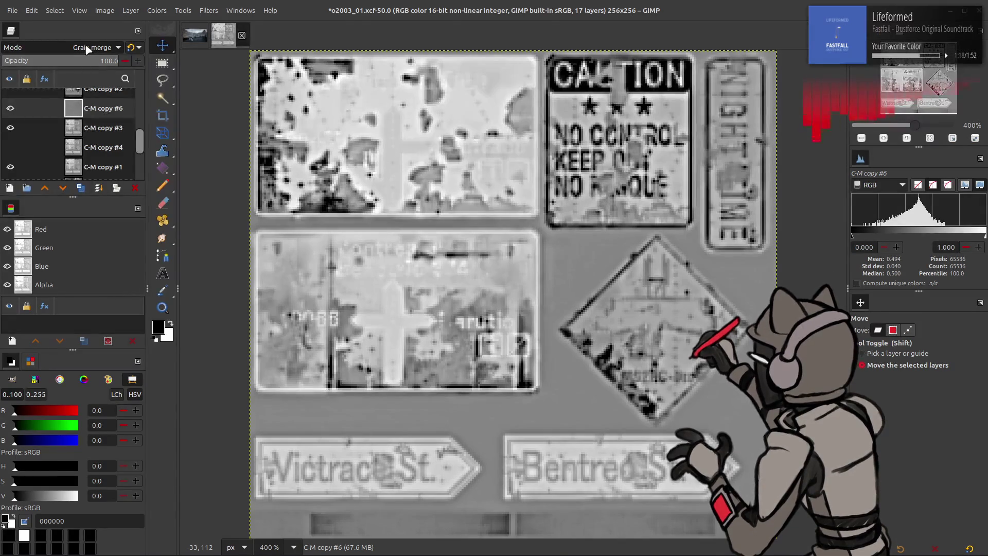
left_click(87, 48)
scroll(84, 44, "up", 5)
left_click(84, 43)
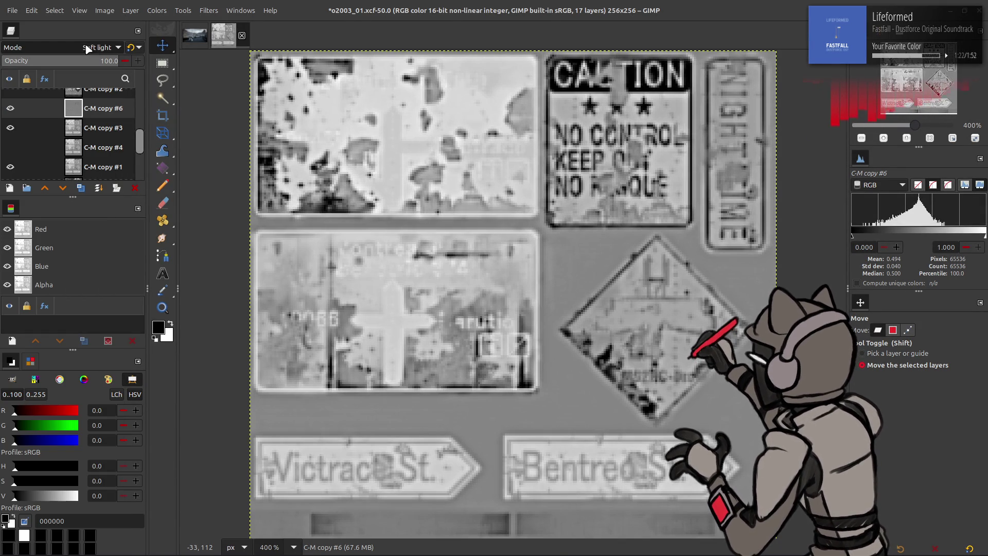
left_click(157, 10)
left_click(178, 153)
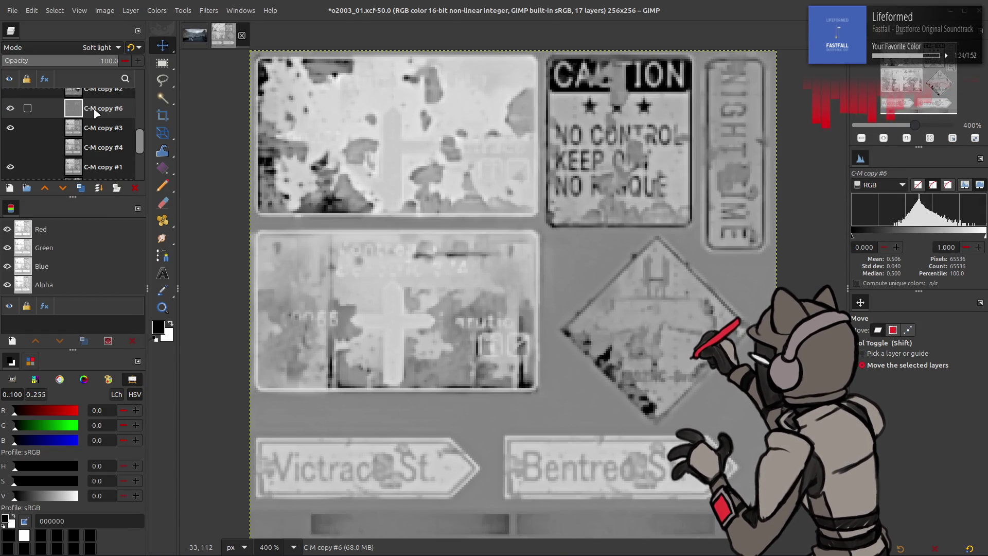
Toggle C-M copy #6 on and off to compare the blend, leaving it visible
scroll(85, 47, "down", 1)
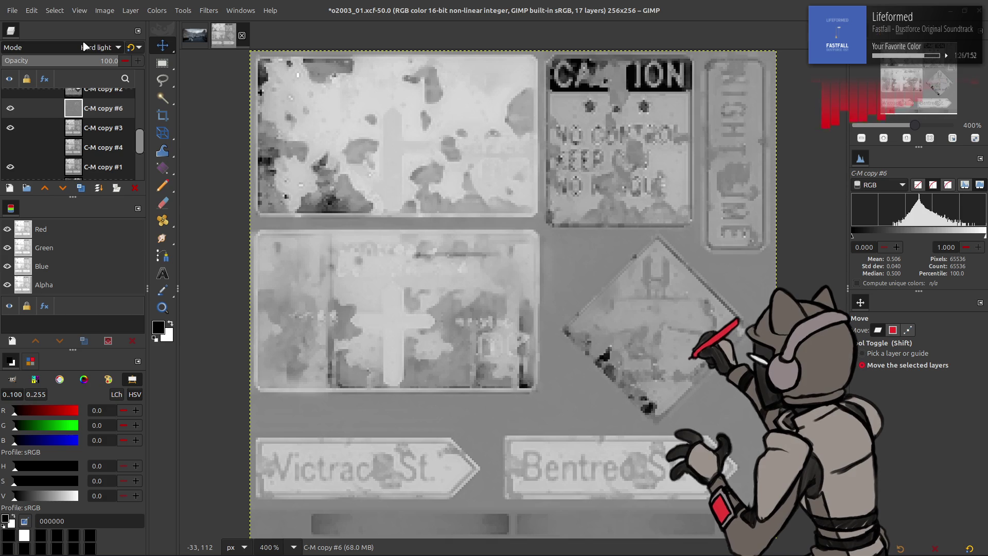
scroll(85, 46, "down", 2)
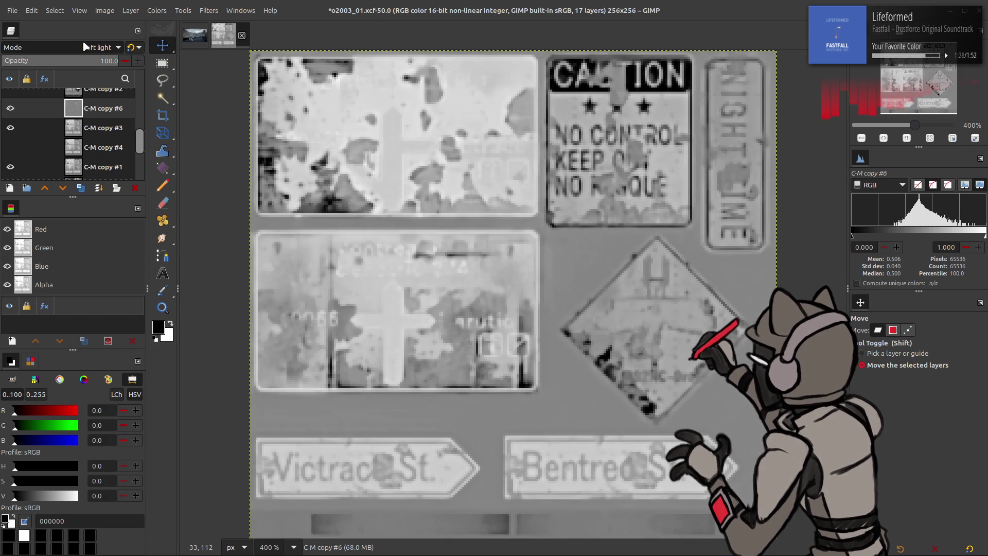
scroll(85, 46, "up", 2)
scroll(84, 46, "up", 1)
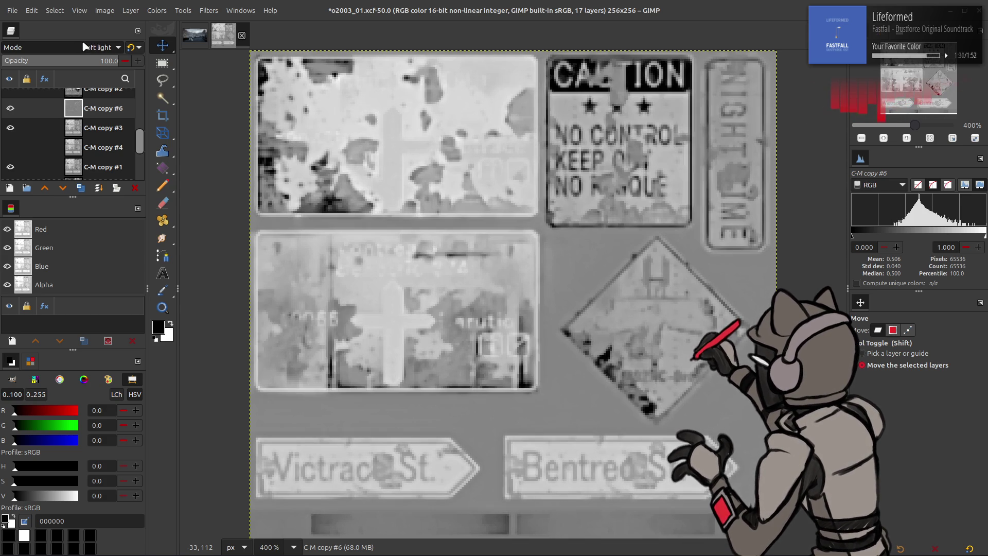
scroll(85, 47, "up", 1)
scroll(85, 47, "down", 1)
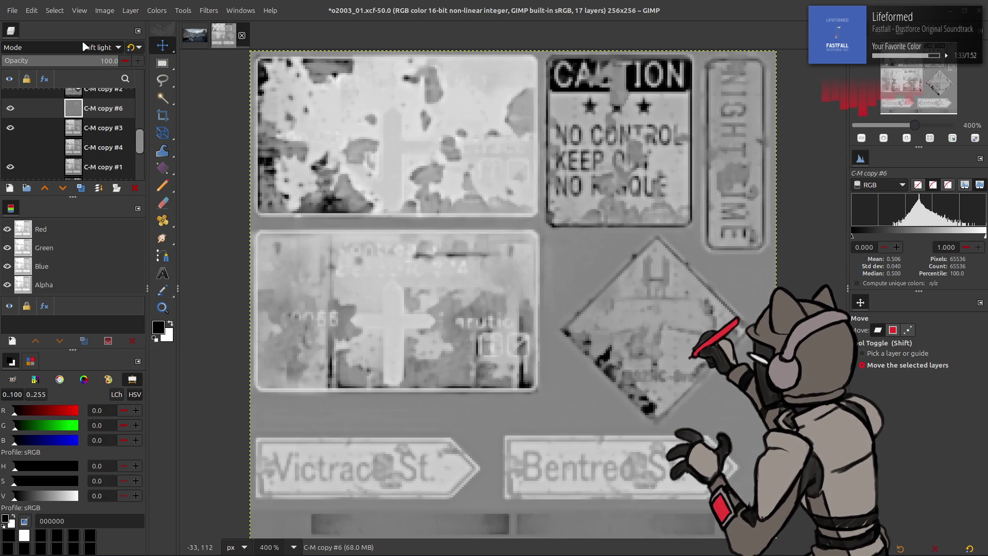
left_click(10, 108)
left_click(10, 108)
left_click(11, 109)
left_click(11, 109)
left_click(11, 109)
left_click(11, 109)
left_click(12, 109)
Delete the soft-light C-M copy #6 layer
scroll(80, 48, "up", 1)
scroll(80, 47, "down", 1)
scroll(79, 47, "up", 1)
scroll(80, 47, "up", 1)
scroll(80, 47, "down", 1)
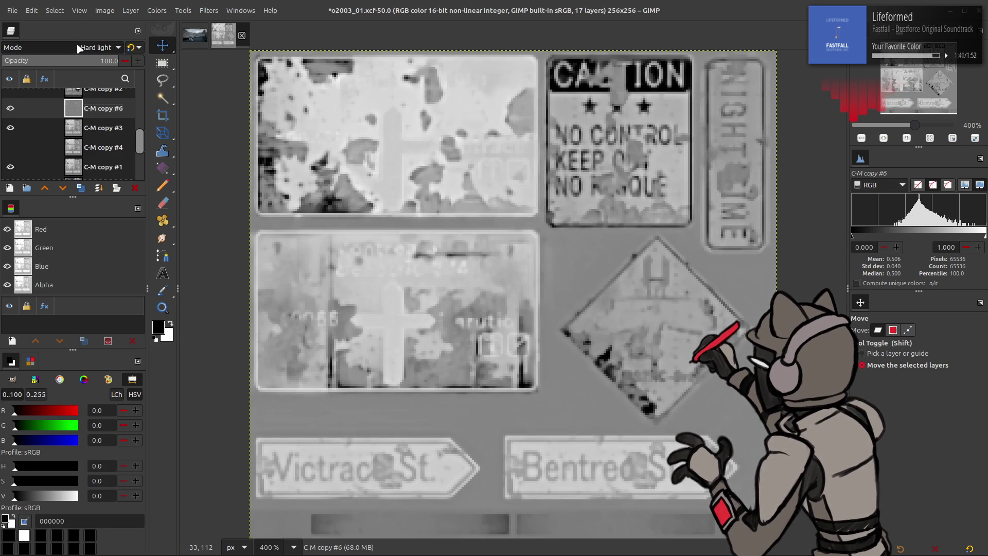
scroll(80, 47, "up", 1)
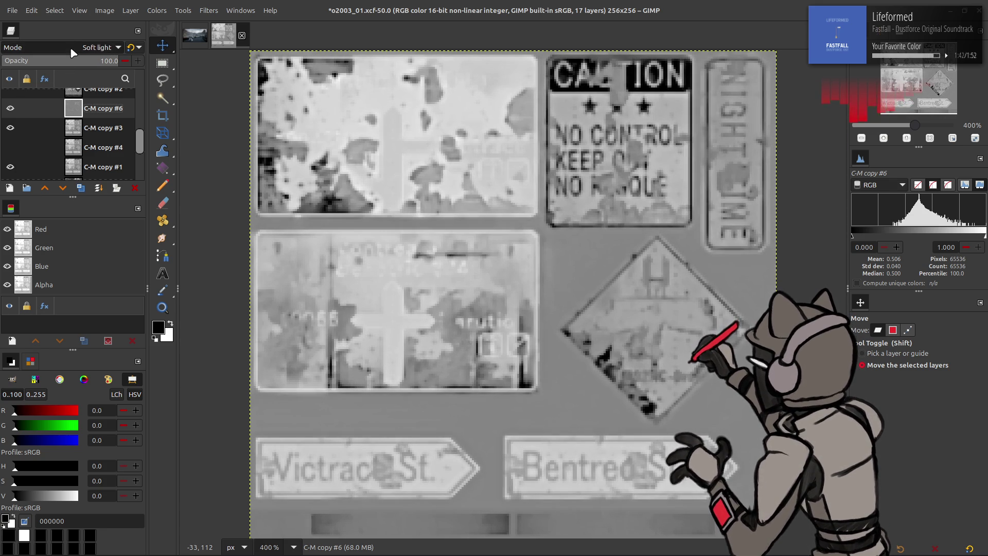
right_click(75, 106)
left_click(114, 220)
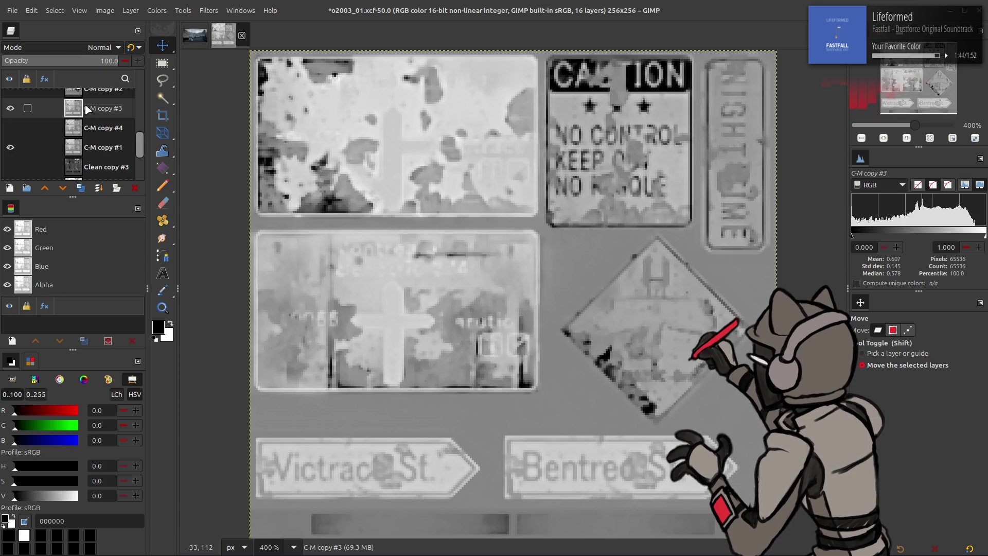
Apply an automatic contrast stretch to C-M copy #3
left_click(157, 10)
mouse_move(205, 194)
left_click(272, 215)
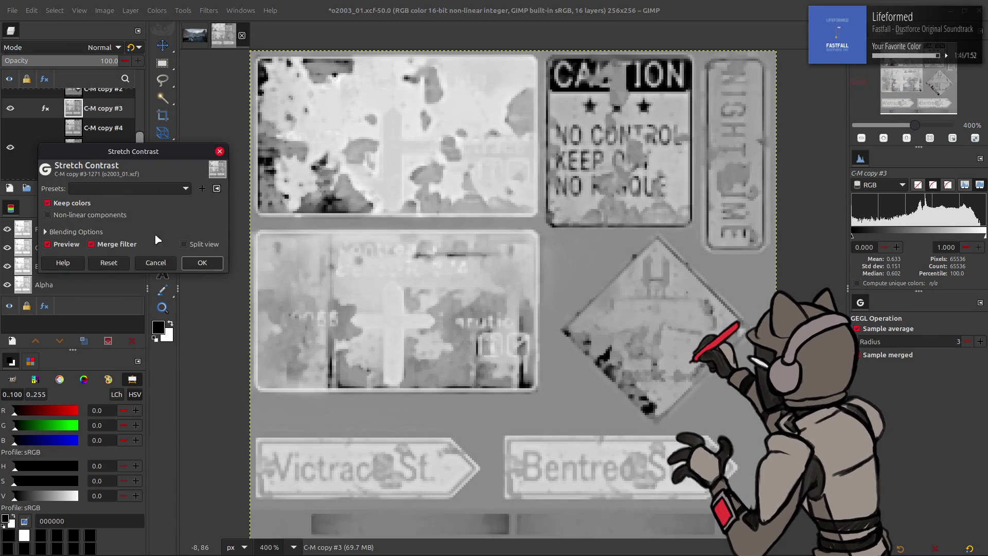
left_click(204, 264)
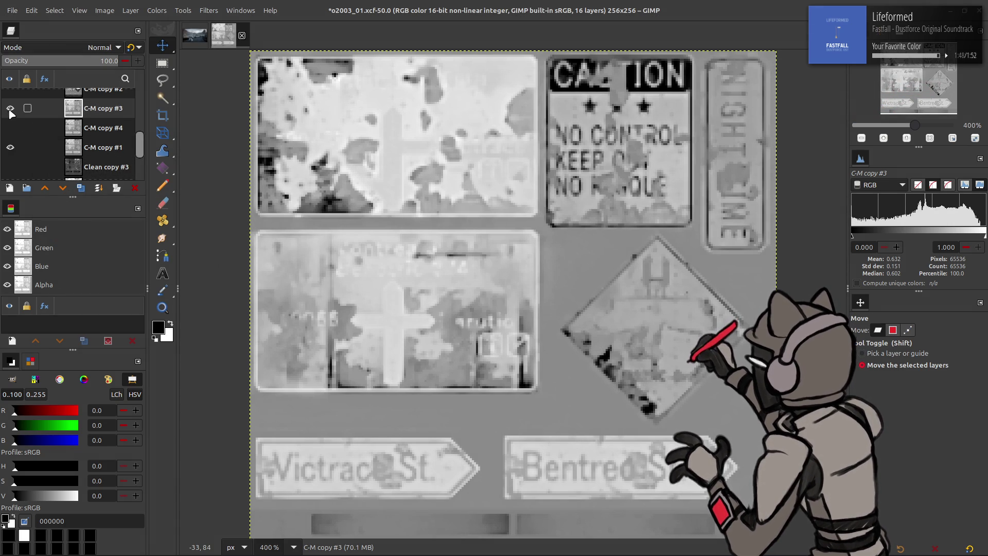
Compare the image with C-M copy #3 and C-M copy #1 toggled, leaving both hidden
left_click(11, 109)
left_click(10, 110)
left_click(10, 109)
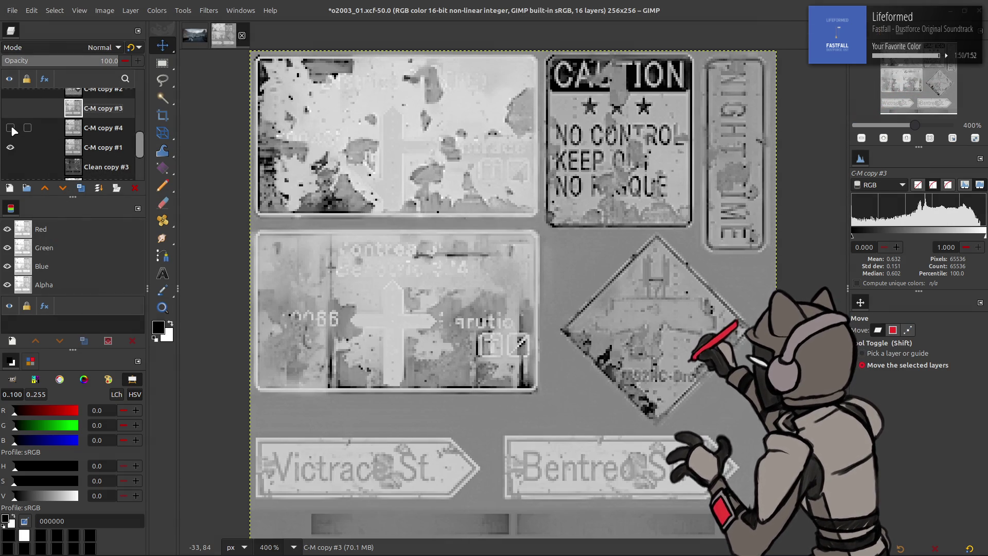
scroll(14, 131, "down", 1)
left_click(11, 132)
left_click(11, 132)
left_click(11, 132)
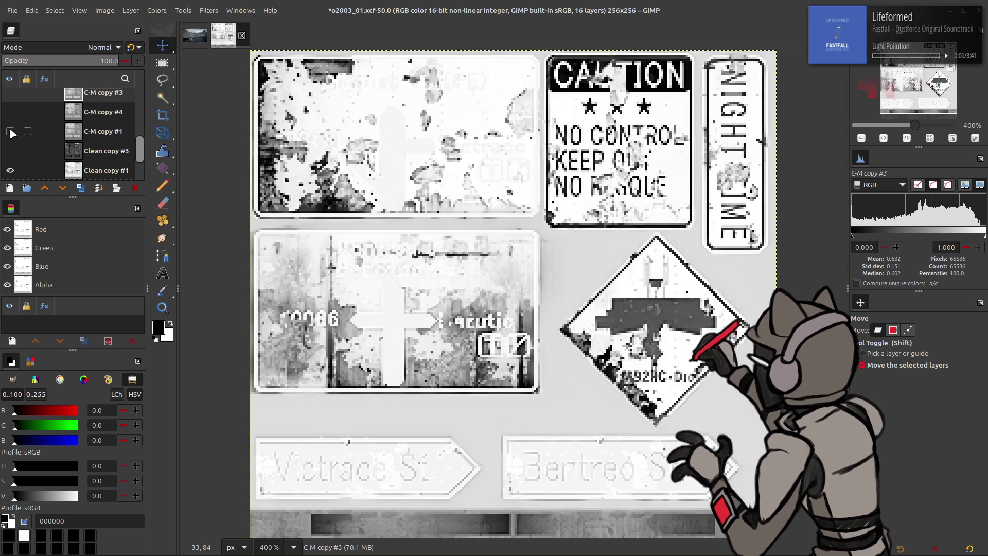
Hide the lower Clean copy layer and make Clean copy #3 visible and active
scroll(16, 130, "down", 3)
left_click(11, 141)
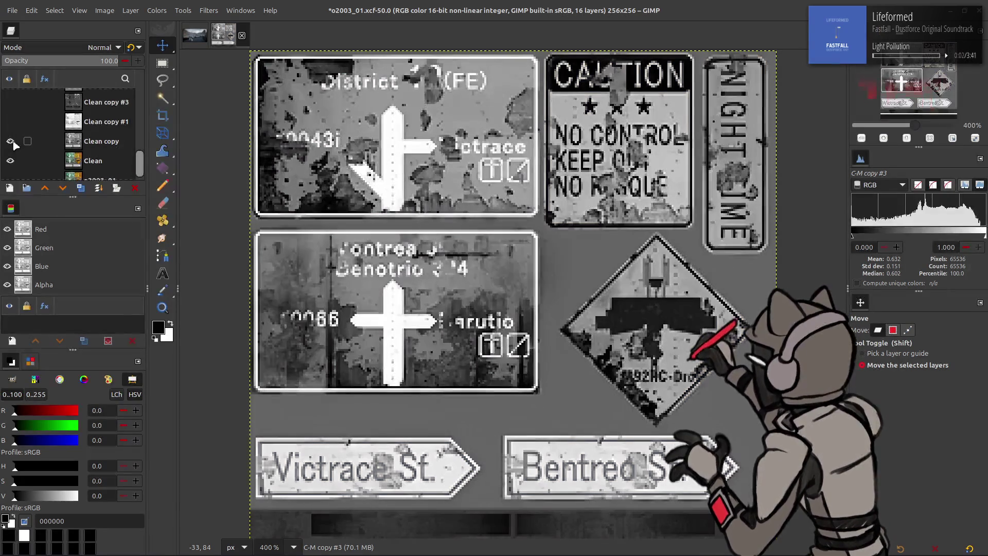
left_click(11, 141)
left_click(10, 102)
scroll(10, 123, "up", 2)
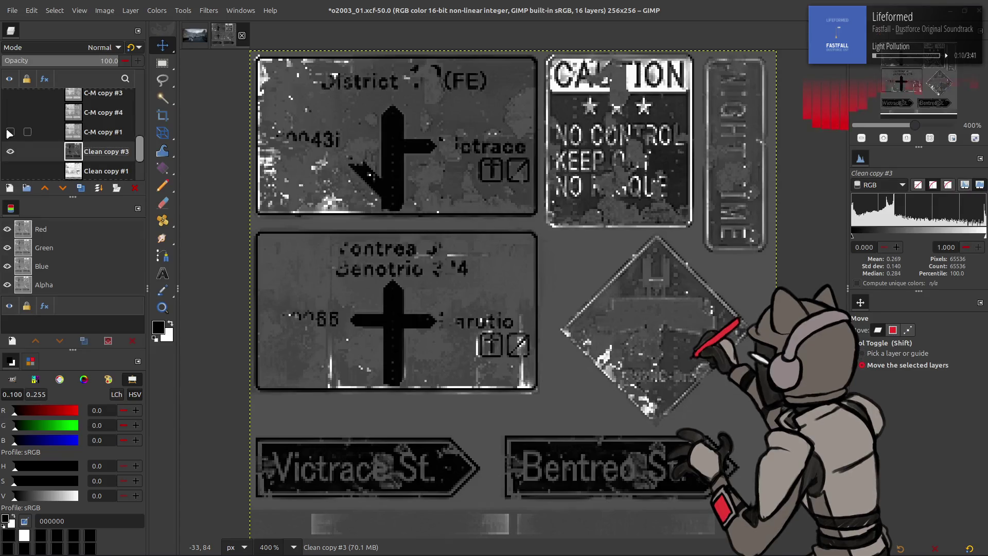
Duplicate Clean copy #3 and crop the duplicate to a rectangle around the CAUTION sign, then deselect
key("shift+ctrl+d")
key("r")
mouse_move(520, 79)
left_mouse_down()
mouse_move(679, 270)
mouse_move(678, 259)
left_mouse_up()
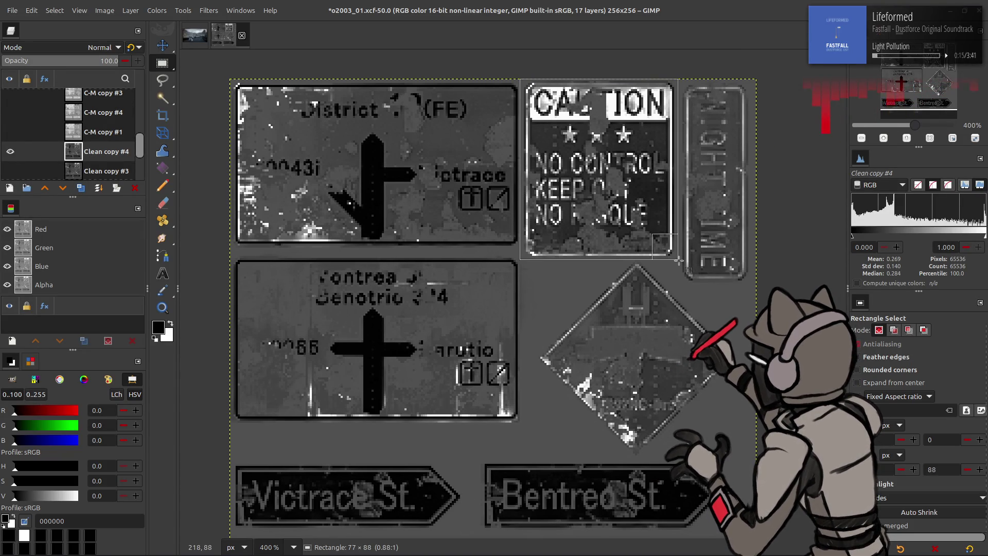
left_click(127, 11)
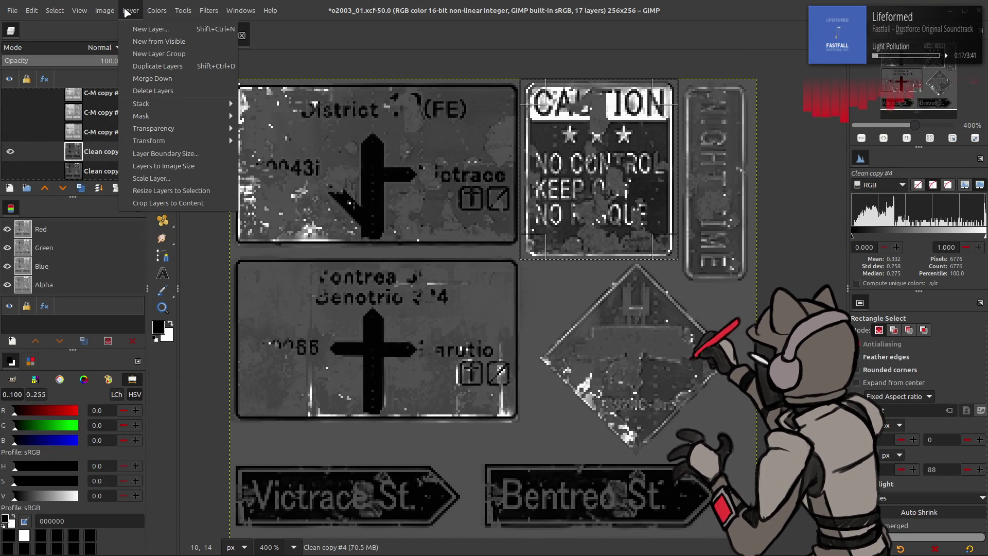
left_click(163, 190)
left_click(60, 11)
left_click(72, 32)
key("m")
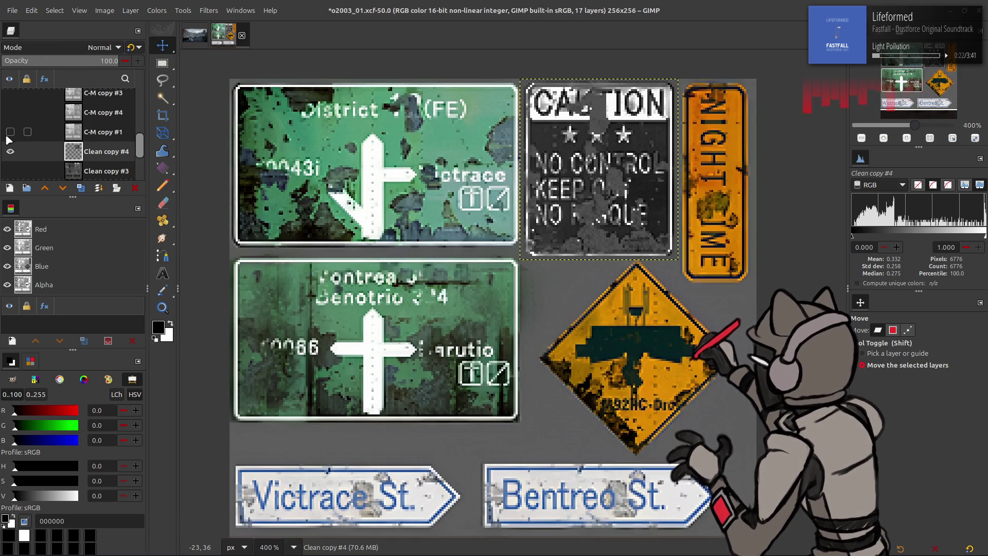
Show C-M copy #1 and compare C-M copy #4's softer look, leaving it visible
left_click(10, 132)
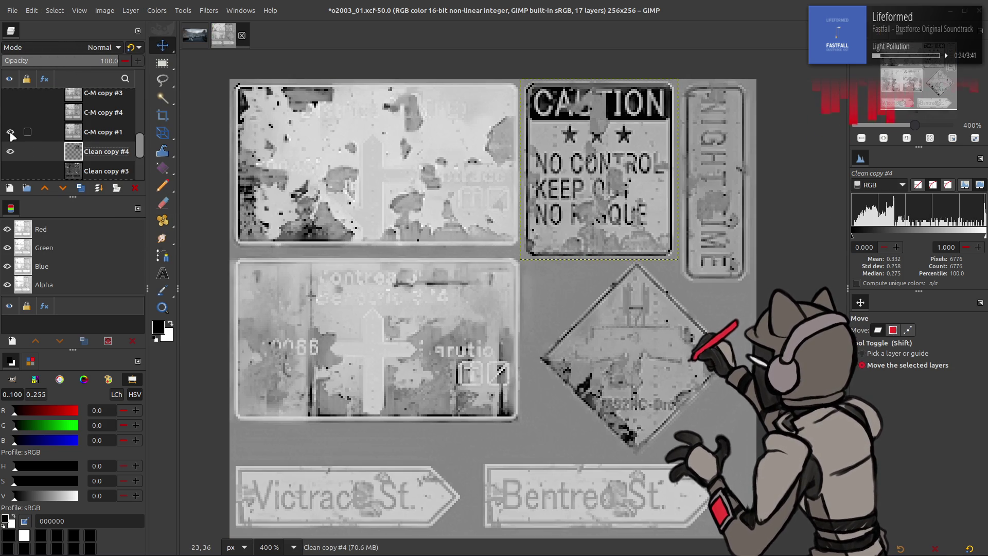
left_click(10, 113)
left_click(11, 113)
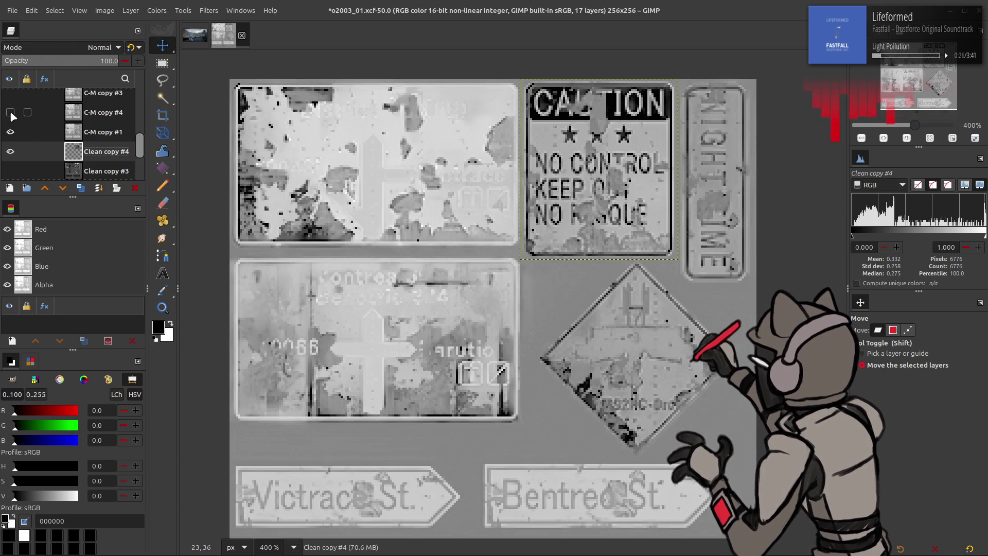
left_click(10, 113)
left_click(10, 113)
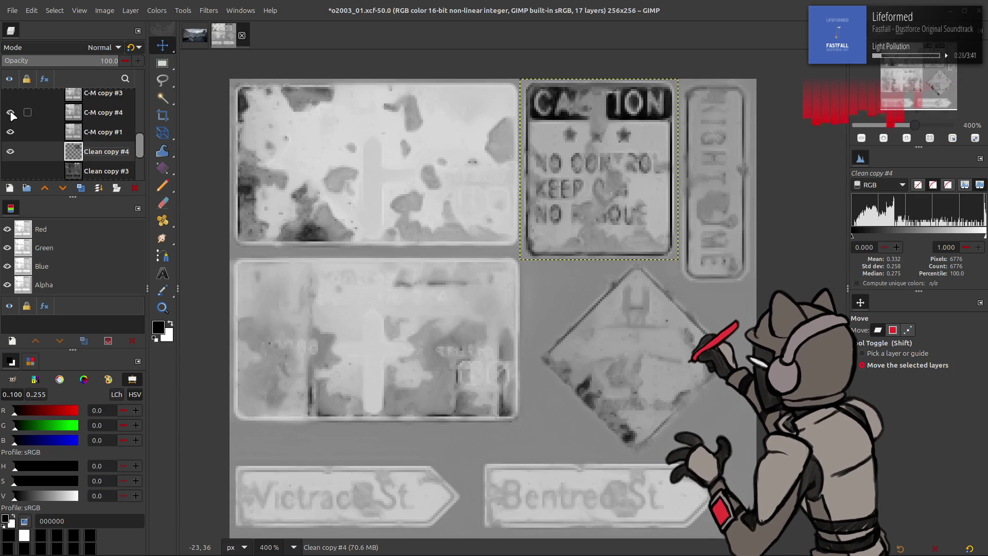
left_click(11, 113)
left_click(10, 113)
Delete the C-M copy #3 and C-M copy #4 layers
scroll(11, 117, "up", 1)
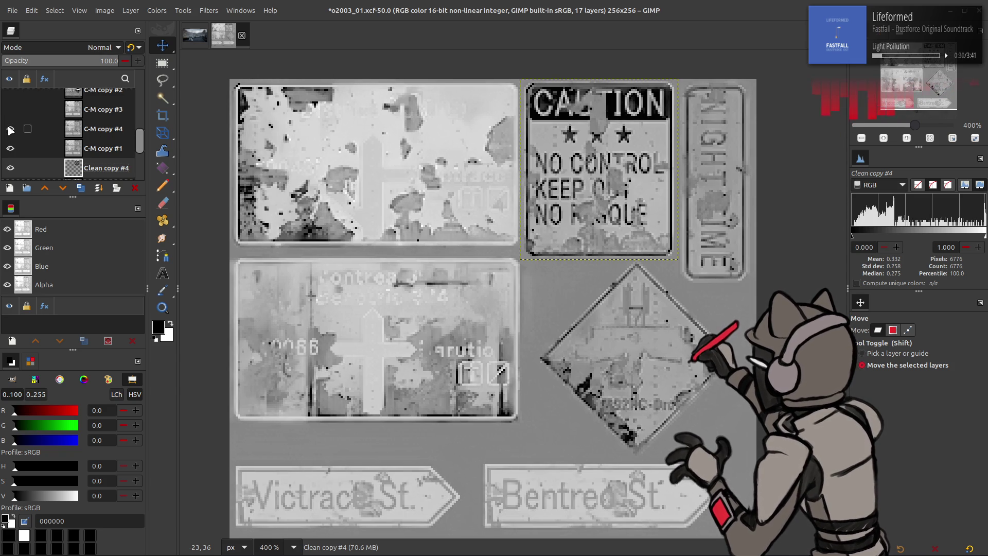
left_click(86, 116)
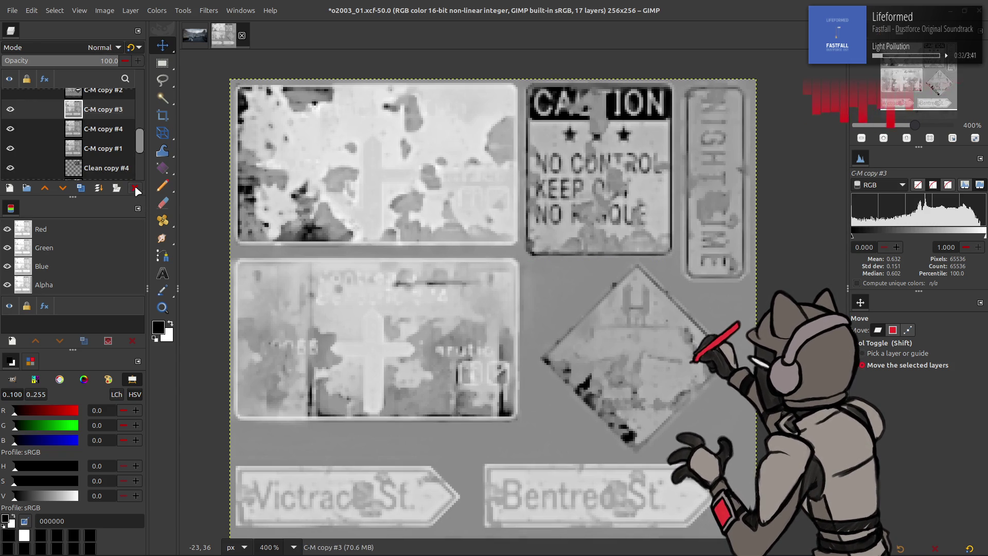
left_click(135, 189)
left_click(134, 189)
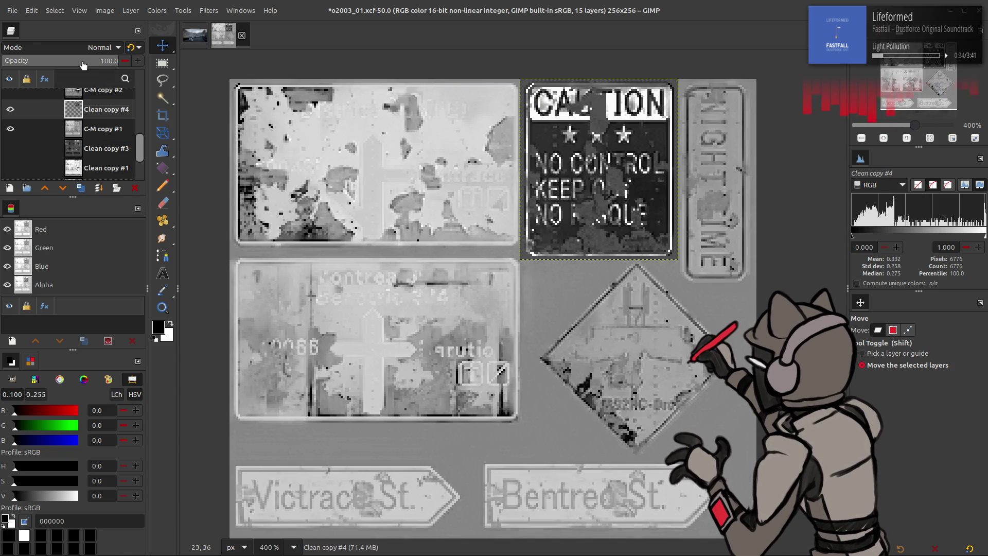
Set Clean copy #4's blend mode to legacy Addition
left_click(103, 47)
left_click(34, 161)
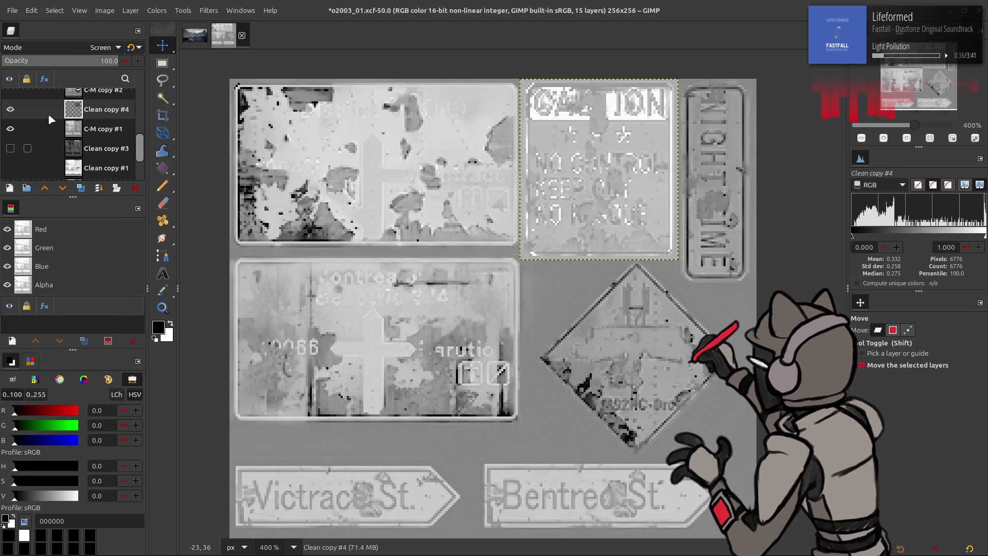
left_click(103, 47)
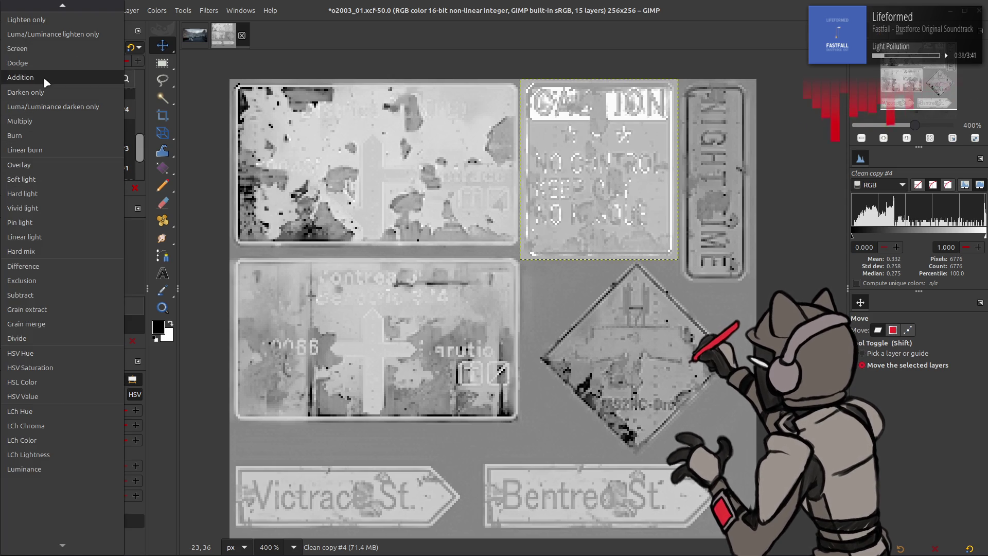
left_click(21, 77)
left_click(135, 48)
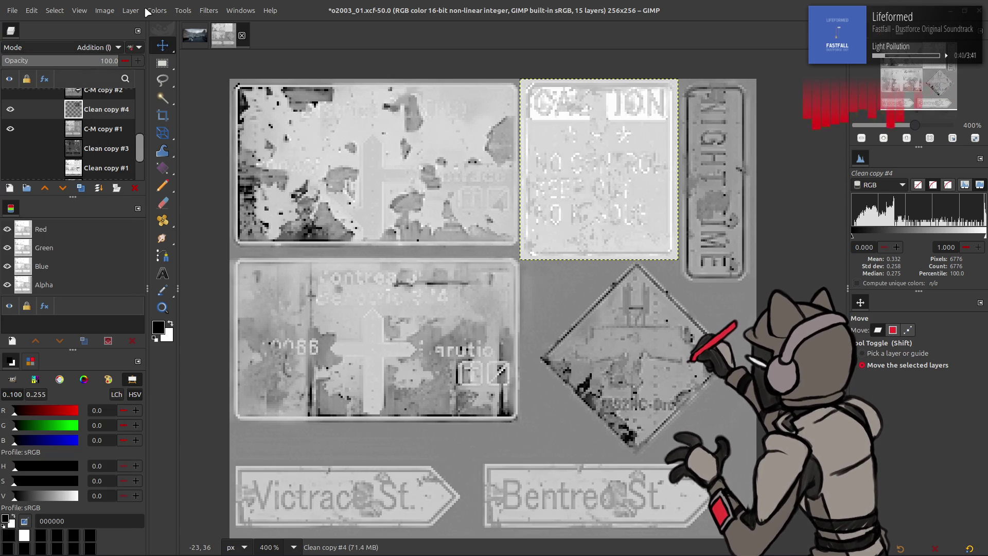
Darken the layer with Levels by lowering the output white level
left_click(157, 11)
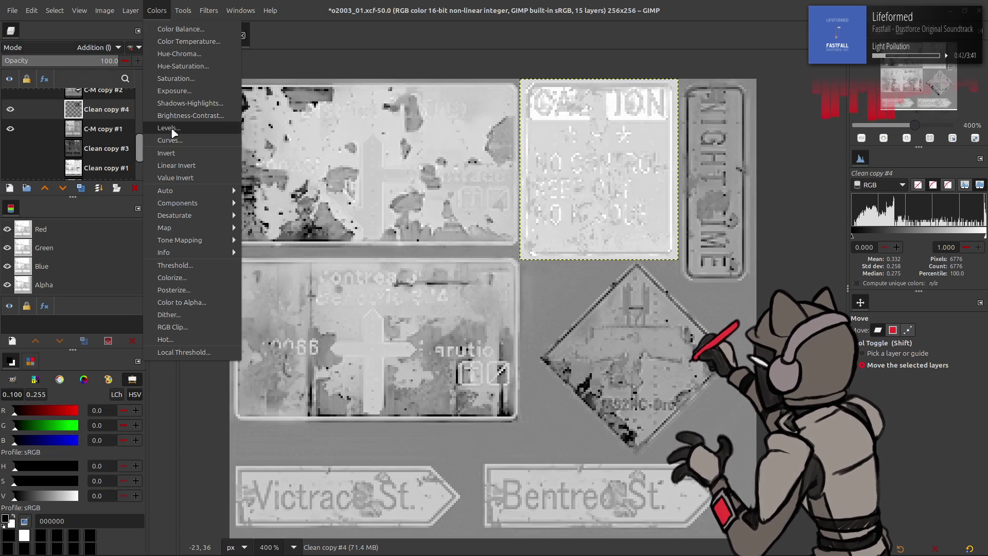
left_click(170, 129)
mouse_move(316, 320)
left_mouse_down()
mouse_move(258, 321)
mouse_move(281, 323)
mouse_move(269, 322)
left_mouse_up()
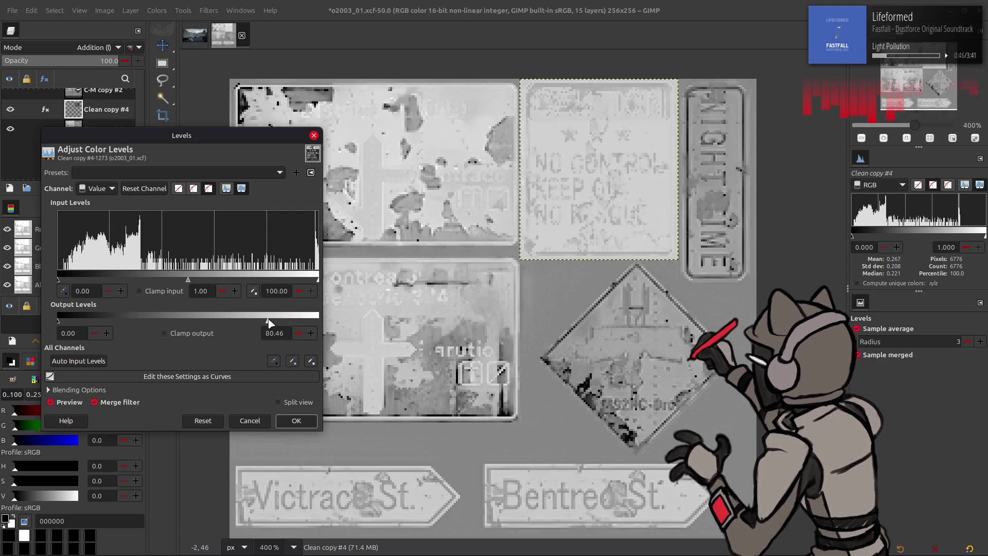
left_click(292, 421)
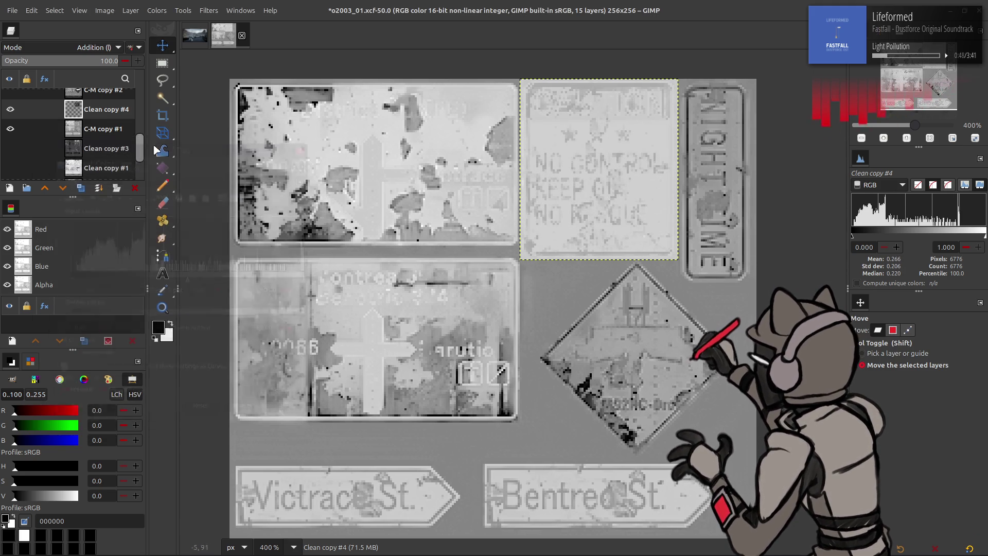
Merge the CAUTION layer down into C-M copy #1 and hide C-M copy #1
right_click(98, 117)
key("Escape")
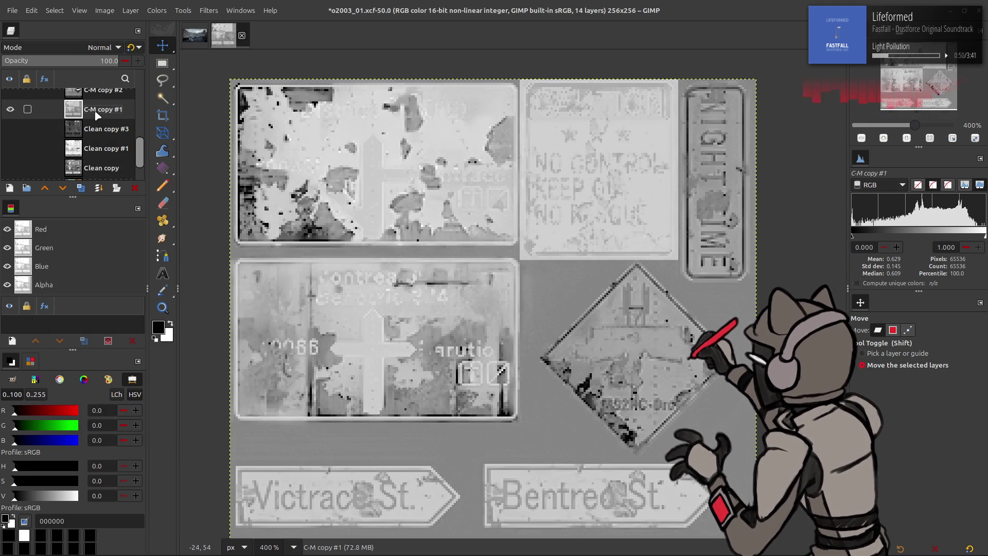
scroll(297, 135, "down", 3)
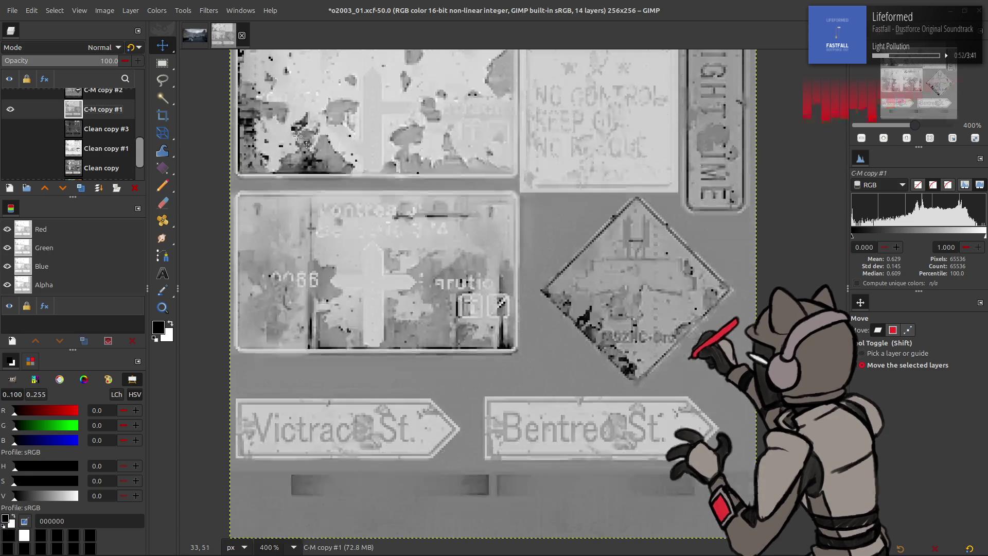
left_click(11, 109)
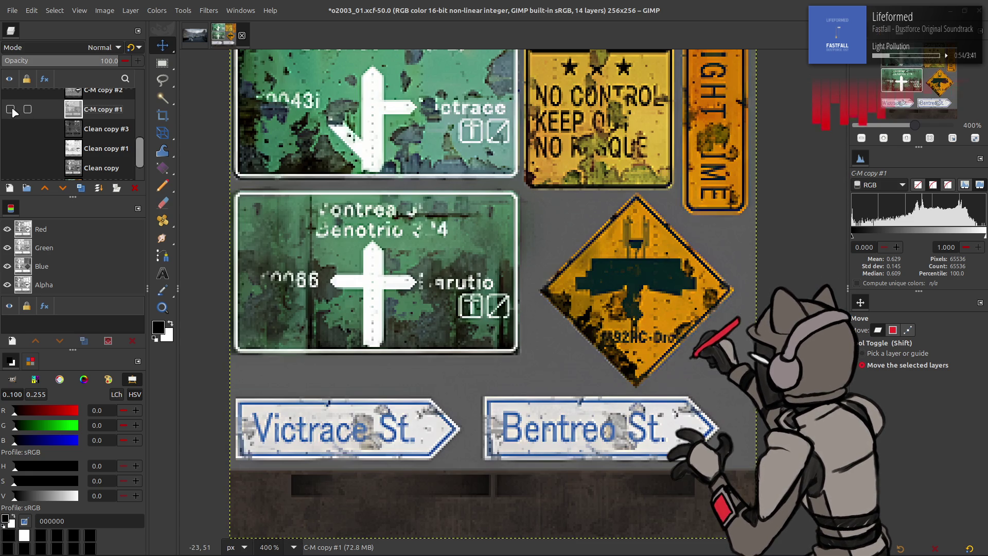
scroll(20, 117, "up", 5)
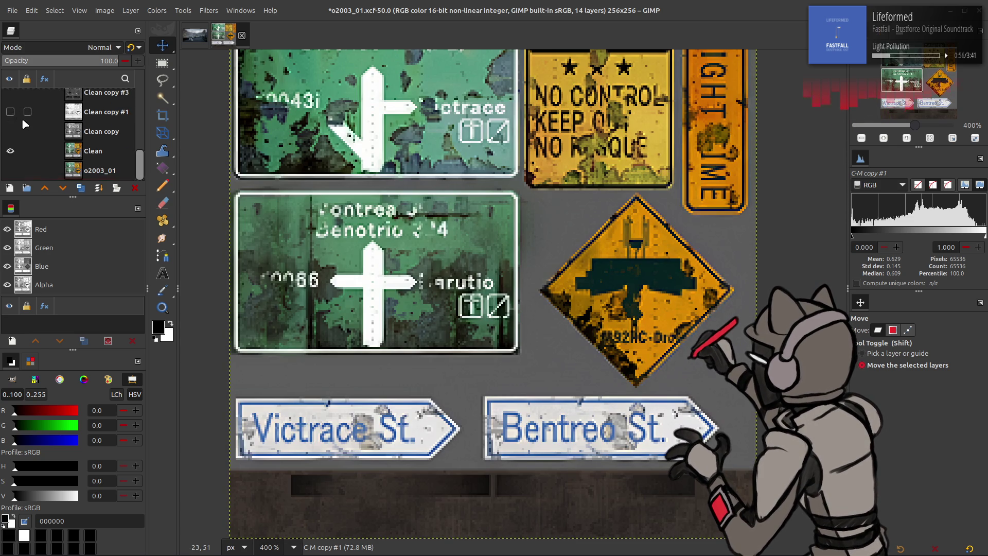
Duplicate the original C-M layer and drag the copy lower in the stack
left_click(10, 98)
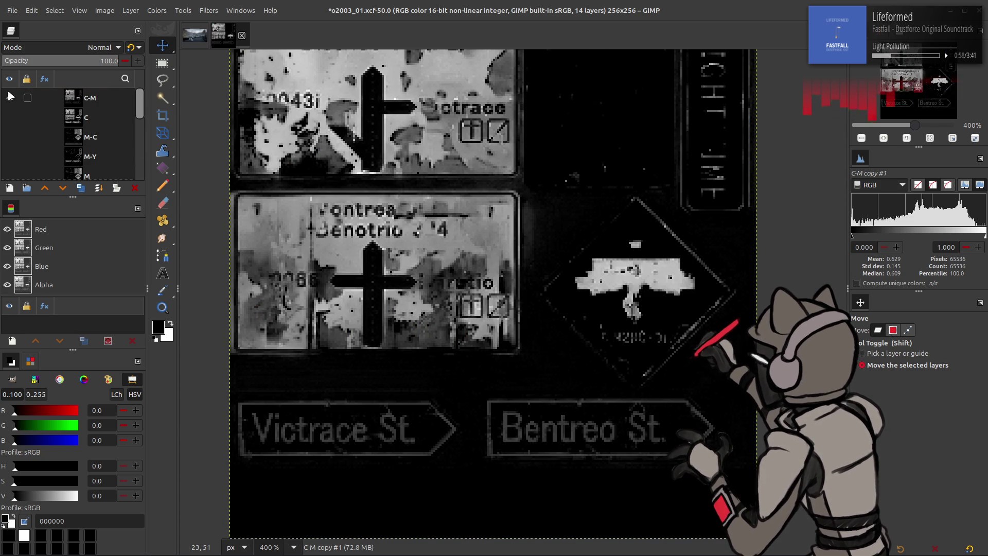
left_click(93, 99)
left_click(82, 189)
mouse_move(93, 97)
left_mouse_down()
mouse_move(93, 176)
mouse_move(97, 102)
left_mouse_up()
Show Clean copy #1, Clean copy #3 and C-M copy #1 again
left_click(13, 111, "shift")
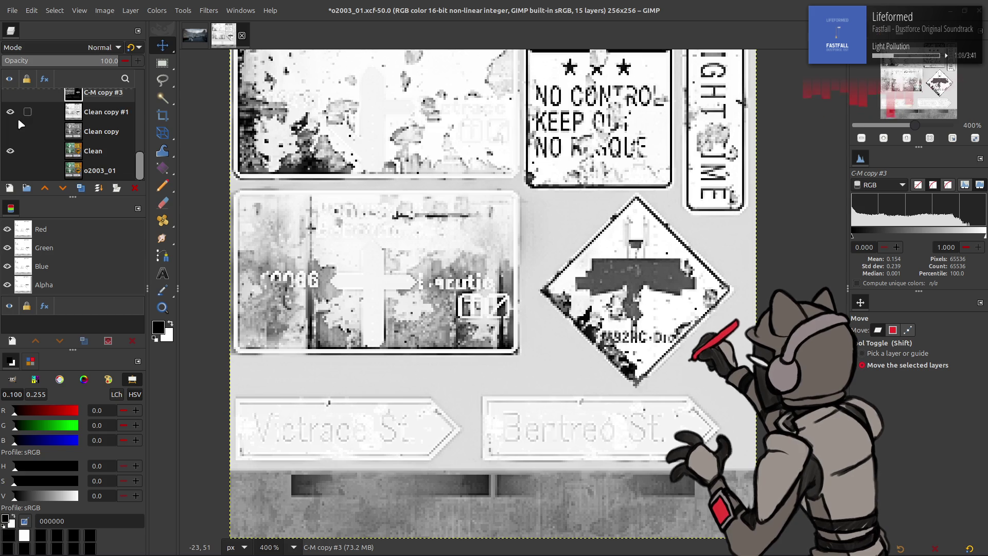
scroll(21, 125, "up", 1)
left_click(10, 105)
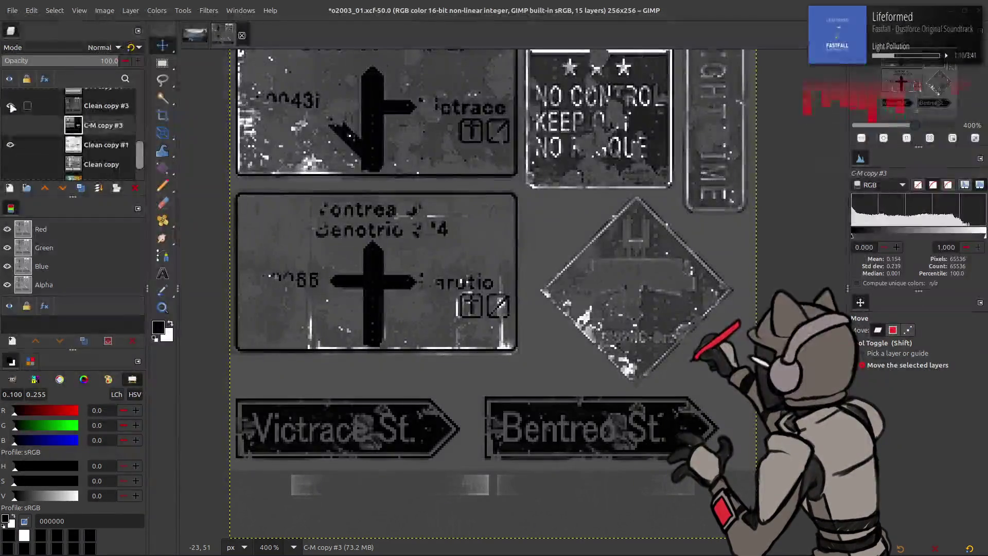
scroll(11, 118, "up", 1)
left_click(11, 120)
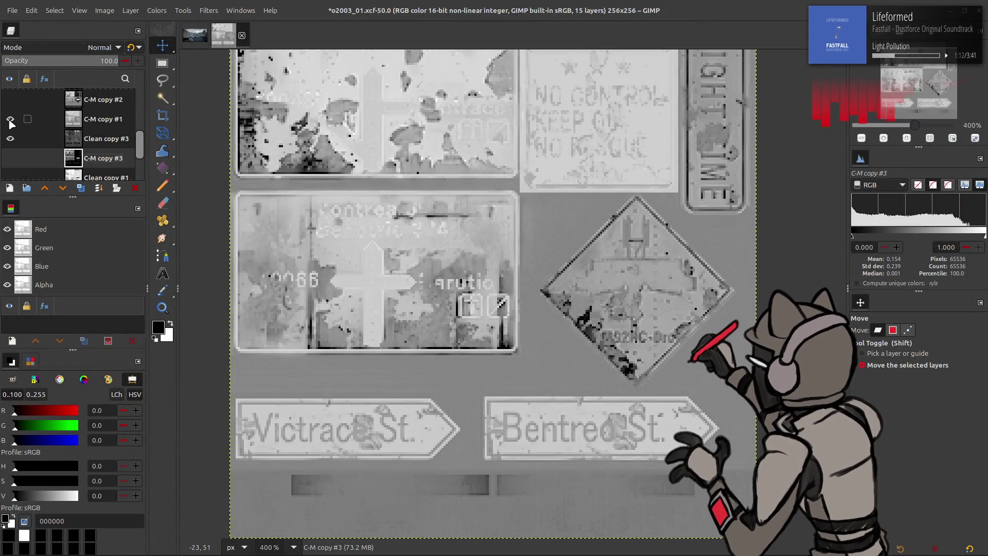
Move Clean copy #3 above C-M copy #1 in the layer stack
left_click_drag(67, 138, 71, 119)
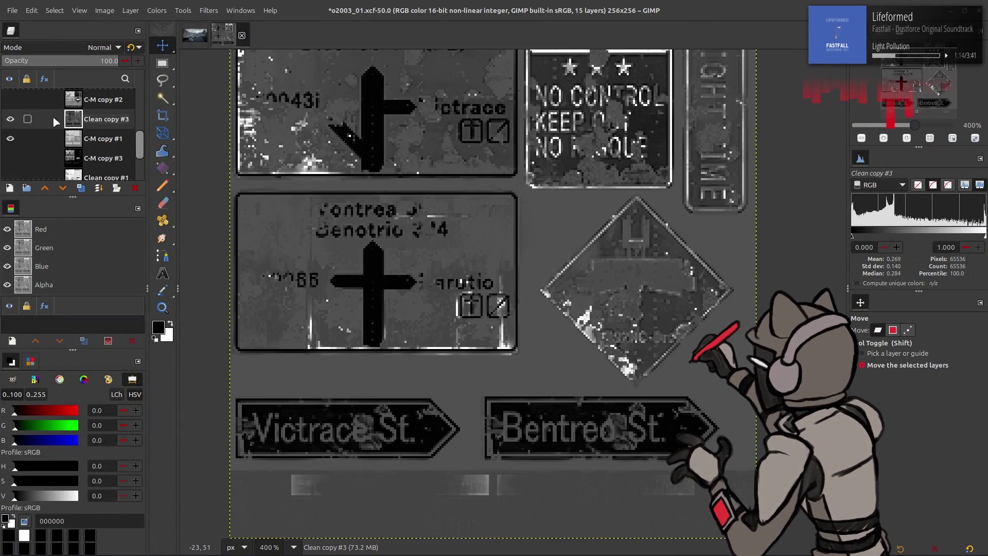
left_click(10, 119)
left_click(10, 119)
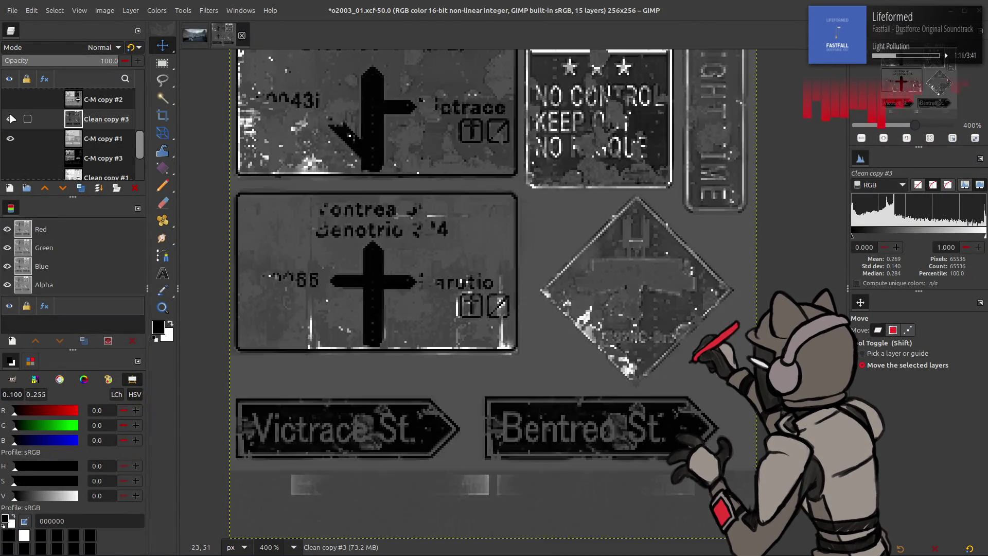
Rectangle-select the two bottom street signs plus the NIGHT TIME sign, then invert the selection
key("r")
left_click_drag(231, 391, 753, 469)
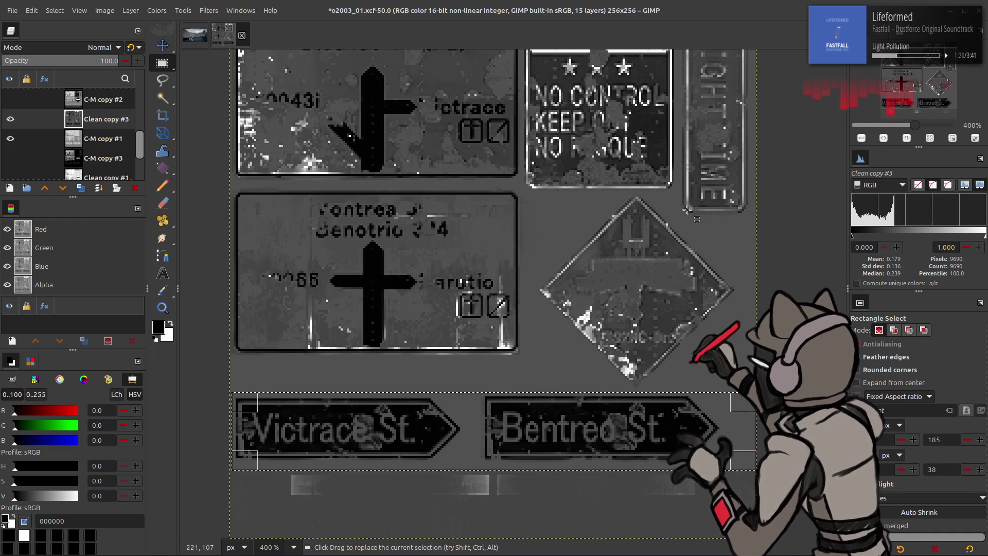
scroll(663, 97, "up", 2)
mouse_move(659, 89)
left_mouse_down()
mouse_move(715, 281)
mouse_move(736, 301)
left_mouse_up()
left_click(47, 10)
left_click(67, 49)
Add a layer mask from the selection to Clean copy #3, then deselect
right_click(102, 120)
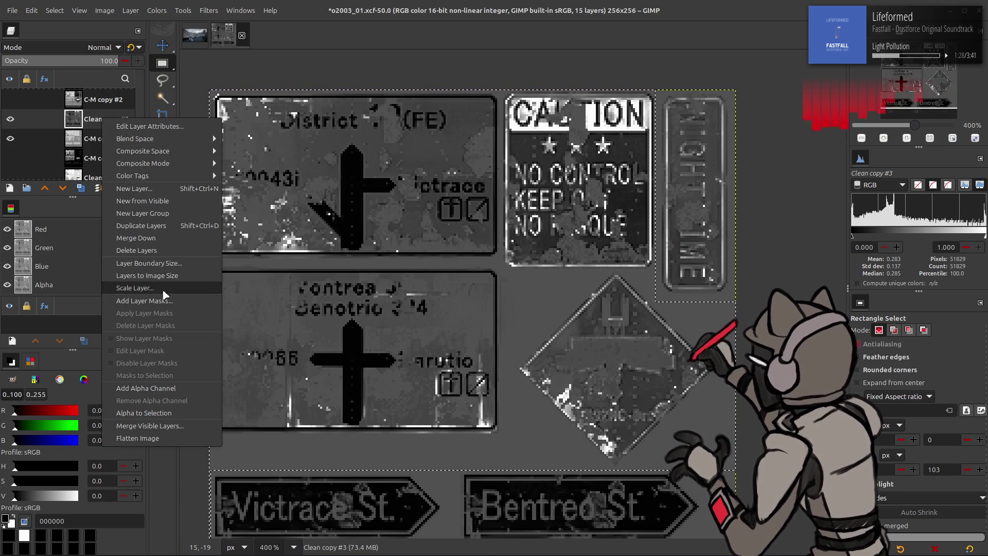
left_click(154, 301)
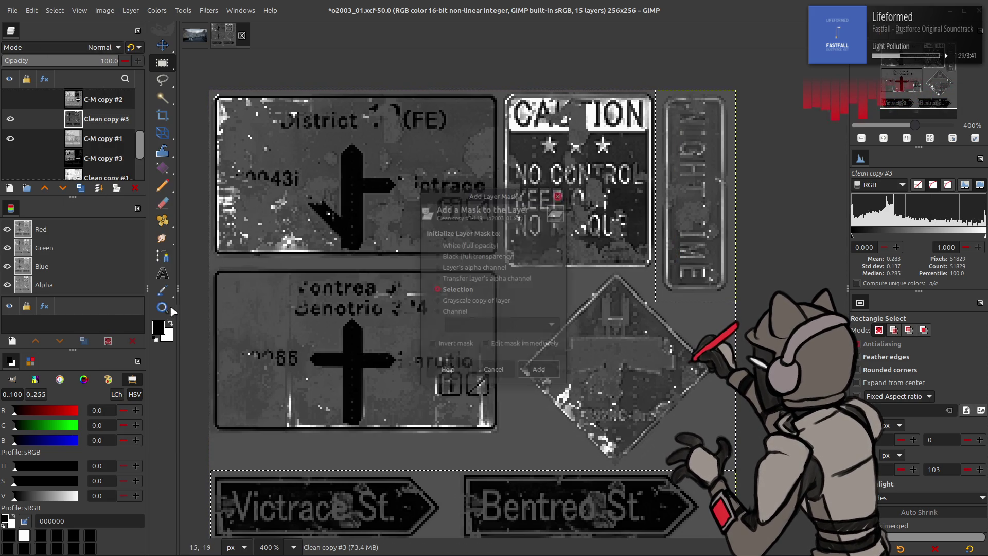
left_click(504, 373)
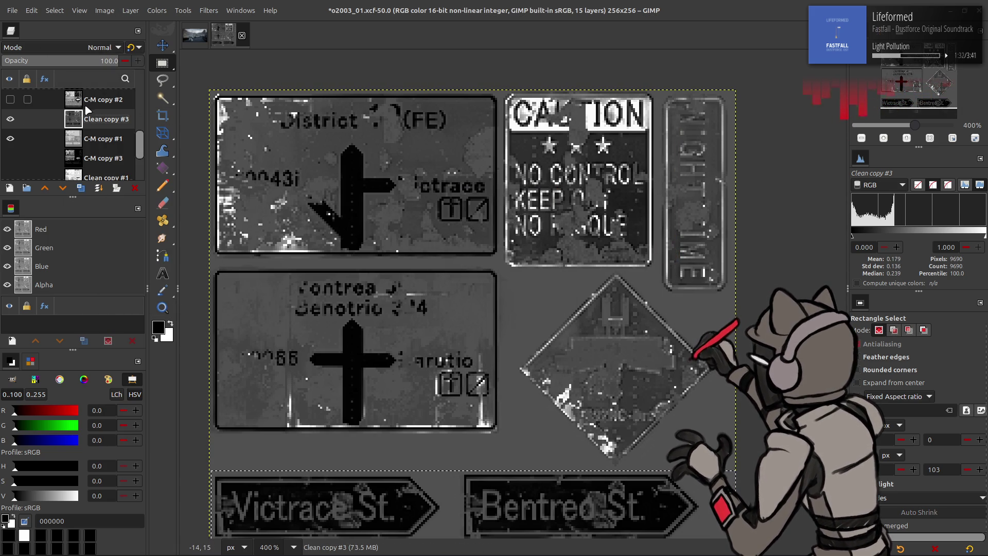
right_click(89, 118)
left_click(170, 301)
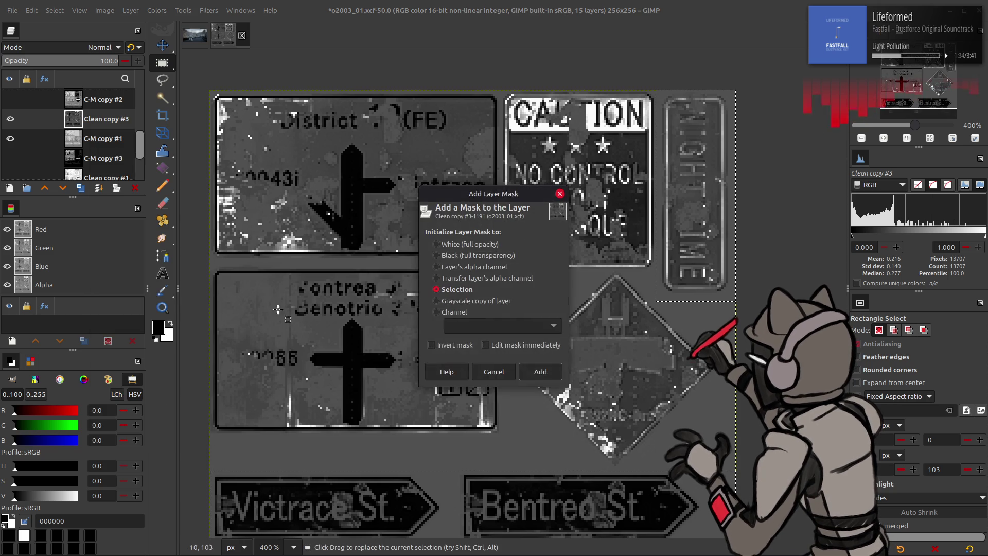
left_click(541, 372)
left_click(55, 11)
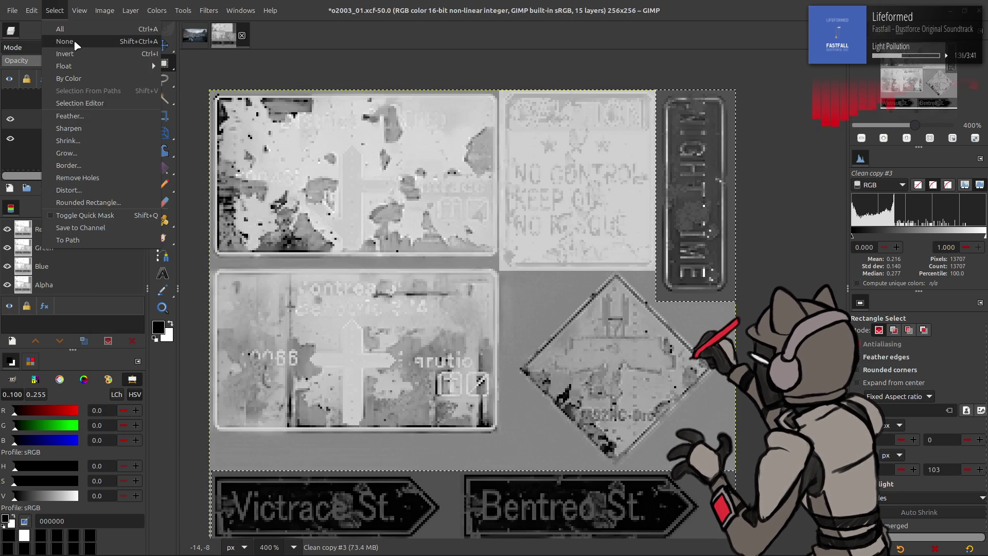
left_click(73, 37)
Set Clean copy #3 to legacy Addition blending and change its blend space
key("m")
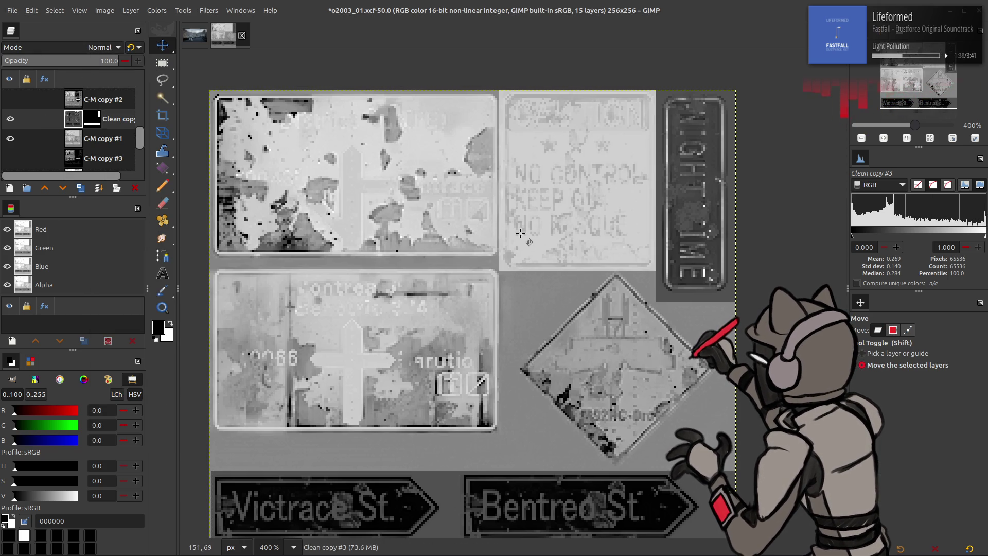
left_click(61, 47)
left_click(55, 192)
left_click(10, 119)
left_click(10, 119)
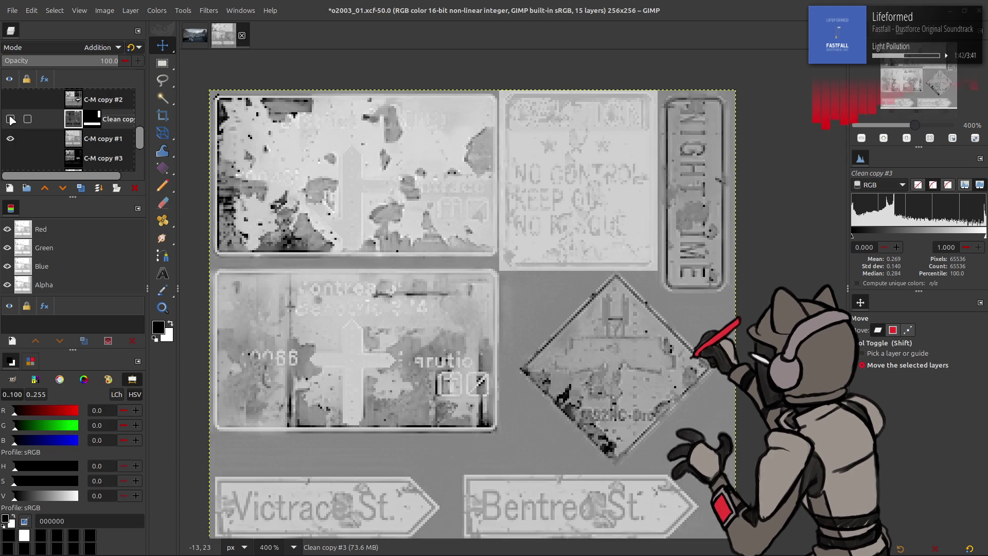
left_click(135, 47)
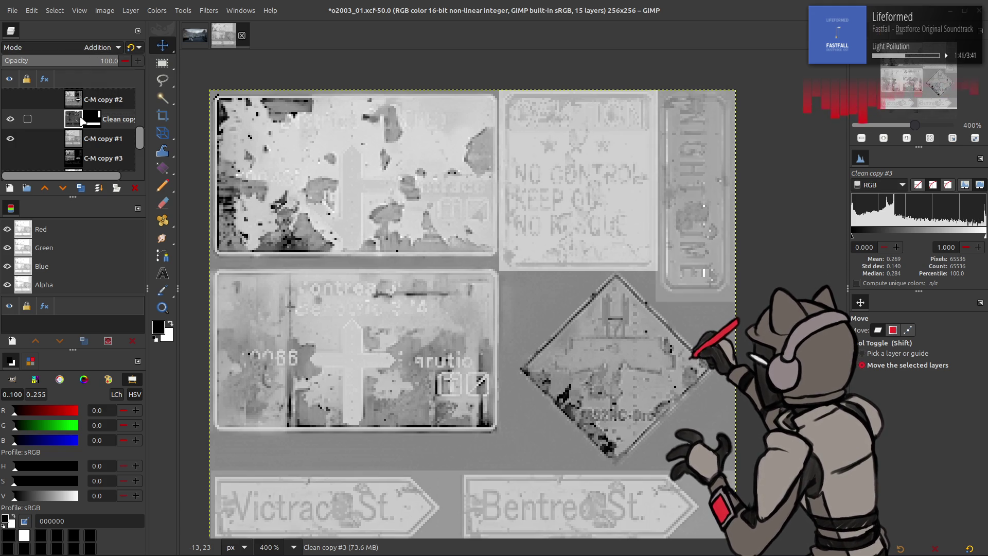
right_click(80, 122)
mouse_move(119, 139)
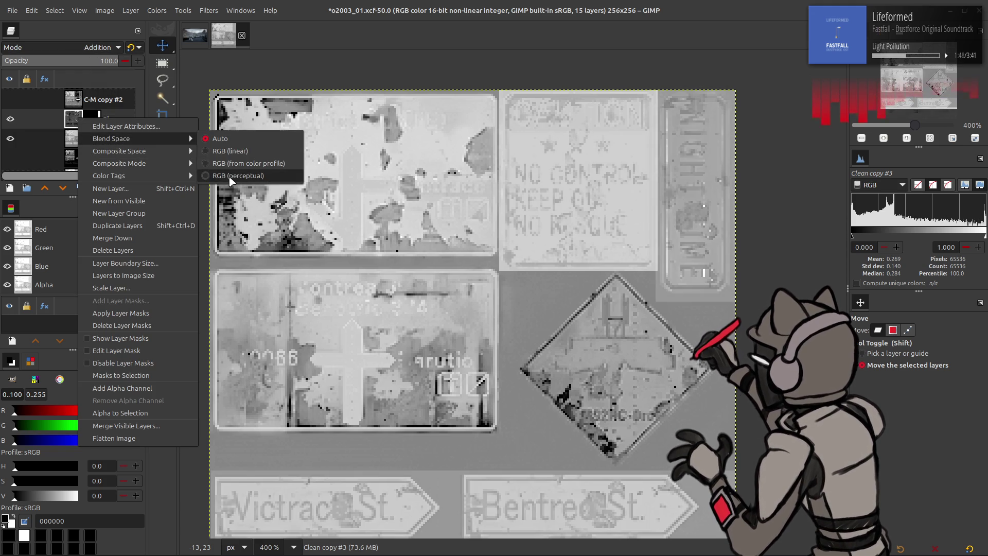
left_click(212, 175)
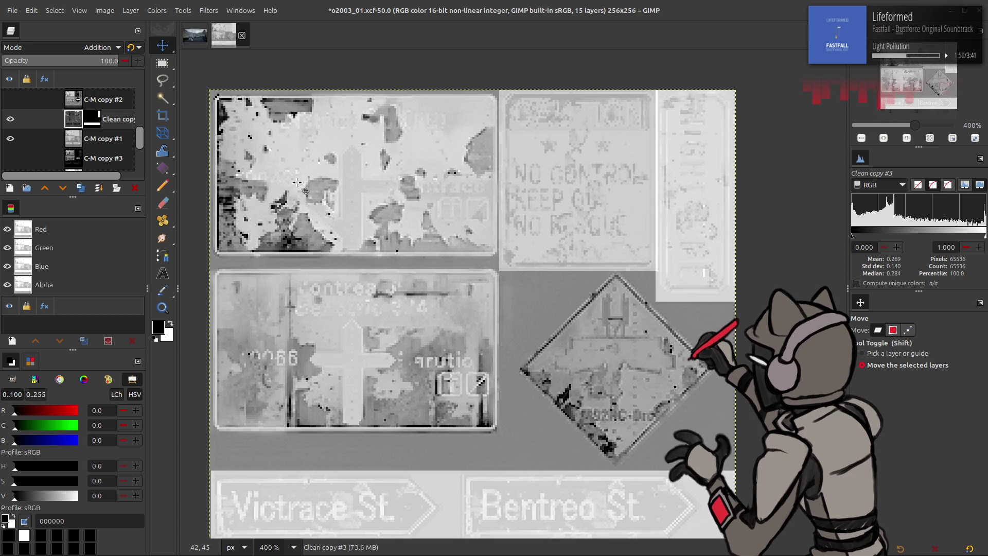
Try Levels with a lowered output white of 90, then cancel
left_click(157, 12)
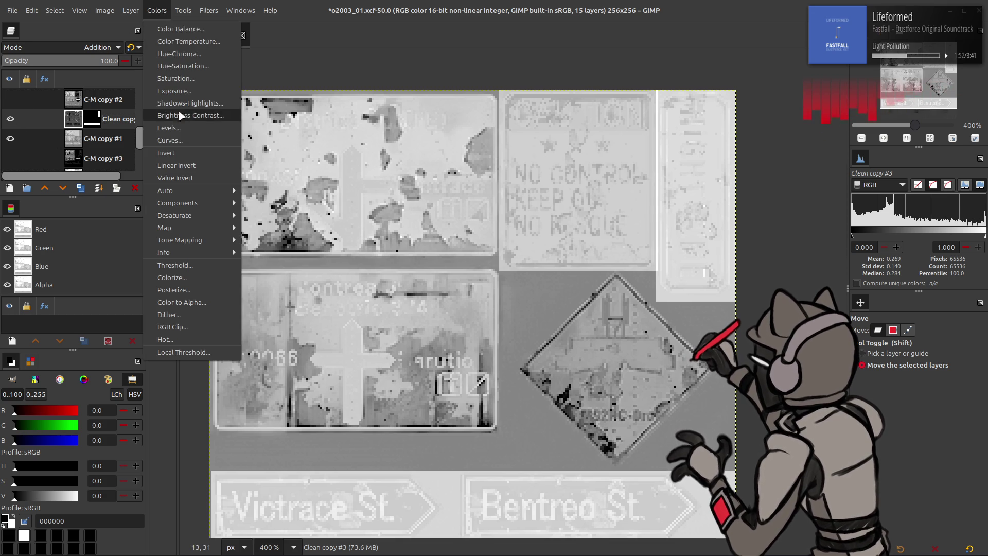
left_click(185, 114)
left_click(277, 334)
type("90")
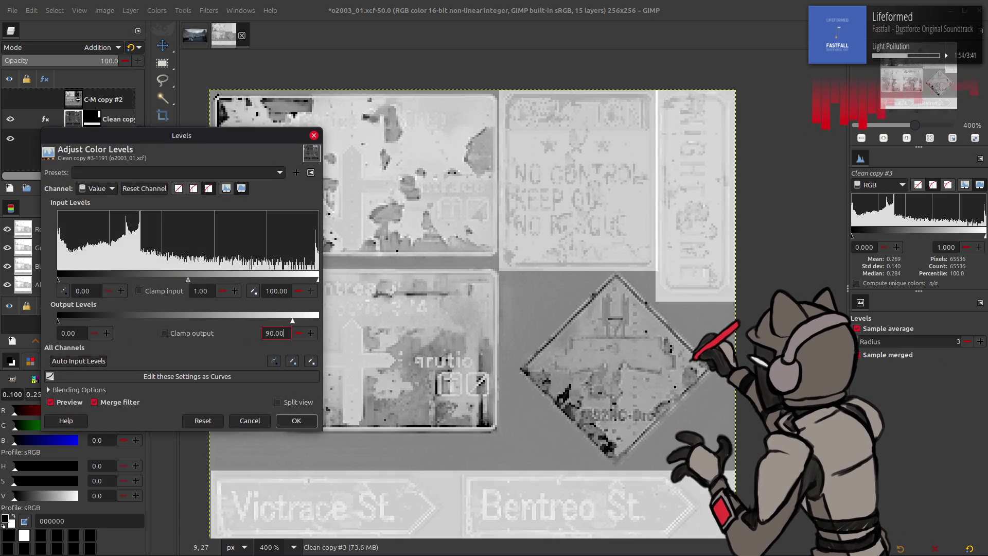
type("80")
key("Return")
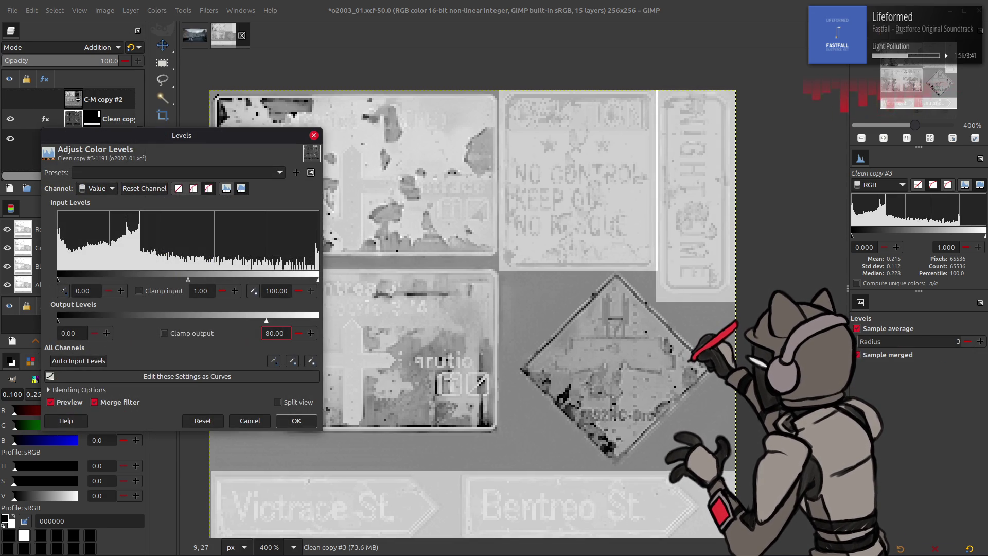
mouse_move(265, 322)
left_mouse_down()
mouse_move(165, 324)
mouse_move(242, 324)
mouse_move(196, 320)
left_mouse_up()
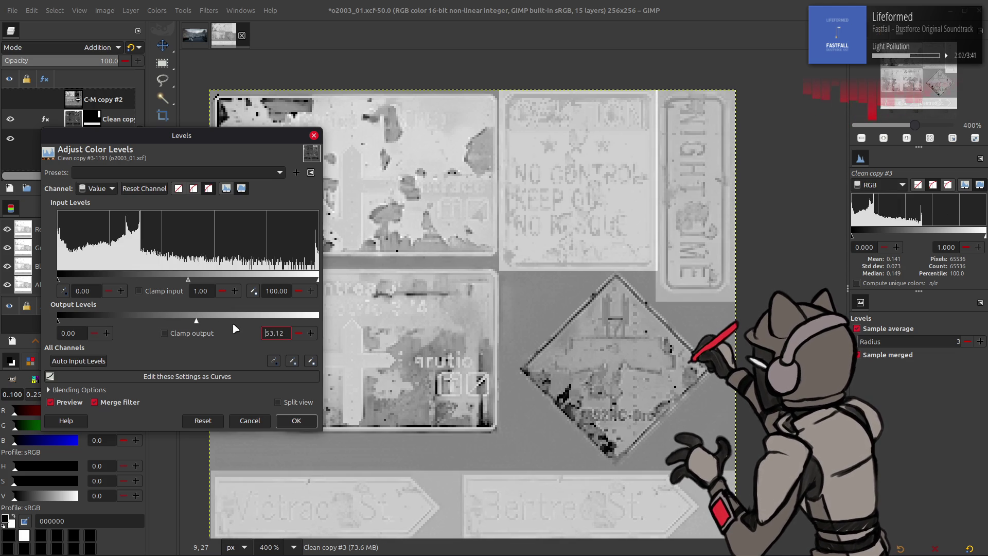
left_click(249, 420)
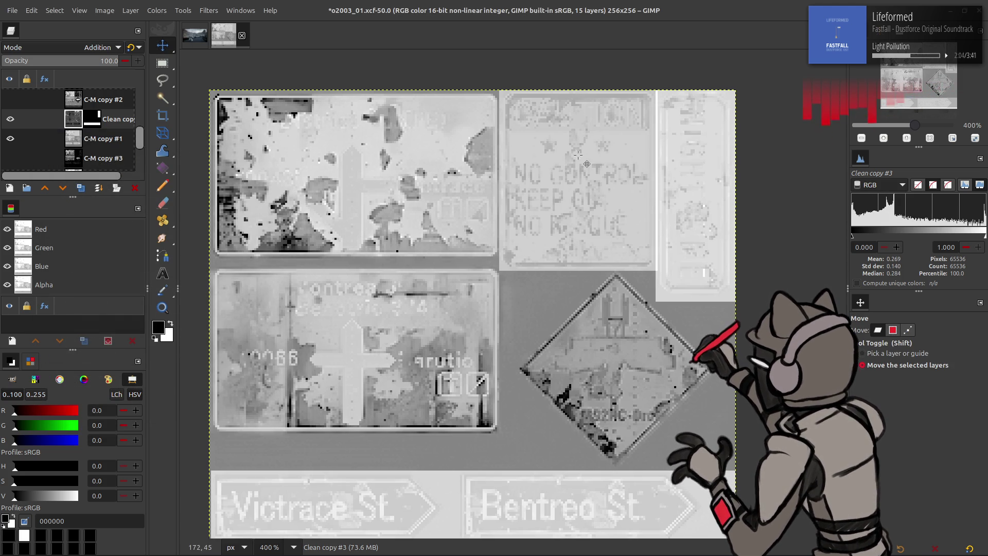
Apply Levels with an output white value of 80
key("r")
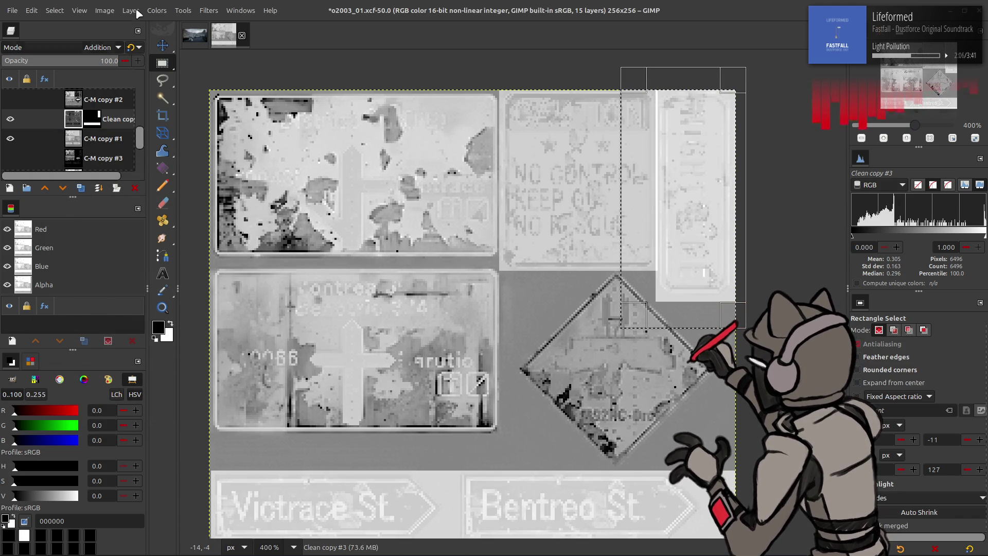
left_click(157, 10)
left_click(185, 131)
mouse_move(314, 321)
left_mouse_down()
mouse_move(213, 317)
mouse_move(264, 315)
left_mouse_up()
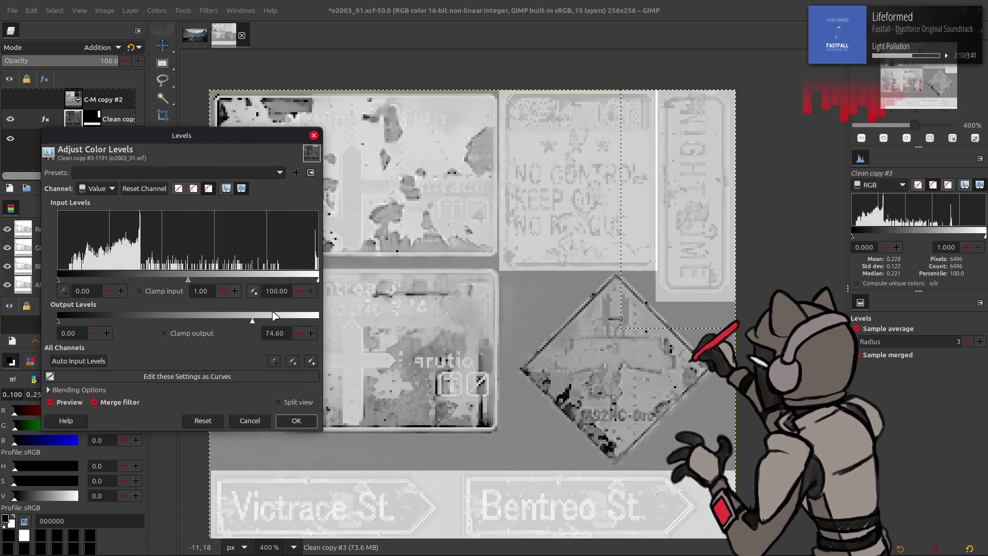
triple_click(276, 333)
type("80")
key("Return")
left_click(296, 420)
Deselect, apply Levels with a further reduced output white, and merge Clean copy #3 into C-M copy #1
left_click(54, 11)
left_click(67, 42)
left_click(157, 11)
left_click(183, 124)
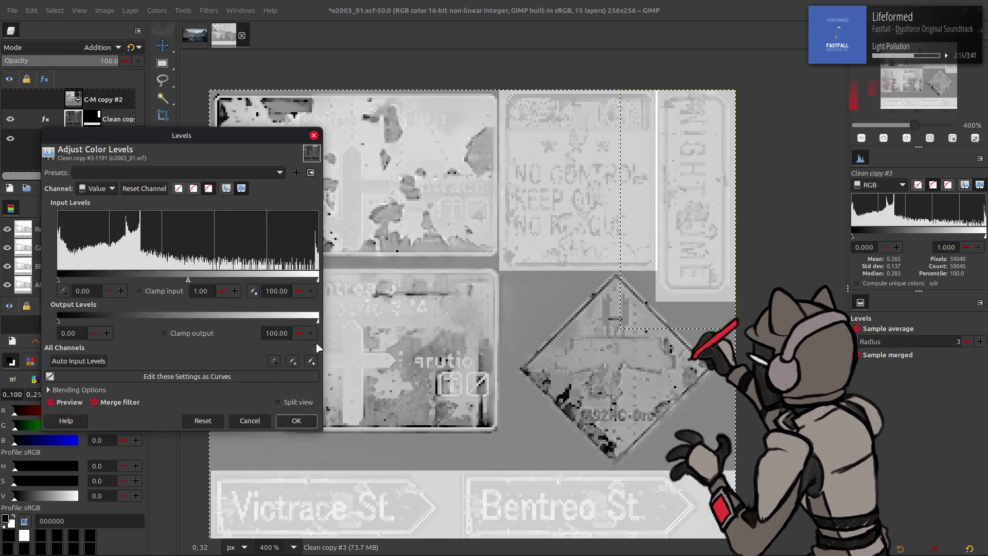
left_click(280, 333)
type("66.67")
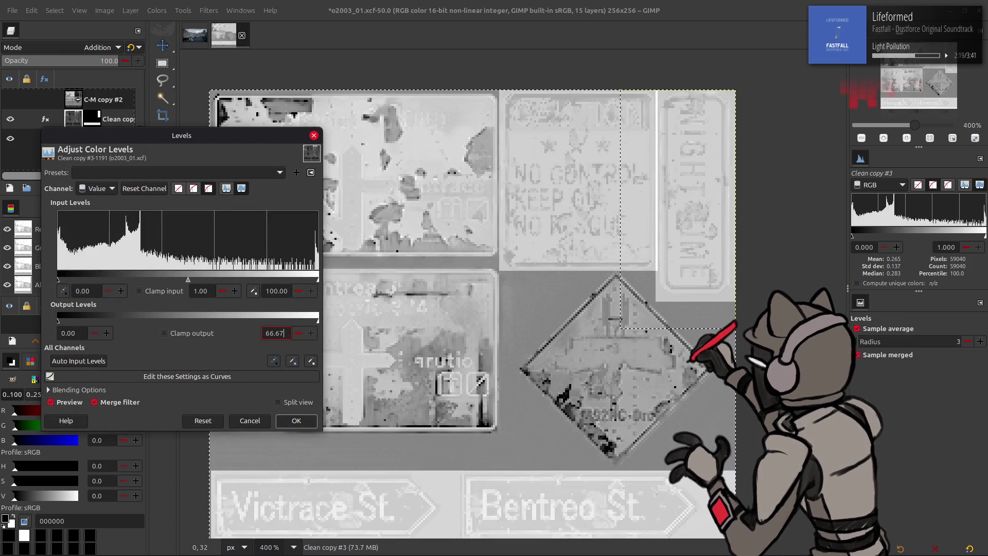
key("Return")
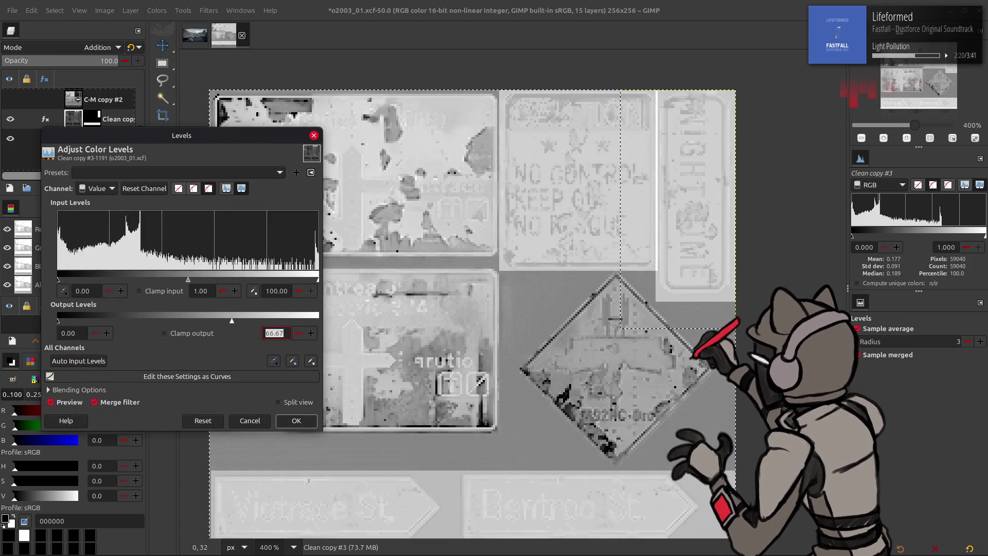
type("0")
key("Return")
left_click(297, 421)
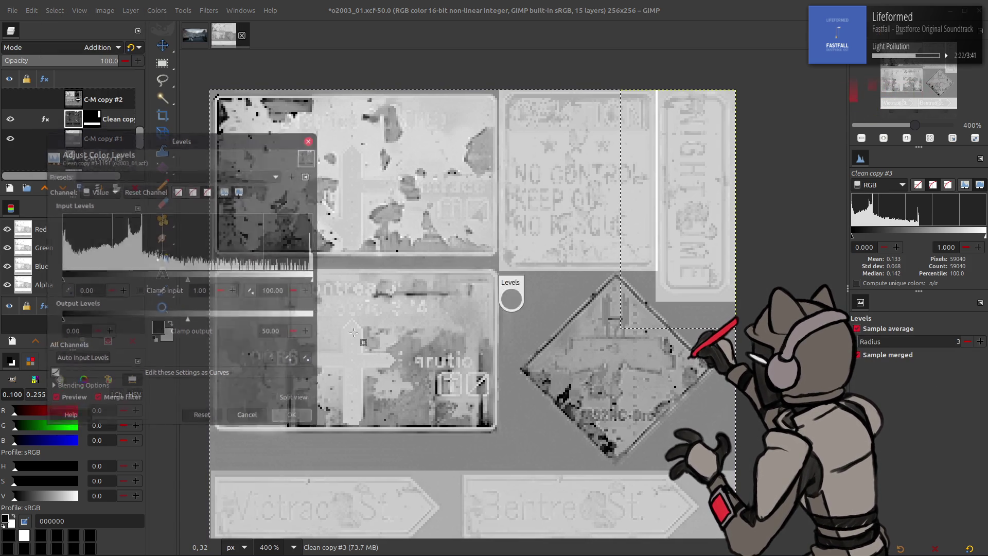
key("m")
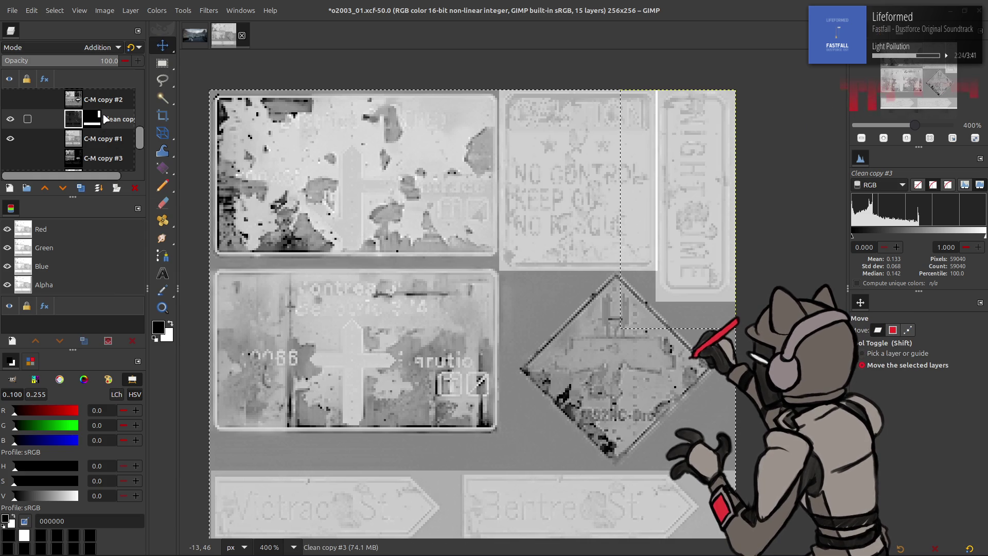
key("Delete")
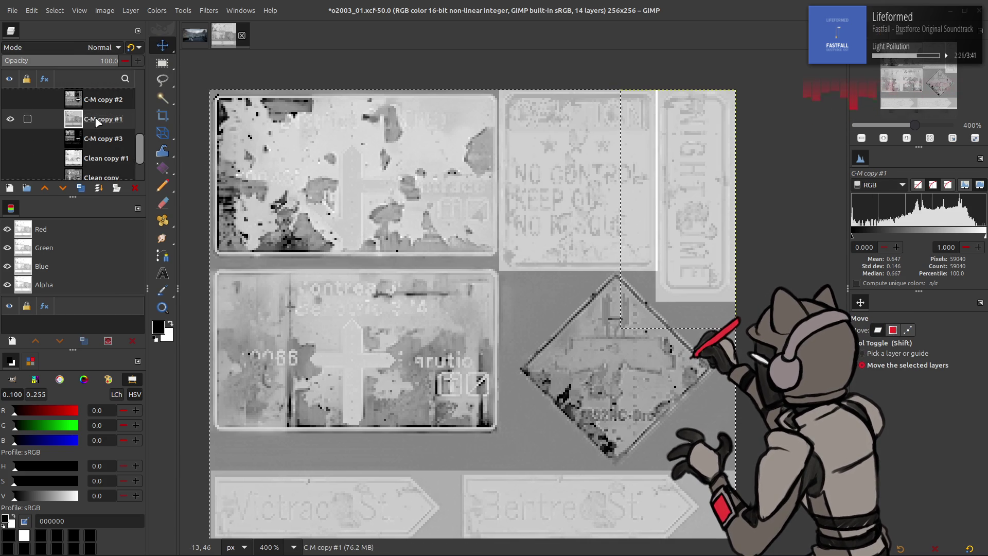
Clear the remaining selection
left_click(54, 10)
left_click(82, 38)
scroll(324, 243, "down", 4)
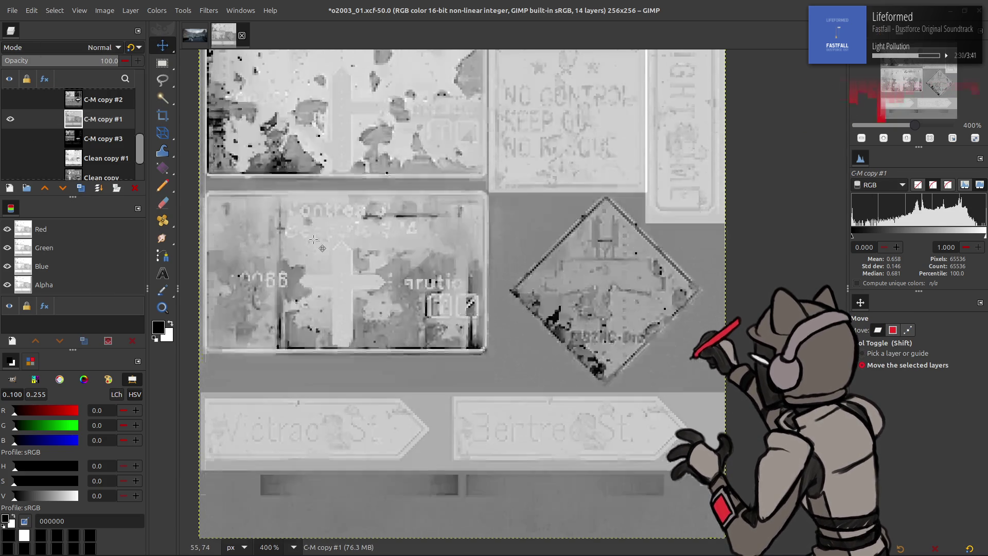
scroll(313, 239, "left", 3)
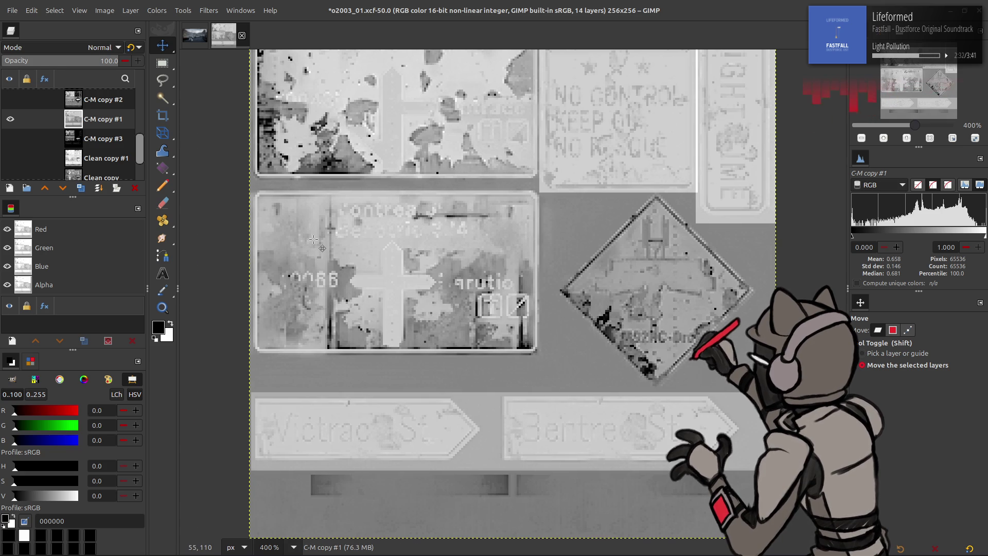
scroll(249, 177, "up", 2)
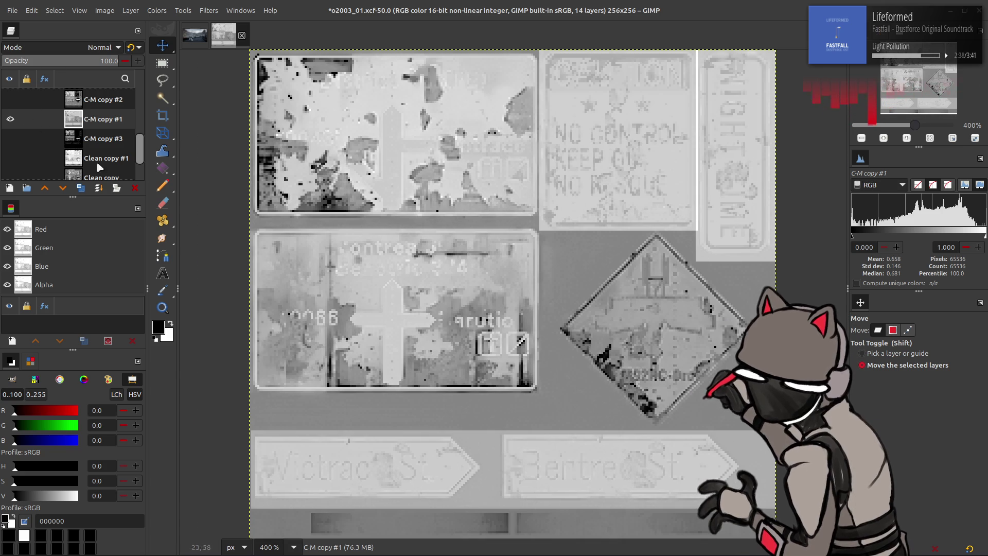
Compare the signs with and without C-M copy #1, leaving it hidden
left_click(10, 119)
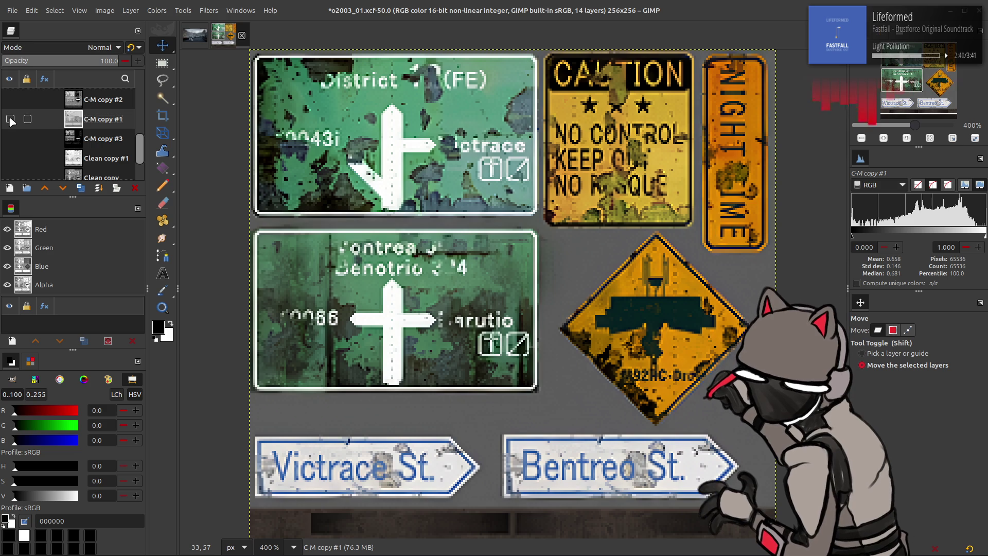
left_click(10, 119)
left_click(10, 119)
left_click(10, 119)
left_click(11, 119)
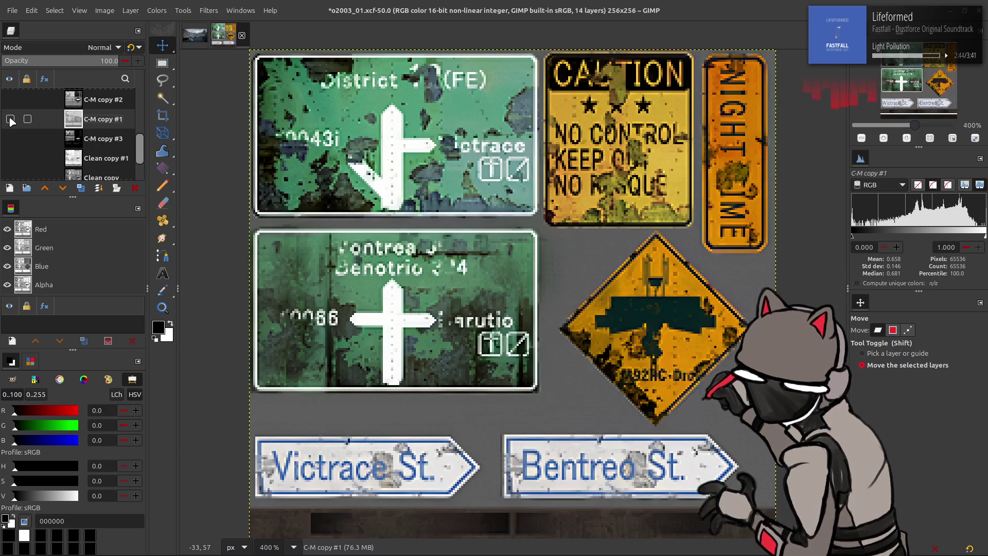
scroll(52, 134, "down", 2)
scroll(260, 216, "down", 5)
Rectangle-select the dark strip along the bottom of the image
key("r")
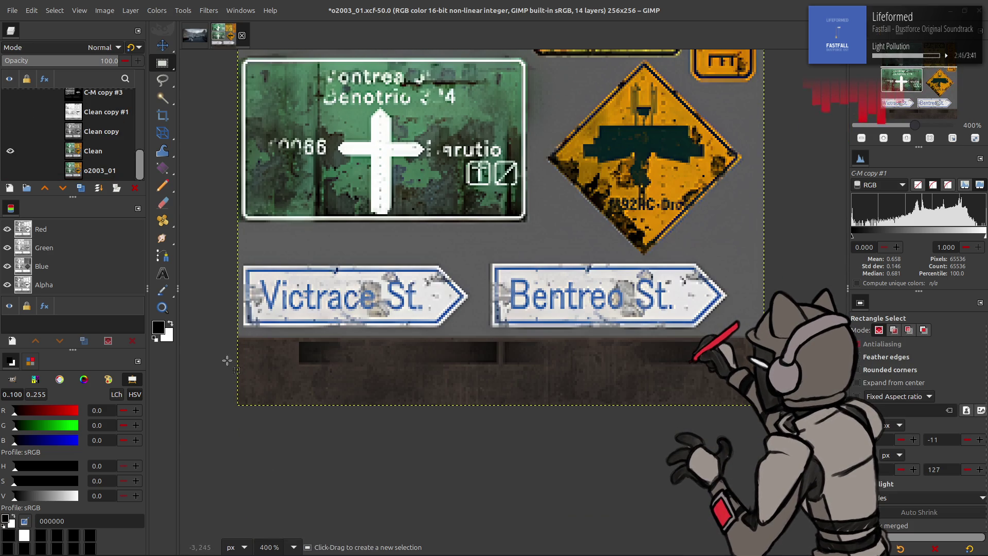
mouse_move(236, 336)
left_mouse_down()
mouse_move(258, 347)
mouse_move(738, 406)
left_mouse_up()
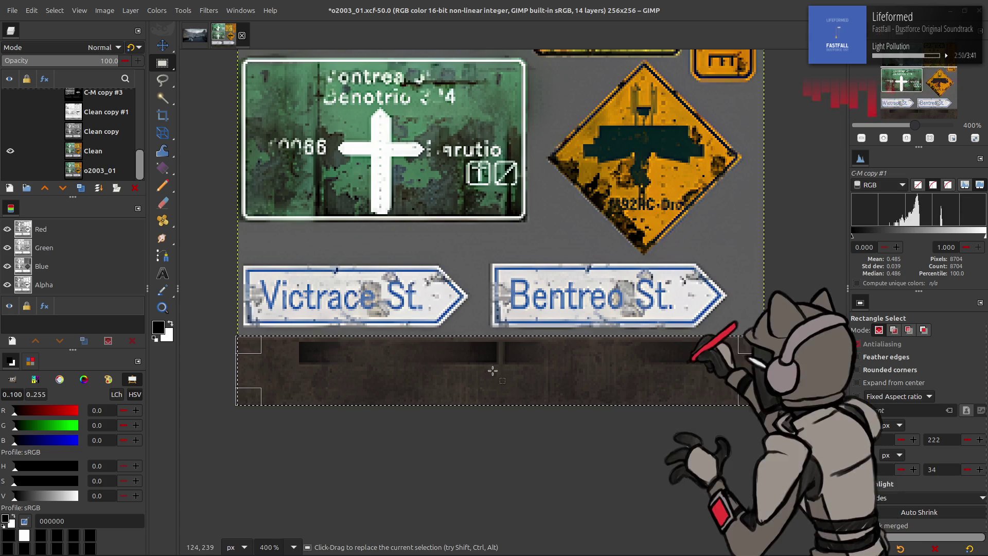
scroll(492, 370, "up", 2)
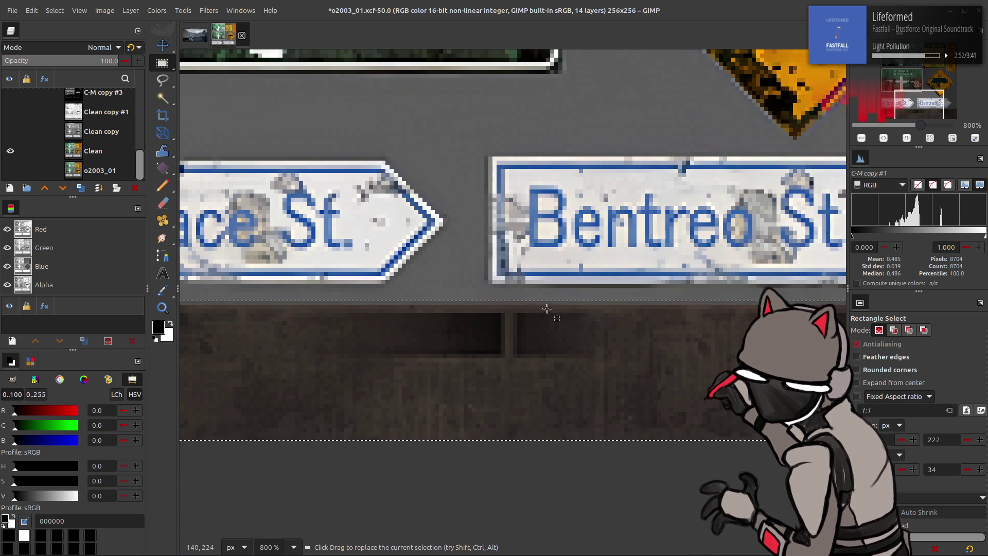
scroll(551, 308, "left", 5)
mouse_move(508, 327)
left_mouse_down()
mouse_move(512, 355)
mouse_move(521, 327)
left_mouse_up()
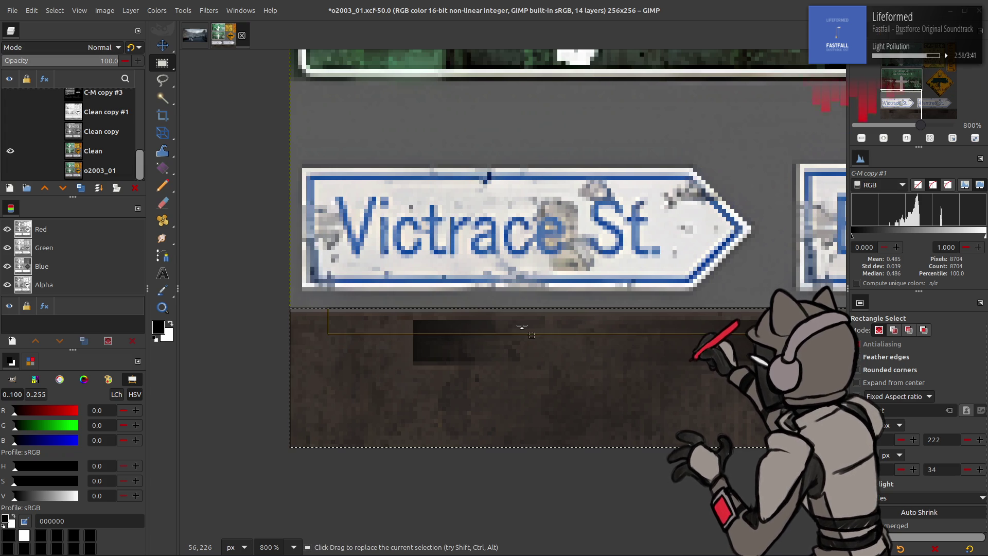
Duplicate the Clean layer and clear the copy's contents inside the selection
left_click(81, 150)
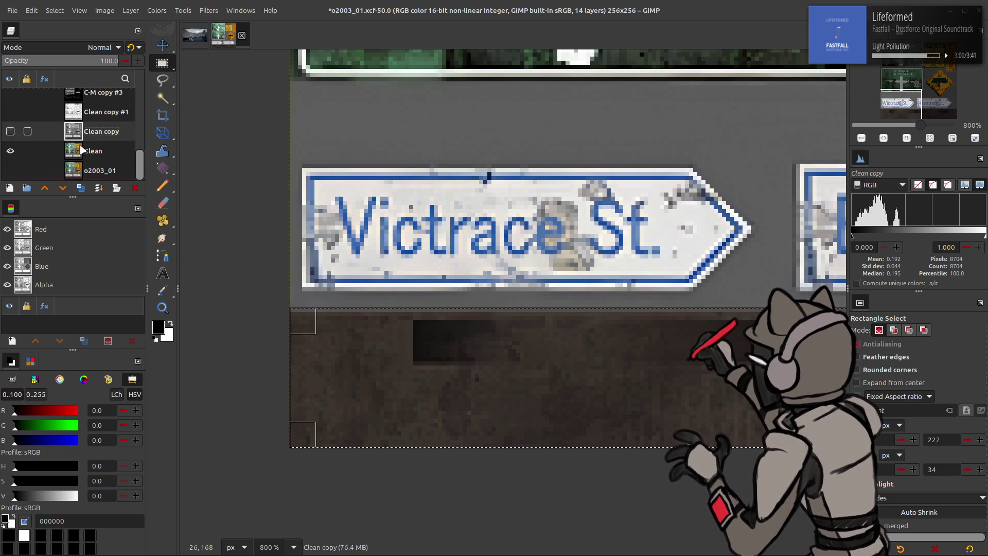
left_click(81, 188)
left_click(130, 11)
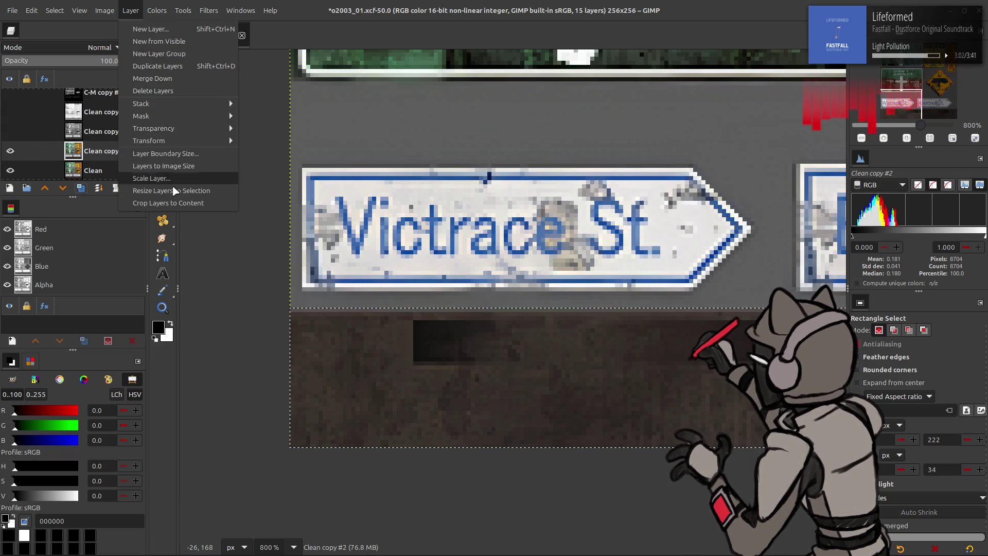
left_click(31, 10)
left_click(57, 157)
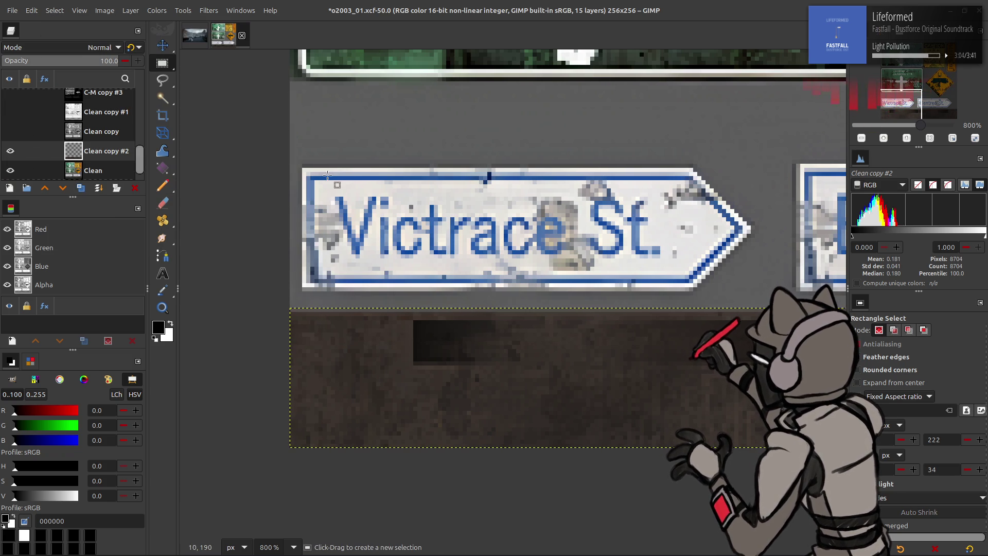
Move Clean copy #2 up the layer stack to sit just below C-M copy
key("m")
scroll(316, 282, "down", 6)
scroll(433, 264, "up", 2)
scroll(433, 263, "up", 2)
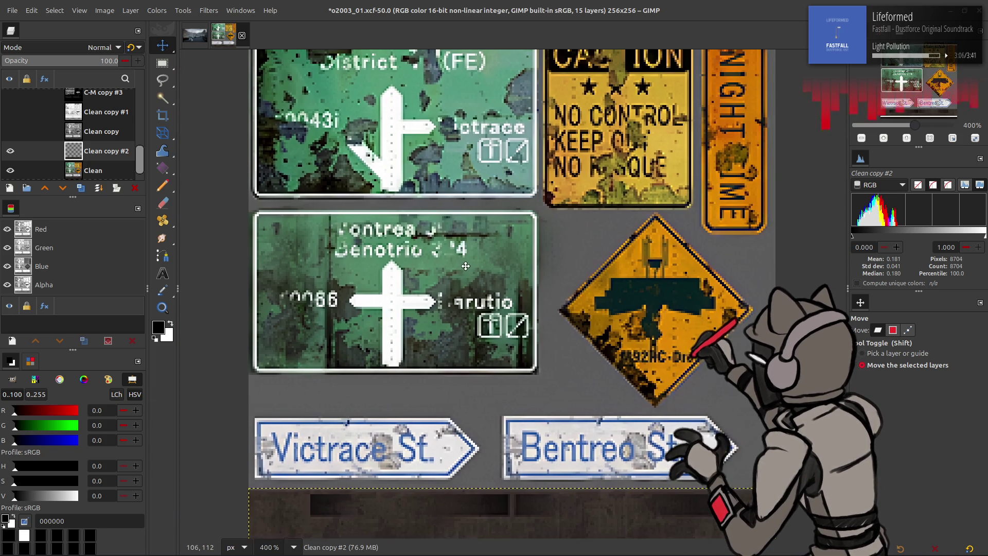
scroll(458, 275, "down", 2)
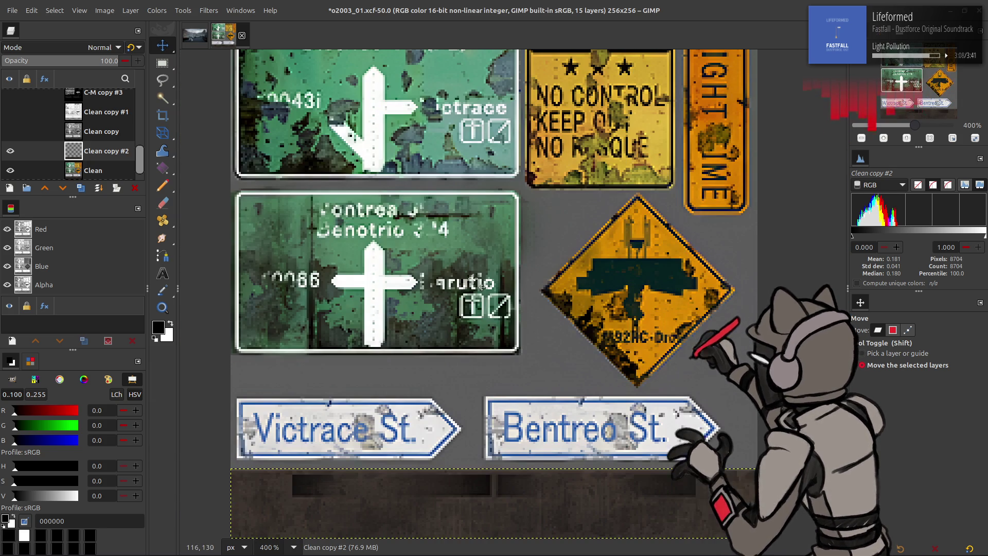
scroll(472, 280, "left", 1)
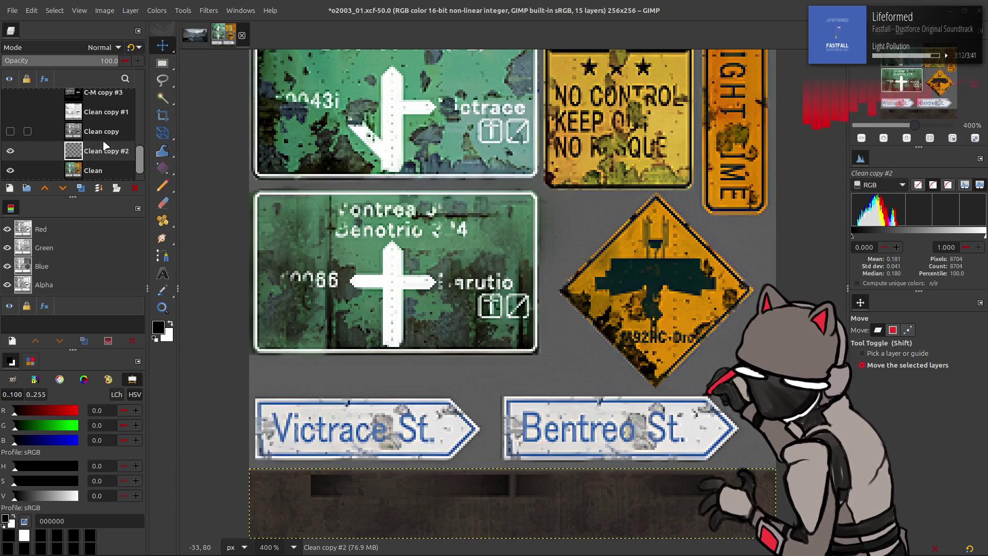
scroll(294, 168, "up", 2)
scroll(294, 168, "down", 2)
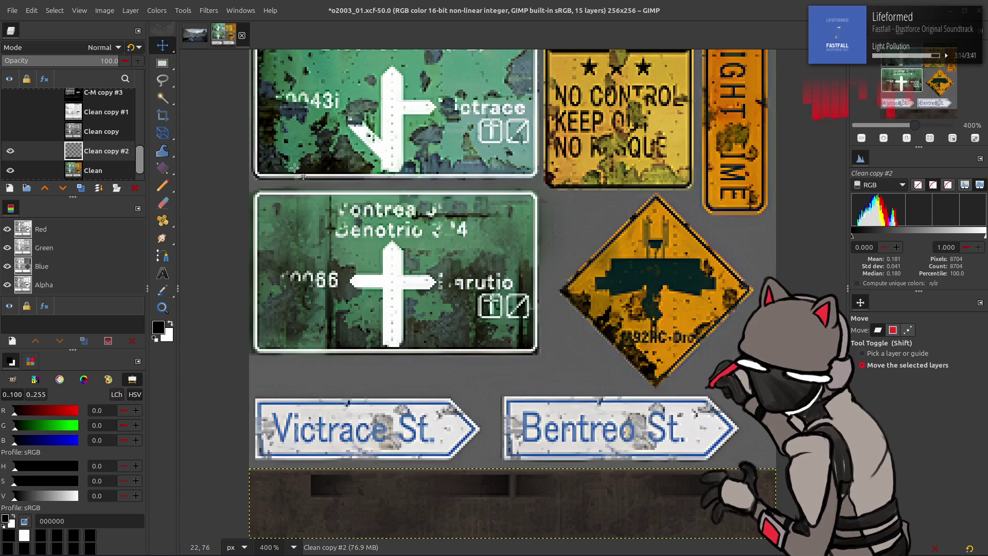
mouse_move(98, 149)
left_mouse_down()
mouse_move(101, 83)
mouse_move(108, 183)
mouse_move(96, 121)
left_mouse_up()
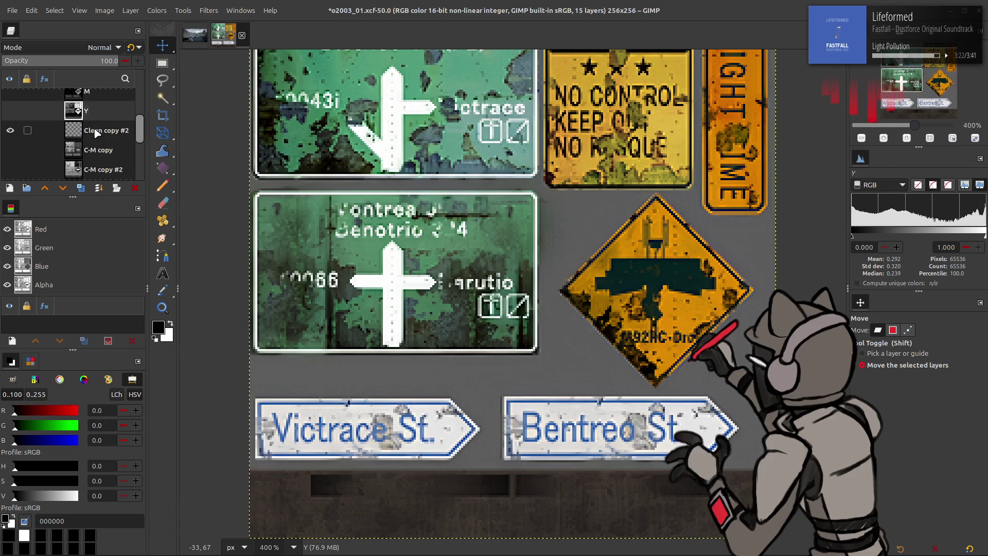
scroll(101, 133, "down", 1)
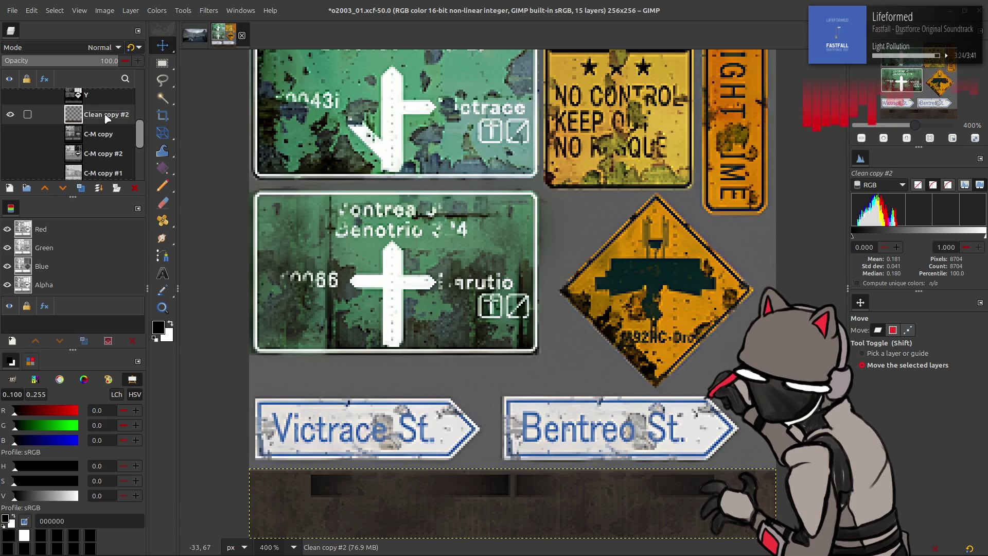
left_click_drag(80, 118, 82, 145)
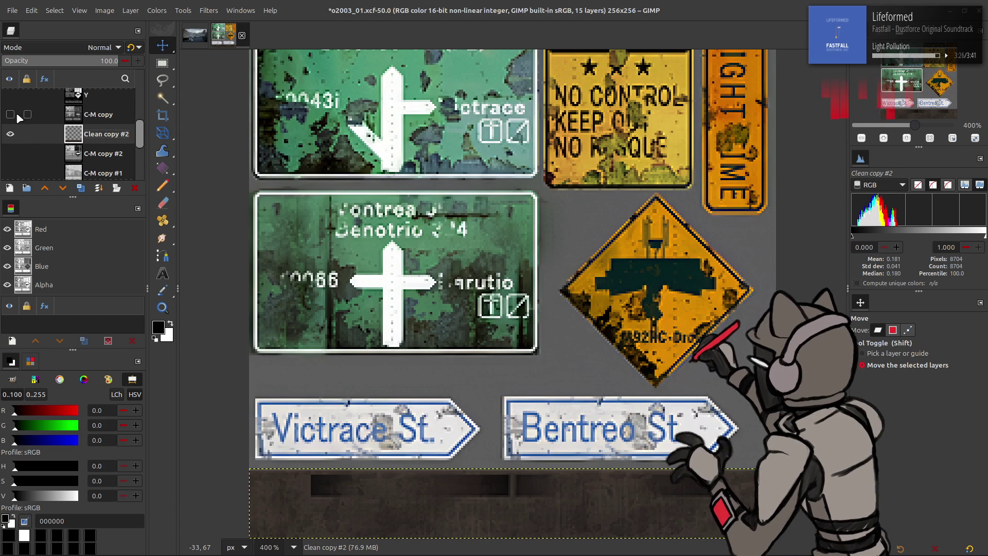
Drop Clean copy #2 below C-M copy #2, then below C-M copy #1, and show C-M copy #1
left_click(11, 114)
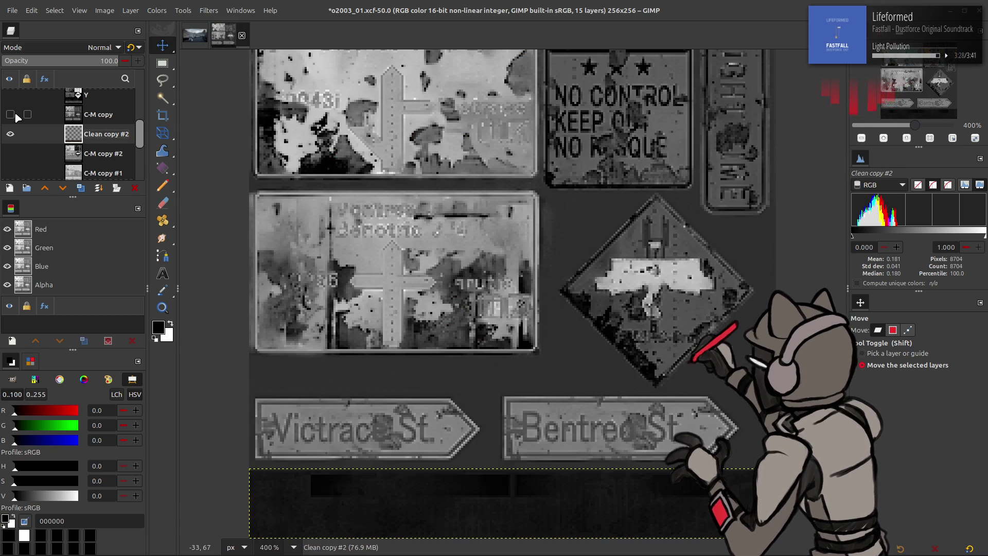
left_click(11, 114)
left_click_drag(98, 137, 97, 161)
left_click(10, 134)
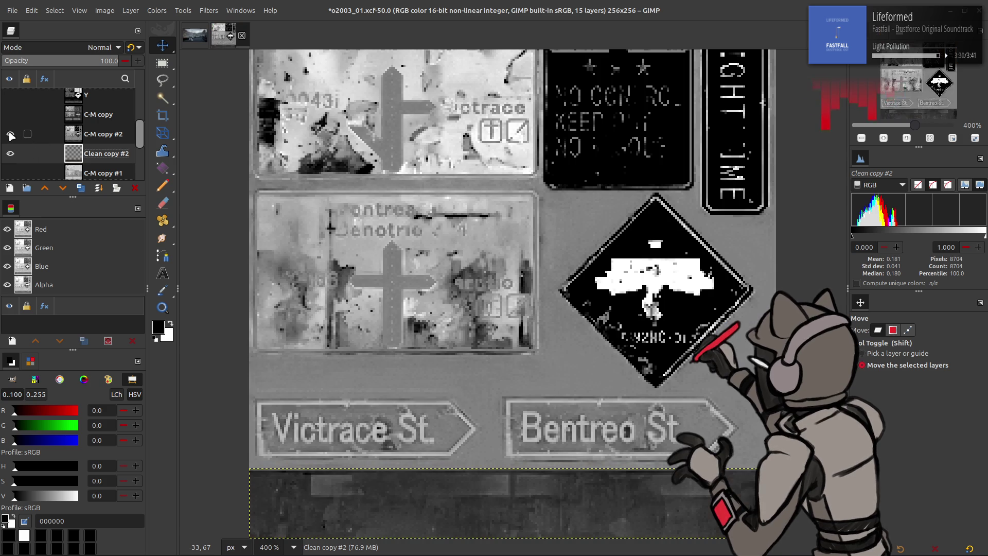
left_click(10, 133)
left_click(11, 133)
left_click(11, 133)
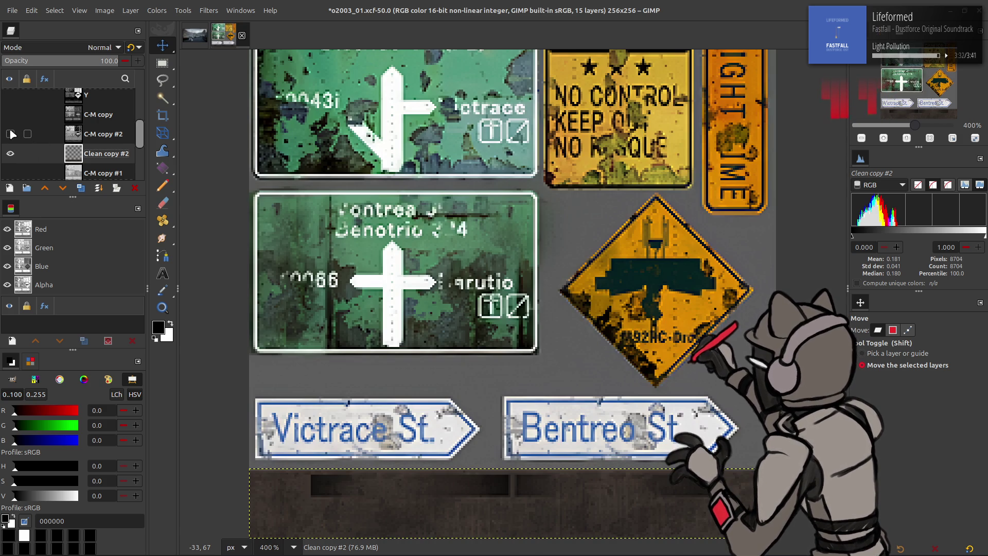
scroll(119, 150, "down", 2)
left_click_drag(111, 126, 111, 152)
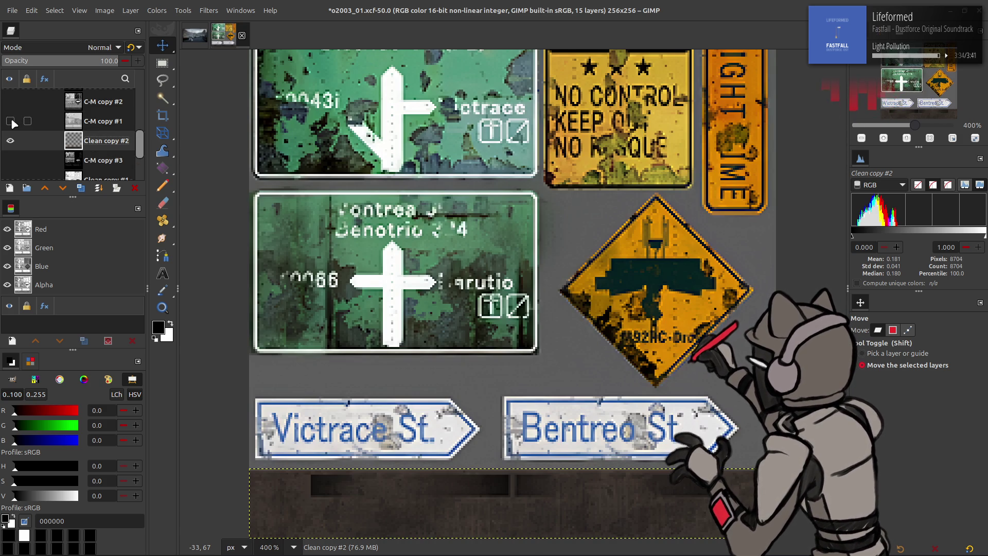
left_click(10, 122)
Toggle the C-M copy layer on and off to compare, leaving it visible and selected
scroll(11, 123, "up", 2)
left_click(10, 117)
left_click(10, 117)
left_click(9, 118)
left_click(10, 117)
left_click(10, 118)
left_click(9, 118)
left_click(9, 117)
left_click(9, 117)
left_click(10, 117)
left_click(10, 118)
left_click(9, 117)
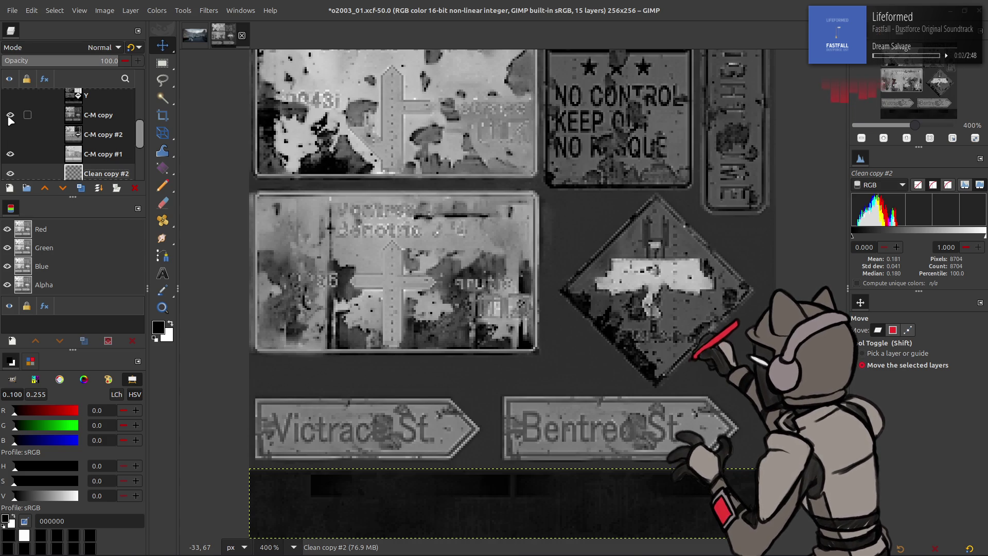
left_click(9, 118)
left_click(10, 118)
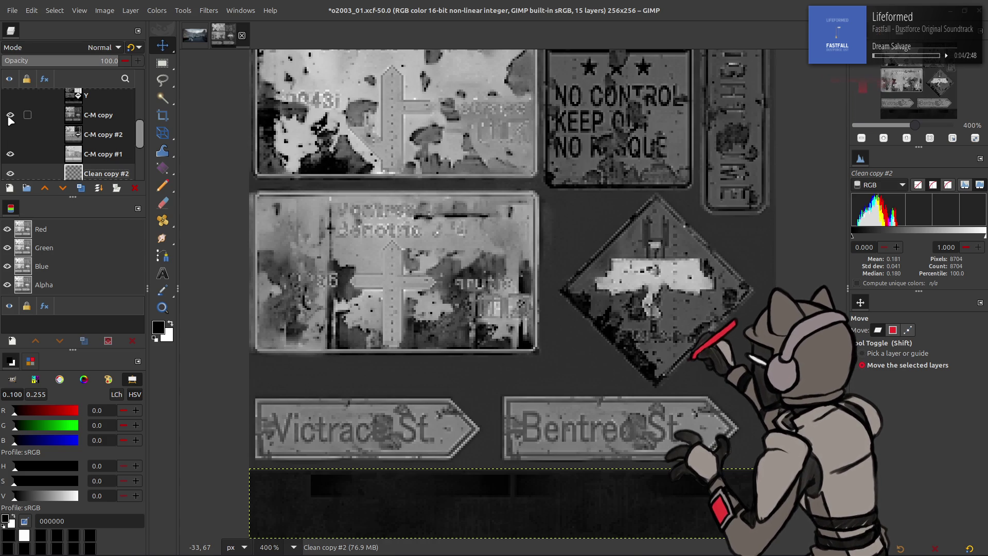
left_click(10, 117)
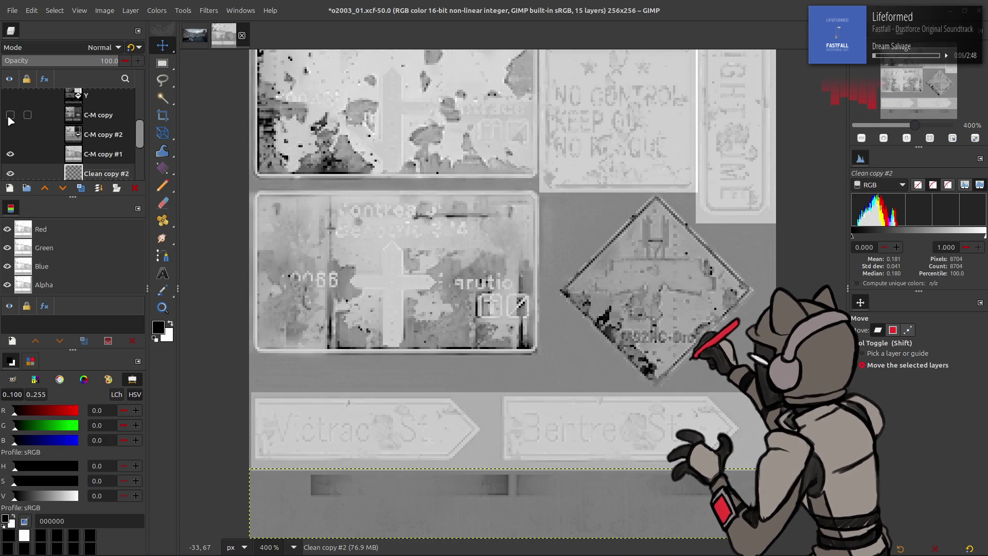
left_click(10, 117)
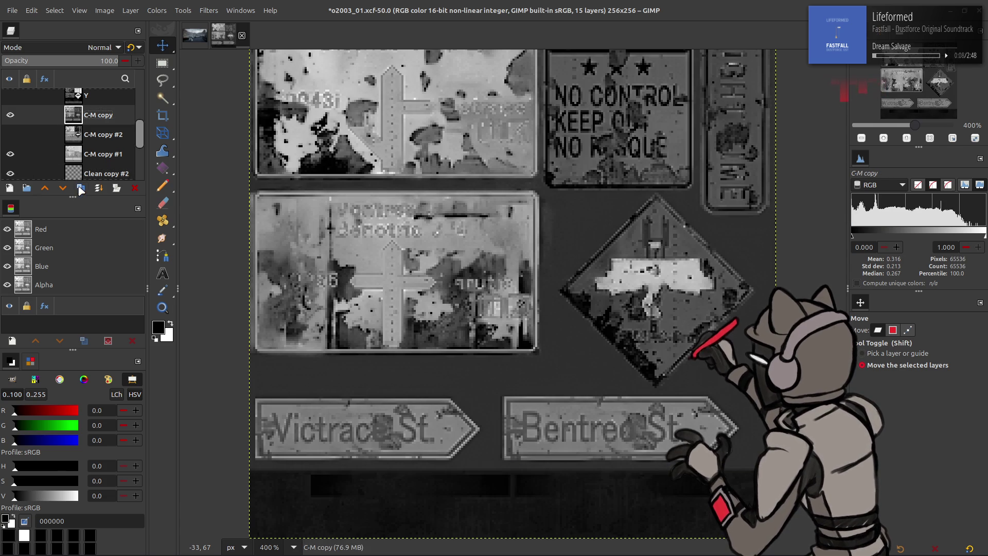
key("shift+ctrl+d")
left_click(157, 10)
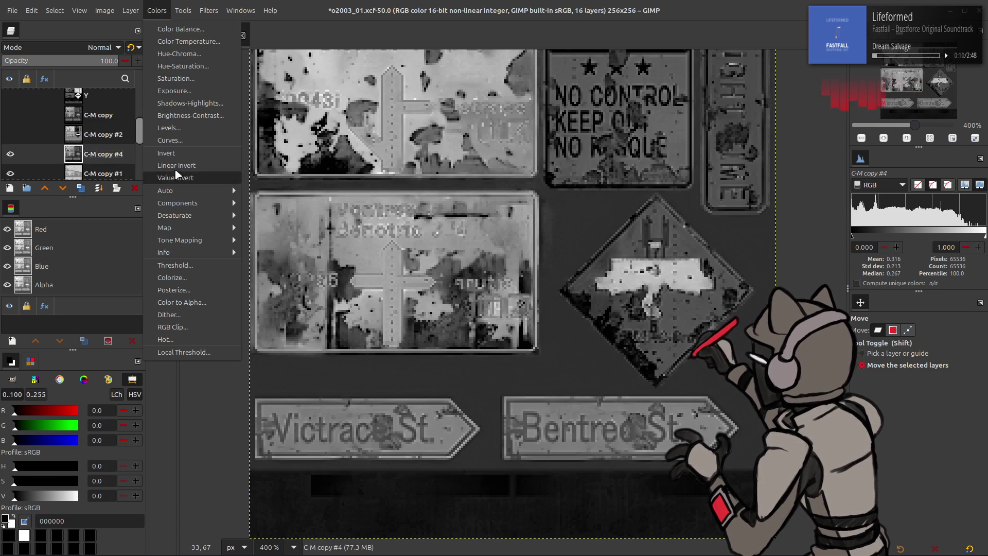
left_click(165, 155)
type("50")
key("Return")
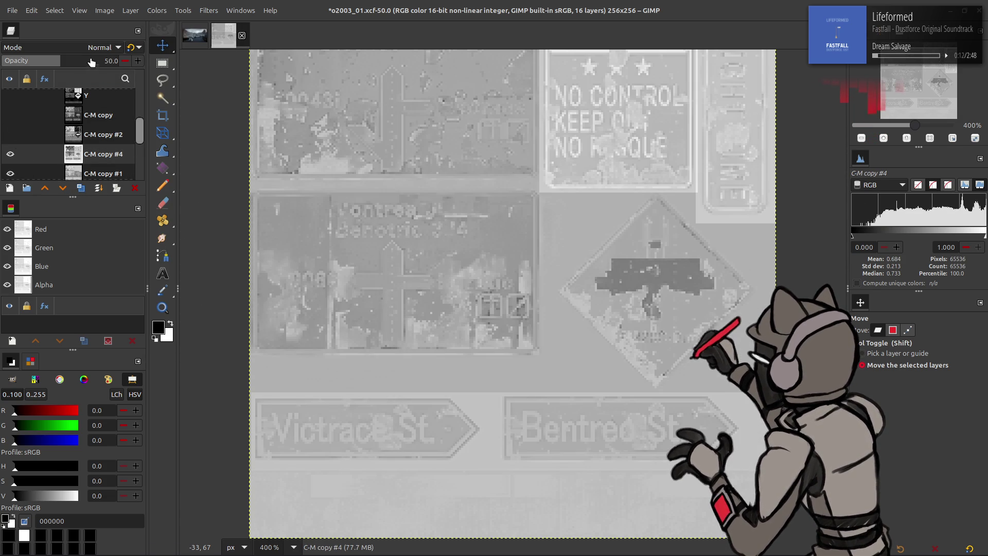
left_click(139, 48)
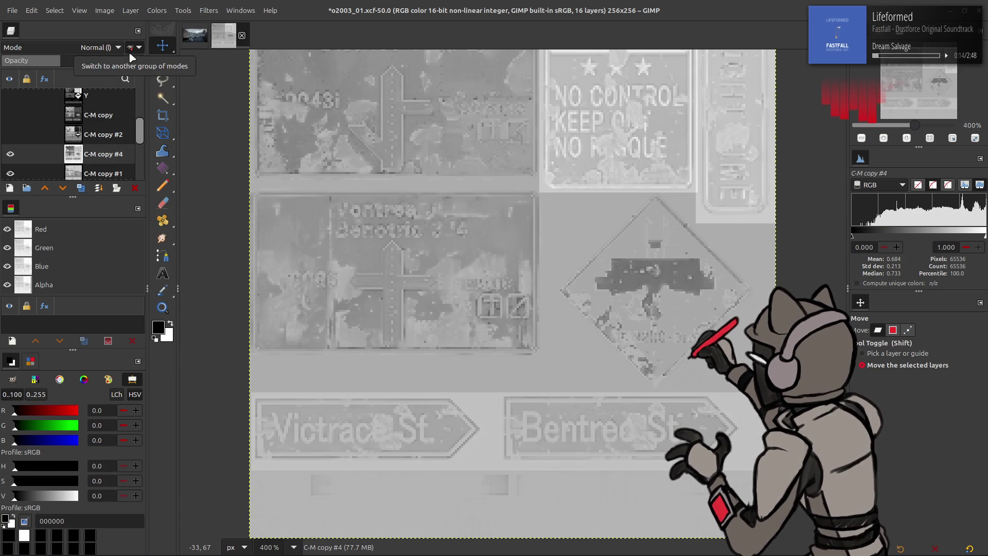
mouse_move(57, 61)
left_mouse_down()
mouse_move(6, 61)
mouse_move(57, 65)
mouse_move(35, 67)
left_mouse_up()
type("25")
key("Return")
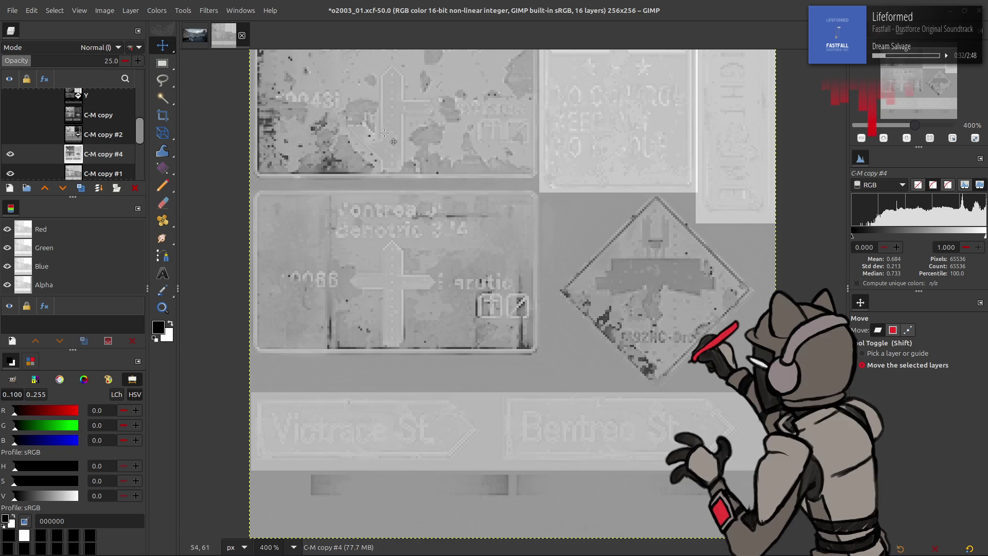
scroll(381, 144, "right", 2)
scroll(372, 149, "left", 2)
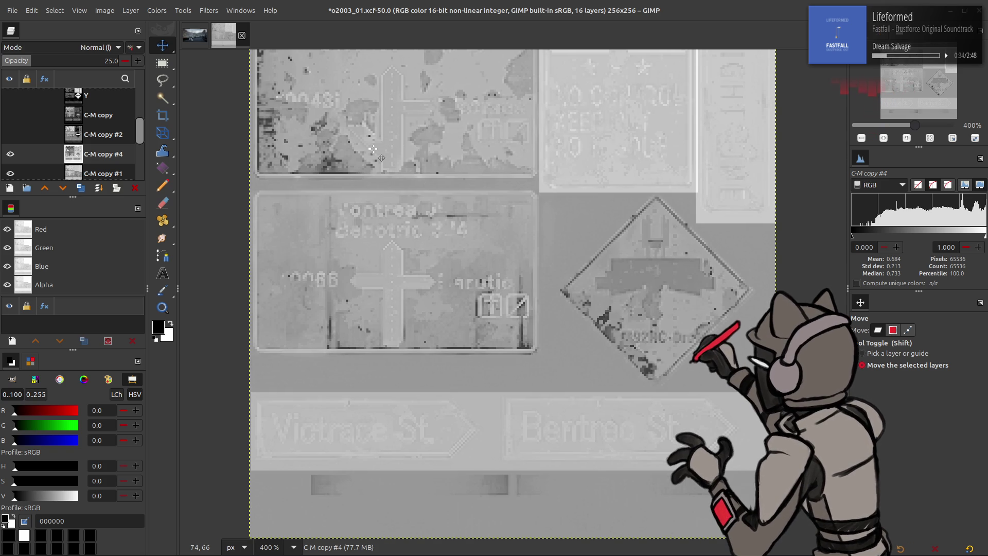
left_click(10, 154)
left_click(10, 154)
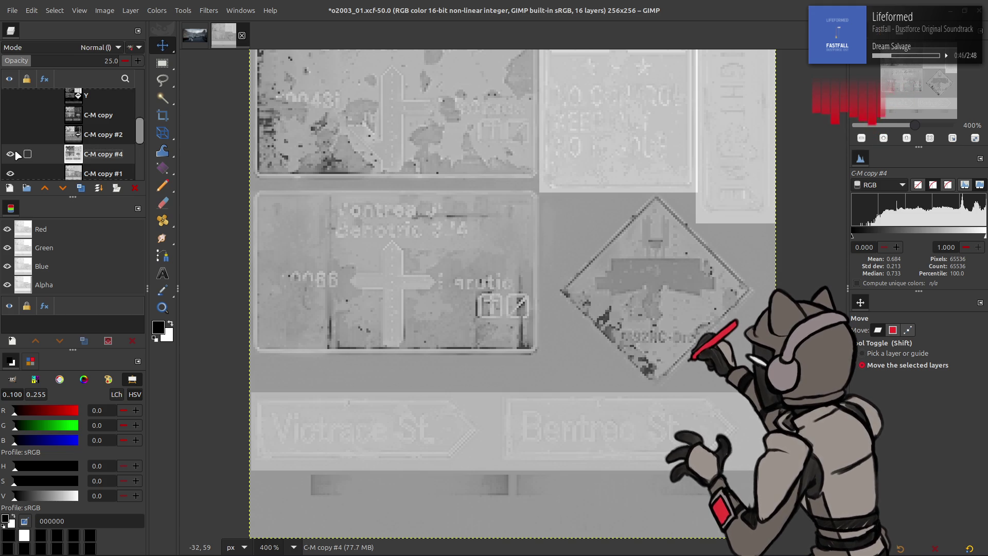
left_click(11, 154)
left_click(12, 153)
left_click(11, 154)
left_click(12, 154)
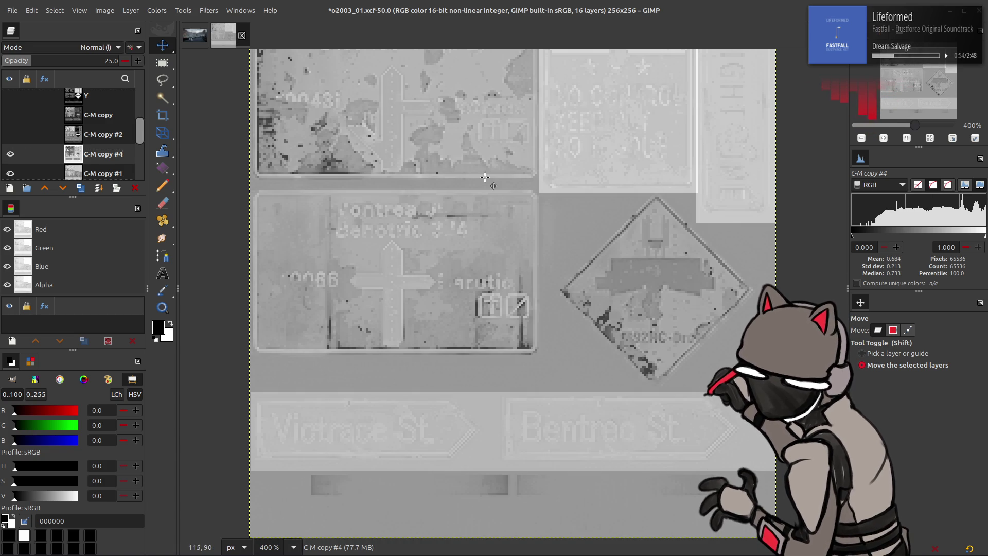
left_click_drag(473, 150, 453, 182)
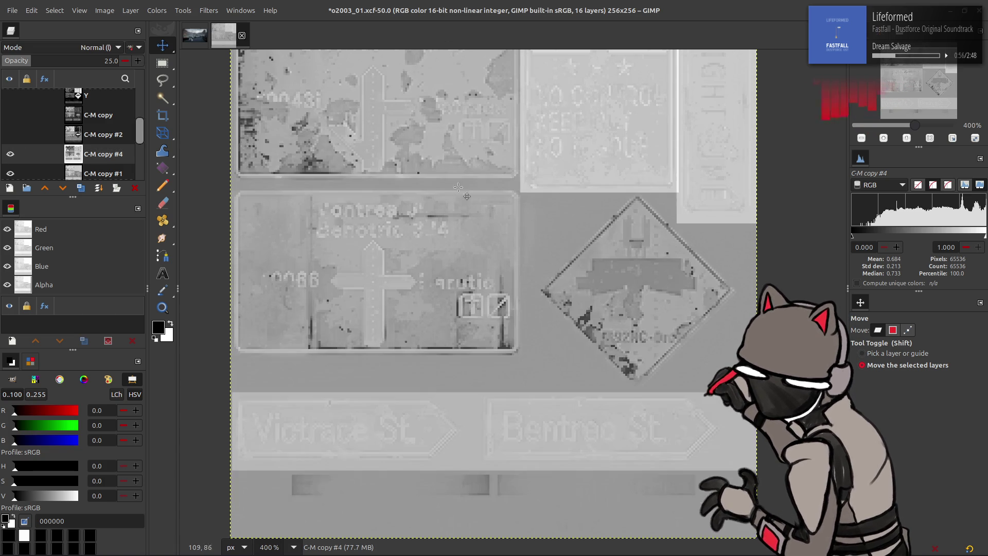
key("ctrl+z")
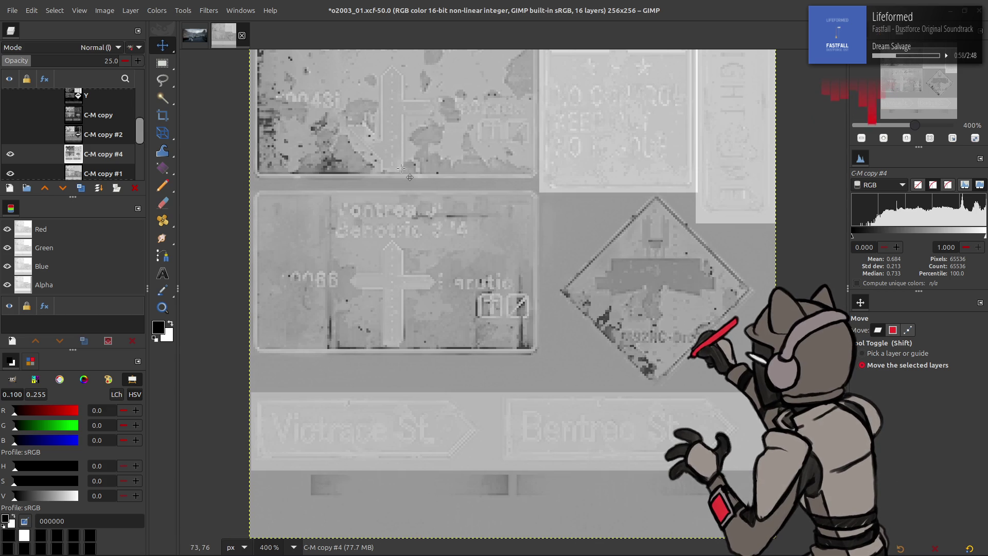
left_click(11, 155)
left_click(9, 155)
left_click(9, 155)
left_click(7, 156)
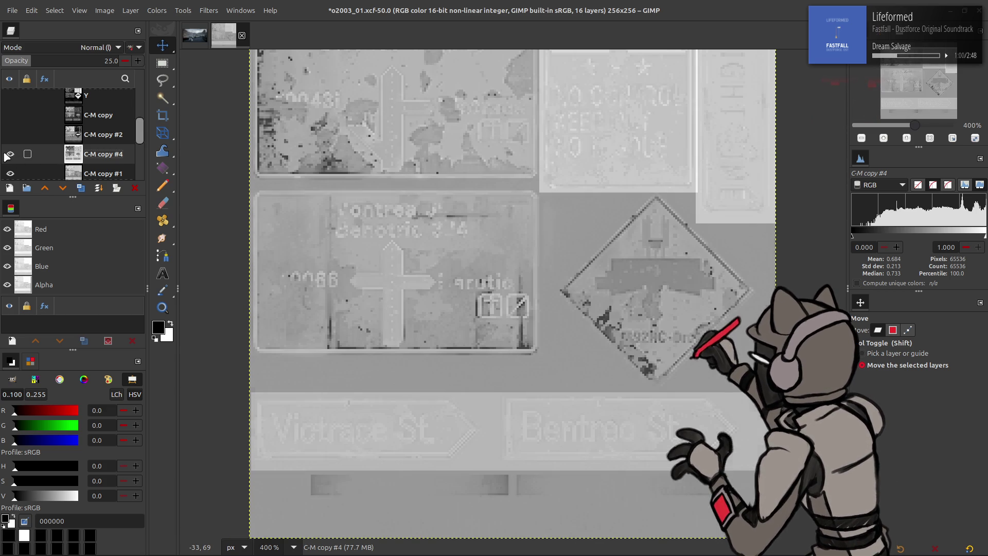
left_click(9, 154)
left_click(9, 155)
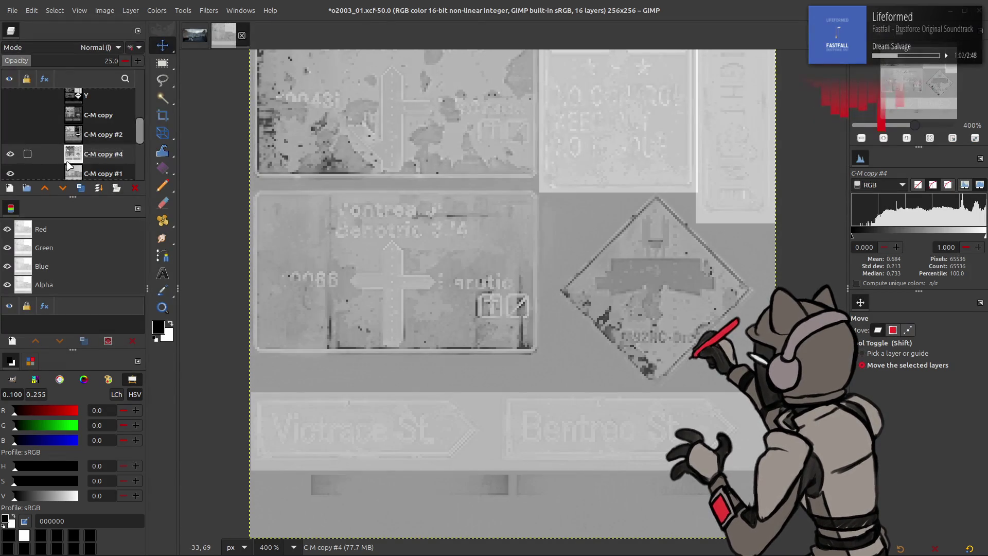
left_click(135, 188)
Rename C-M copy #1 to 'Spec Base' and move Clean copy #2 above it
double_click(103, 153)
type("s")
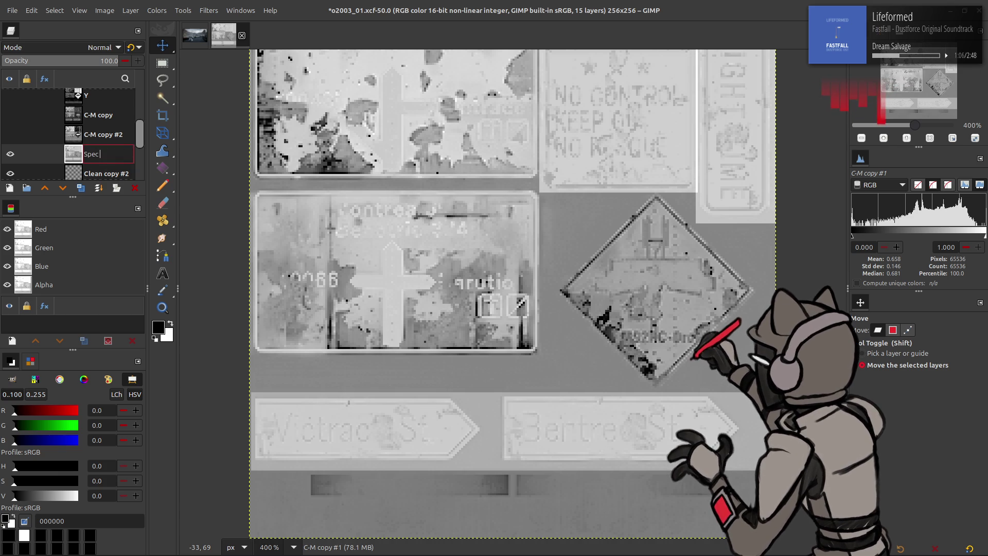
type("se")
key("Return")
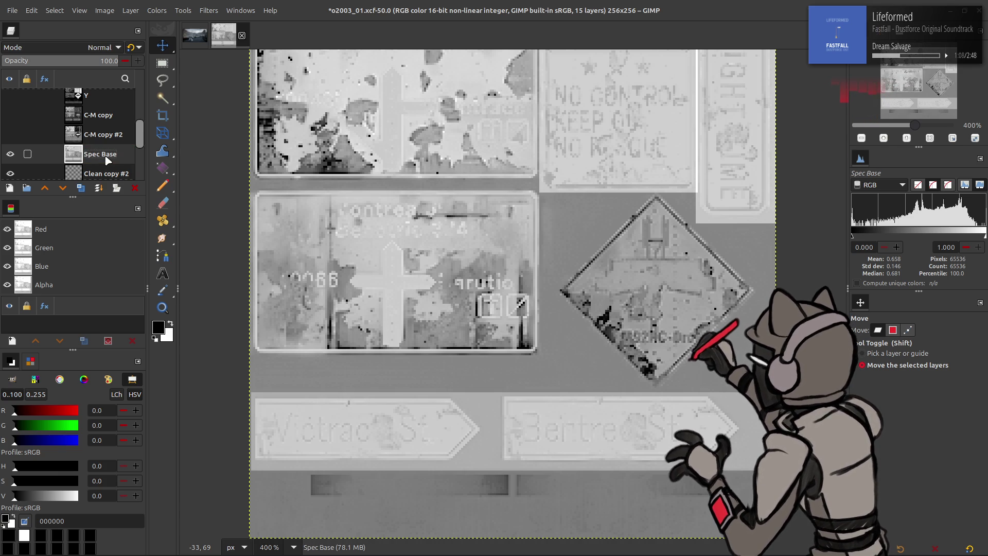
scroll(107, 160, "down", 1)
left_click_drag(103, 142, 100, 120)
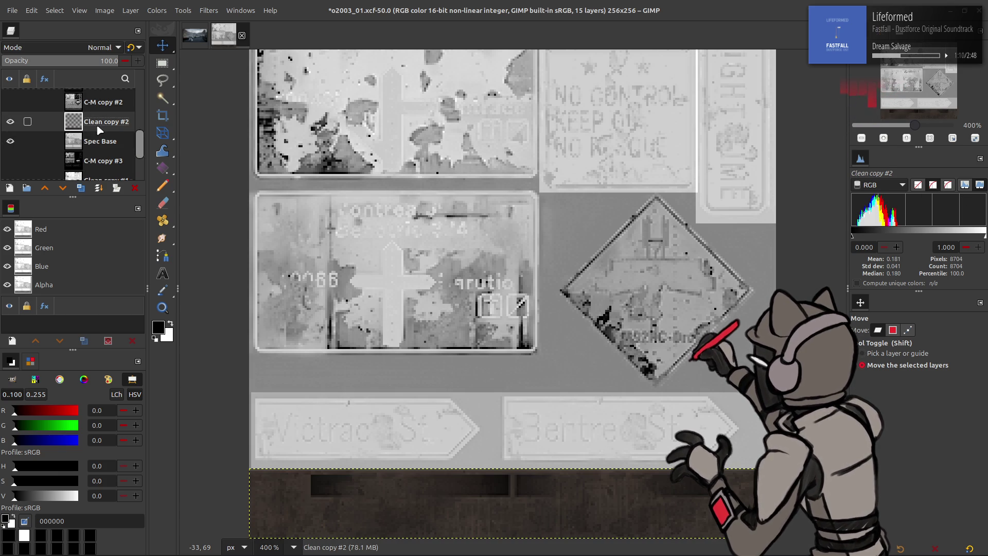
Try extracting a colour component from the strip, testing LAB L and another component
left_click(156, 11)
mouse_move(216, 203)
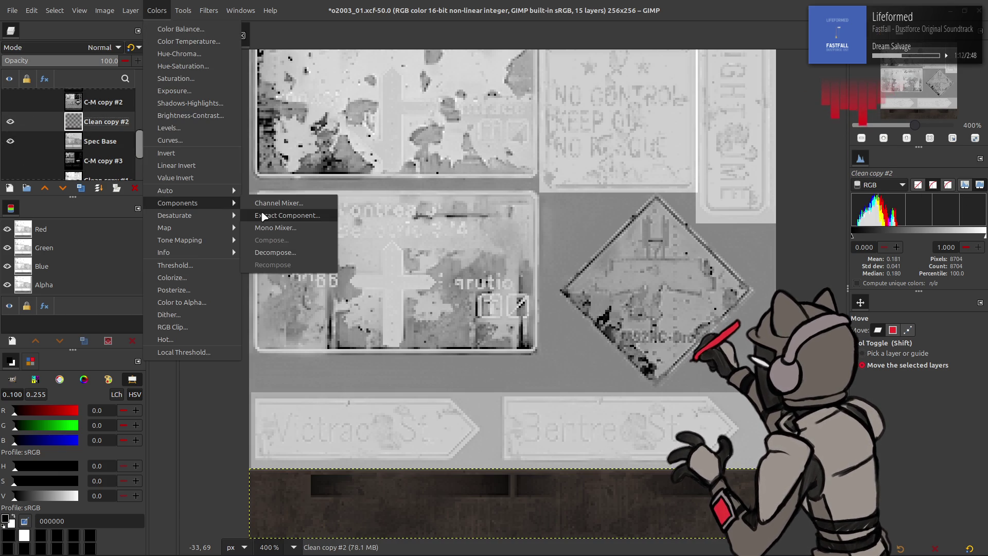
left_click(263, 216)
left_click(123, 205)
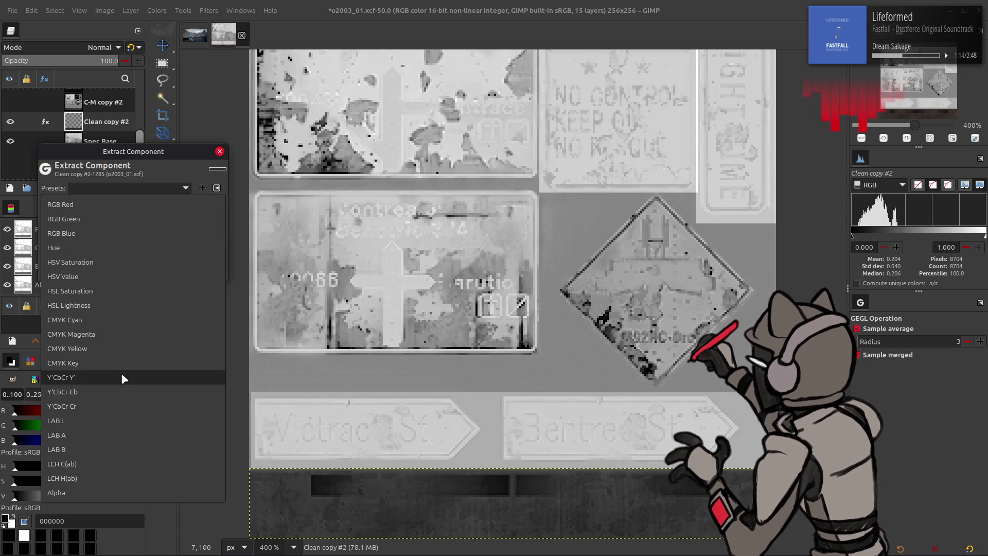
left_click(115, 421)
left_click(147, 204)
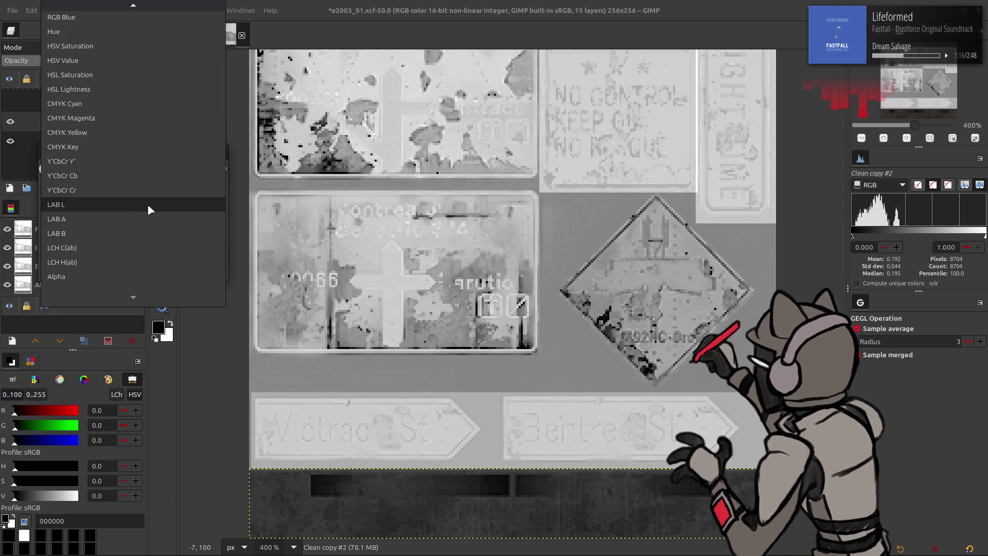
left_click(132, 163)
left_click(203, 273)
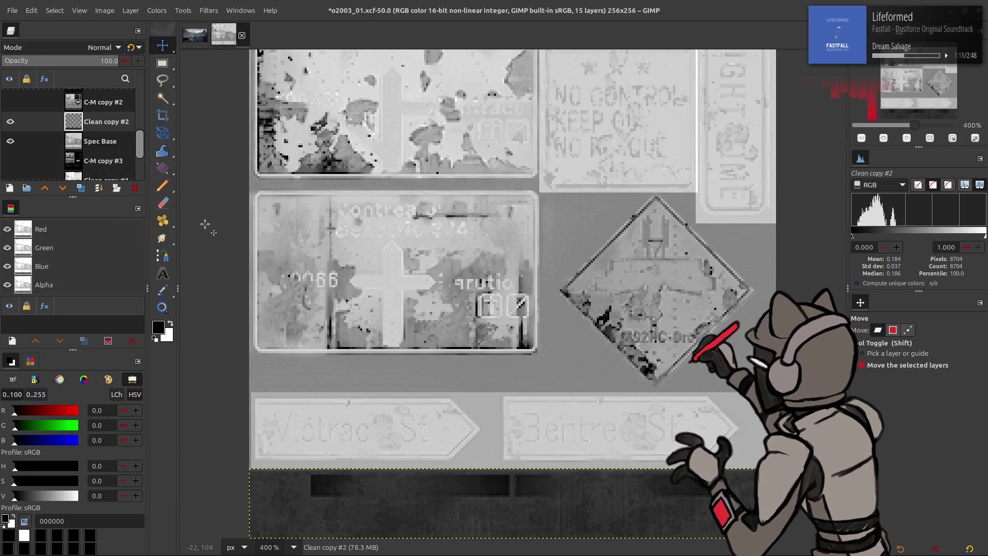
Undo the extraction and sample the bottom dirt strip's colour with a smaller picker radius
key("o")
key("ctrl+z")
left_click_drag(915, 338, 906, 339)
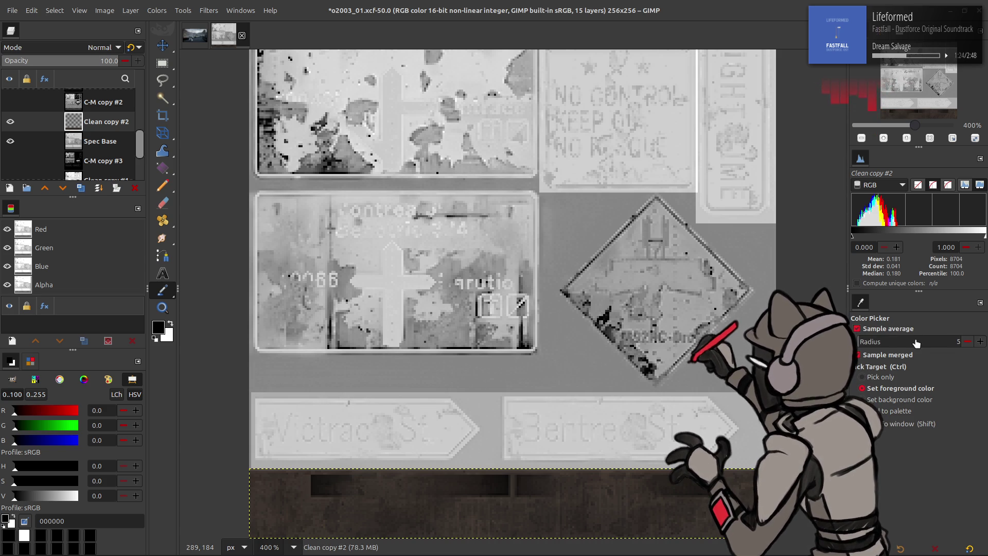
left_click(596, 512)
left_click_drag(596, 509, 723, 521)
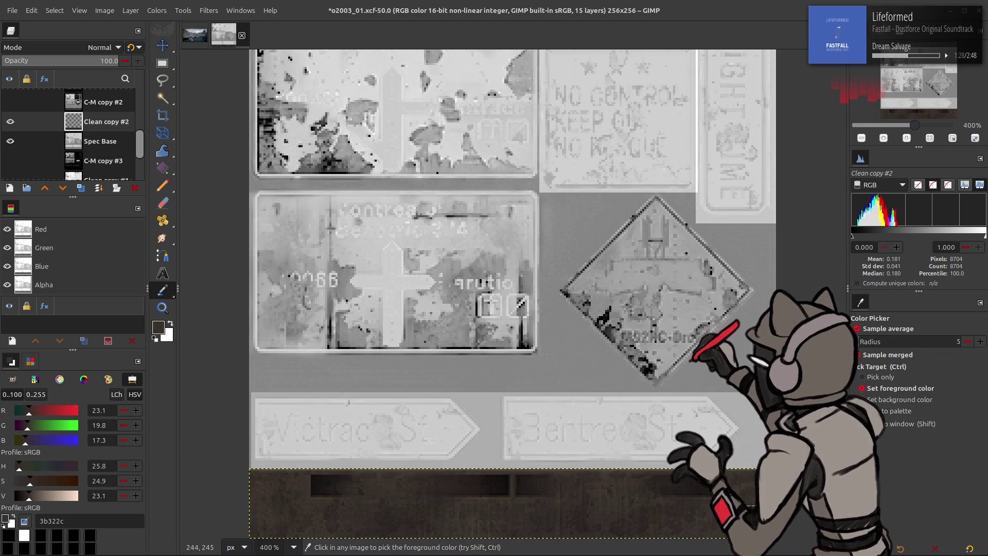
key("m")
Extract the Y'CbCr Y' luminance component to turn the strip greyscale
left_click(157, 10)
mouse_move(201, 204)
left_click(278, 216)
left_click(175, 206)
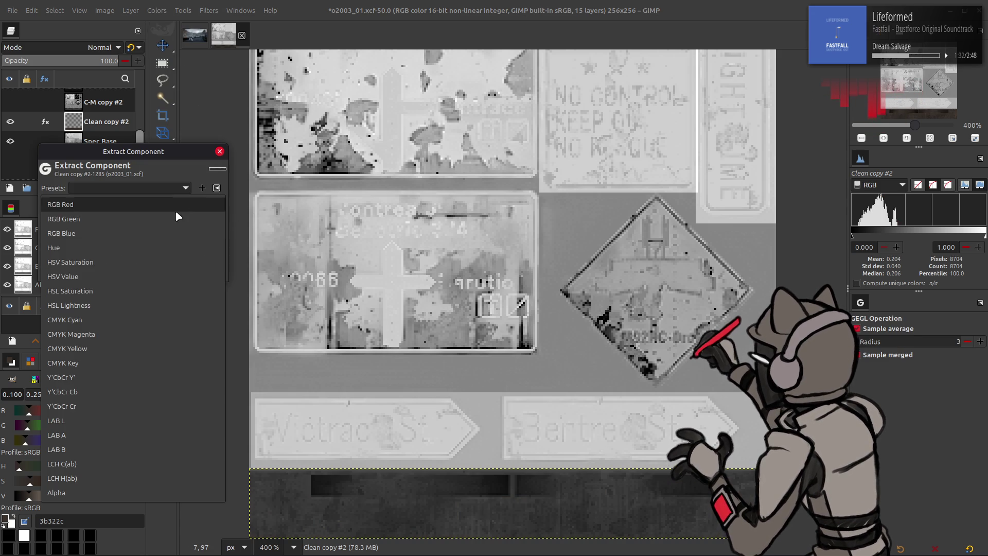
left_click(115, 378)
left_click(203, 272)
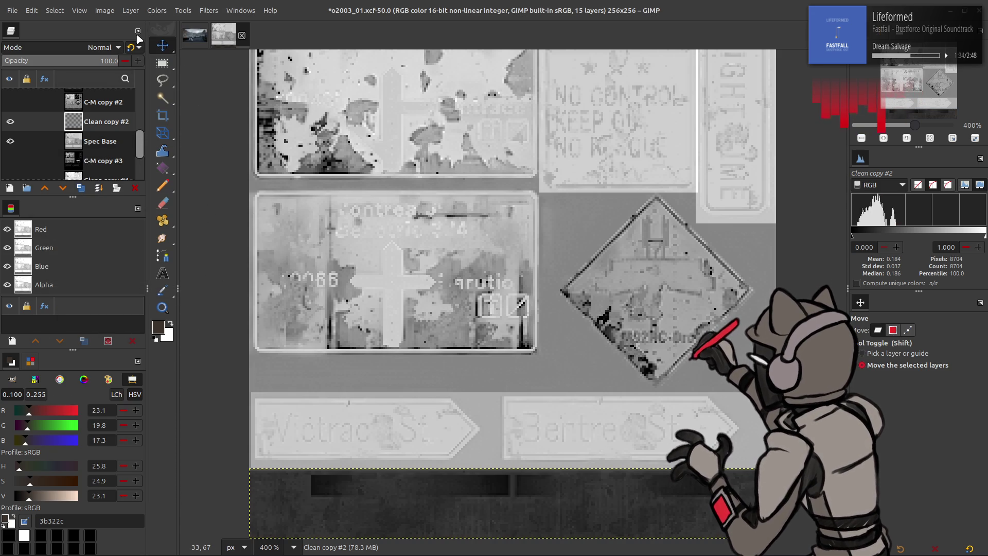
Apply Stretch Contrast to the greyscale bottom strip
left_click(157, 10)
mouse_move(206, 191)
left_click(275, 218)
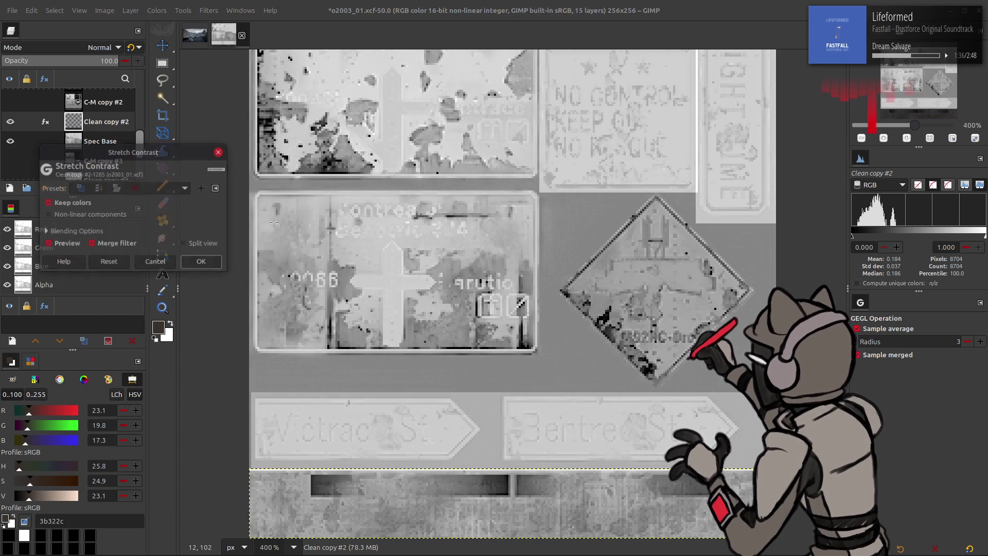
left_click(199, 260)
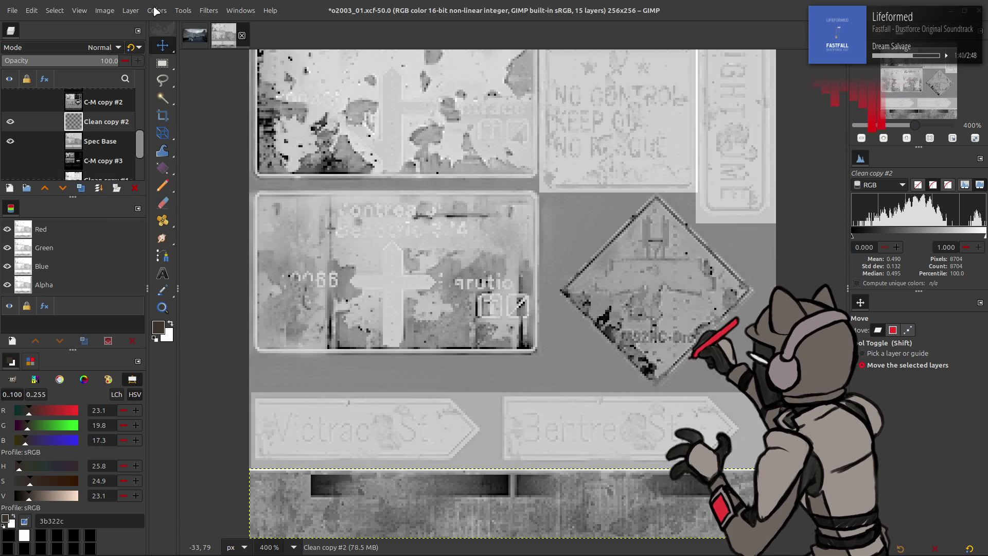
left_click(130, 10)
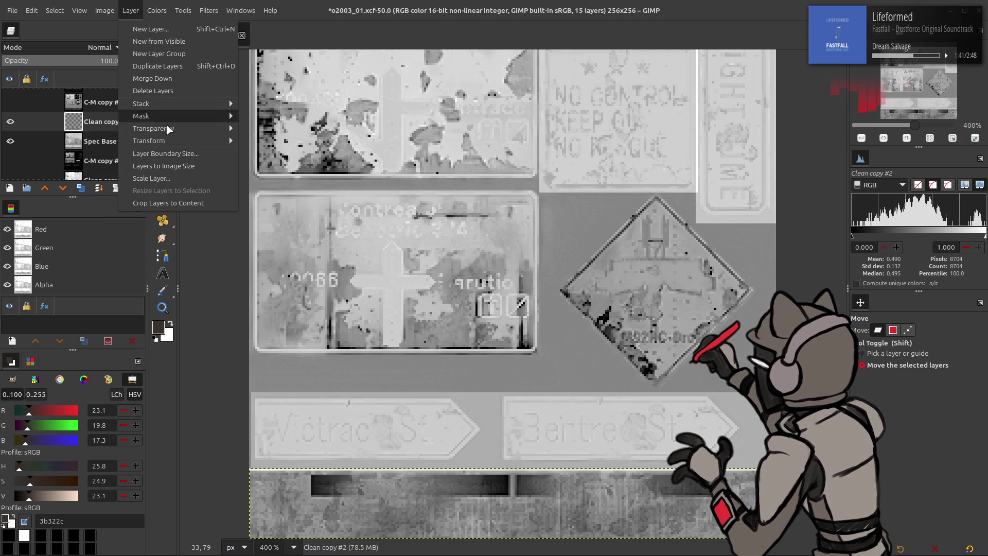
Resize the Clean copy #2 layer boundary to height 32 with a -2 Y offset
left_click(170, 153)
left_click(442, 267)
left_click(441, 268)
mouse_move(552, 238)
left_mouse_down()
mouse_move(552, 222)
mouse_move(578, 308)
left_mouse_up()
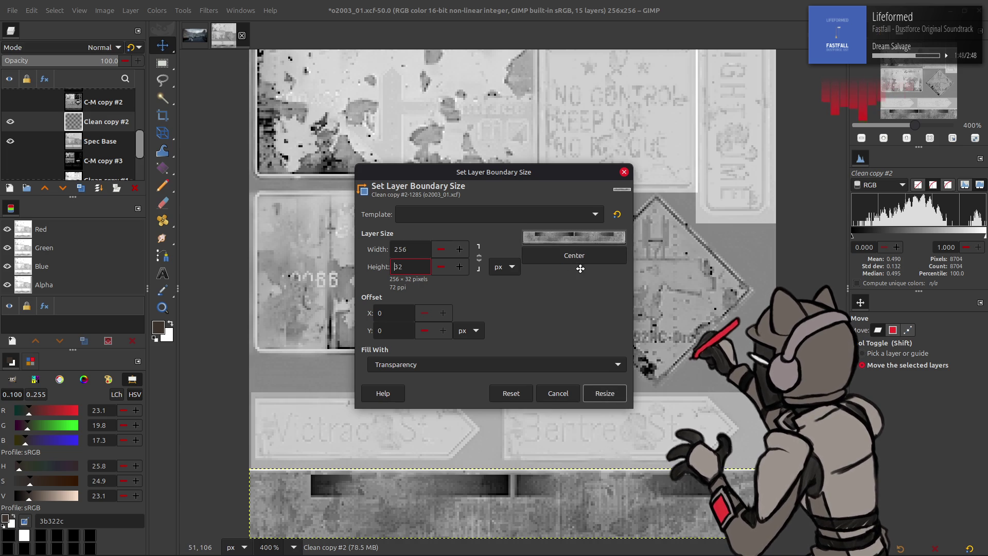
left_click(606, 394)
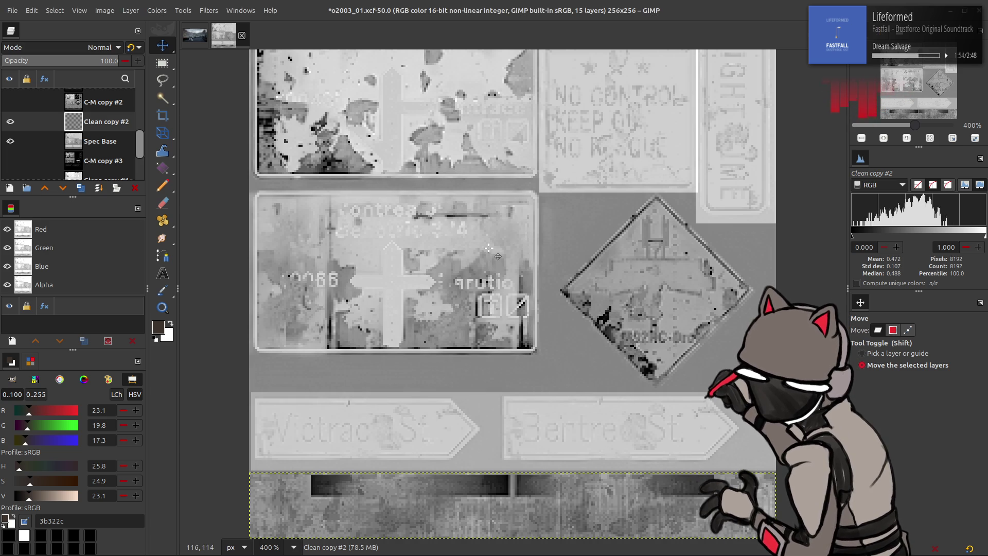
Stretch the strip's contrast again, checking it with undo and redo, then select Spec Base
left_click(150, 10)
mouse_move(193, 181)
left_click(293, 220)
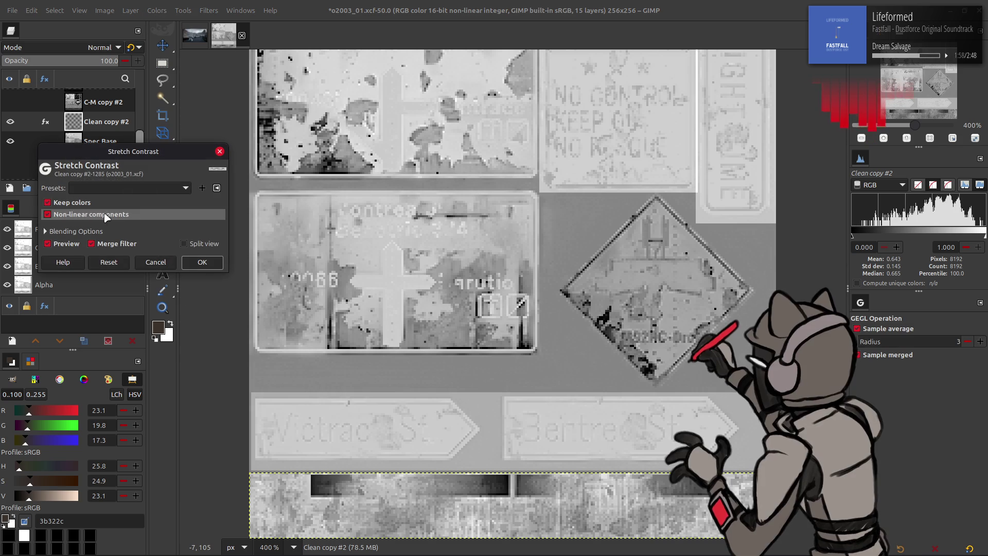
left_click(201, 261)
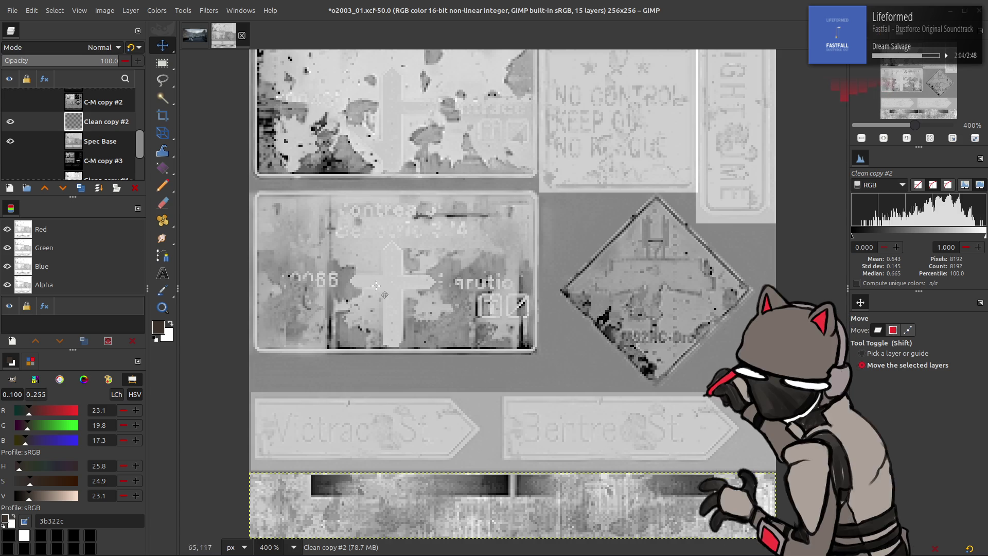
key("ctrl+z")
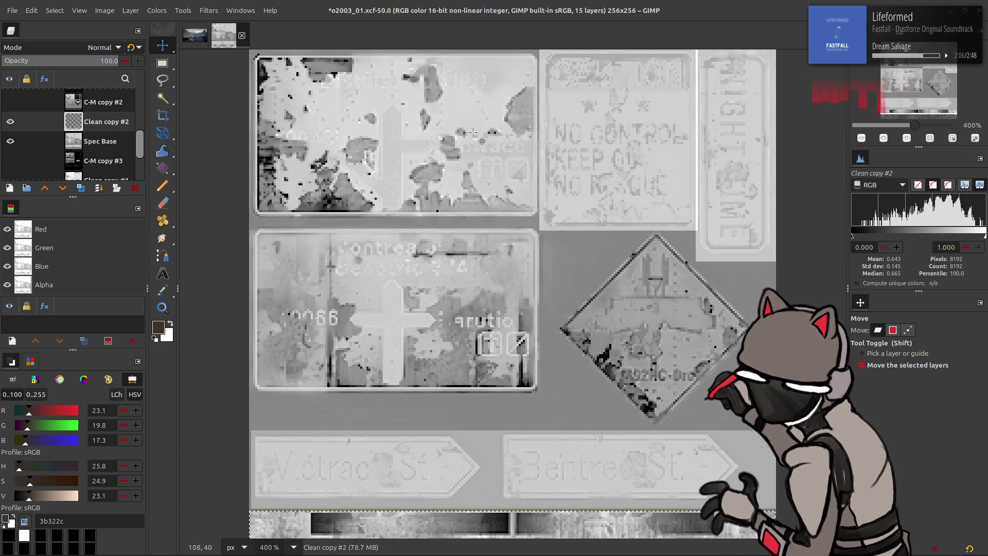
key("ctrl+y")
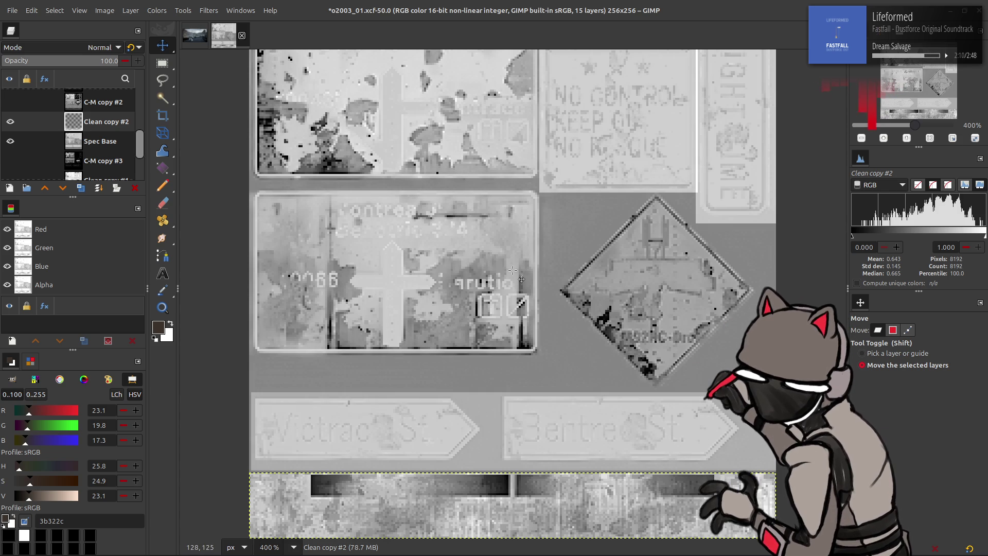
left_click(98, 135)
Select the lower row of street signs and stretch their contrast
key("r")
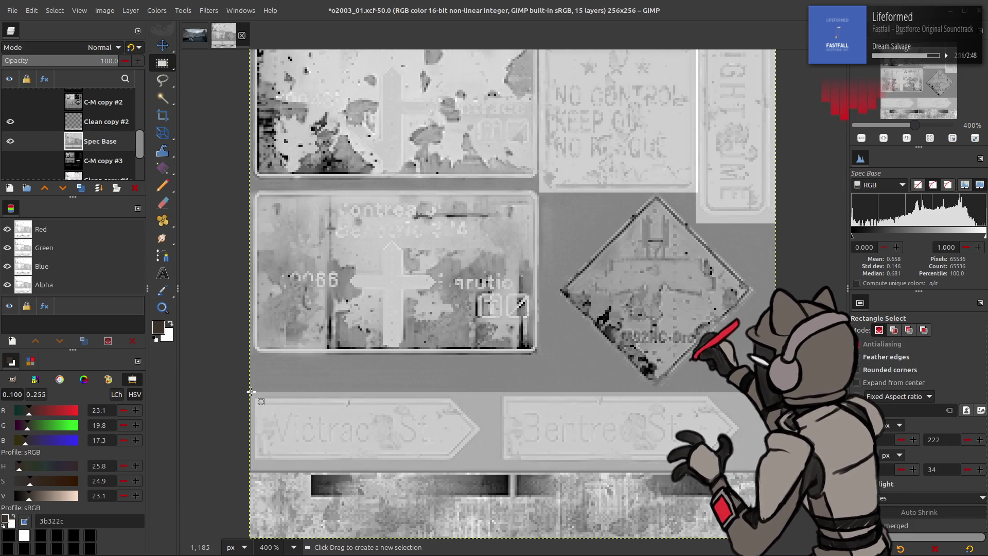
mouse_move(250, 391)
left_mouse_down()
mouse_move(397, 433)
mouse_move(776, 470)
left_mouse_up()
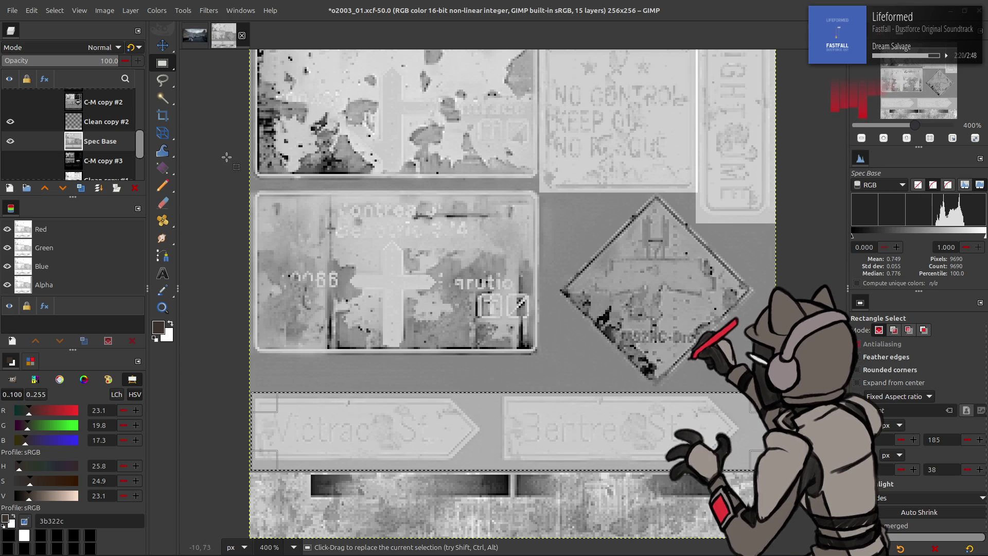
left_click(157, 10)
mouse_move(215, 191)
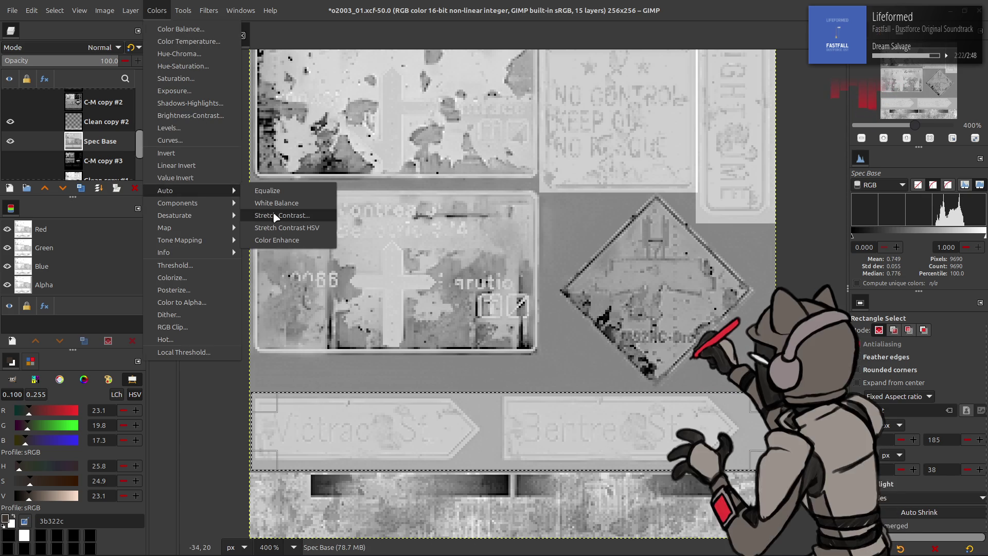
left_click(273, 215)
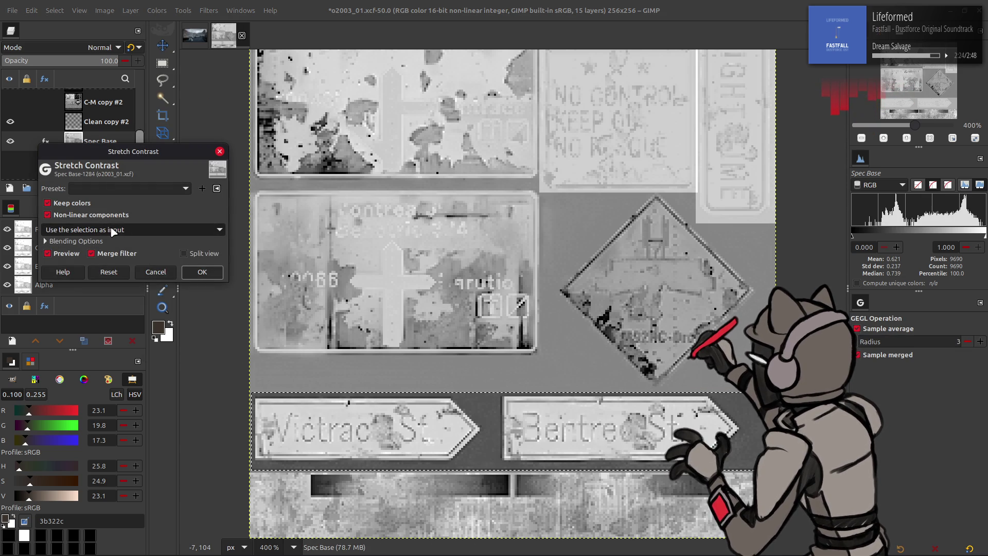
left_click(202, 272)
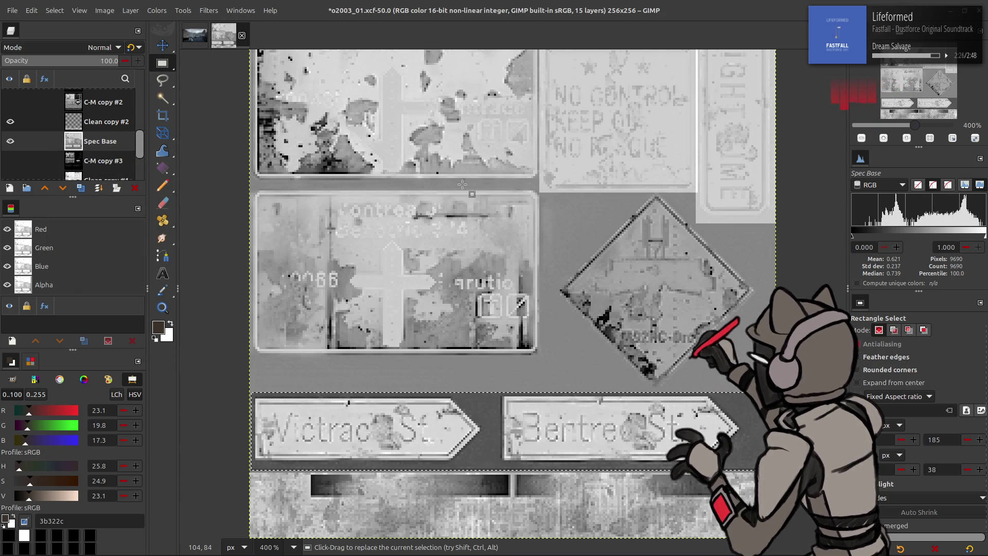
Select the tall narrow sign at the right edge and stretch its contrast
scroll(672, 268, "up", 3)
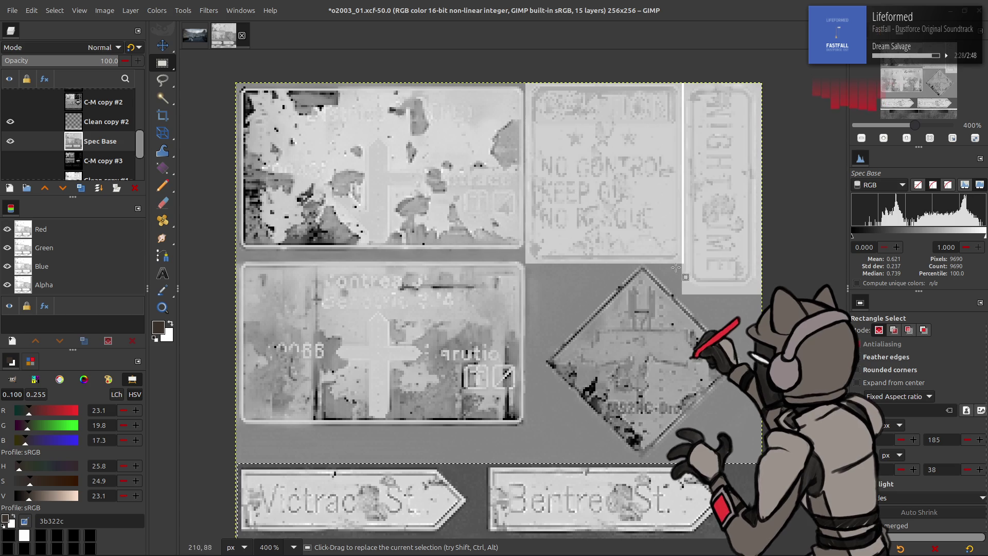
left_click_drag(682, 292, 762, 81)
left_click_drag(714, 275, 715, 280)
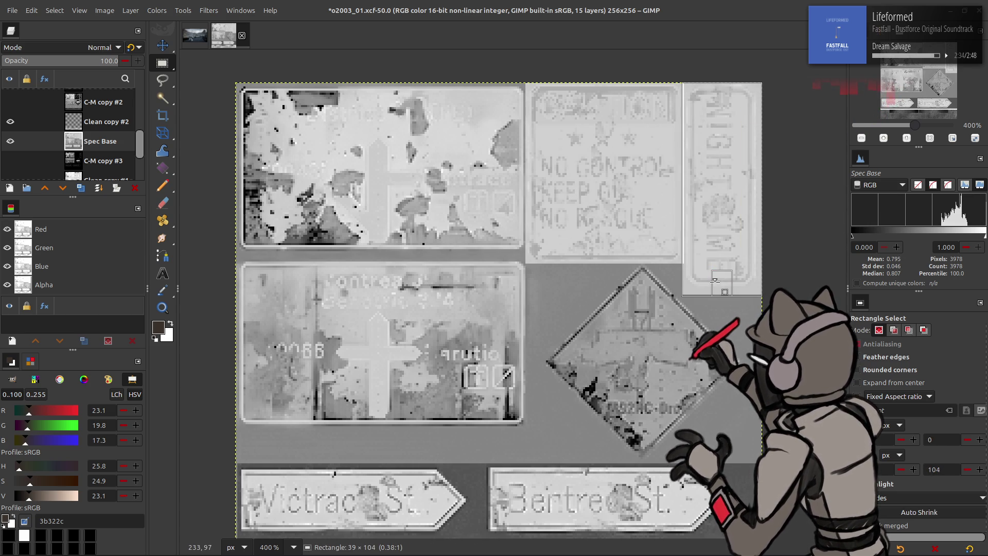
left_click_drag(682, 185, 685, 185)
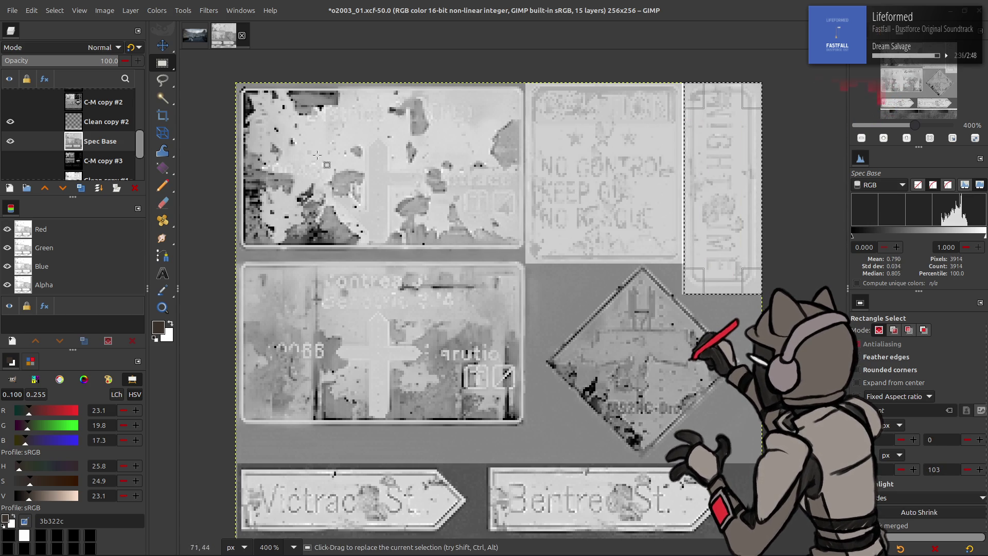
left_click(157, 11)
mouse_move(219, 193)
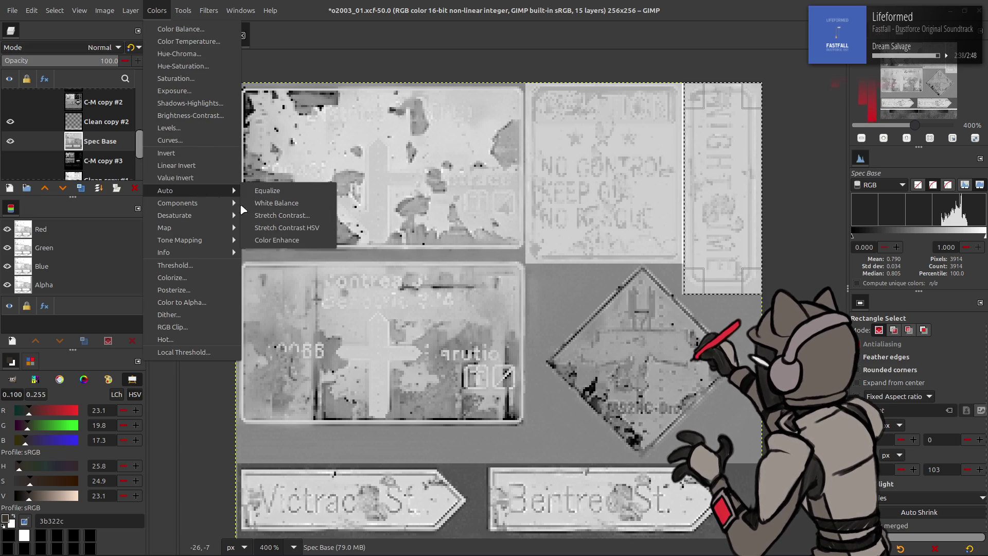
left_click(282, 215)
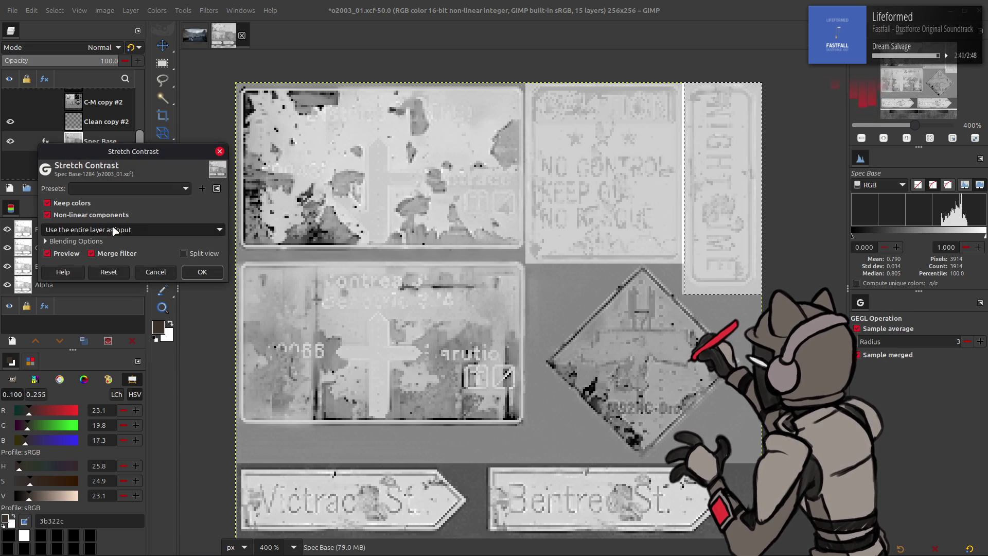
left_click(202, 271)
Select the NO CONTROL sign at top middle and stretch its contrast
mouse_move(526, 84)
left_mouse_down()
mouse_move(641, 271)
mouse_move(682, 263)
left_mouse_up()
left_click(156, 10)
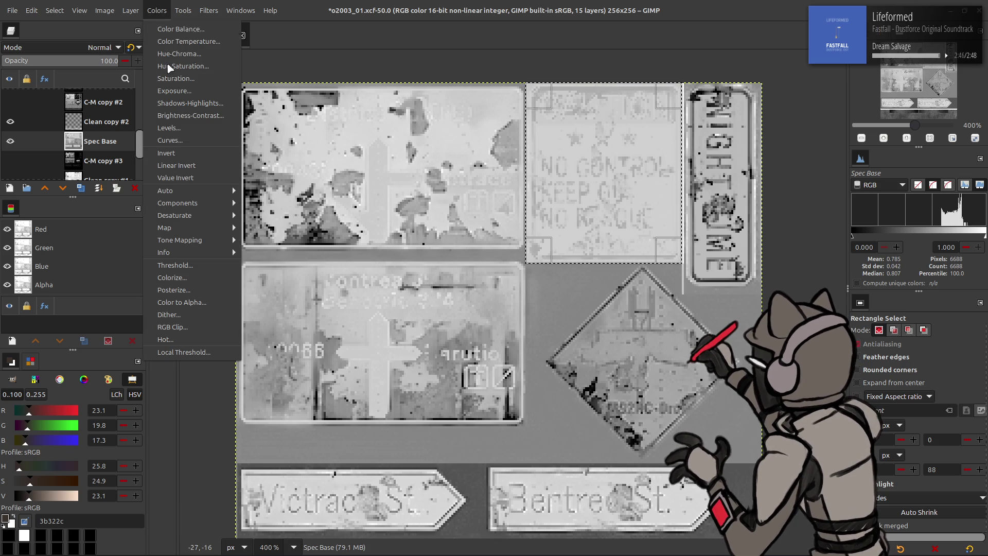
mouse_move(208, 193)
left_click(273, 215)
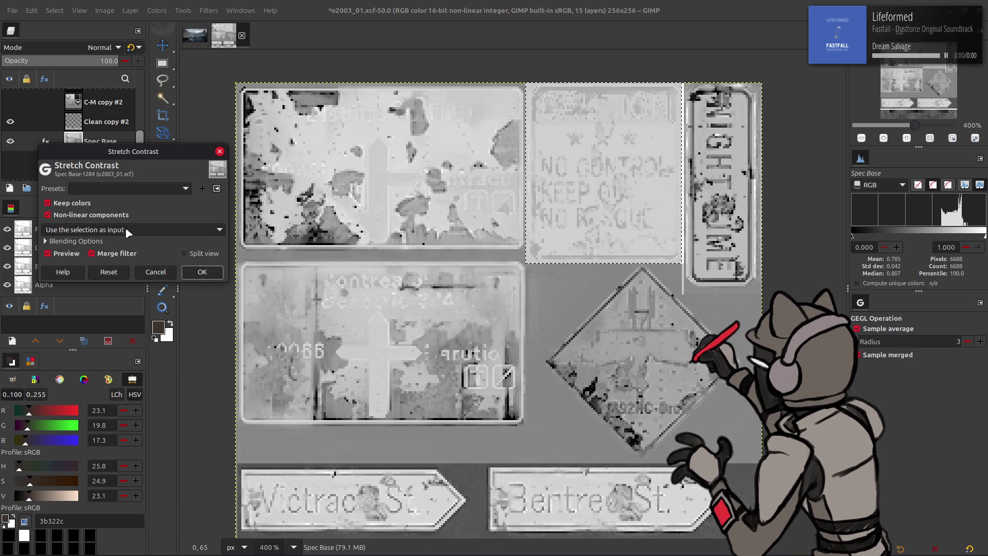
left_click(202, 271)
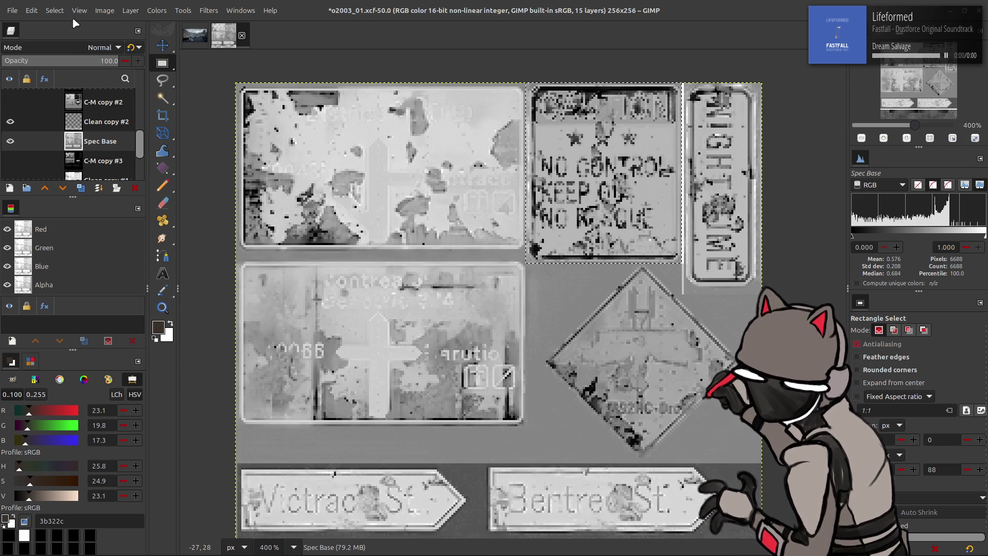
Clear the selection and save the image as o2003_01.xcf
left_click(54, 10)
left_click(74, 45)
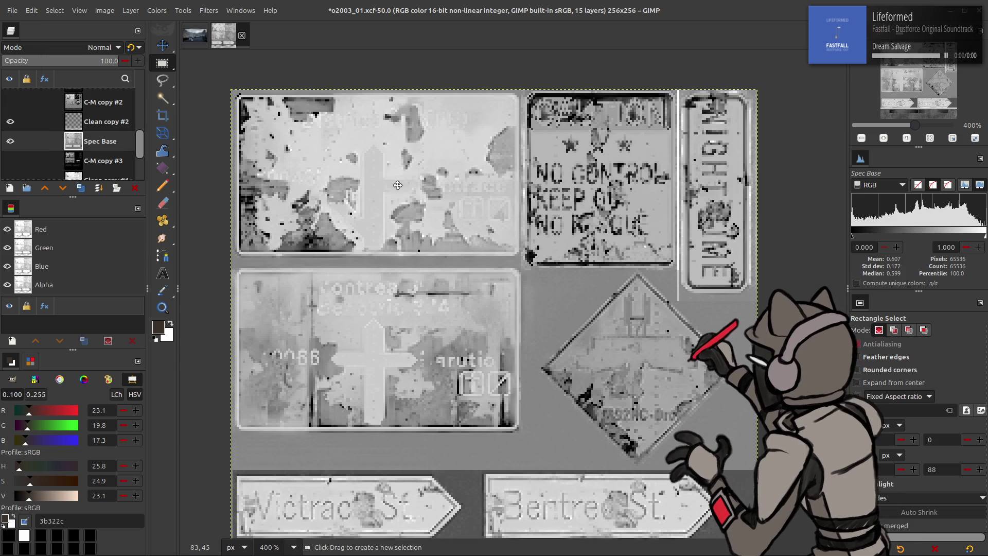
key("m")
scroll(437, 195, "down", 3)
key("ctrl+s")
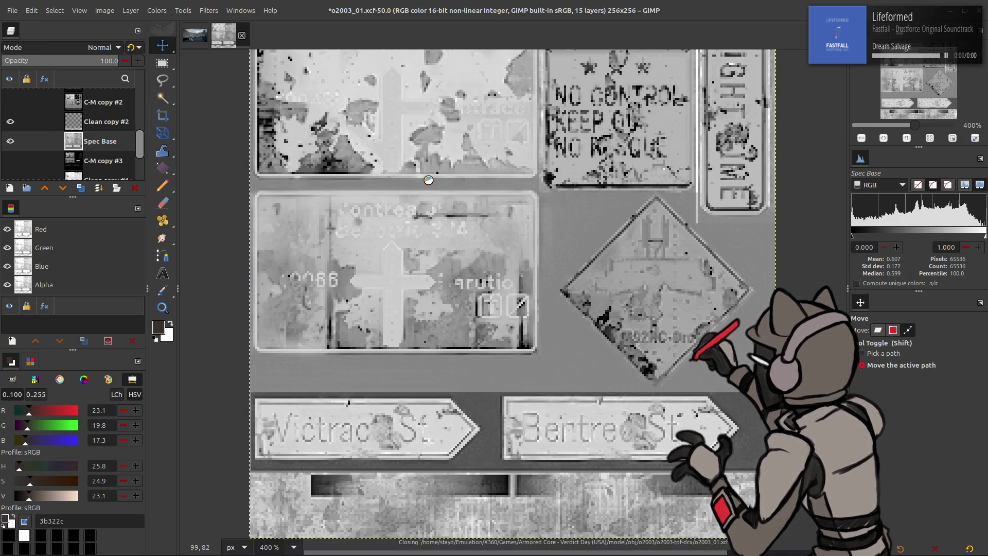
Replay the 'Nothing in this World' video on Firefox's YouTube tab, then minimize the browser
mouse_move(96, 550)
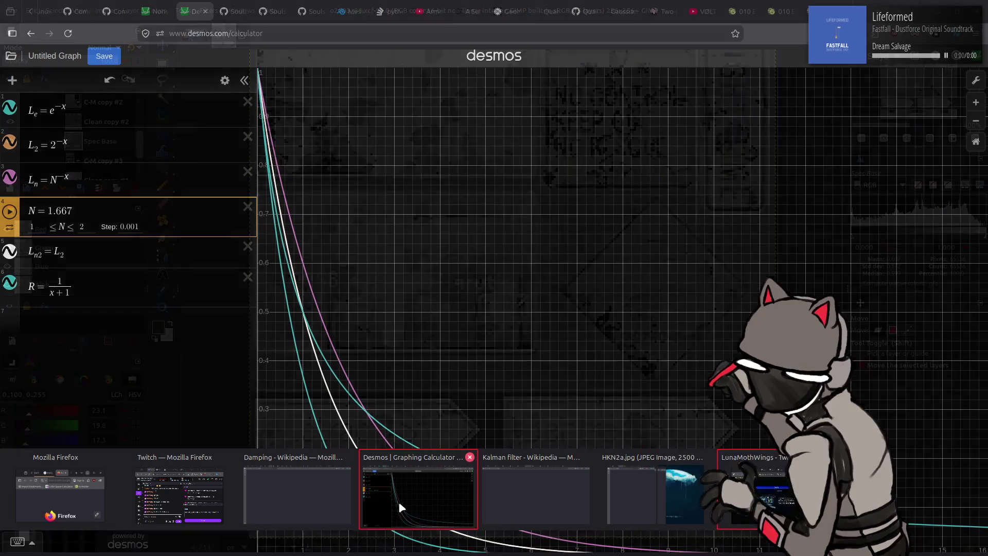
left_click(400, 501)
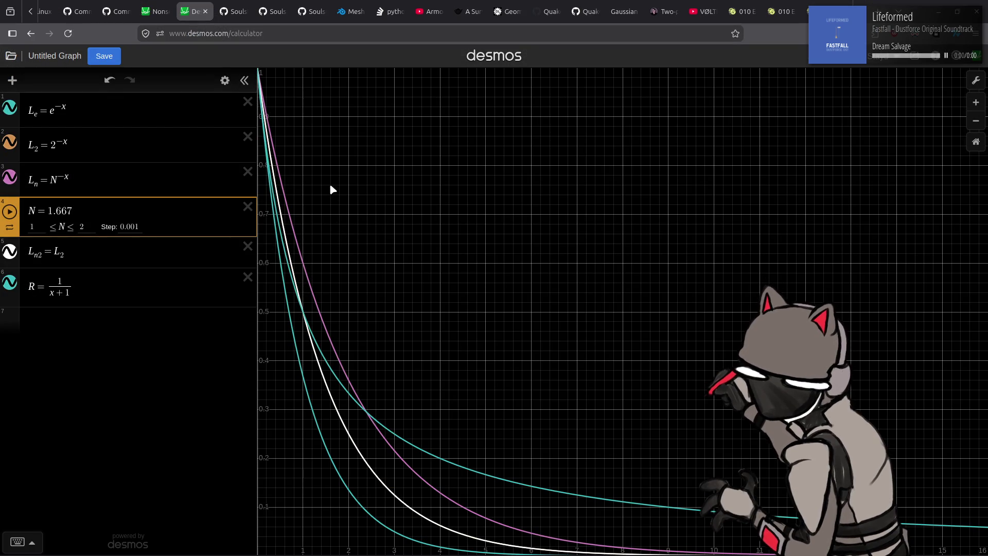
left_click(710, 6)
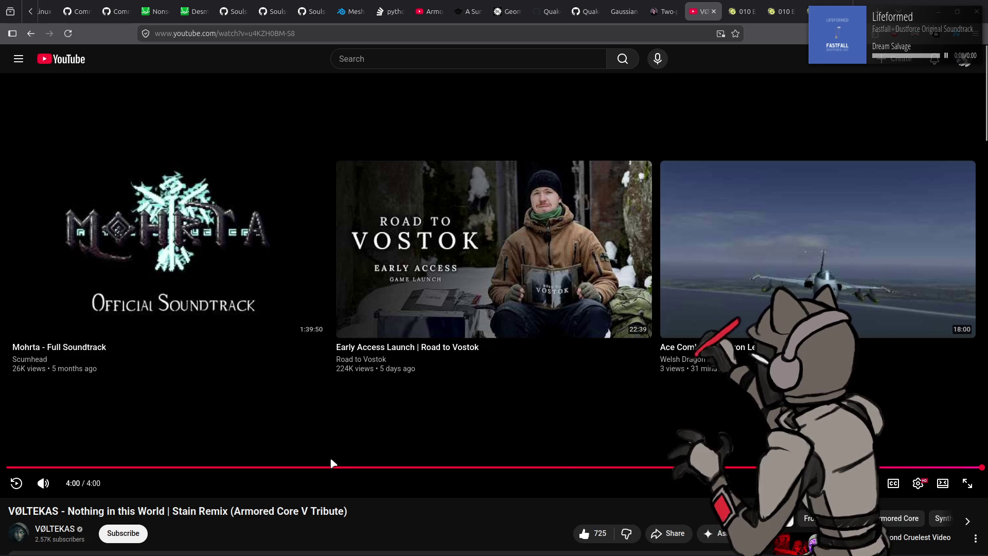
left_click(20, 483)
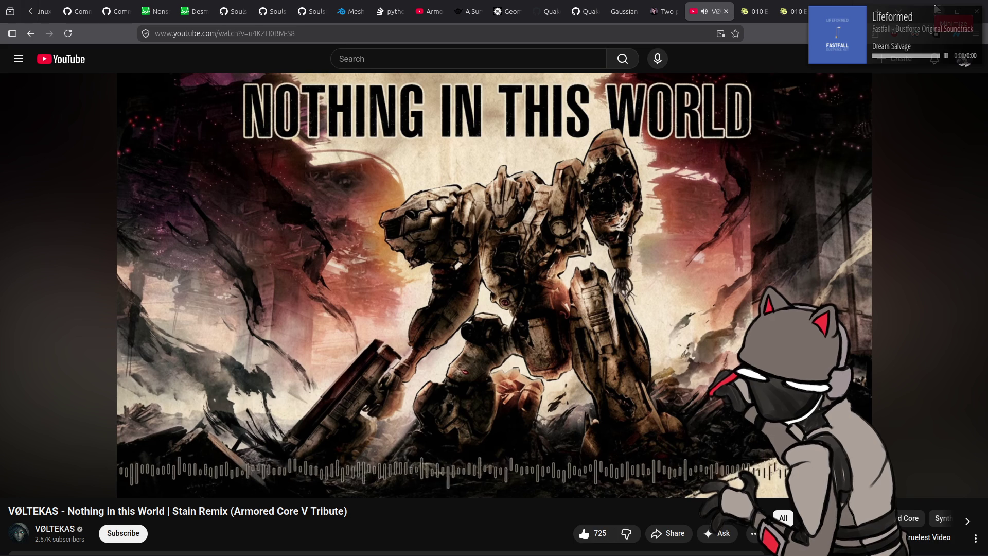
left_click(936, 9)
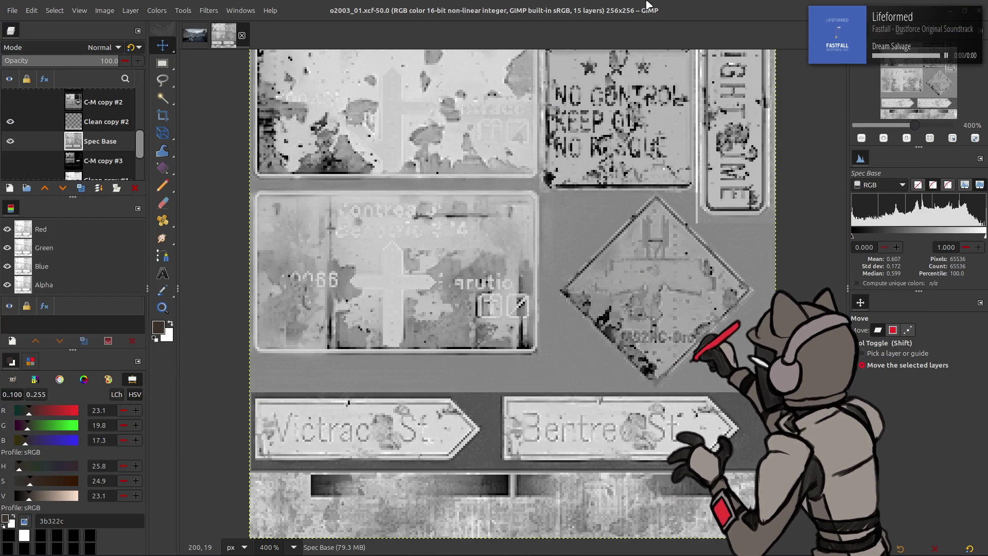
Lower the system volume
key("XF86AudioLowerVolume")
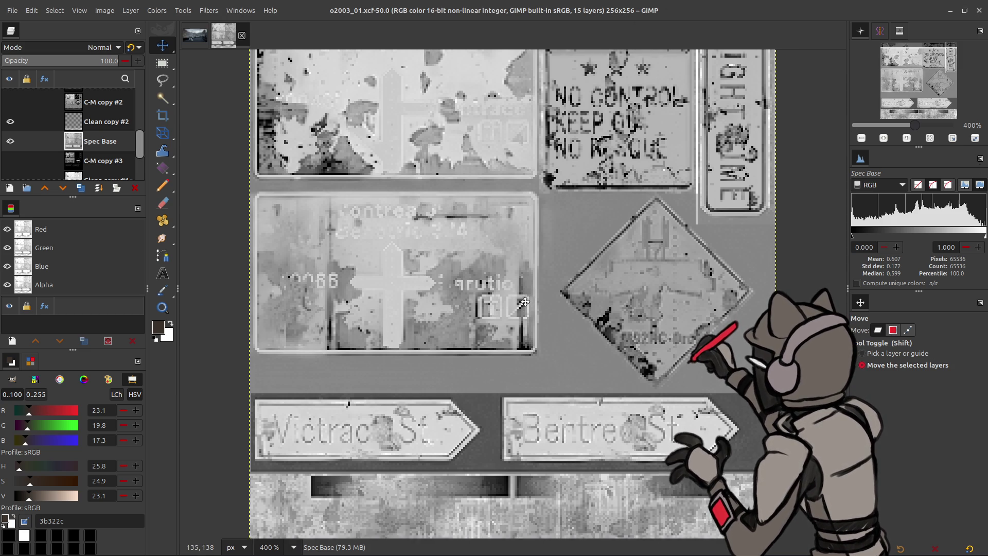
scroll(540, 293, "right", 1)
scroll(568, 294, "left", 1)
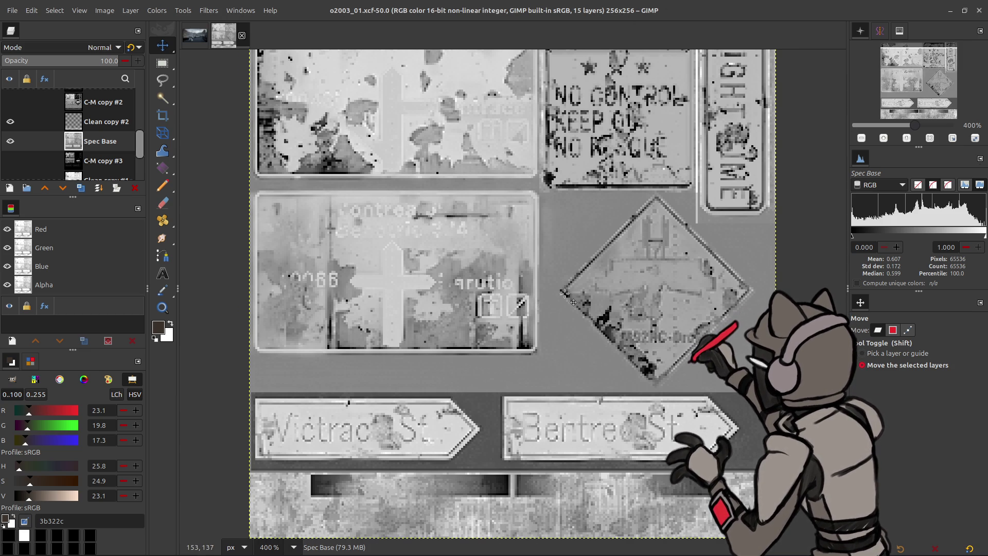
key("ctrl")
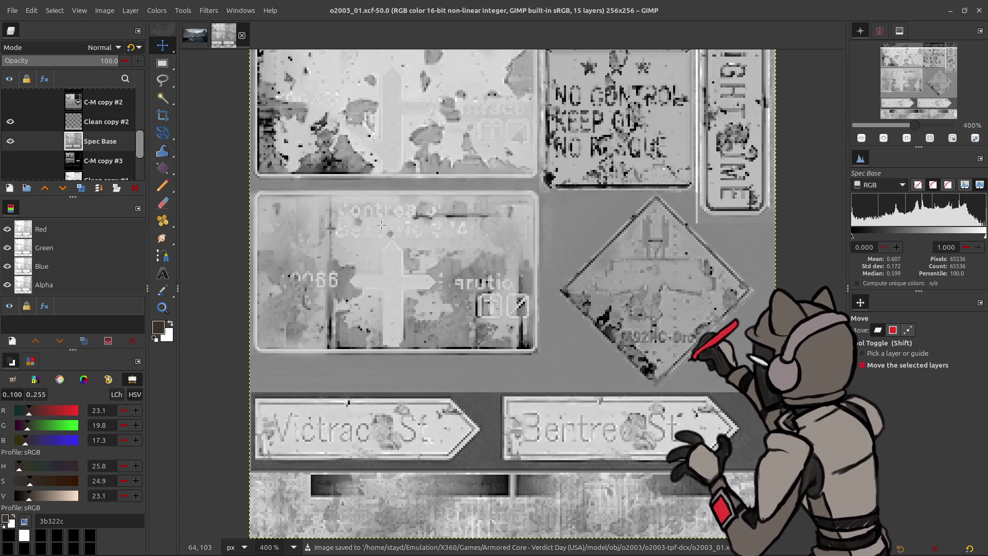
Run Levels on Clean copy #2 and set the red output high to 0
left_click(86, 127)
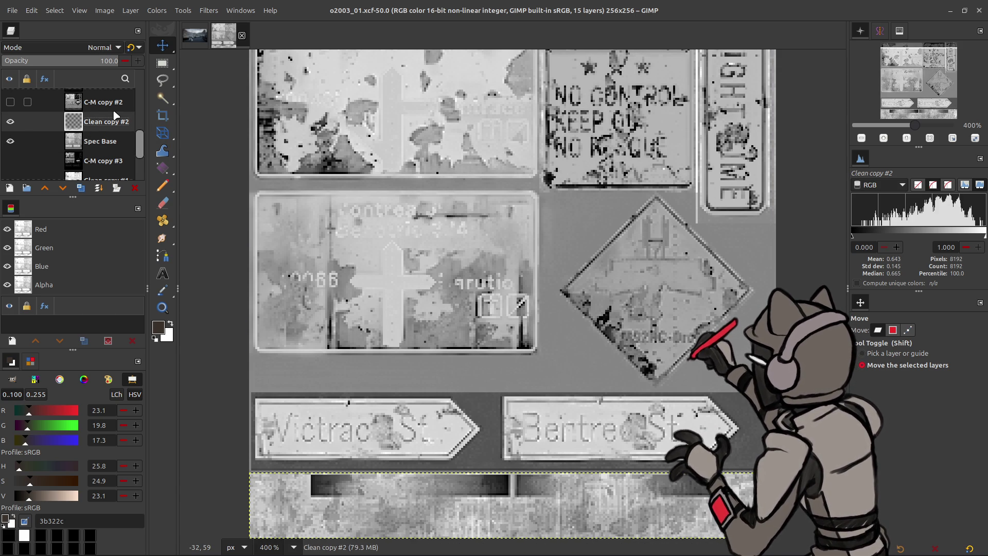
left_click(157, 10)
left_click(191, 128)
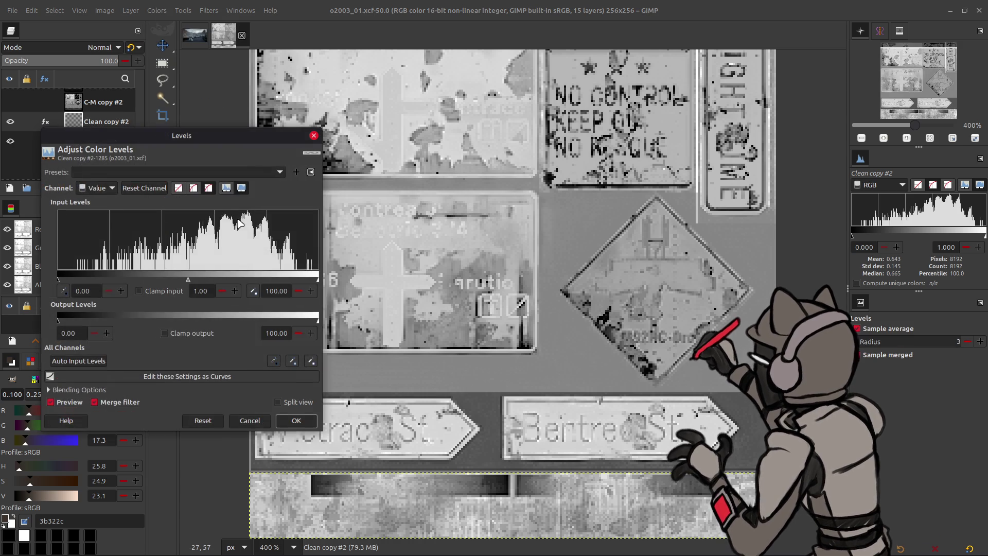
triple_click(283, 332)
type("0")
key("Return")
Finish Levels with green output high 33 and blue output pinned at 50
scroll(102, 193, "down", 1)
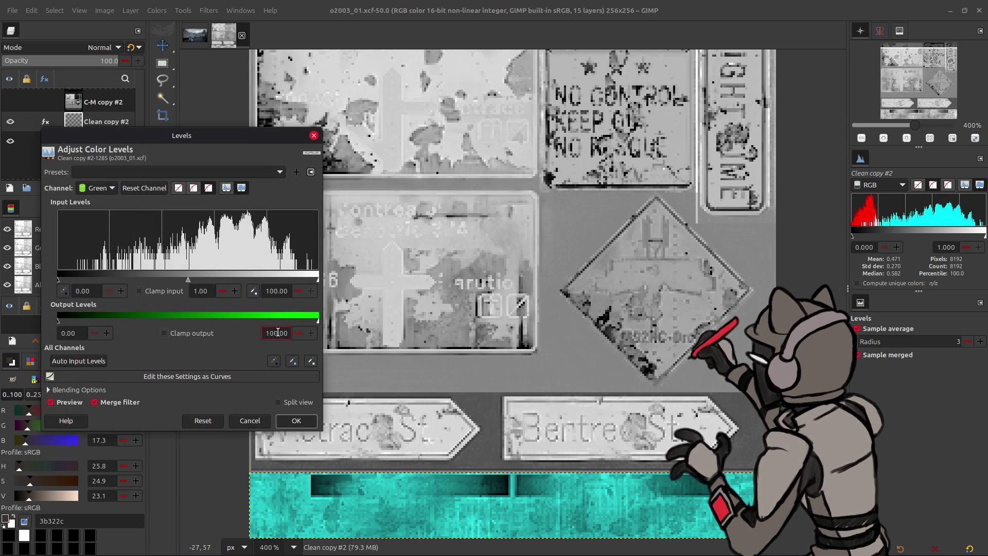
type("33.3")
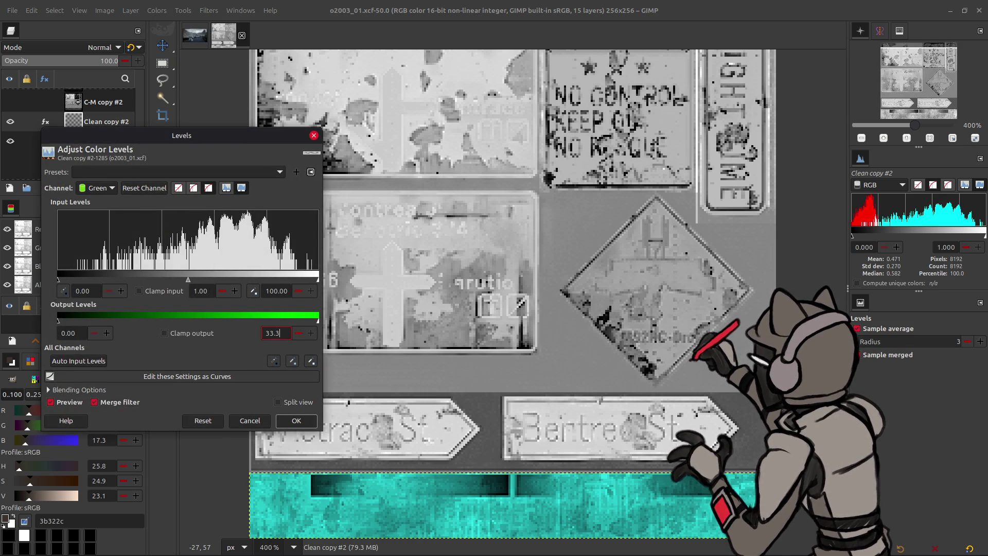
key("Return")
scroll(98, 188, "down", 1)
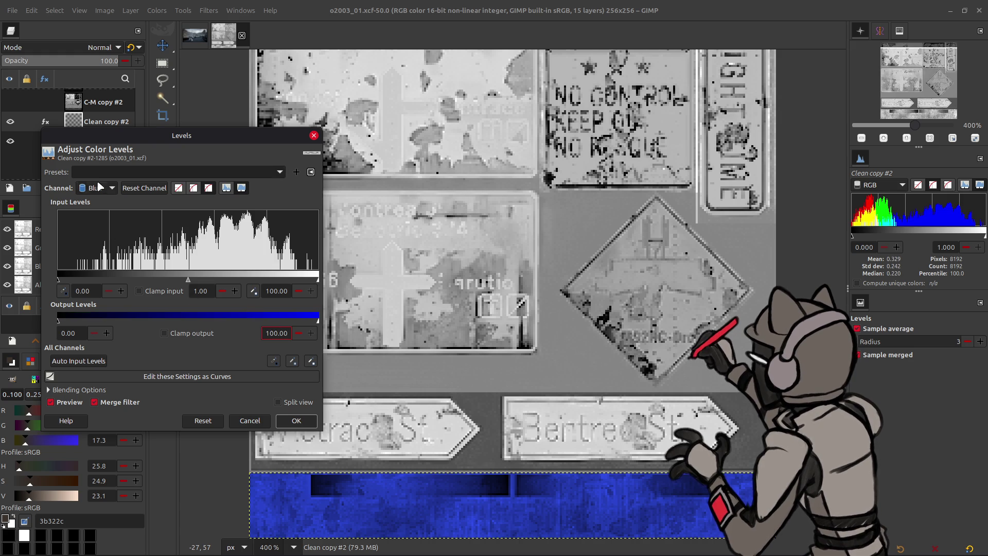
left_click(72, 332)
type("0")
left_click(278, 334)
type("5")
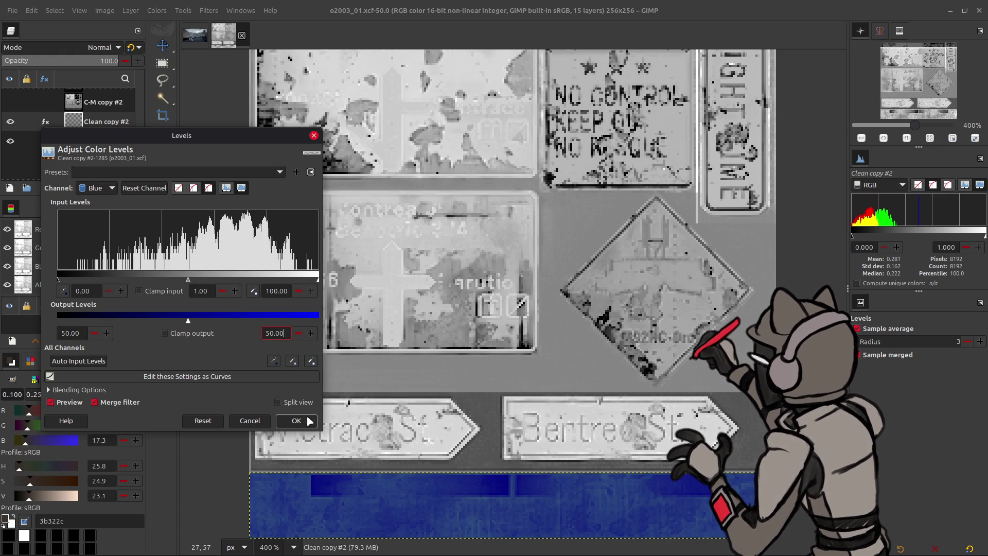
left_click(297, 420)
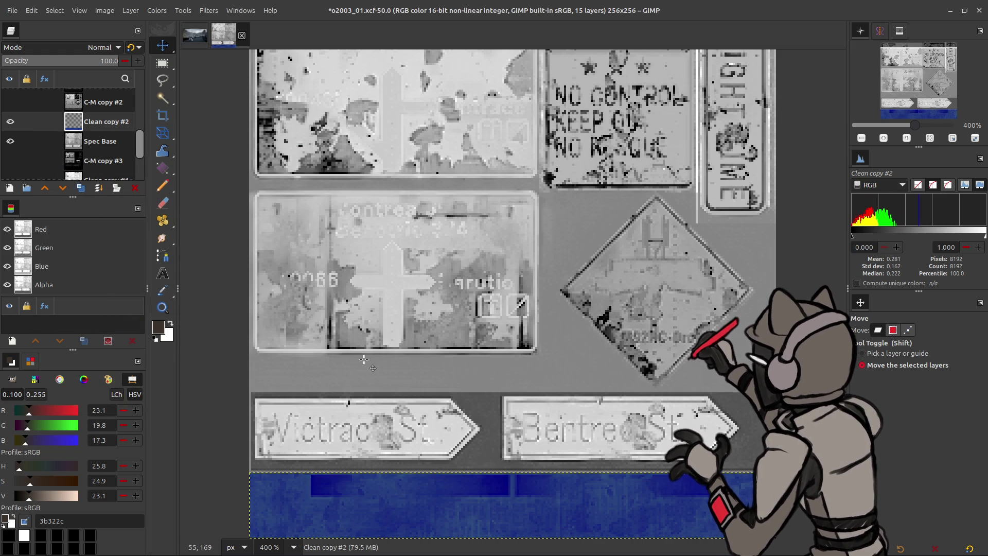
Copy the YouTube video's share link and return to GIMP
key("alt+Tab")
key("alt+Tab")
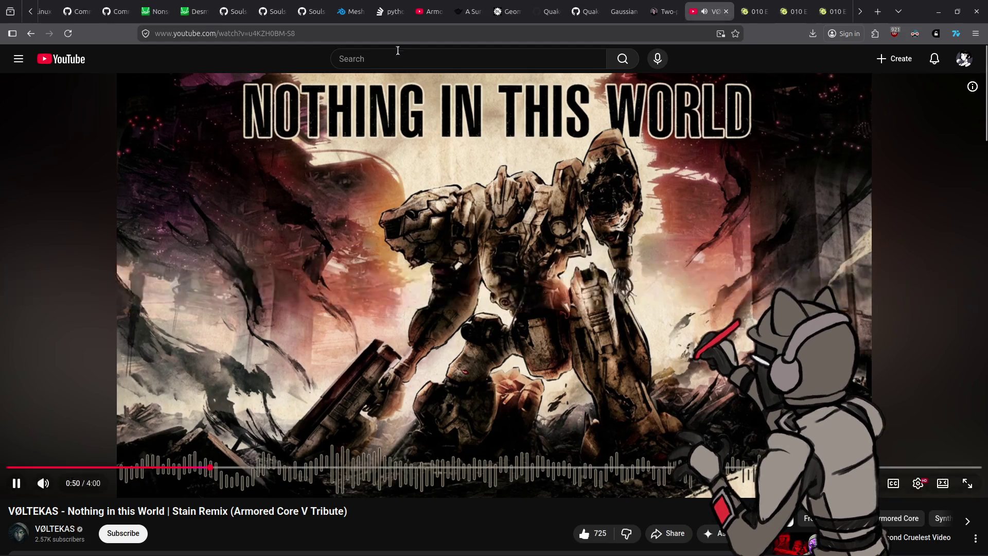
left_click(667, 533)
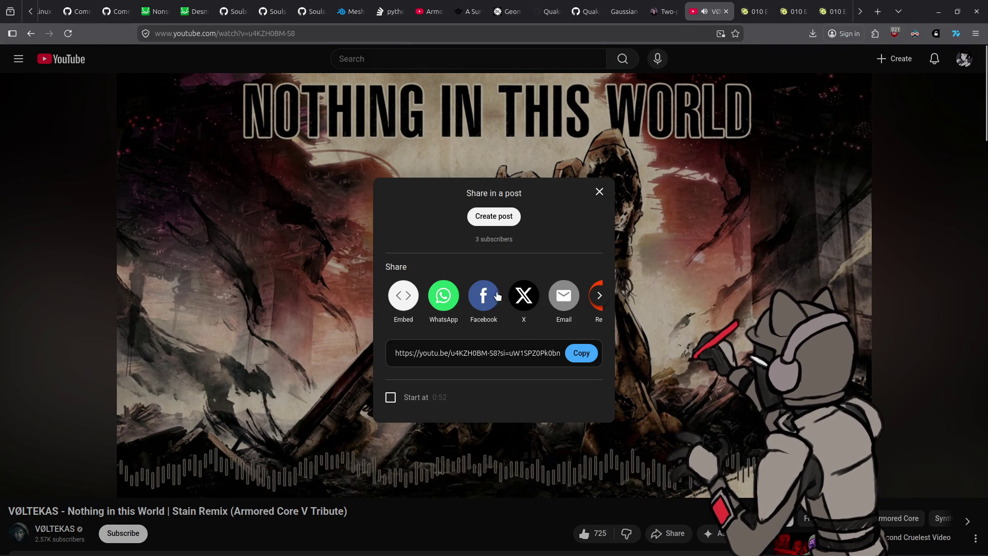
left_click(581, 353)
key("Escape")
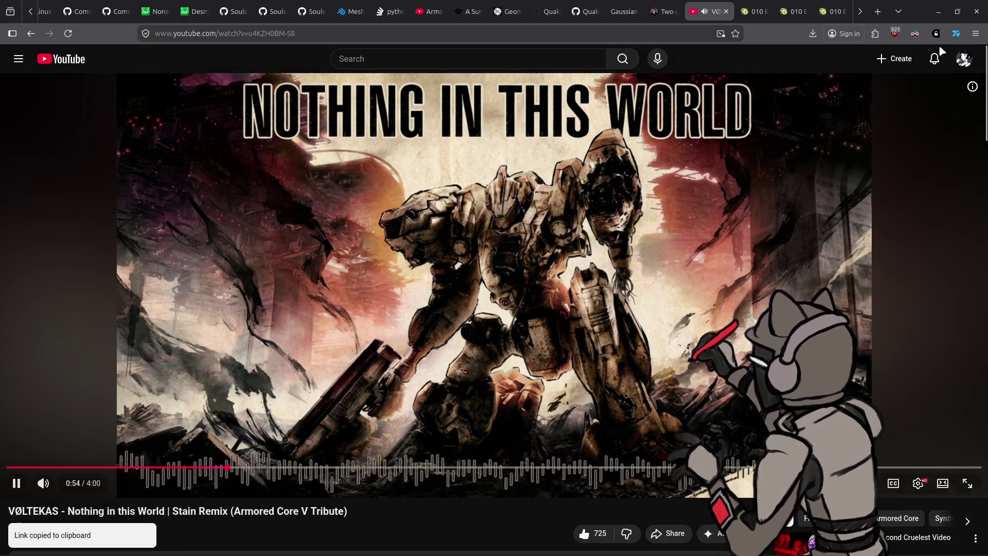
left_click(934, 18)
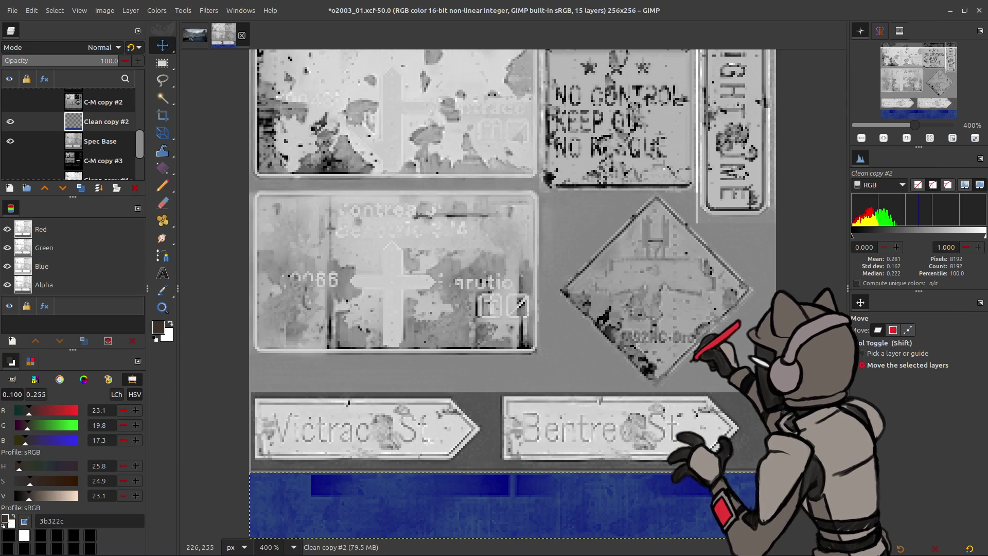
Nudge the canvas view and begin renaming the Clean copy #2 layer
mouse_move(722, 550)
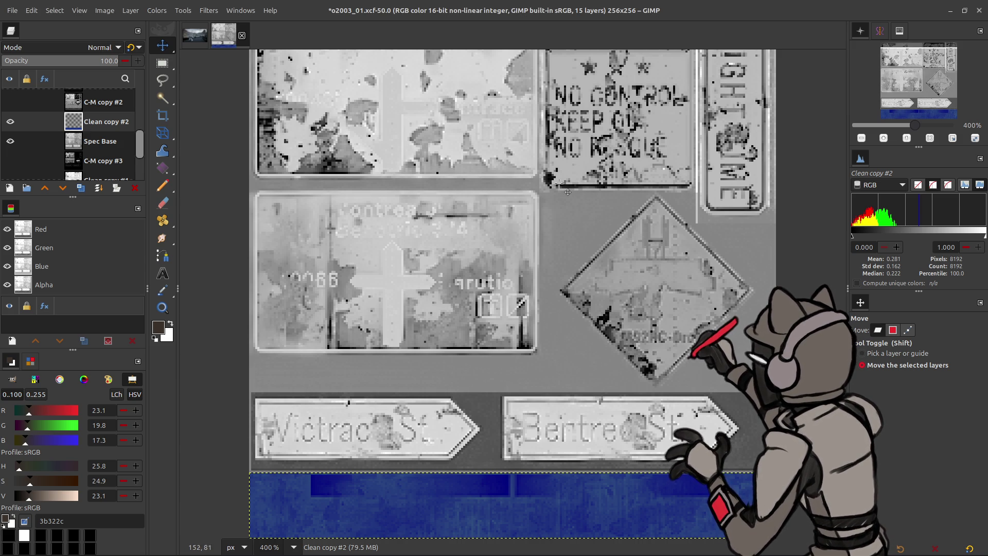
left_click_drag(547, 201, 542, 208)
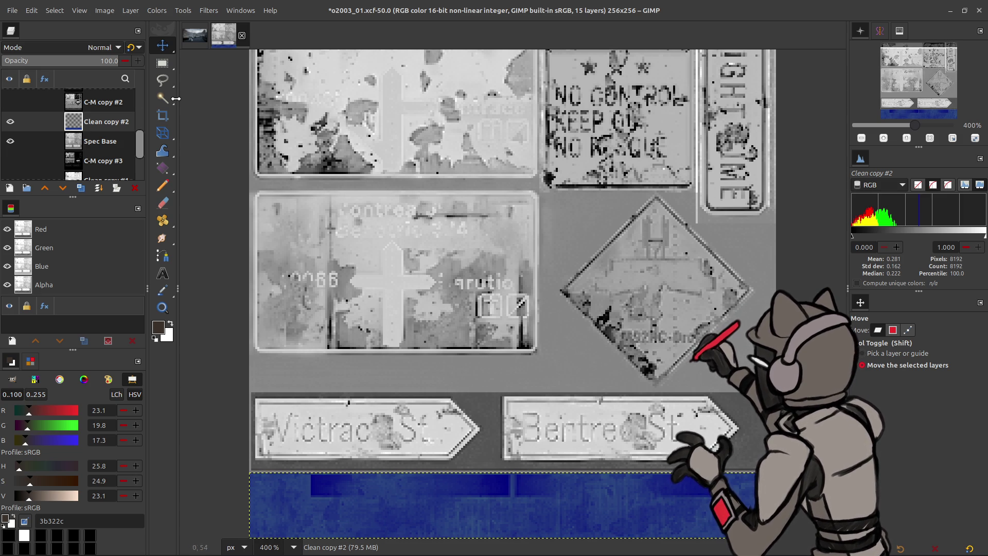
double_click(97, 122)
Name the layer 'Spec Metal' and make Spec Base the active layer
type("S")
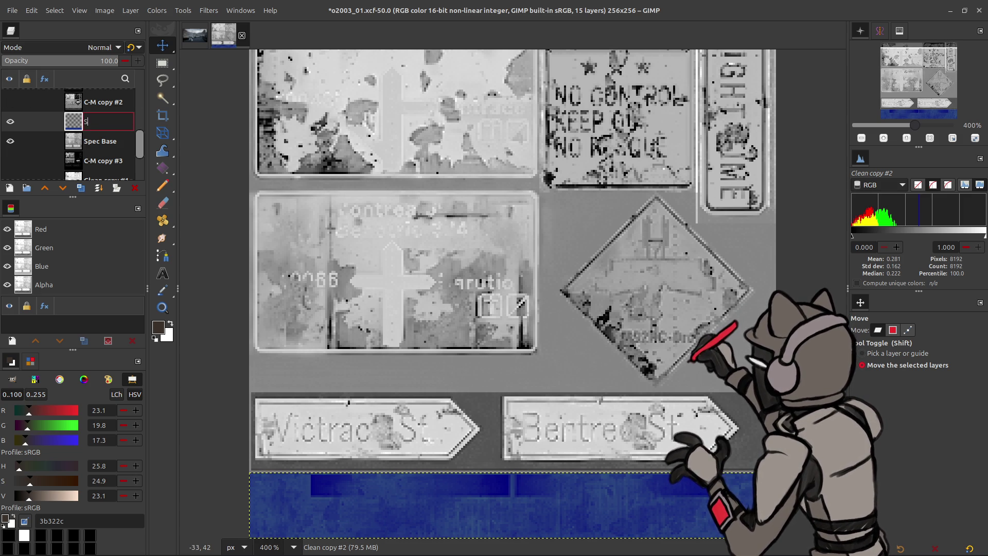
type("pec Metal")
key("Return")
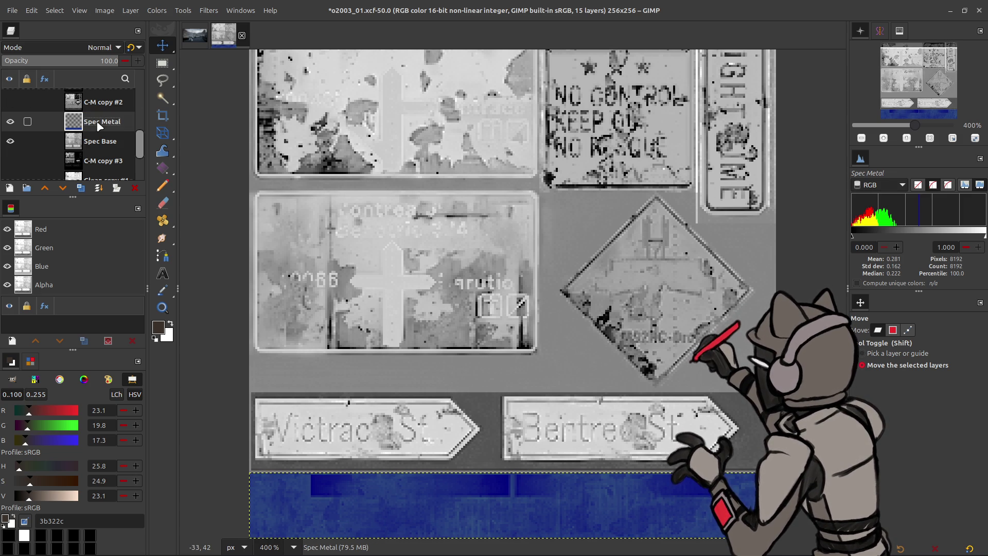
left_click(103, 142)
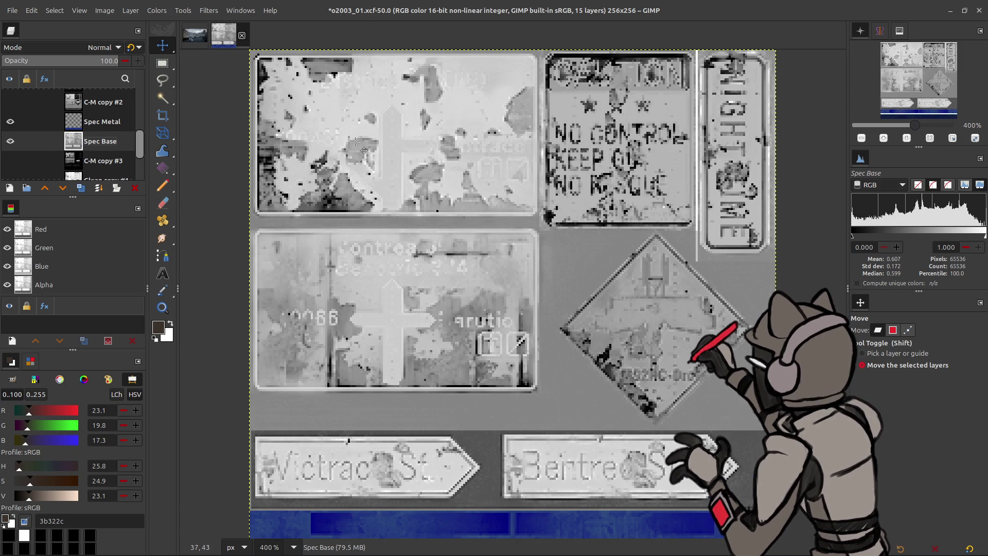
scroll(341, 169, "right", 2)
scroll(343, 168, "left", 2)
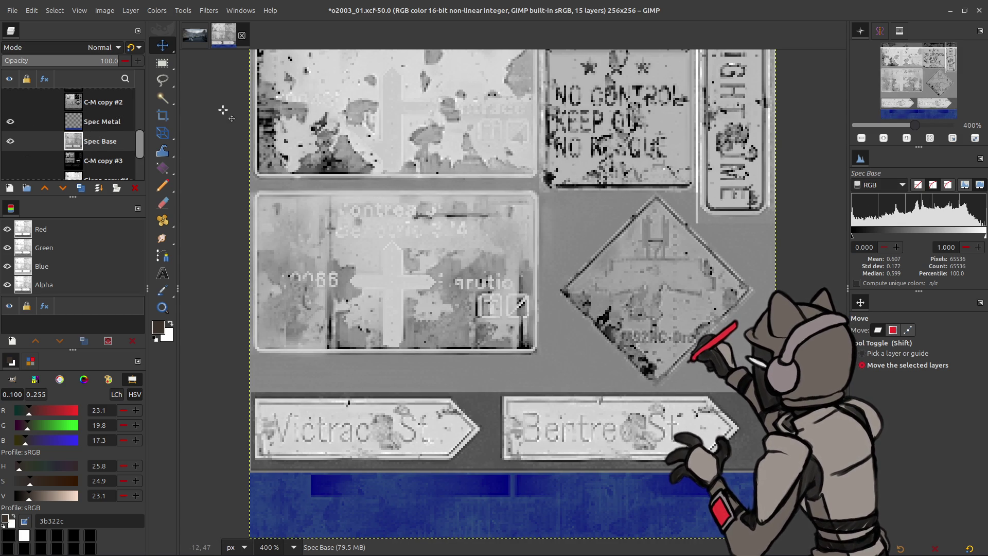
scroll(266, 127, "up", 2)
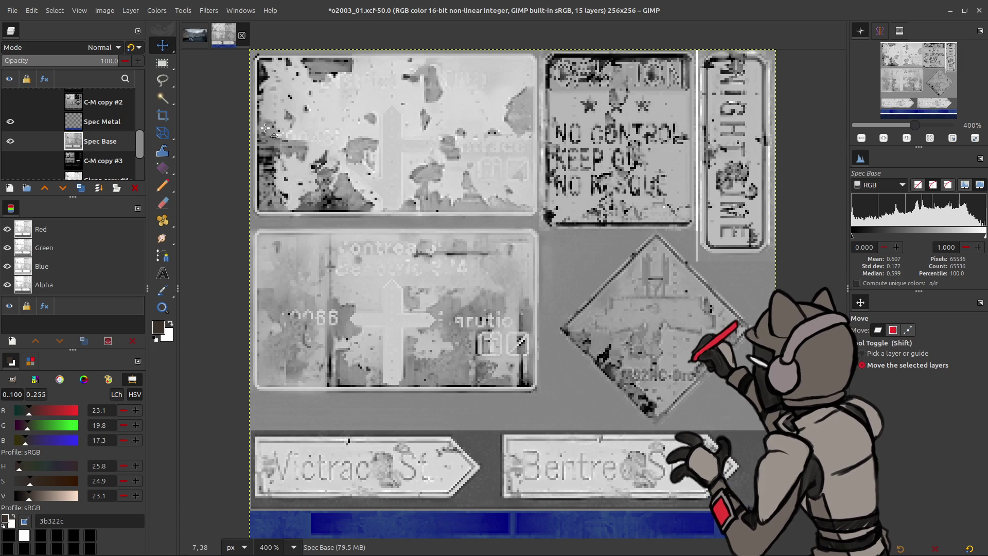
scroll(266, 126, "down", 2)
Linear-invert the Spec Base layer's values
left_click(157, 11)
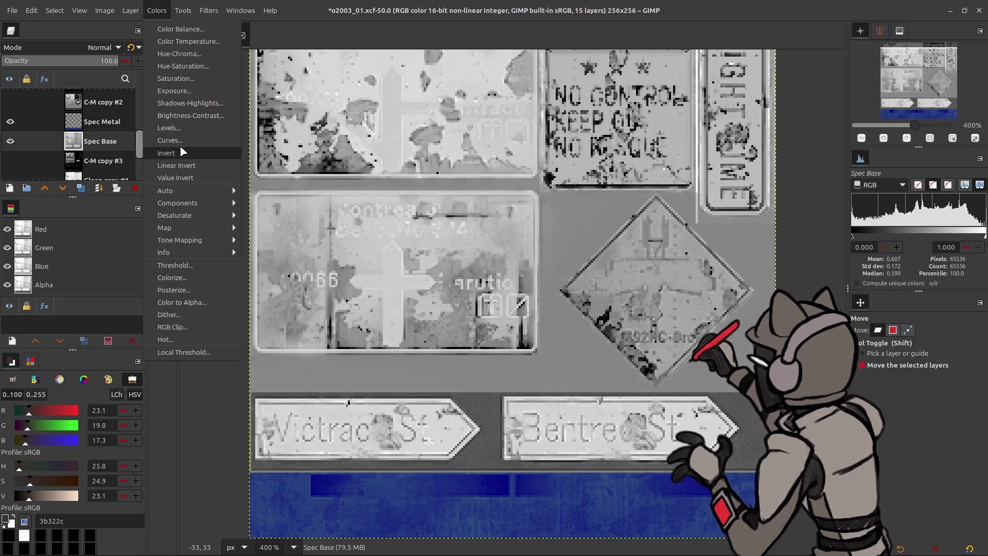
left_click(180, 145)
left_click(253, 307)
left_click(156, 10)
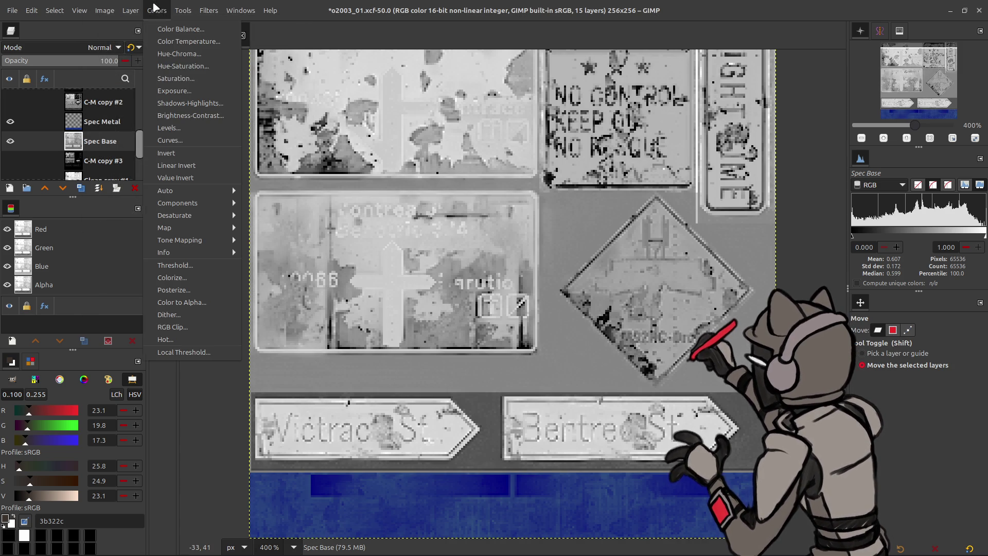
left_click(197, 165)
Apply the earlier 17:15:31 saved curve preset to the inverted Spec Base
left_click(157, 11)
left_click(196, 140)
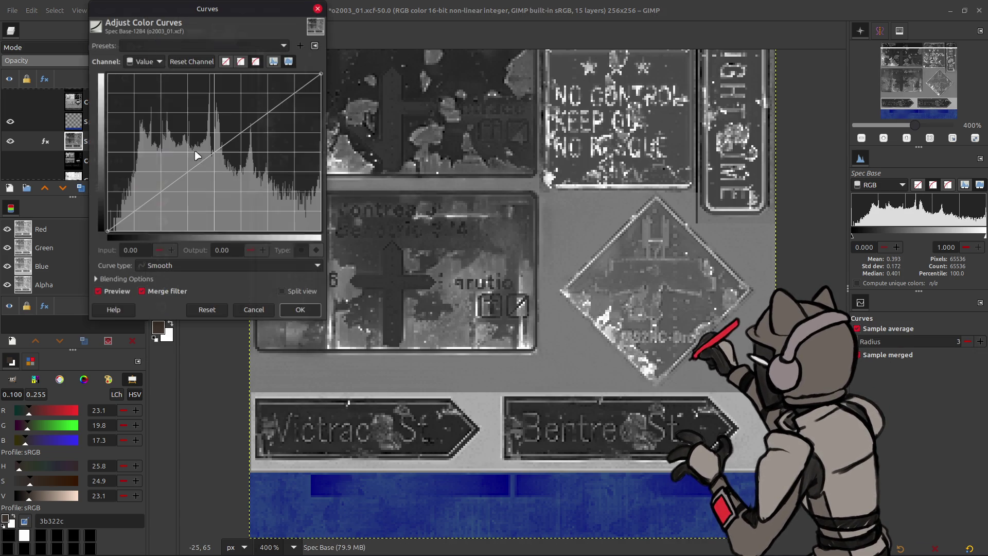
left_click(180, 46)
left_click(175, 46)
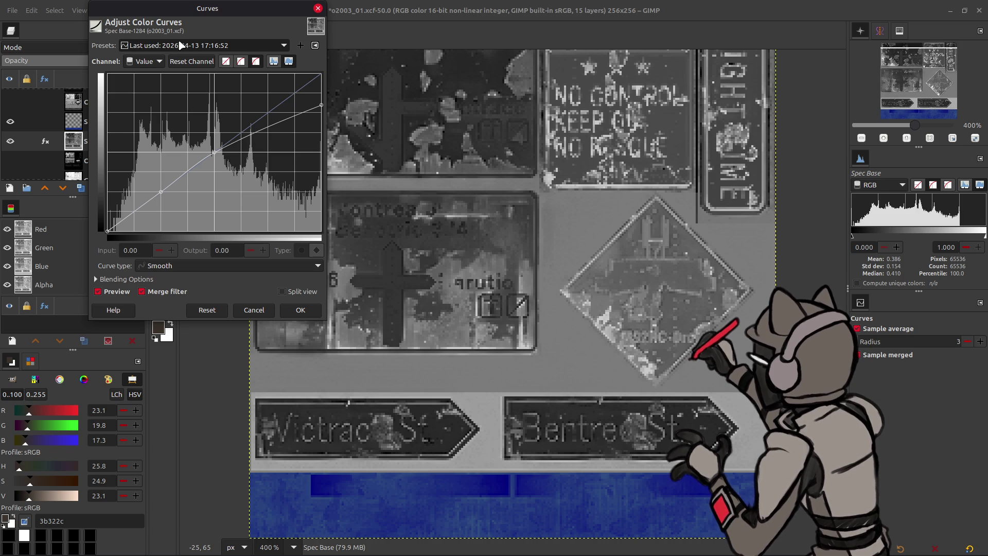
left_click(117, 292)
left_click(117, 292)
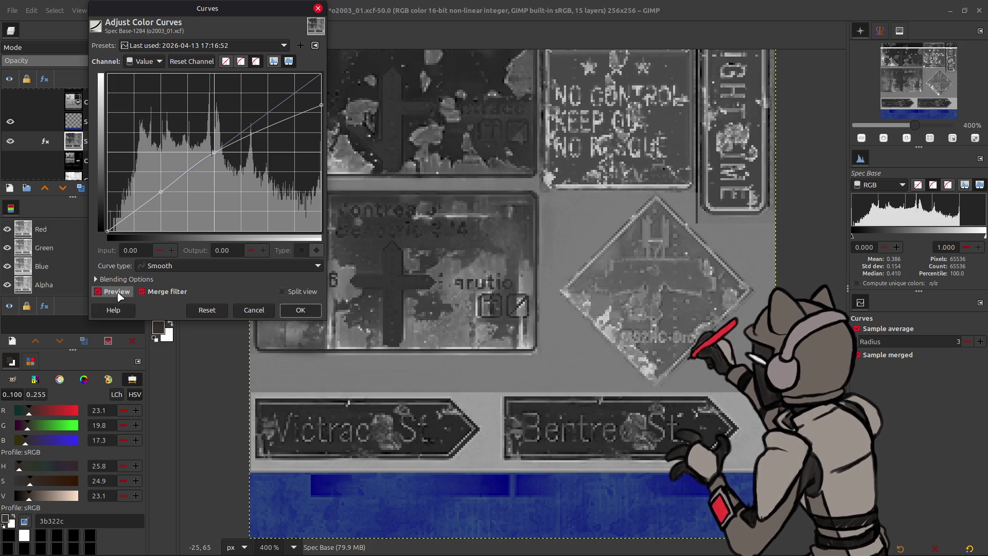
left_click(116, 291)
left_click(116, 292)
left_click(206, 45)
left_click(196, 61)
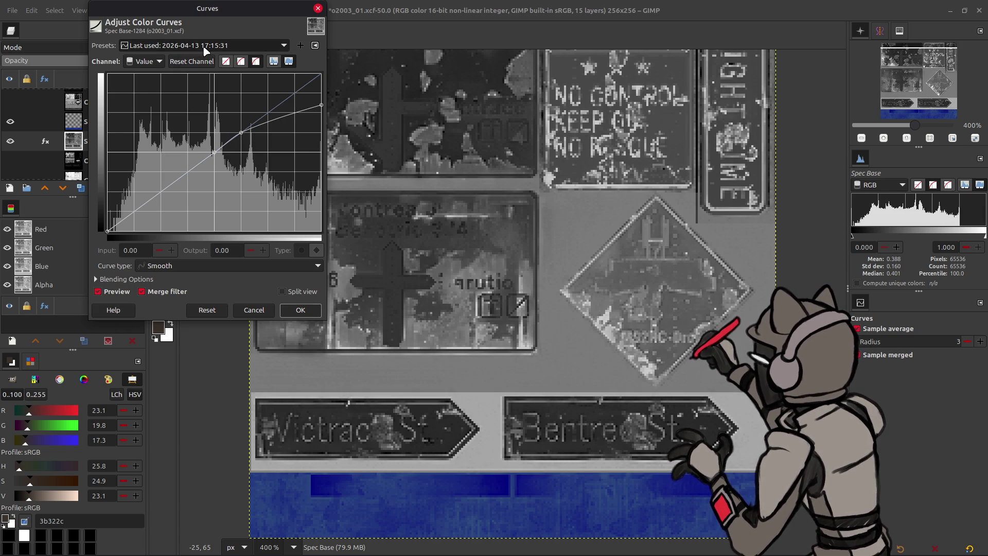
left_click(301, 309)
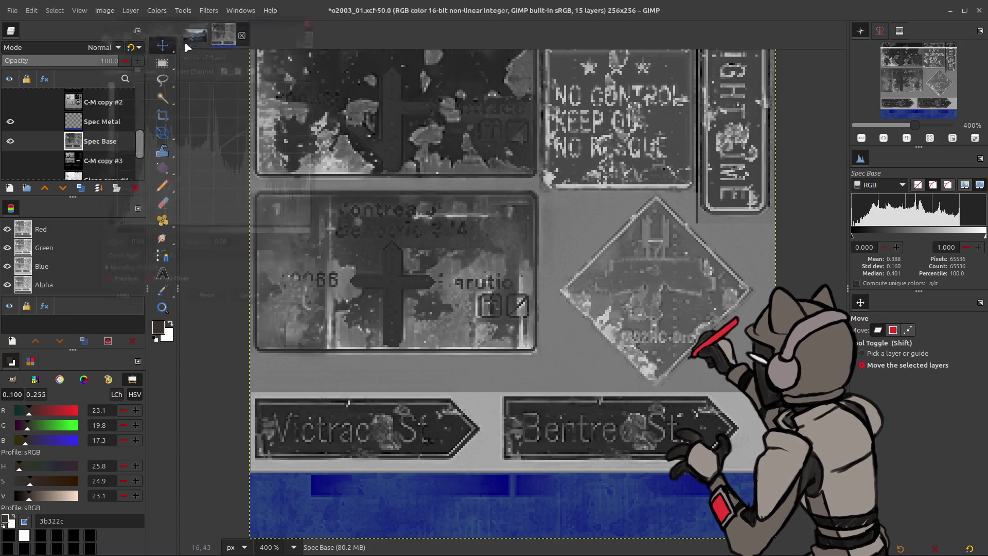
Invert Spec Base back to its original tones and try Stretch Contrast
left_click(150, 15)
left_click(171, 144)
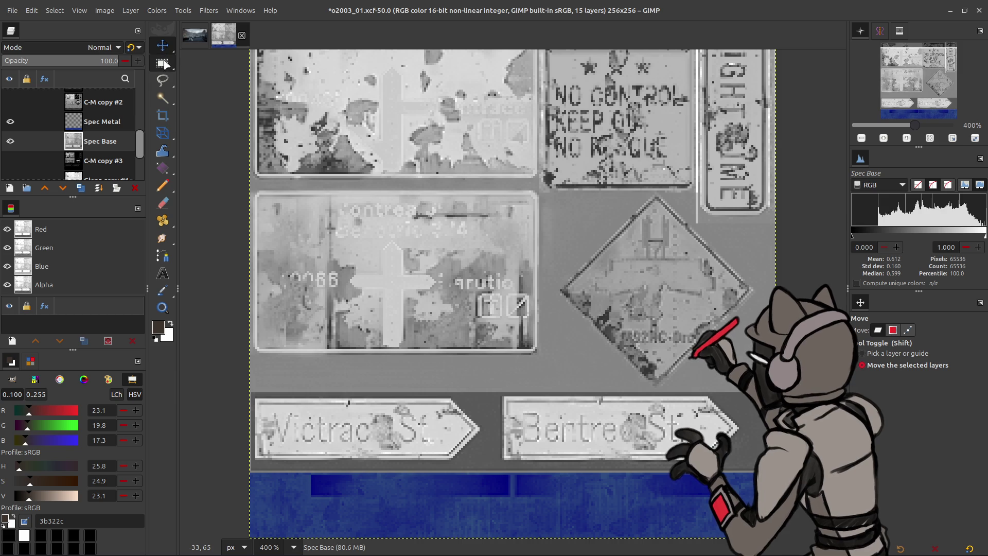
left_click(152, 11)
mouse_move(205, 189)
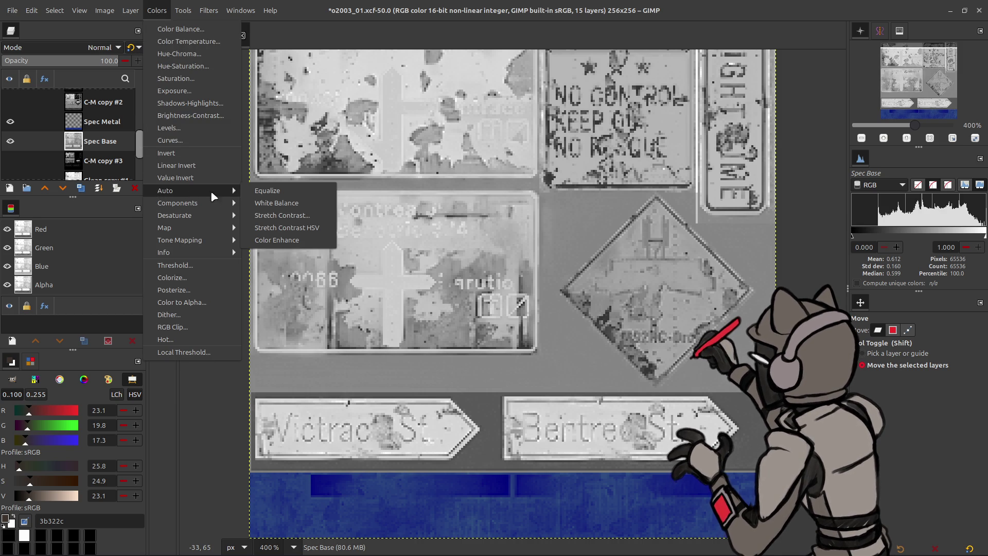
left_click(261, 218)
left_click(112, 216)
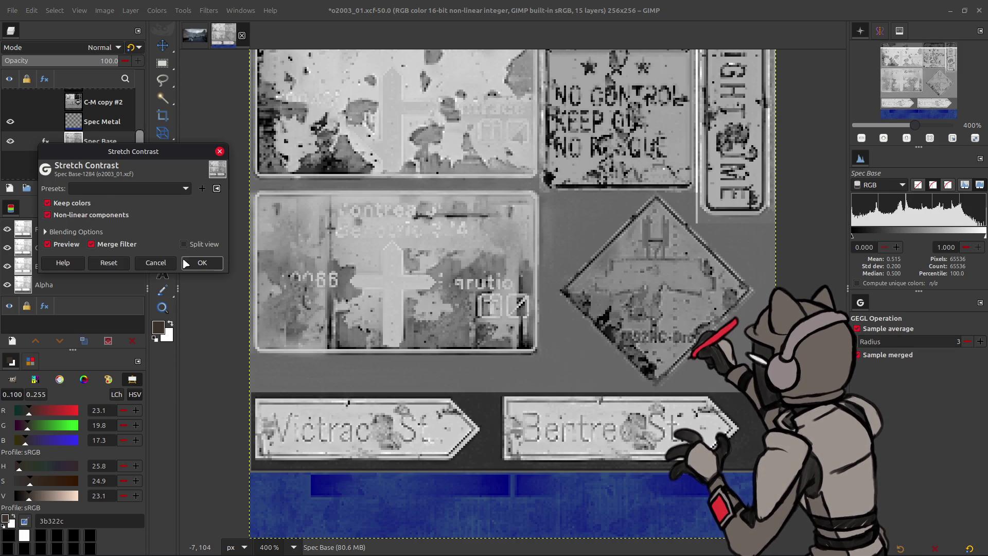
left_click(155, 262)
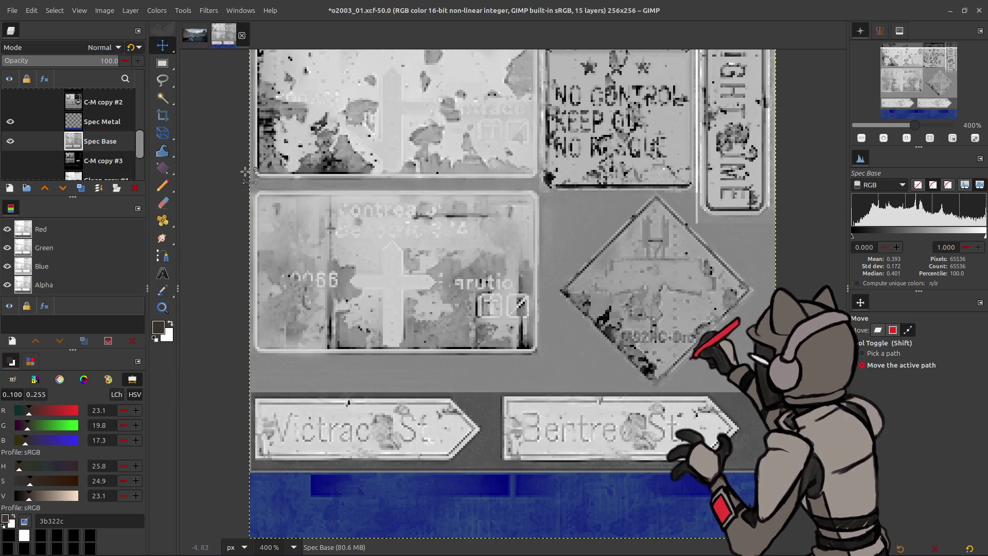
Select a rectangle from the image's top-left corner over the left signs
scroll(235, 191, "up", 2)
key("r")
mouse_move(241, 53)
left_mouse_down()
mouse_move(402, 311)
mouse_move(530, 432)
mouse_move(532, 400)
left_mouse_up()
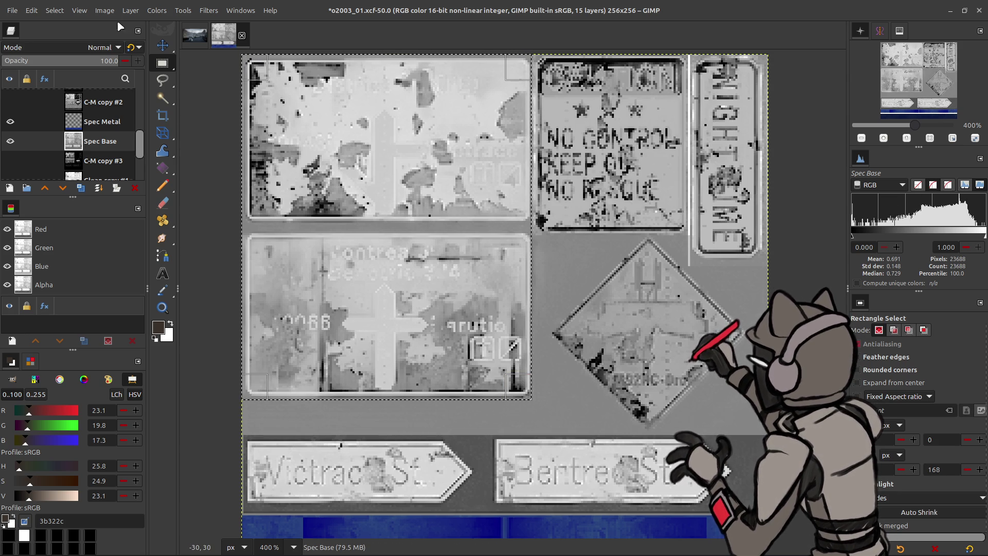
Invert the selection and subtract the blue band from it
left_click(79, 11)
mouse_move(55, 10)
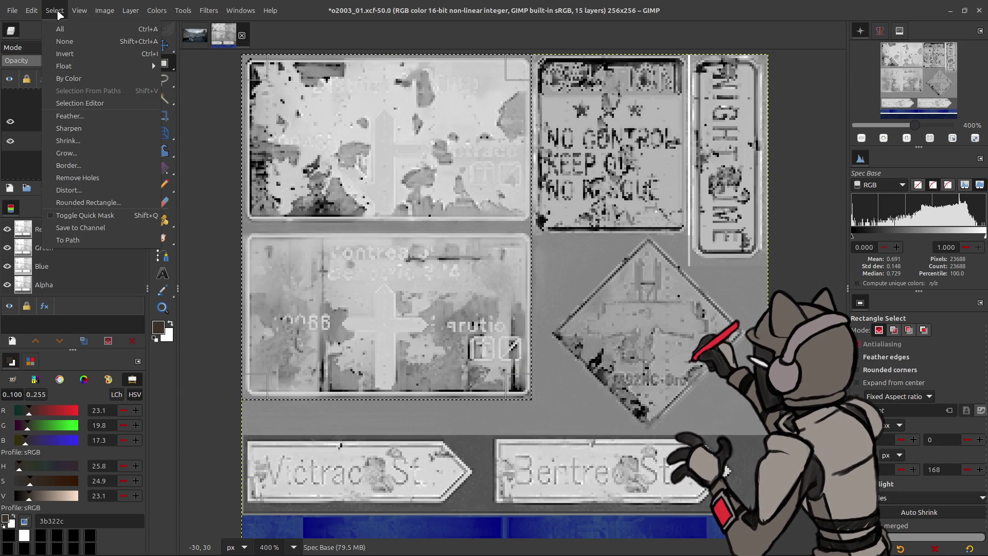
left_click(67, 54)
scroll(751, 453, "down", 5)
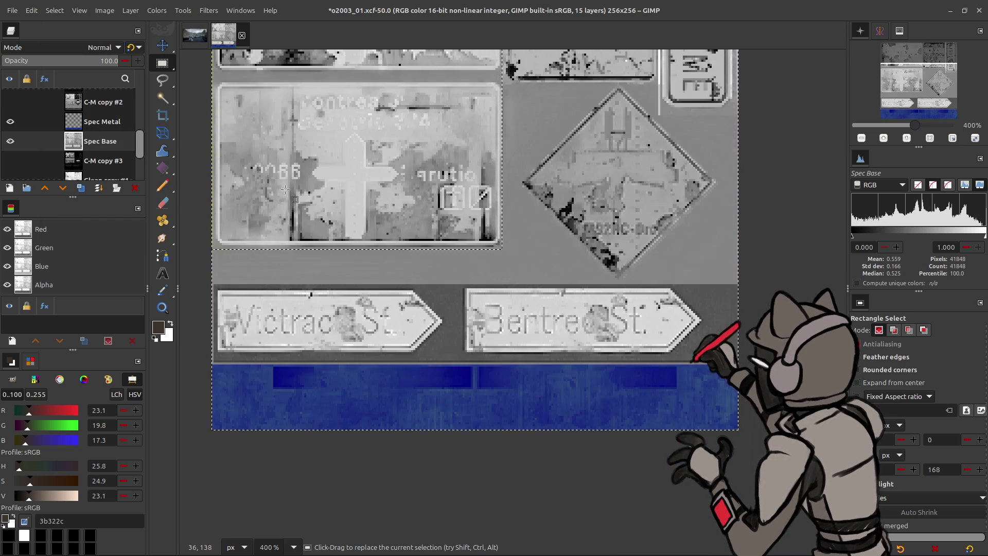
left_click_drag(749, 466, 197, 364)
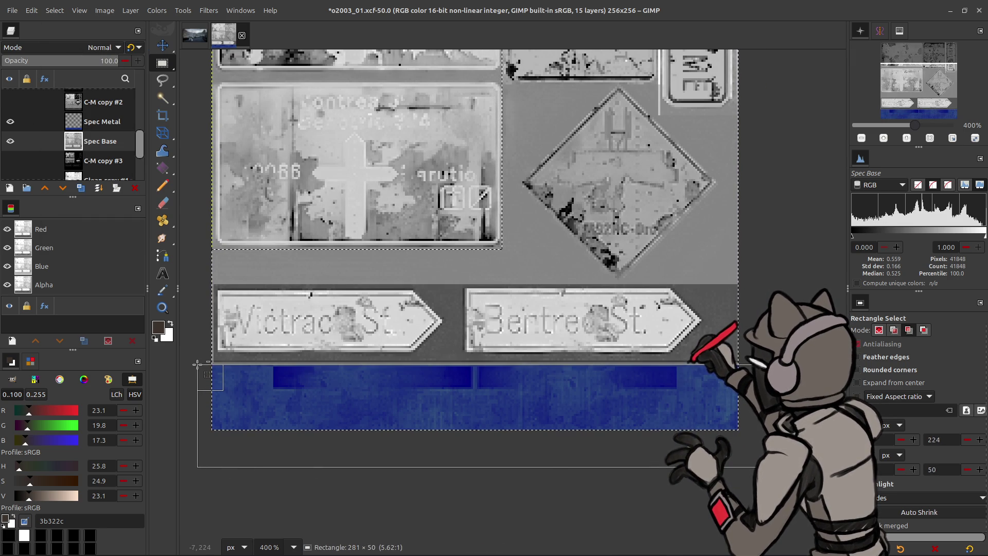
scroll(288, 304, "up", 4)
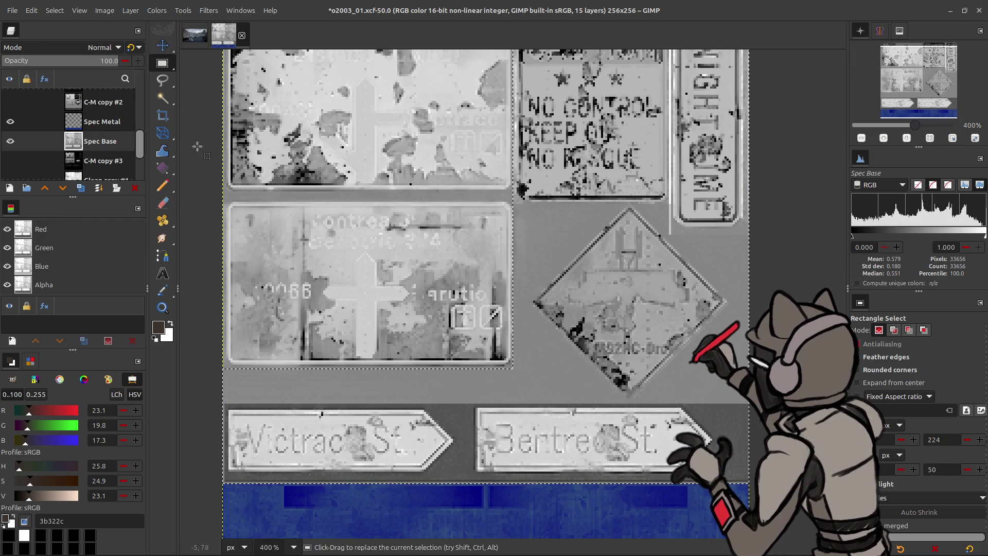
Apply the most recent saved curve to the selected area between two inversions
left_click(153, 11)
left_click(181, 155)
left_click(157, 11)
left_click(170, 140)
left_click(158, 45)
left_click(170, 51)
left_click(300, 310)
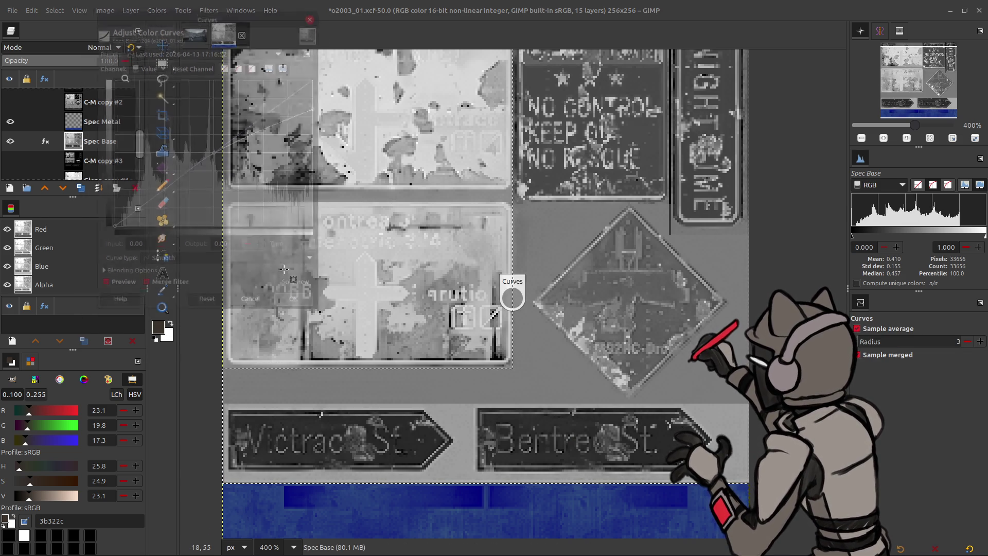
left_click(154, 11)
left_click(190, 154)
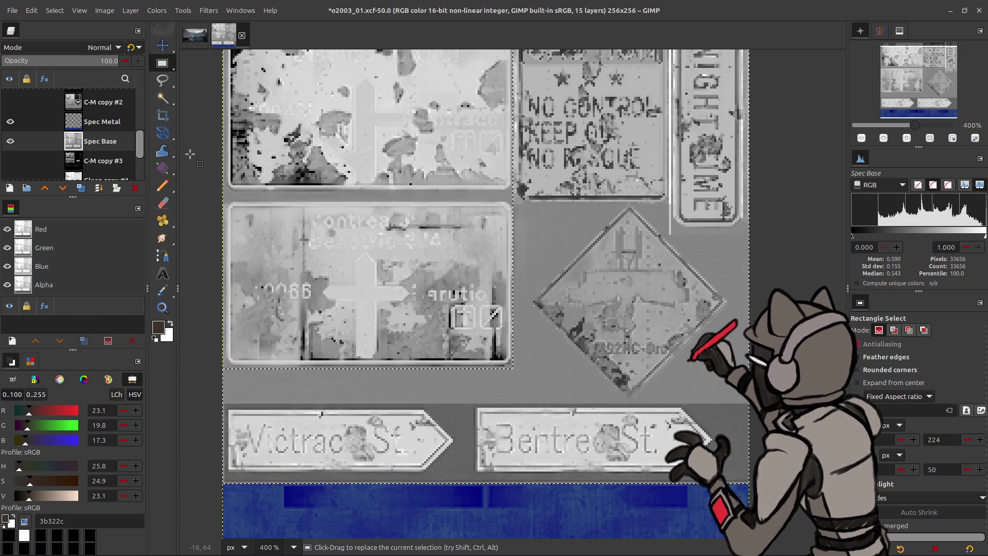
Clear the selection and bring up Spec Base's Layer Boundary Size settings
scroll(289, 175, "up", 1)
left_click(54, 11)
left_click(68, 42)
key("m")
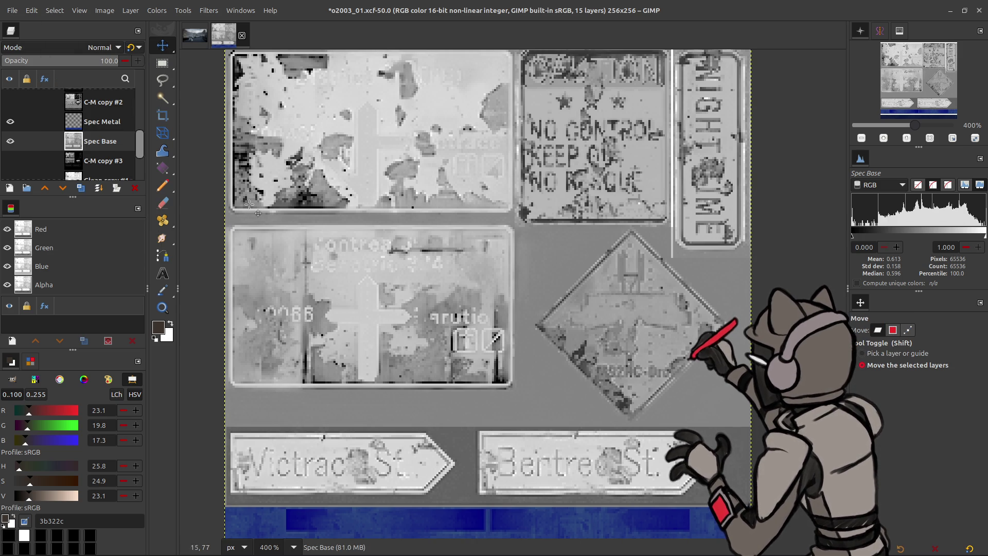
scroll(244, 252, "down", 2)
left_click(130, 11)
left_click(175, 153)
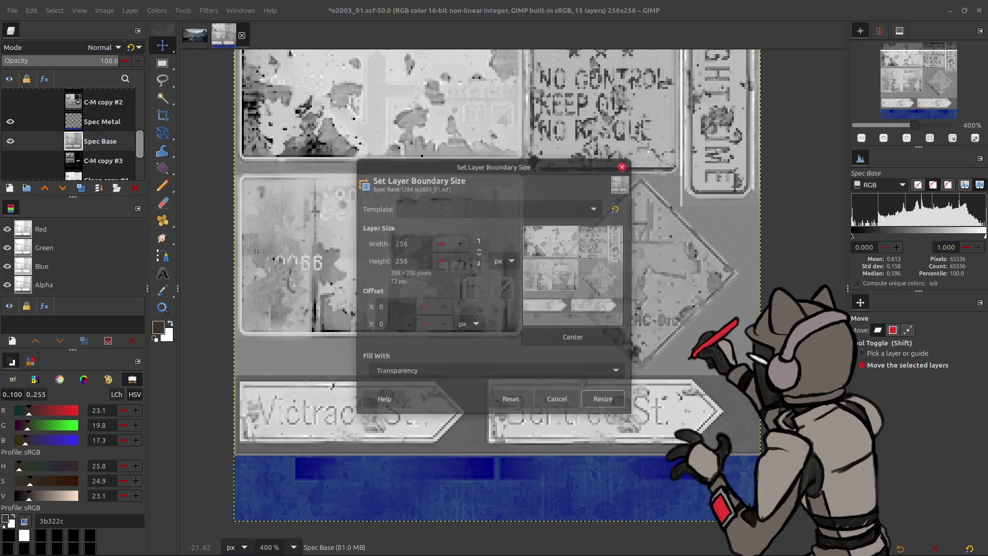
Crop the Spec Base layer boundary to 224 pixels high
left_click(400, 261)
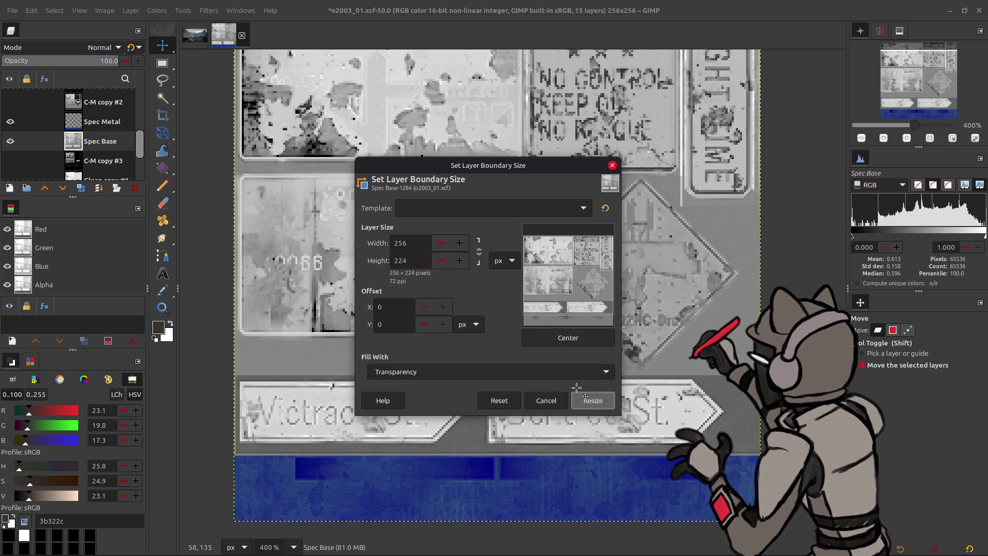
left_click(603, 400)
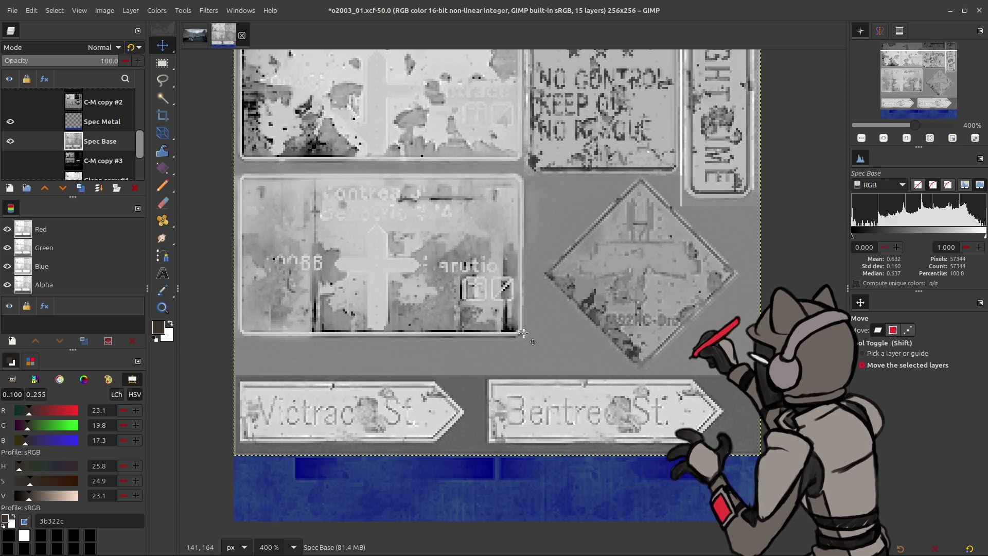
scroll(523, 333, "right", 2)
scroll(523, 333, "up", 3)
scroll(533, 313, "down", 2)
scroll(535, 312, "left", 2)
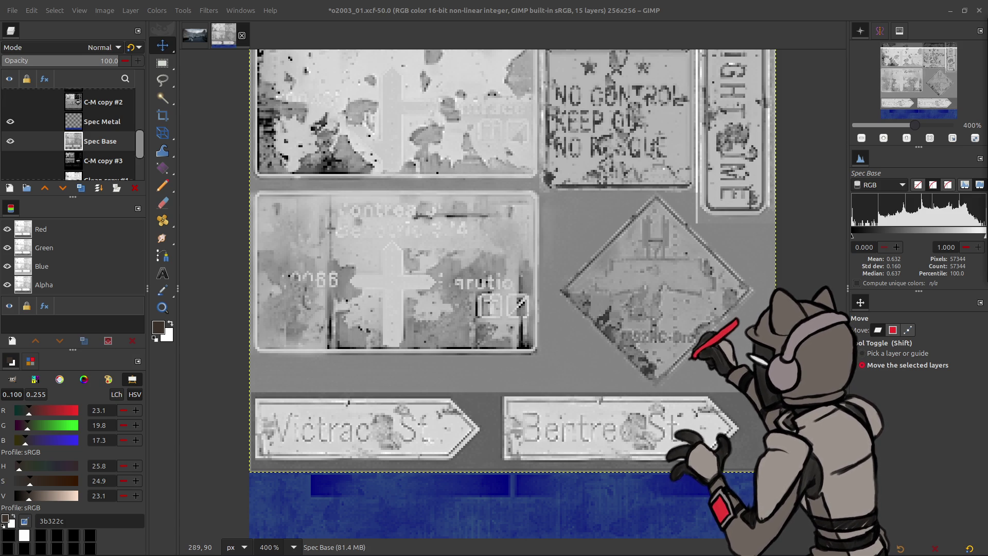
scroll(514, 215, "right", 2)
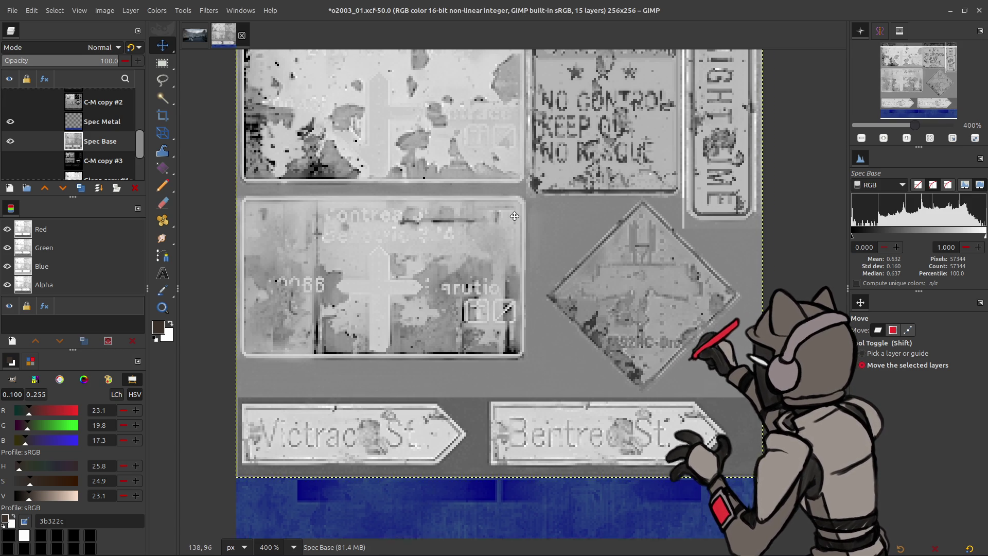
scroll(519, 215, "left", 2)
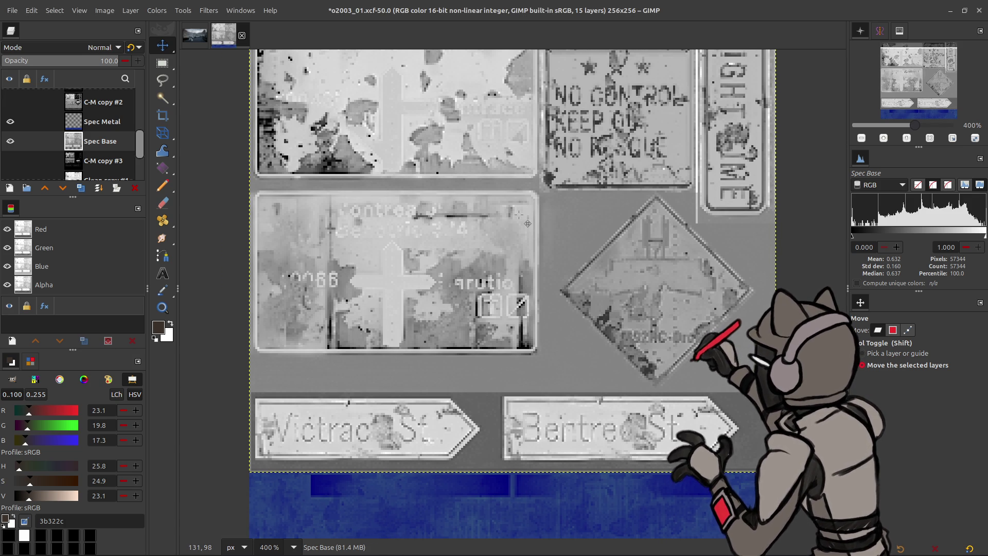
Save the file, stretch Spec Base's contrast, and add a new layer above it
key("ctrl+s")
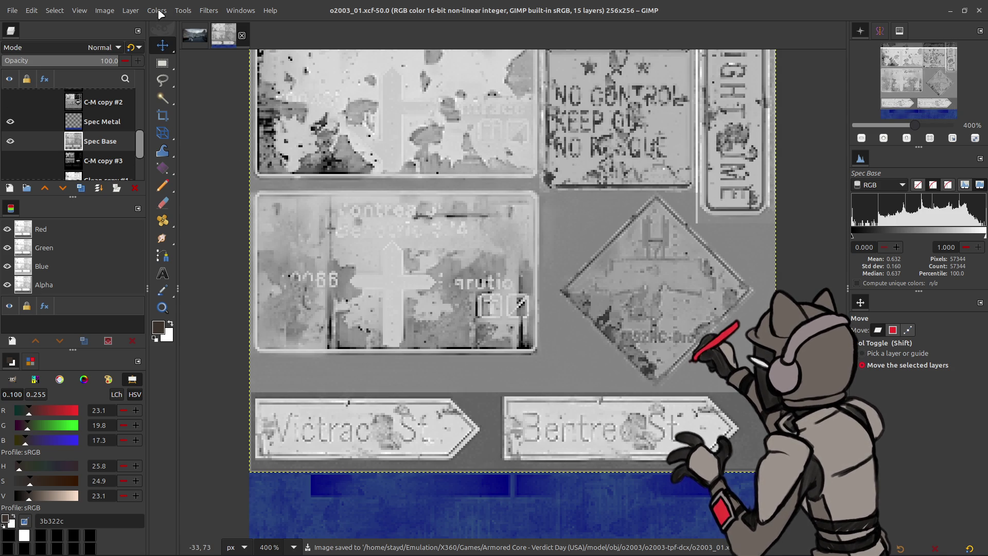
left_click(157, 10)
mouse_move(215, 192)
left_click(273, 215)
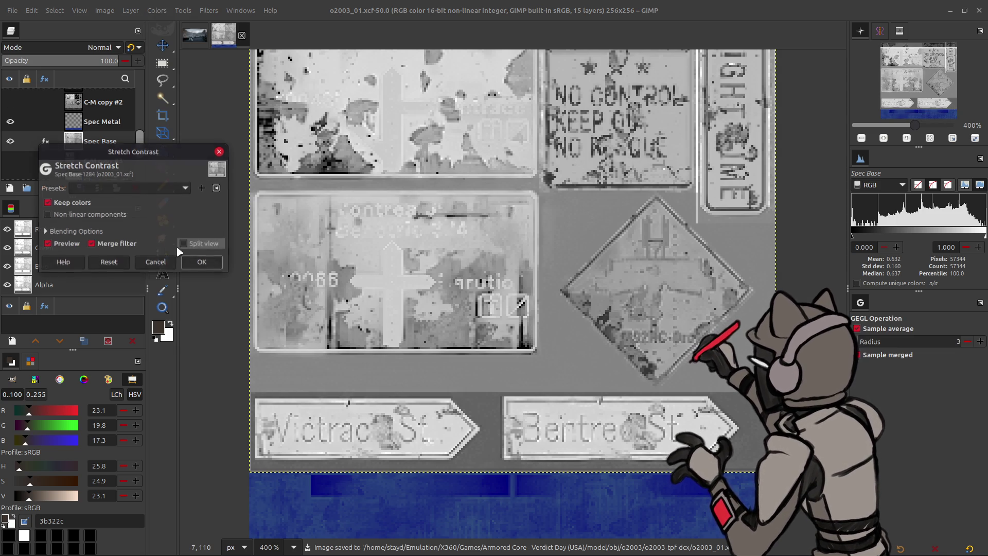
left_click(202, 262)
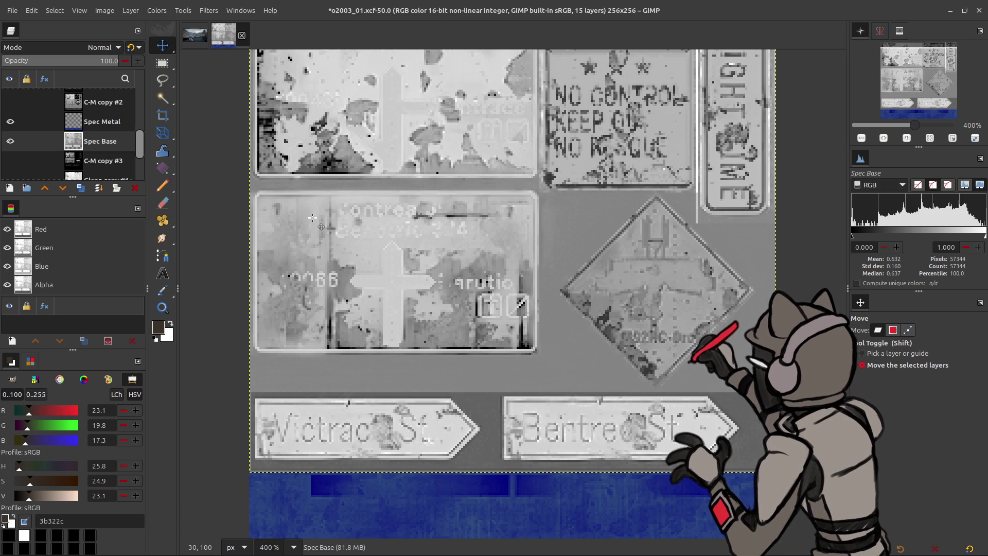
left_click(10, 188)
Create the new white-filled layer above Spec Base
left_click(638, 418)
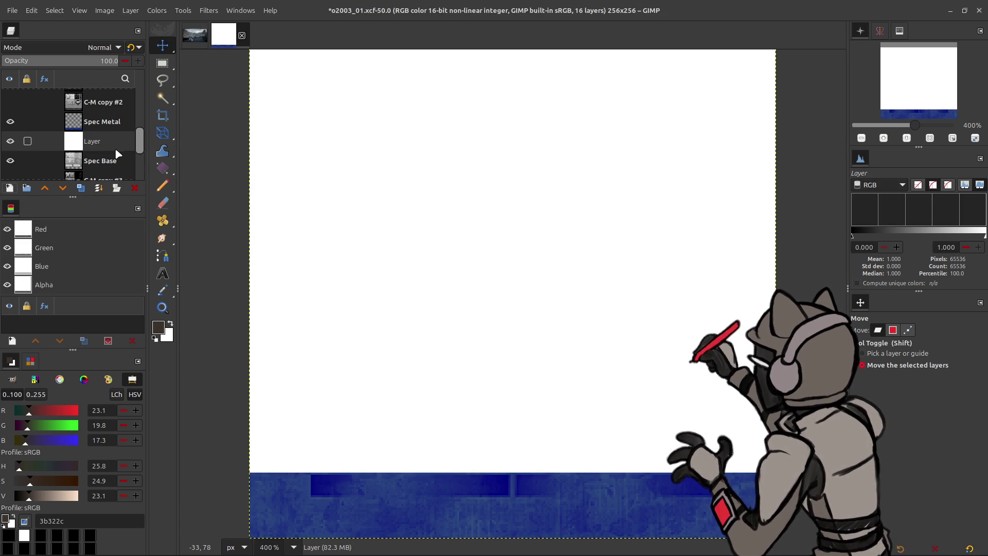
left_click(208, 10)
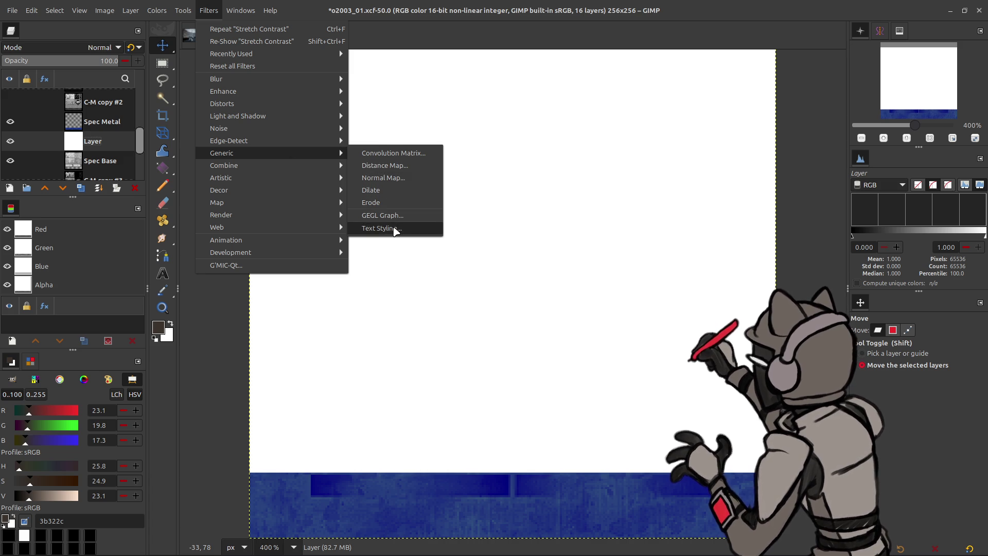
mouse_move(255, 214)
mouse_move(385, 229)
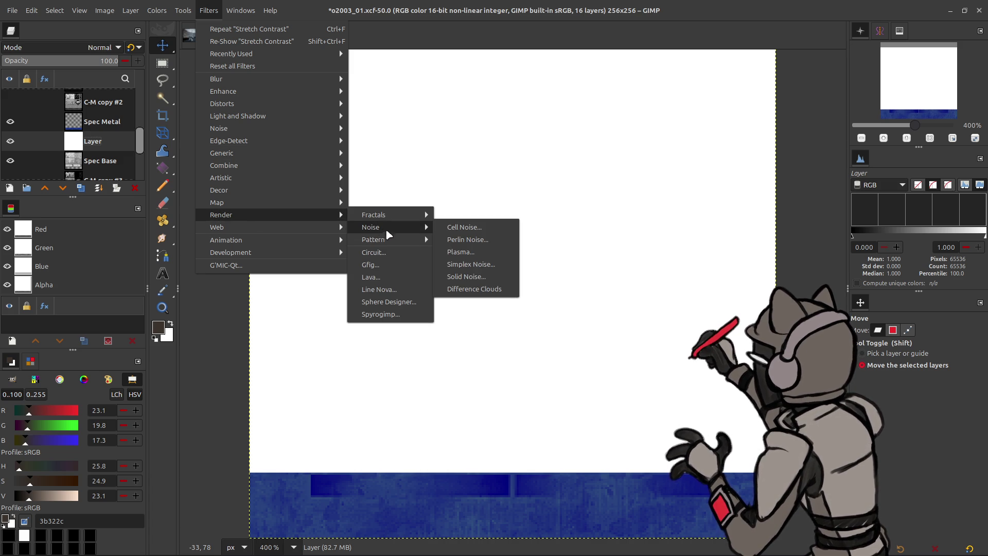
left_click(466, 277)
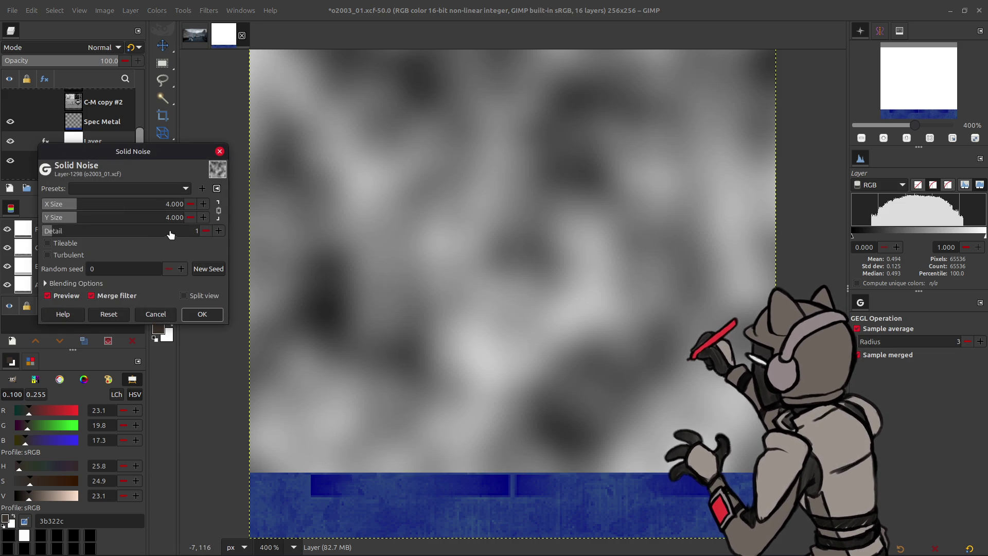
Render turbulent Solid Noise with detail 15 and size 6, then duplicate the layer
left_click_drag(163, 235, 198, 232)
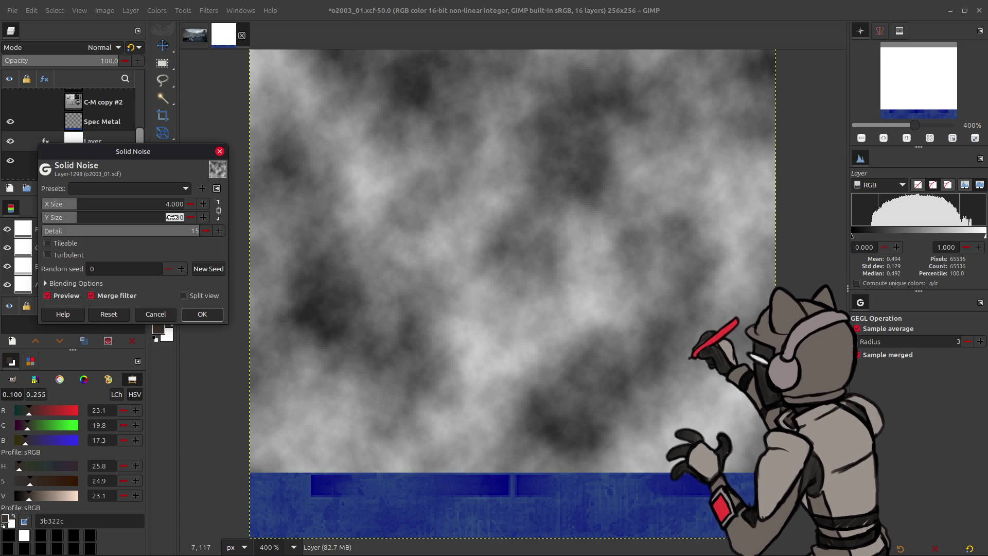
scroll(174, 217, "up", 4)
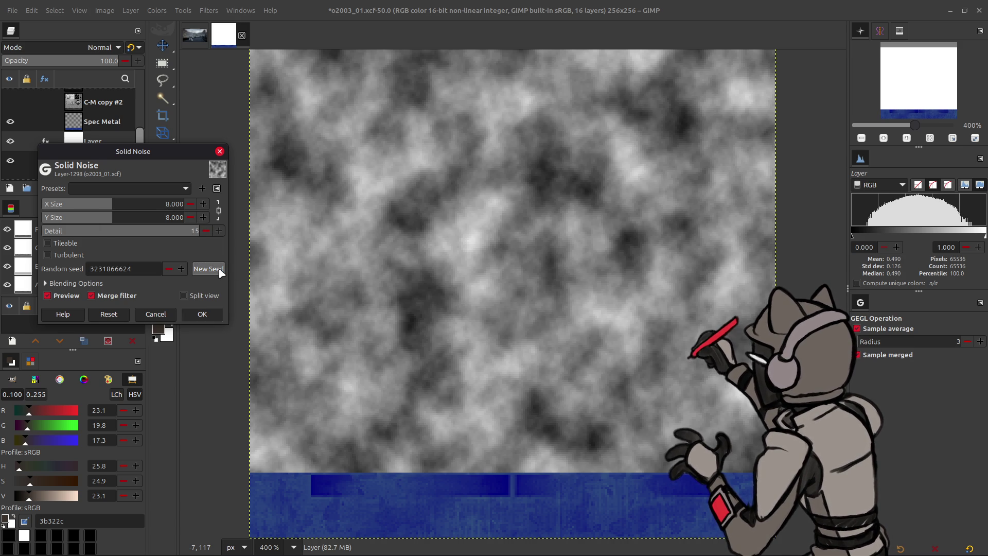
left_click(208, 269)
left_click(208, 269)
left_click(128, 255)
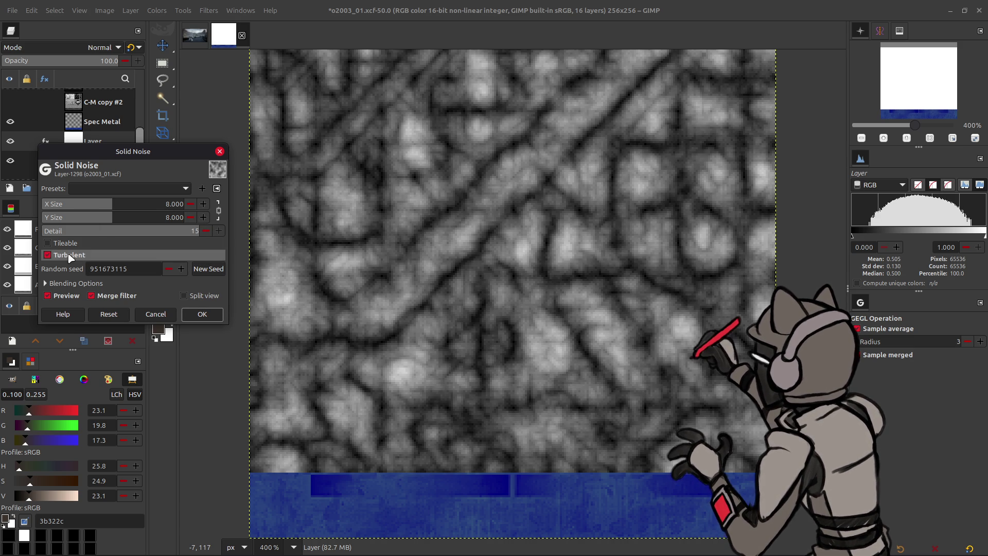
left_click(208, 269)
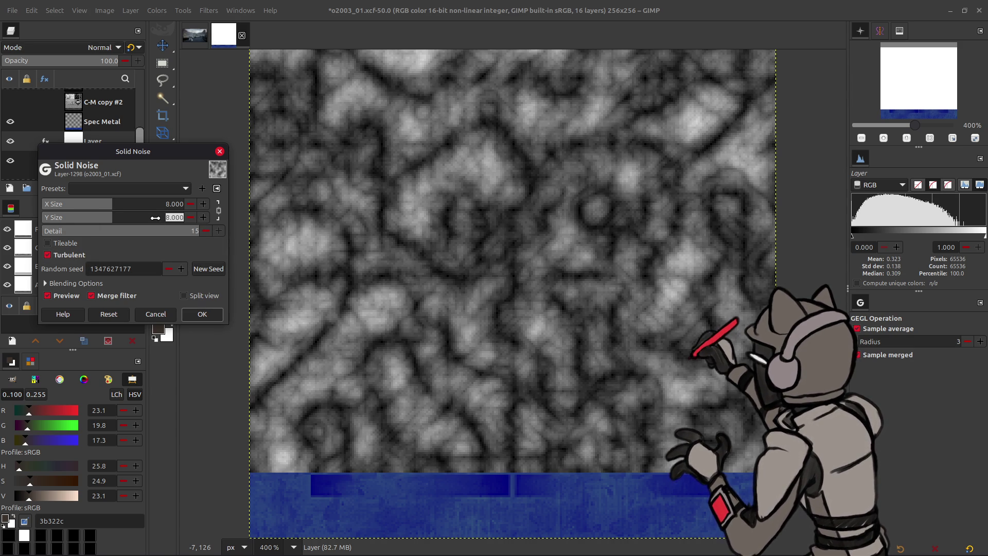
scroll(155, 218, "down", 2)
left_click(208, 268)
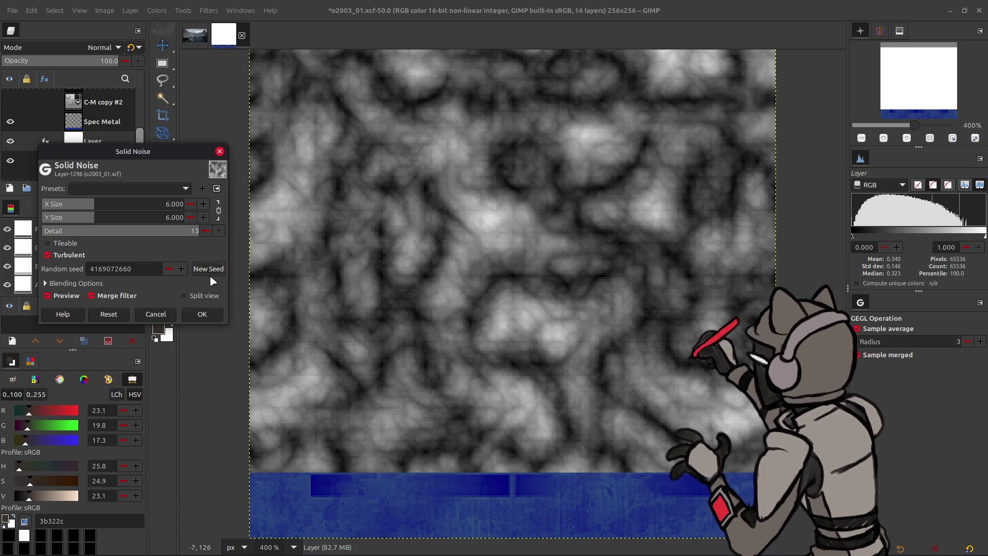
left_click(202, 314)
key("shift+ctrl+d")
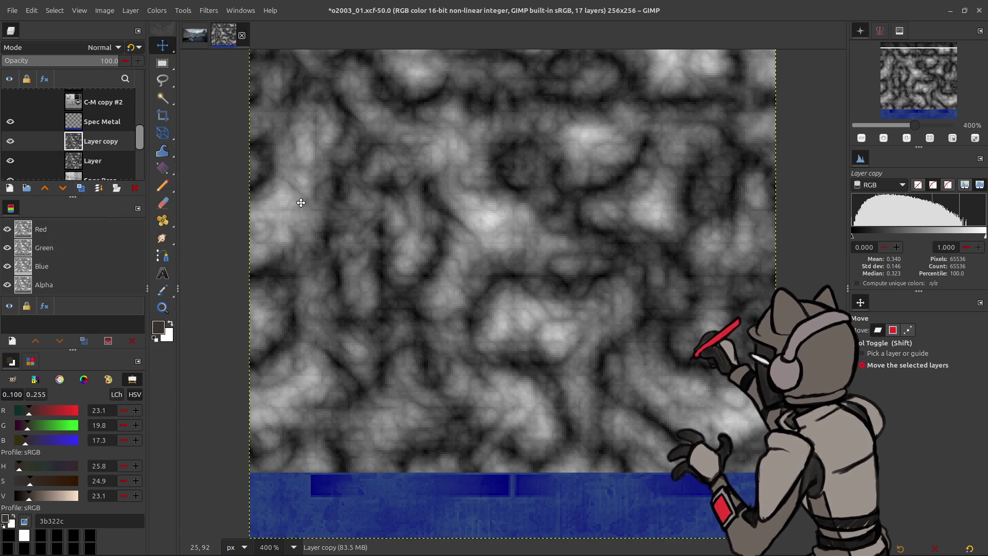
Re-render the duplicate with last-used Solid Noise settings and a new seed
key("shift+ctrl+f")
left_click(154, 188)
left_click(154, 200)
left_click(208, 269)
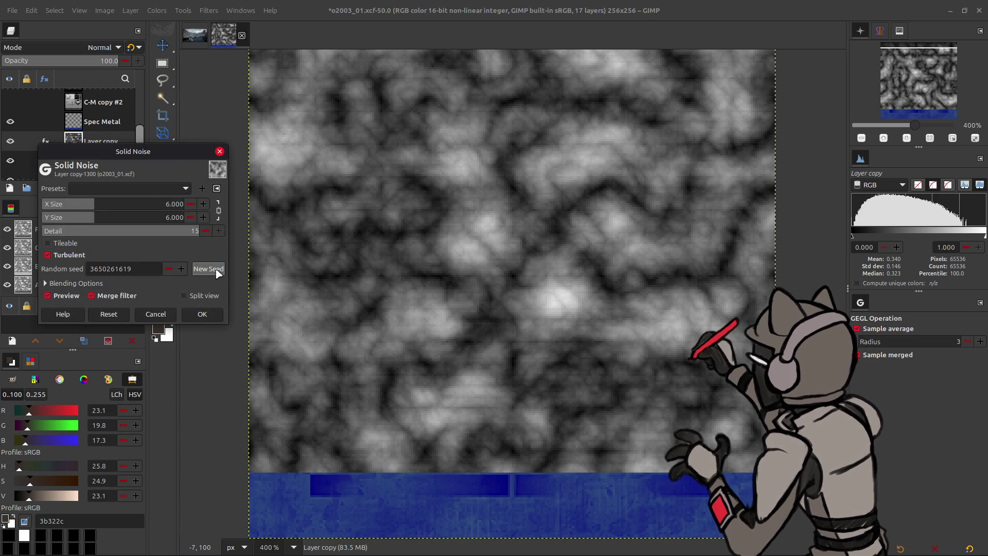
left_click(208, 269)
left_click(209, 268)
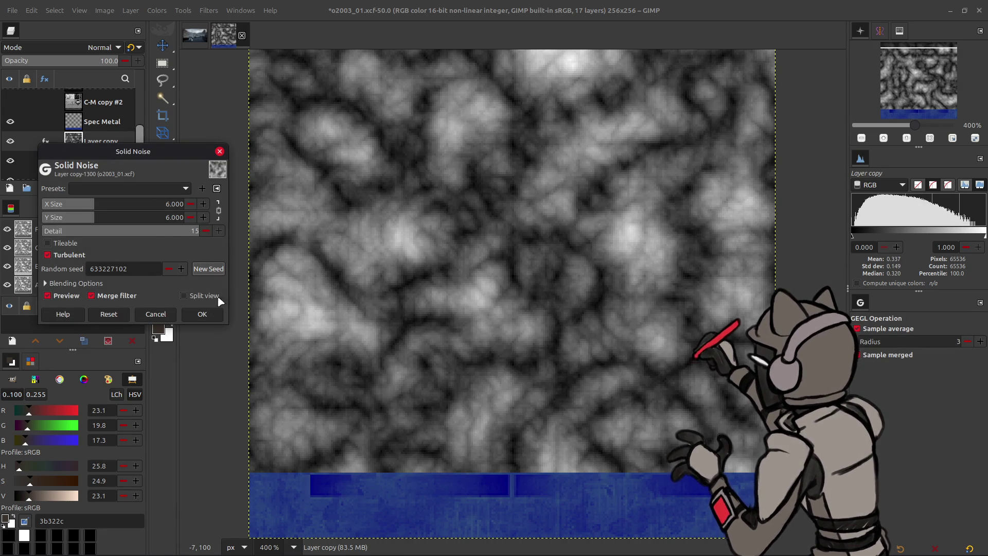
left_click(202, 314)
Rotate the noise copy and invert its tones
left_click(130, 11)
mouse_move(216, 153)
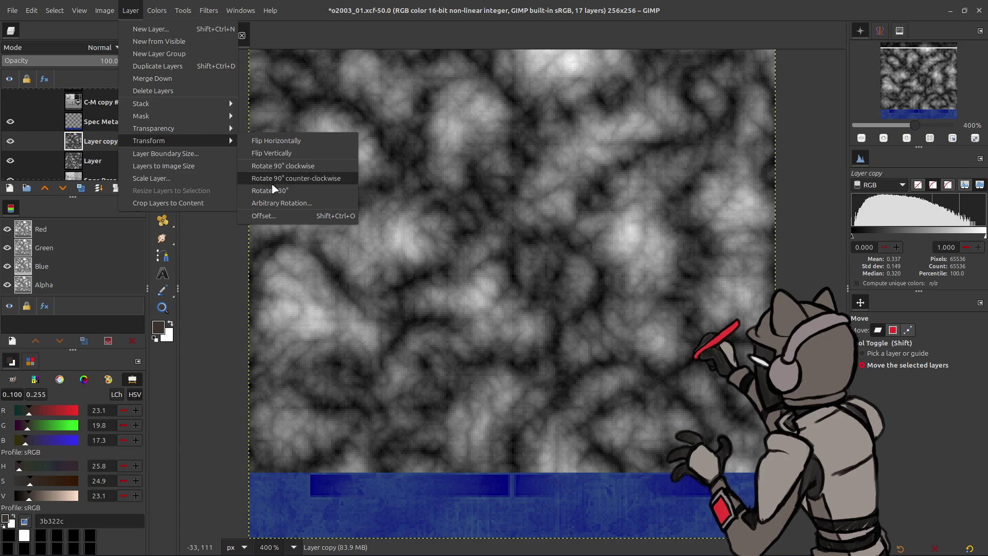
left_click(294, 199)
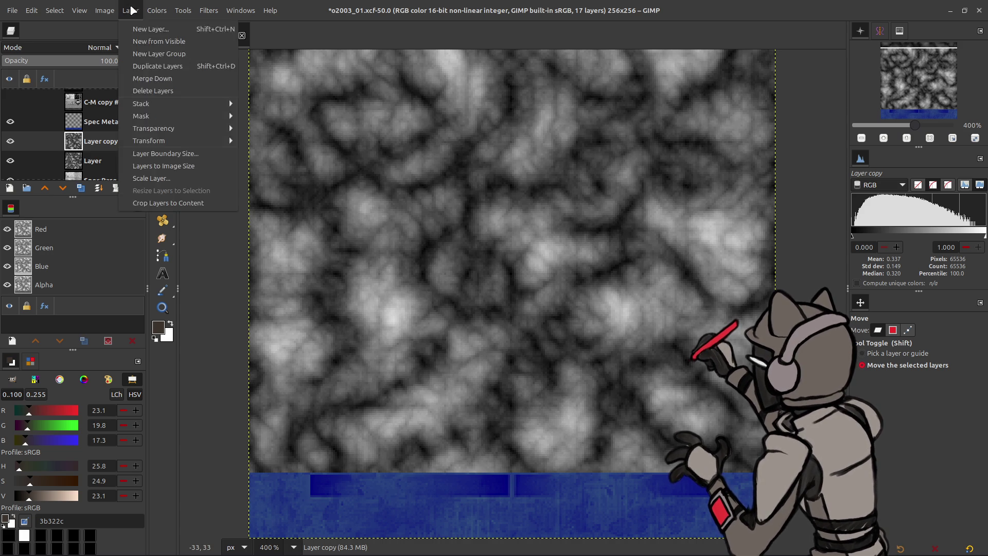
left_click(157, 10)
left_click(175, 154)
Set the copy to 50% opacity and merge it down into the noise layer
triple_click(109, 60)
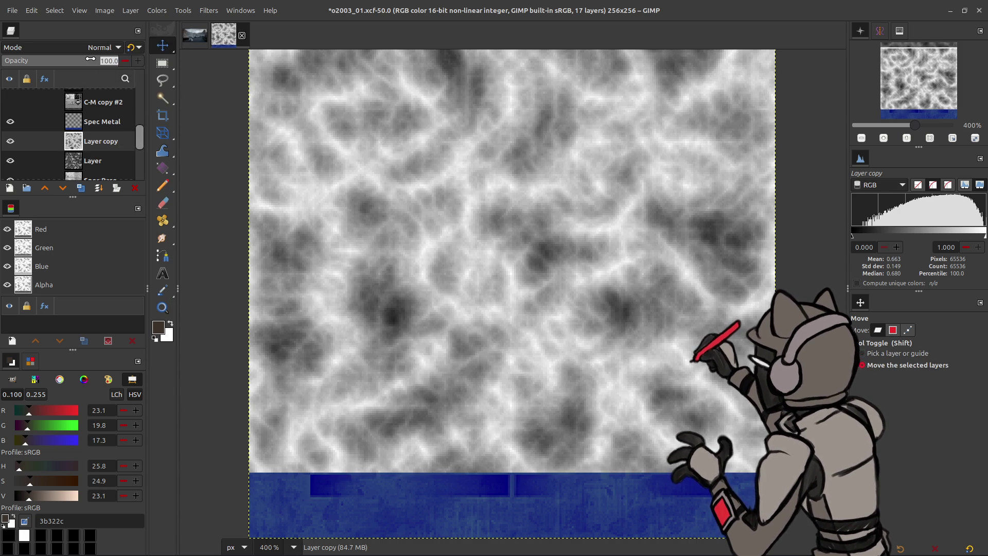
type("50")
key("Return")
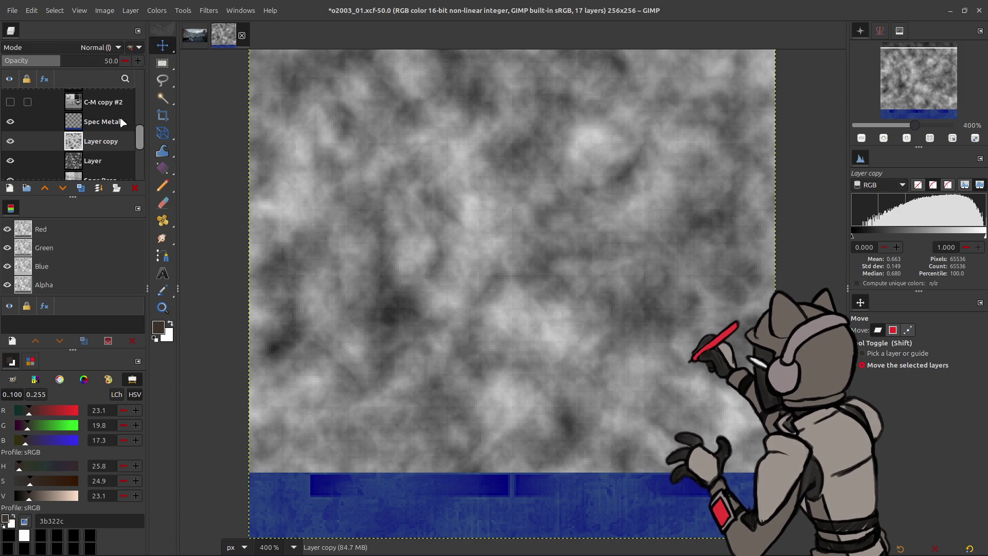
right_click(98, 144)
left_click(123, 265)
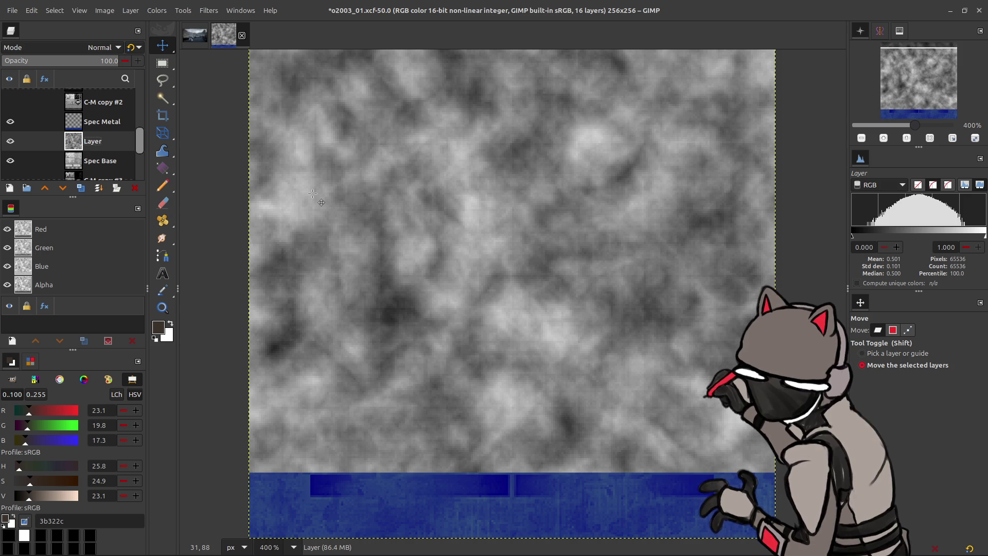
scroll(463, 206, "up", 1)
scroll(463, 206, "right", 1)
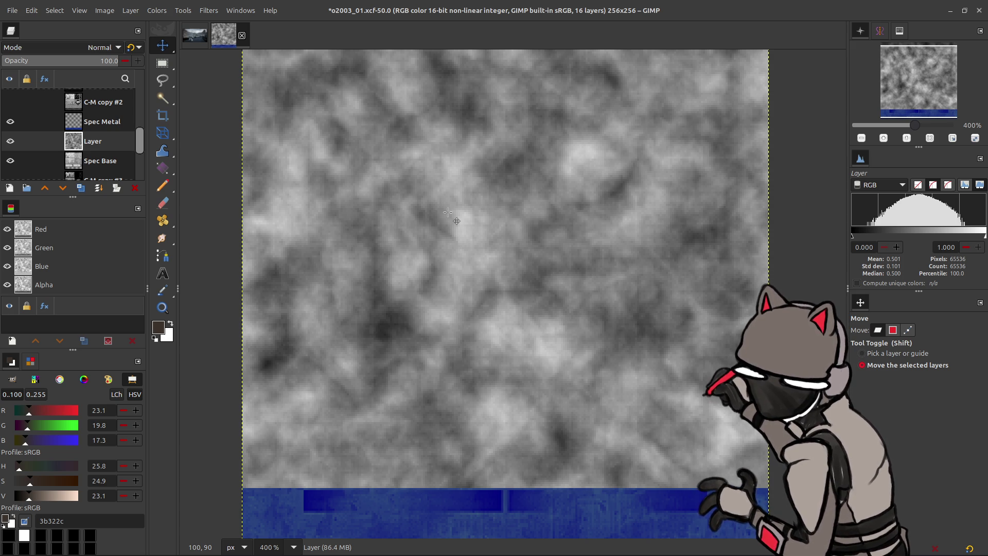
scroll(455, 213, "right", 1)
scroll(443, 221, "down", 1)
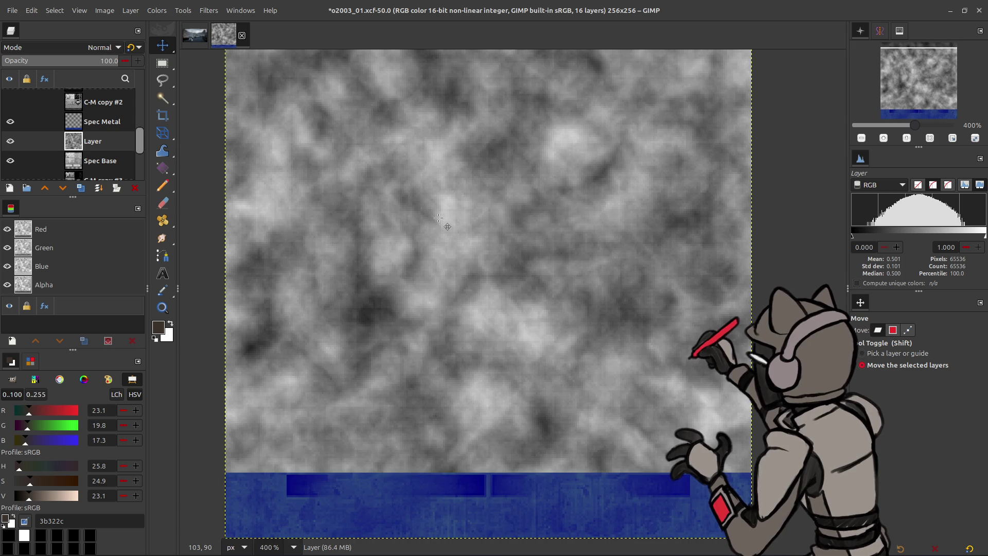
scroll(439, 219, "left", 1)
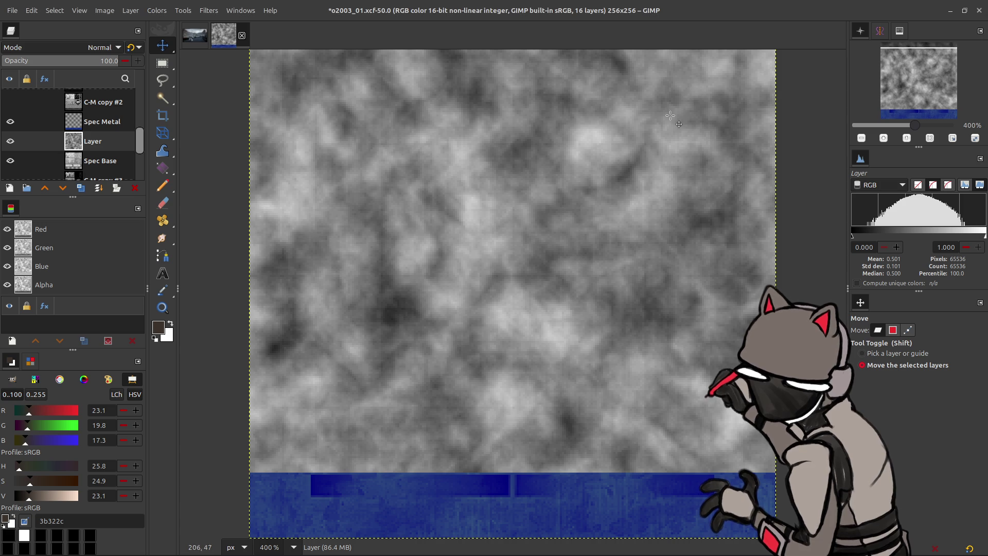
scroll(585, 172, "right", 2)
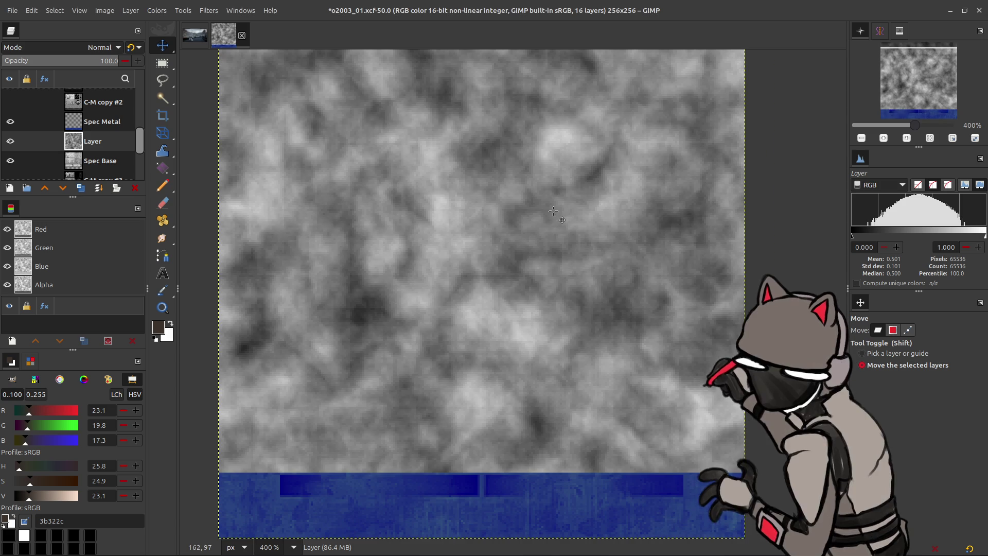
scroll(553, 211, "left", 2)
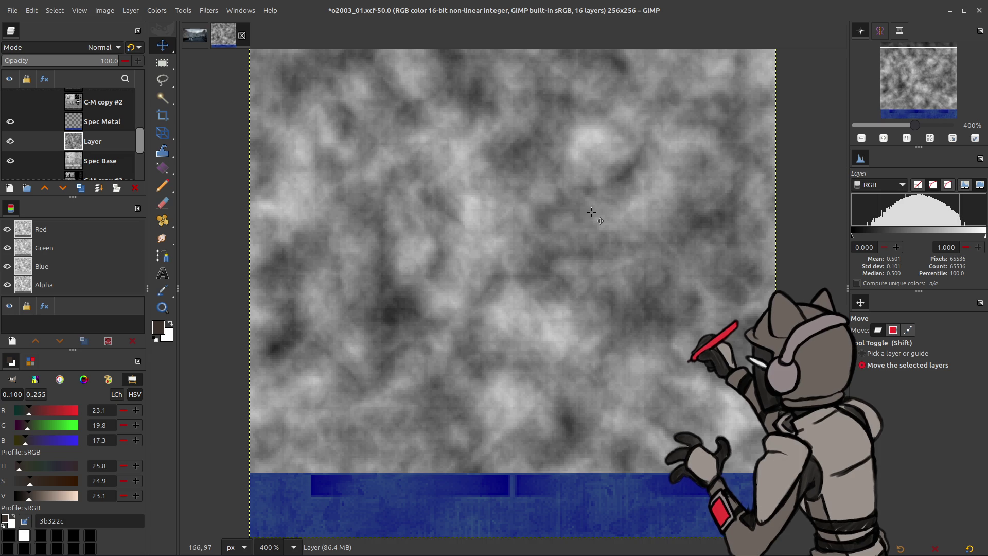
Go to the 'Nothing in this World | Stain Remix' YouTube page and scroll to its lyrics
key("alt+Tab")
key("alt+Tab")
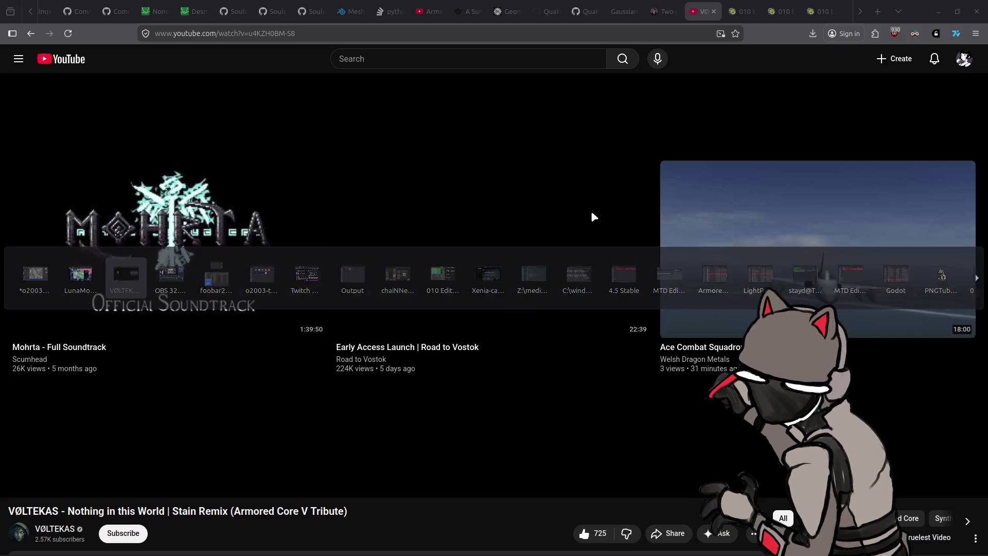
scroll(477, 530, "down", 3)
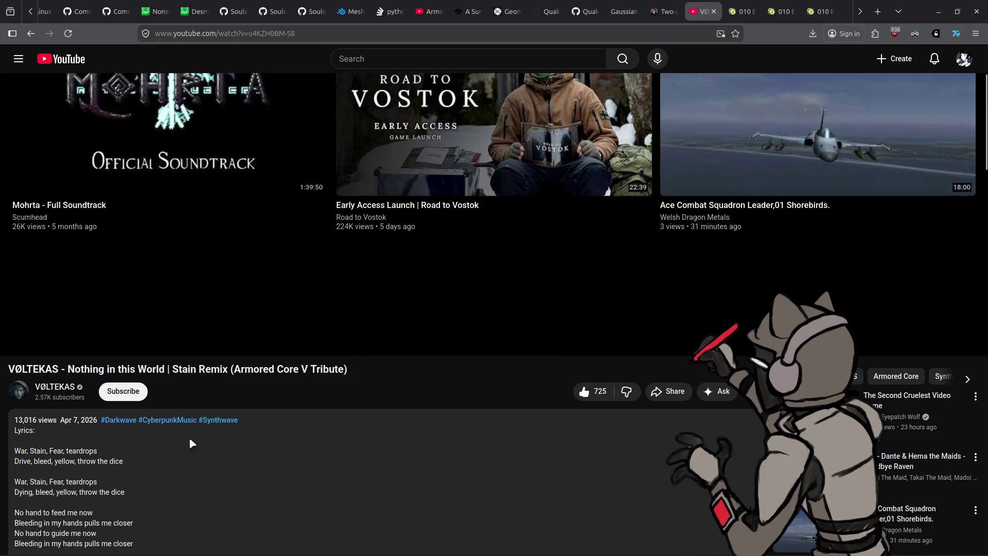
scroll(515, 454, "down", 4)
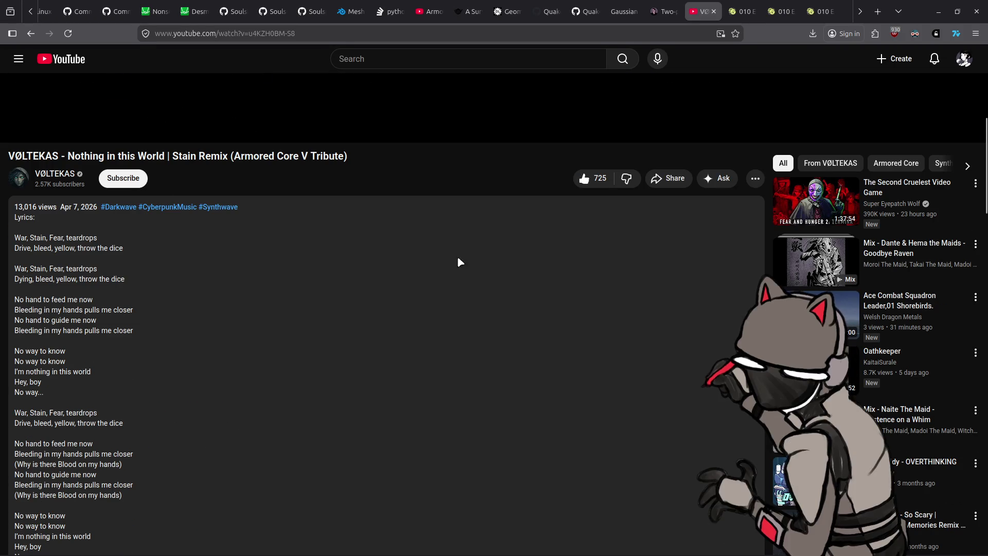
scroll(461, 405, "down", 1)
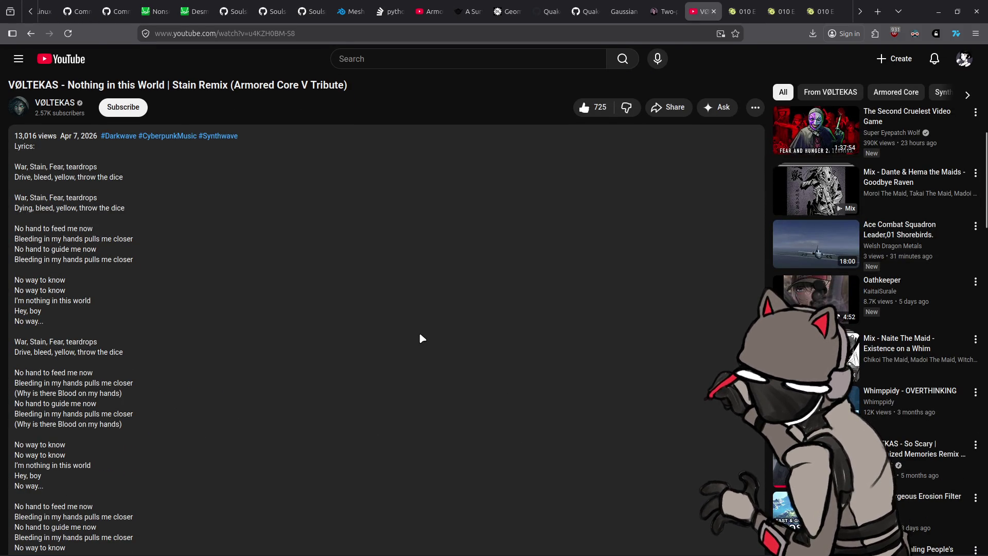
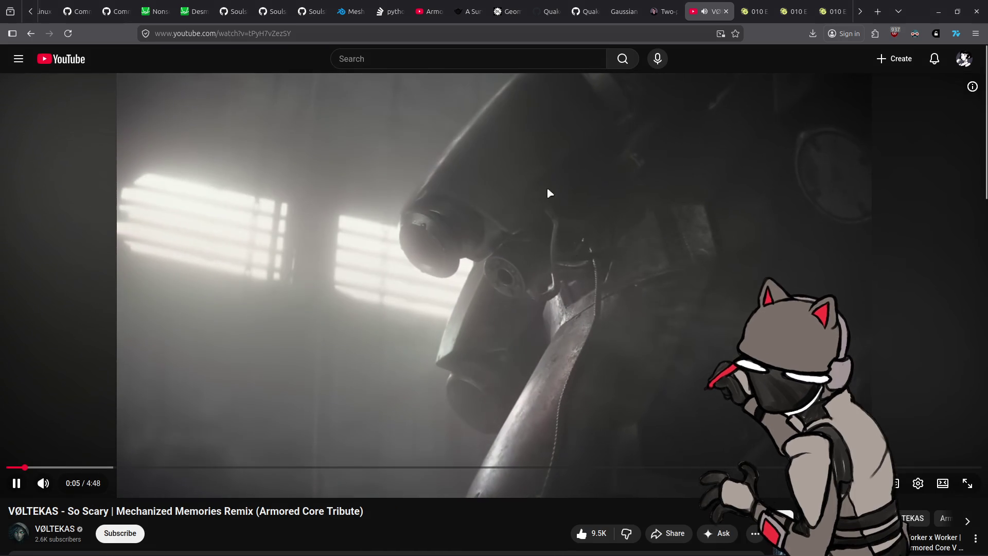
Switch from the YouTube music video back to the GIMP texture file o2003_01.xcf
key("alt+Tab")
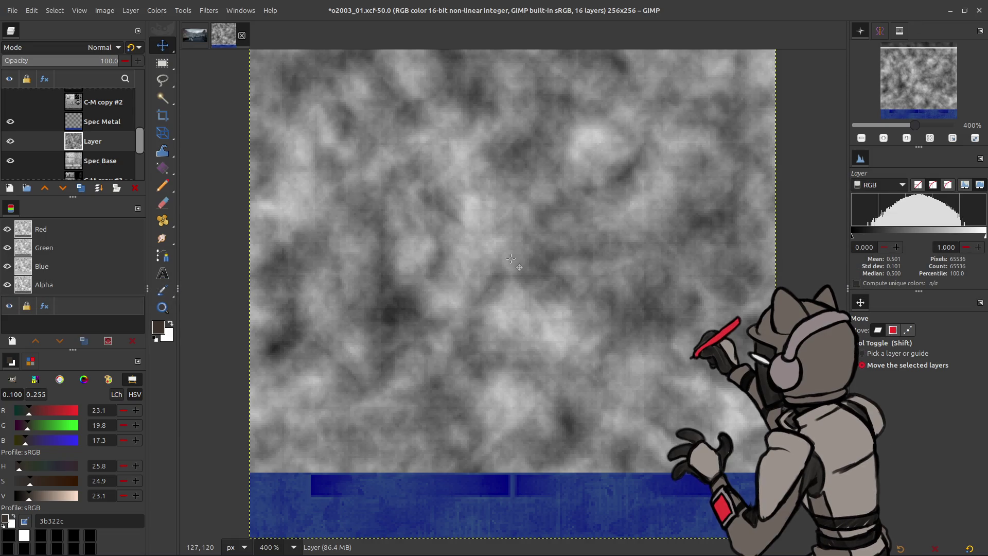
Duplicate the cloud noise layer, set the copy to Grain merge, and merge it down
double_click(83, 189)
left_click(103, 48)
scroll(77, 319, "down", 3)
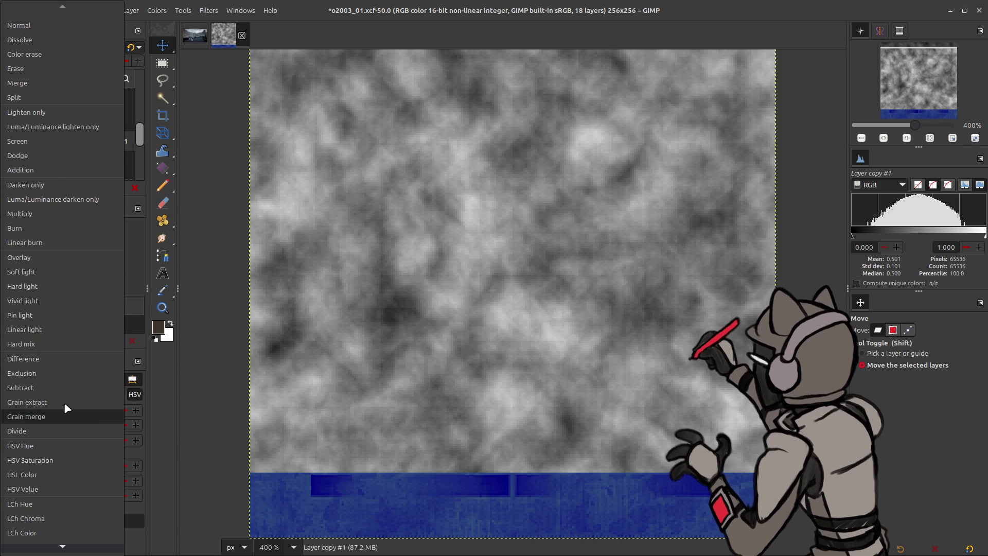
left_click(65, 416)
left_click(99, 188)
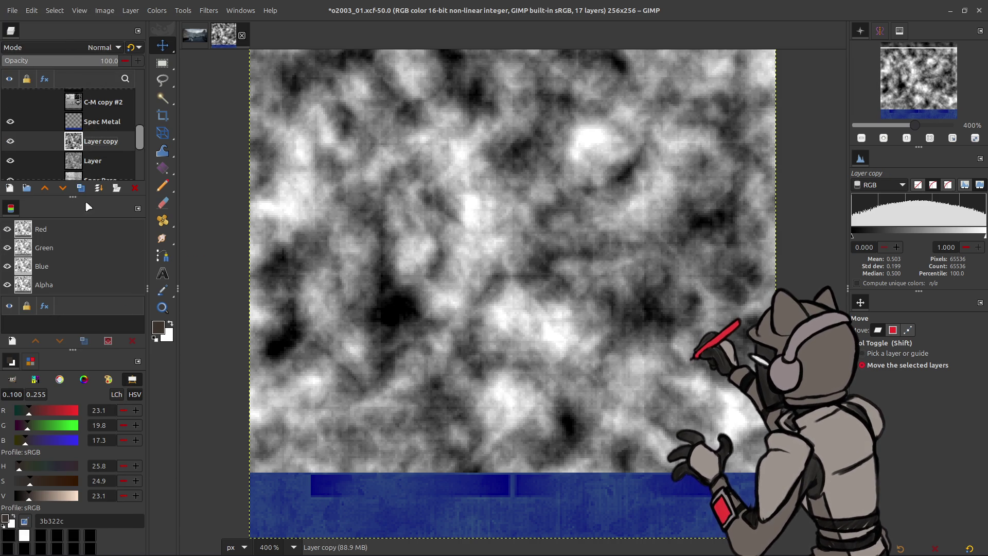
Add a Soft light copy of the noise layer, merge it down, and undo to compare
left_click(80, 188)
left_click(103, 48)
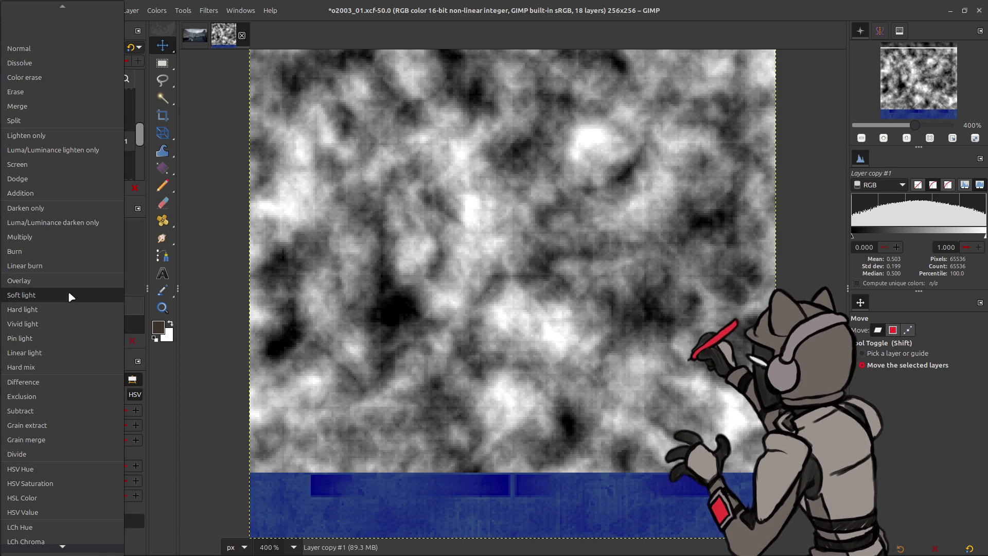
left_click(71, 295)
left_click(99, 188)
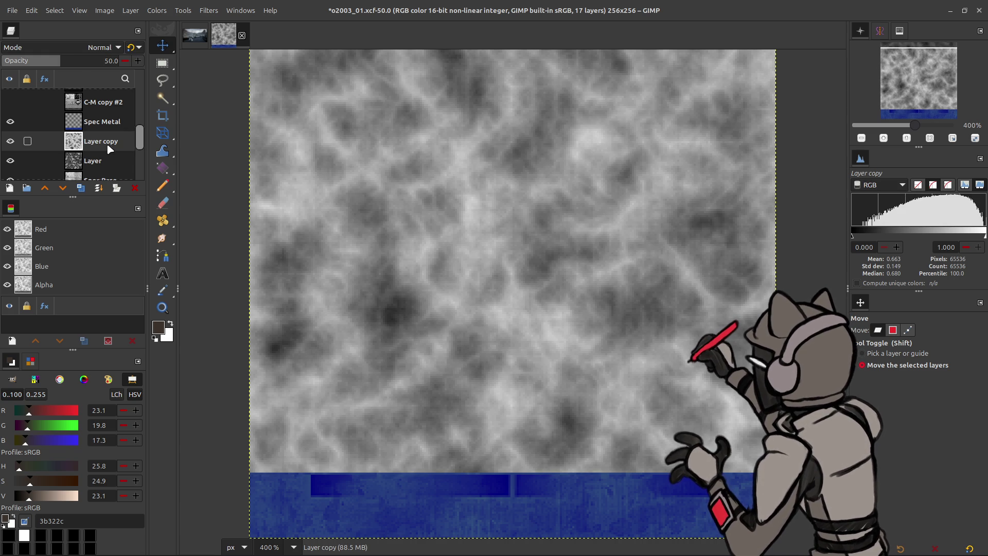
key("ctrl+z")
key("ctrl+z")
key("ctrl+z")
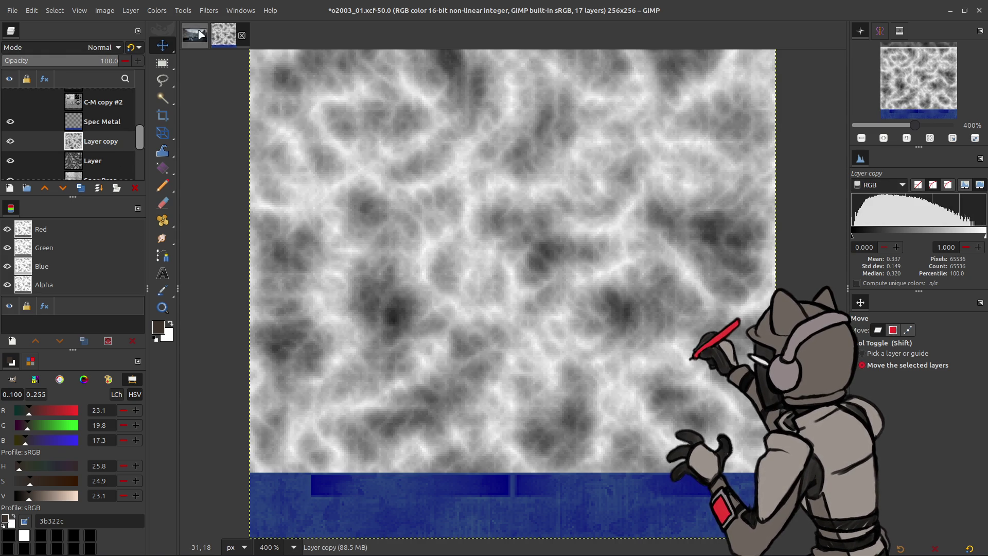
Open the G'MIC-Qt filters with Blur [Gaussian] selected
left_click(208, 10)
left_click(264, 267)
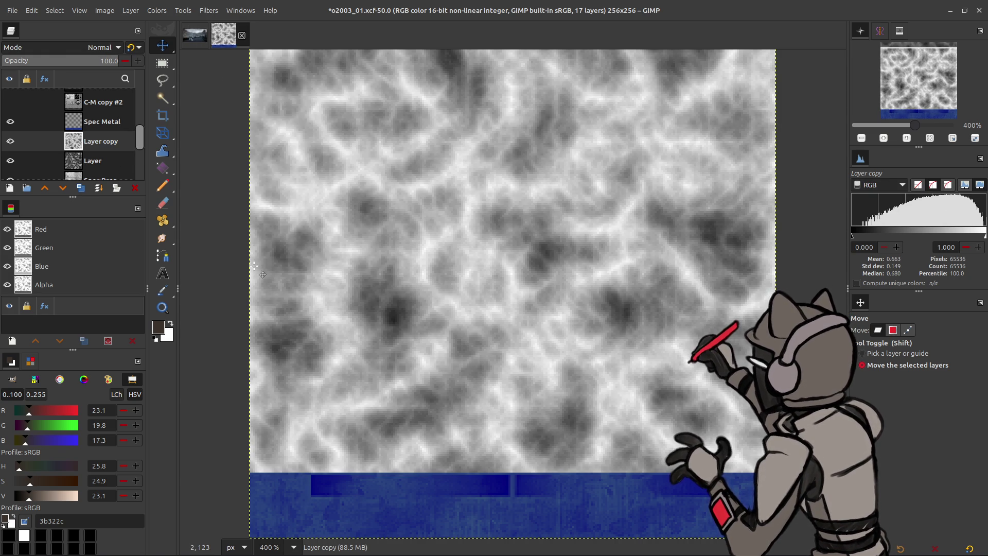
left_click(498, 162)
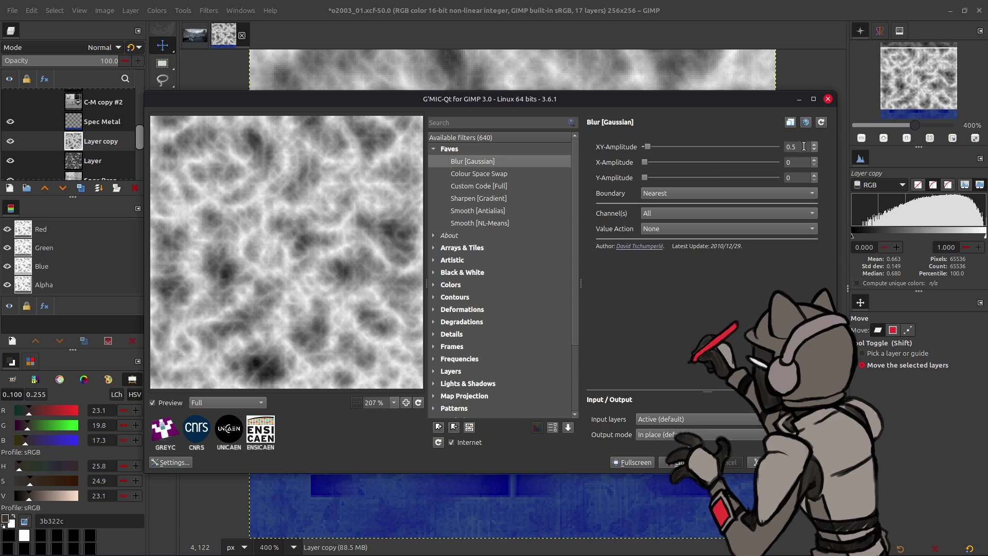
Apply a 1.5 Gaussian blur, set Layer copy to 50% opacity, and merge it down
type("5")
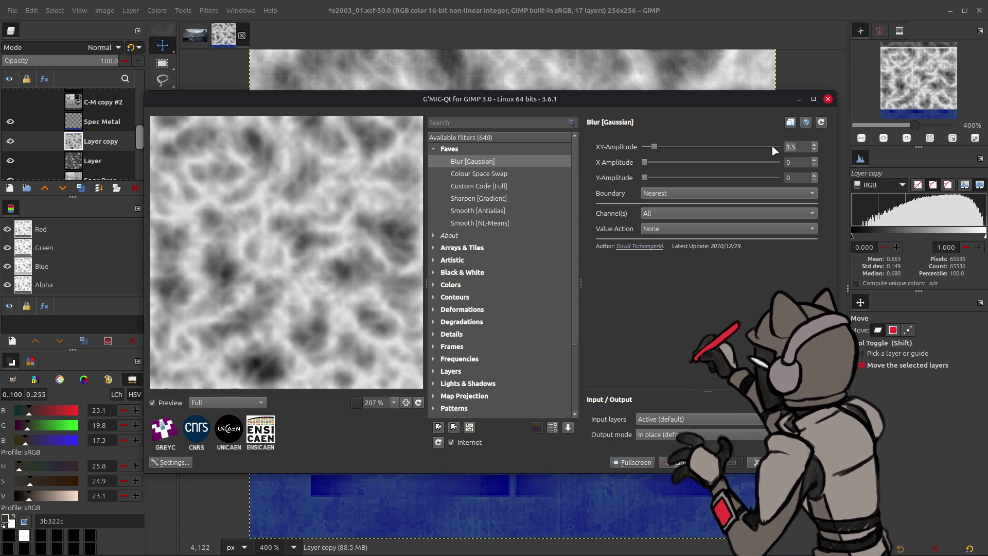
key("Return")
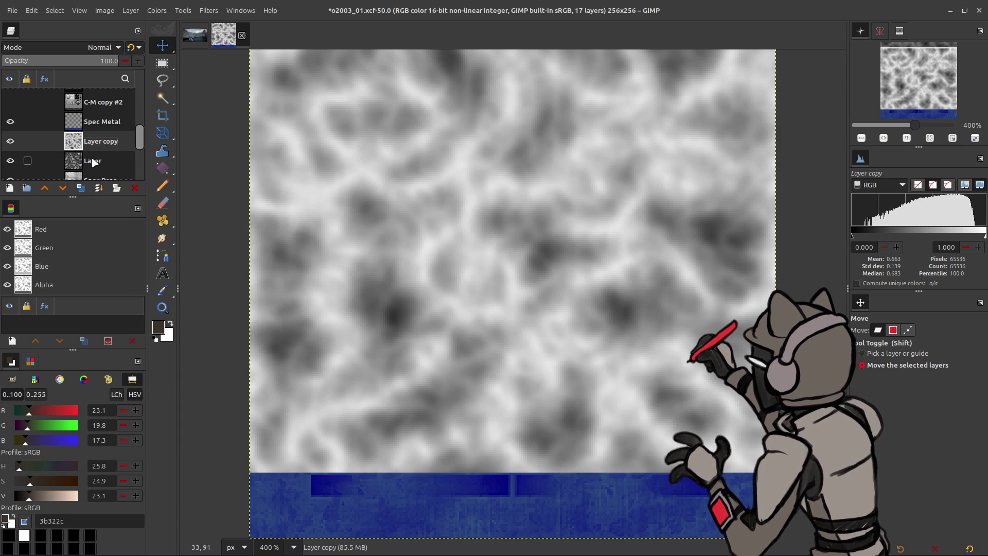
left_click(93, 162)
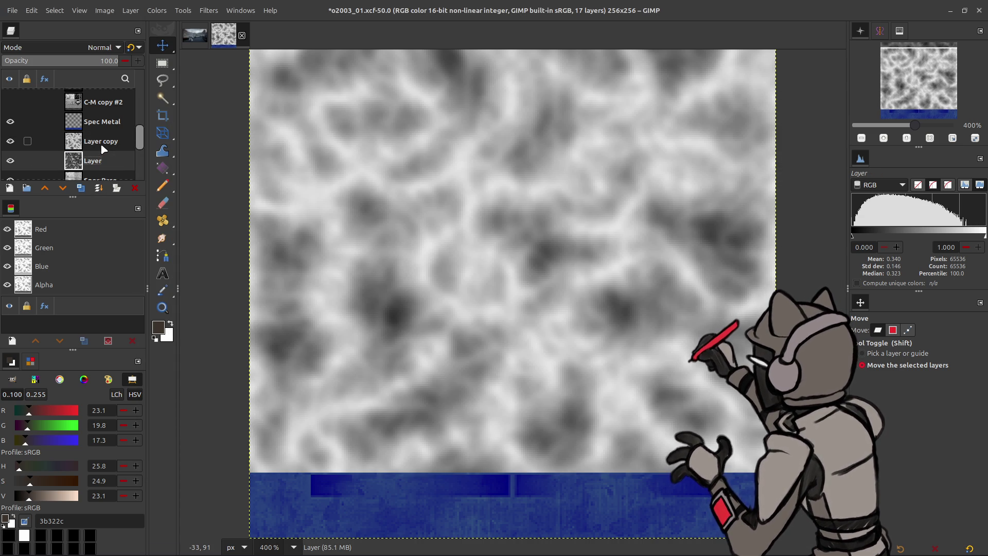
left_click(101, 144)
left_click(108, 61)
type("50")
key("Return")
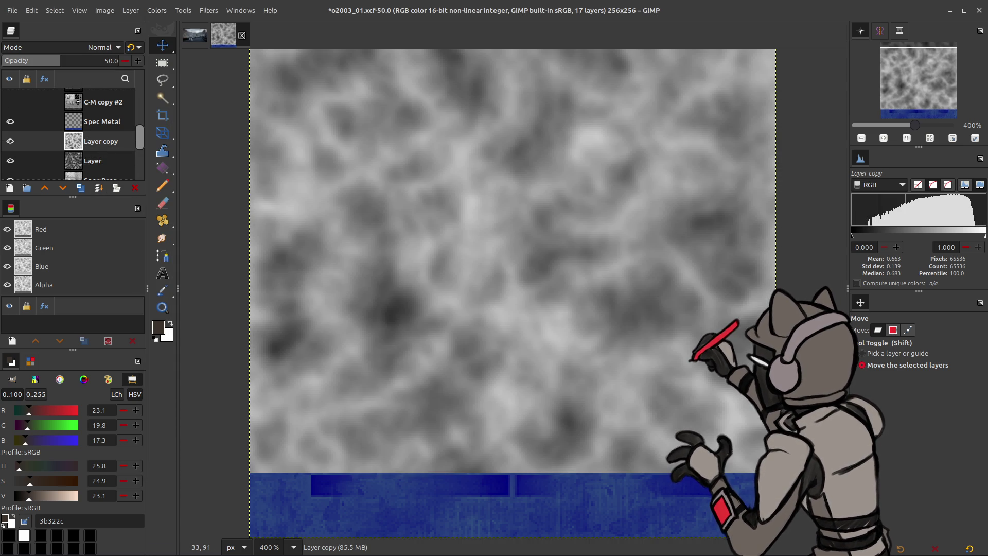
left_click(132, 52)
right_click(95, 145)
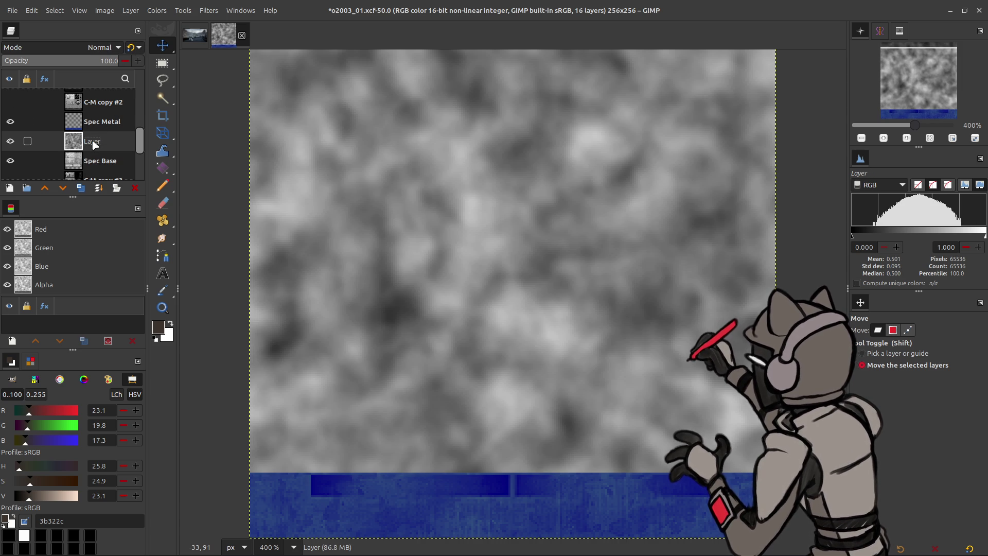
Add a Grain merge copy of the noise layer and merge it into Layer
left_click(81, 187)
left_click(98, 47)
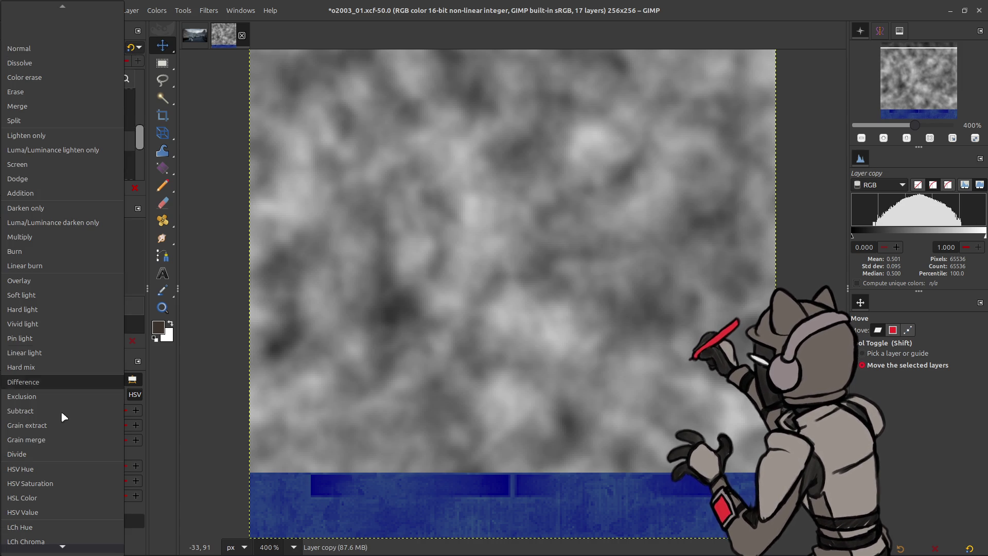
left_click(64, 428)
right_click(101, 137)
left_click(118, 277)
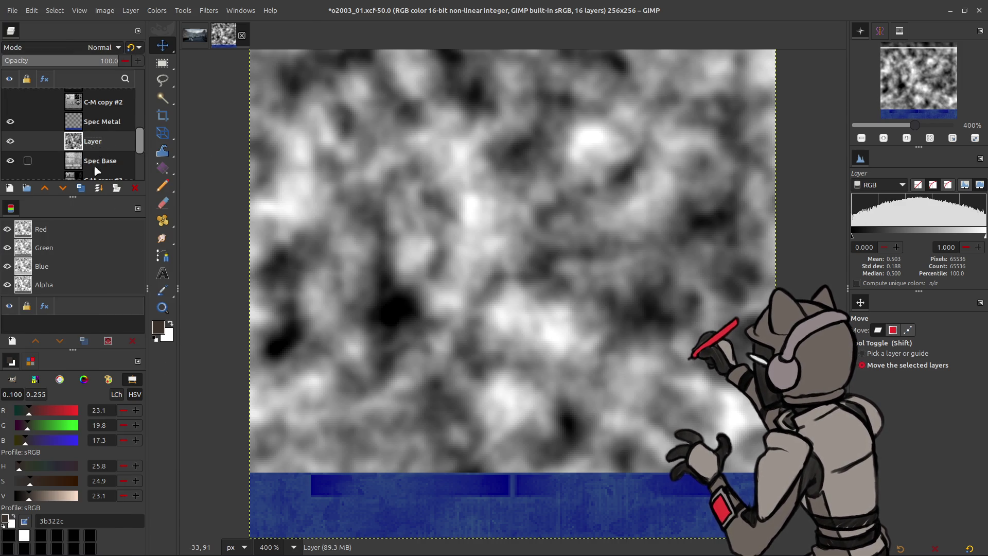
Add a Soft light copy of the noise layer and merge it into Layer
left_click(85, 188)
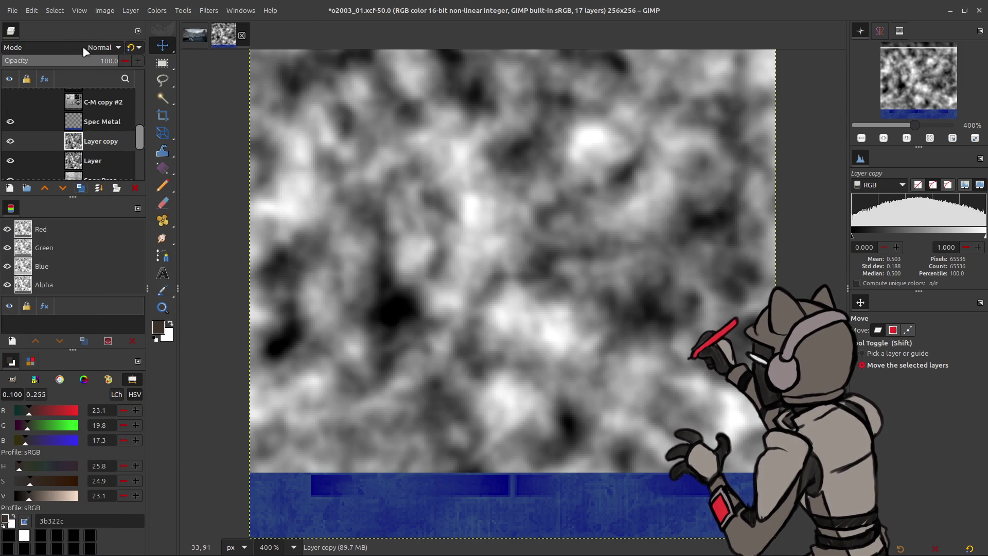
left_click(98, 47)
left_click(46, 295)
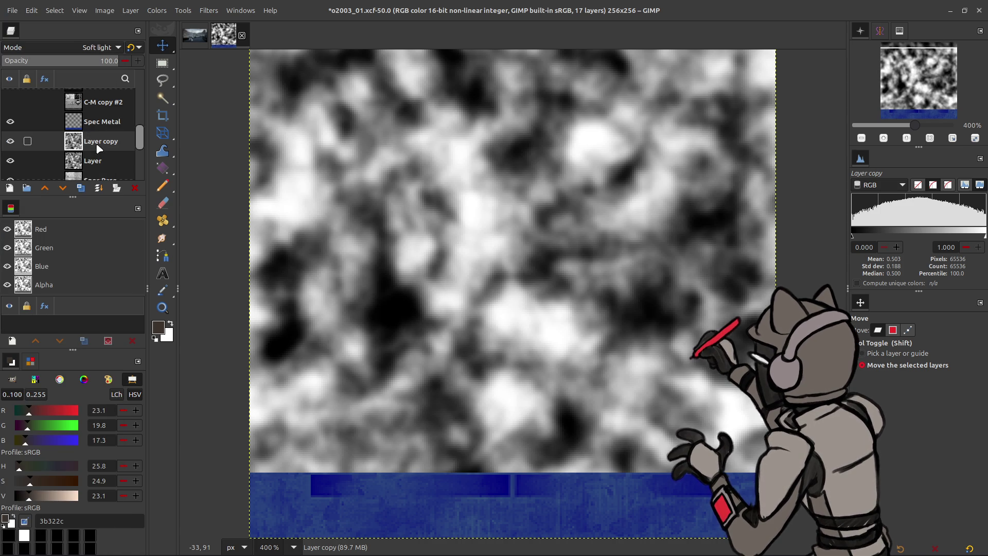
right_click(99, 149)
left_click(119, 278)
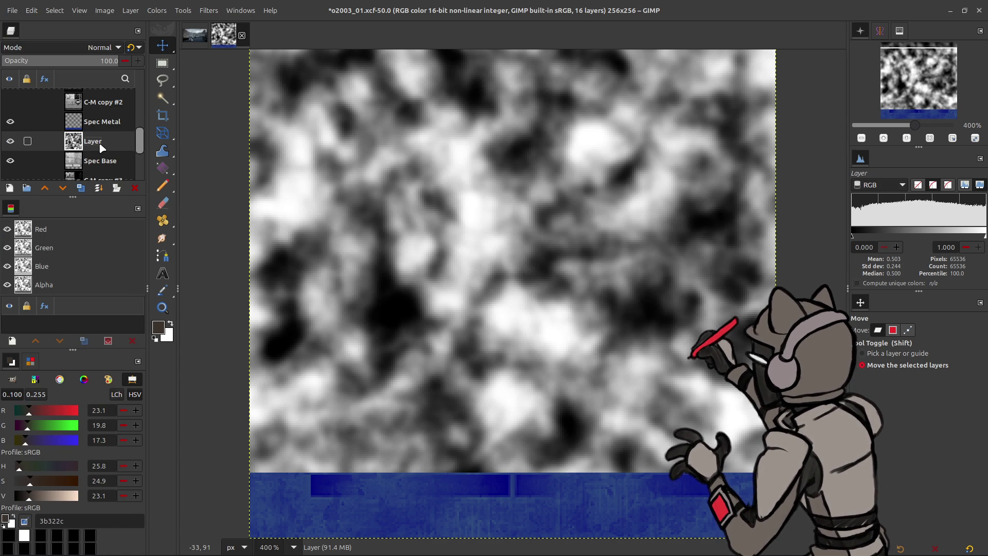
left_click(103, 48)
Set the noise Layer to Multiply at 25% opacity and hide the Spec Metal layer
left_click(41, 239)
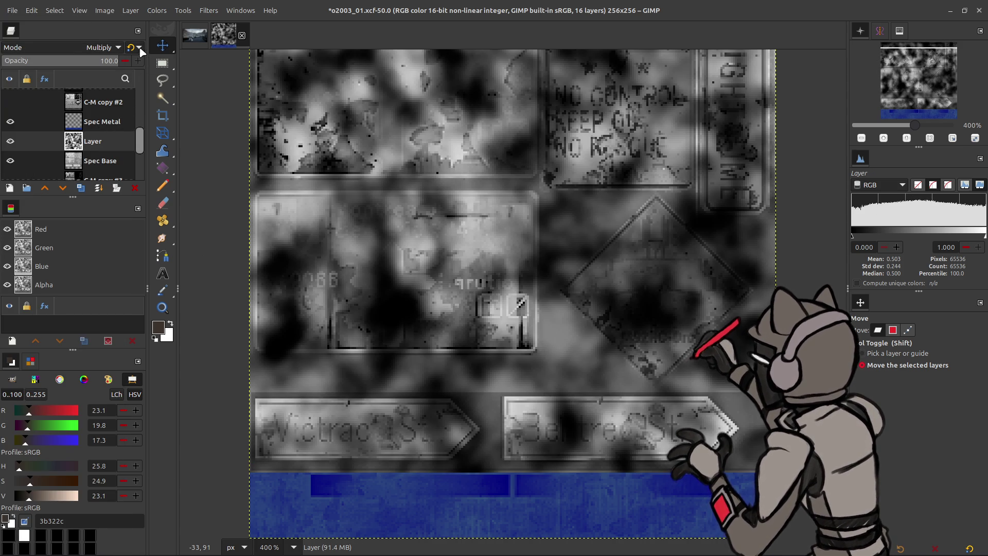
type("25")
key("Return")
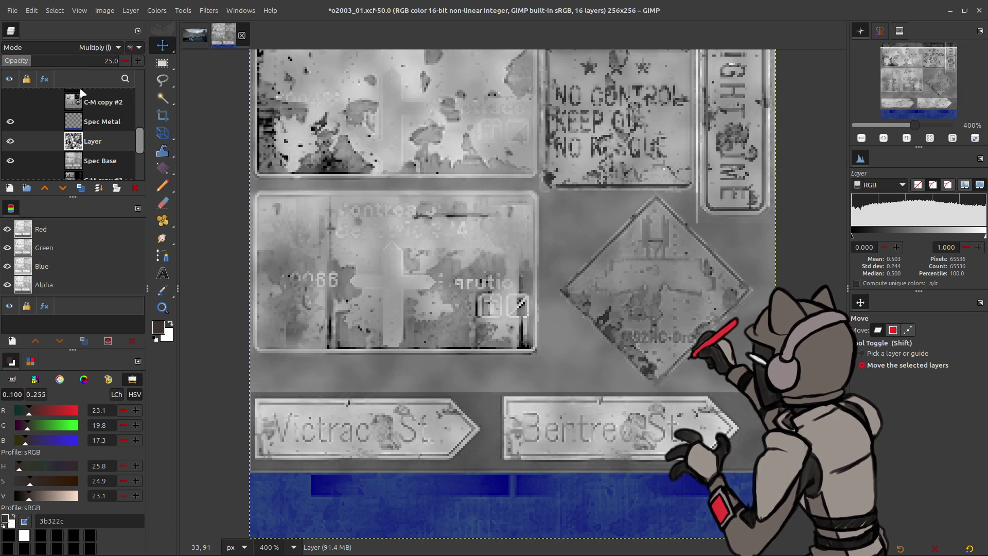
left_click(10, 141)
left_click(10, 122)
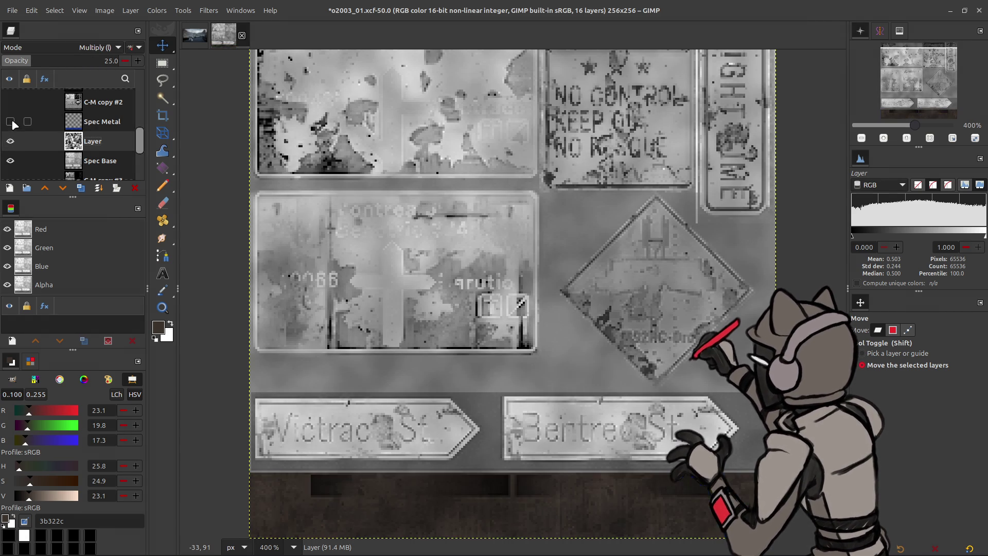
left_click(11, 141)
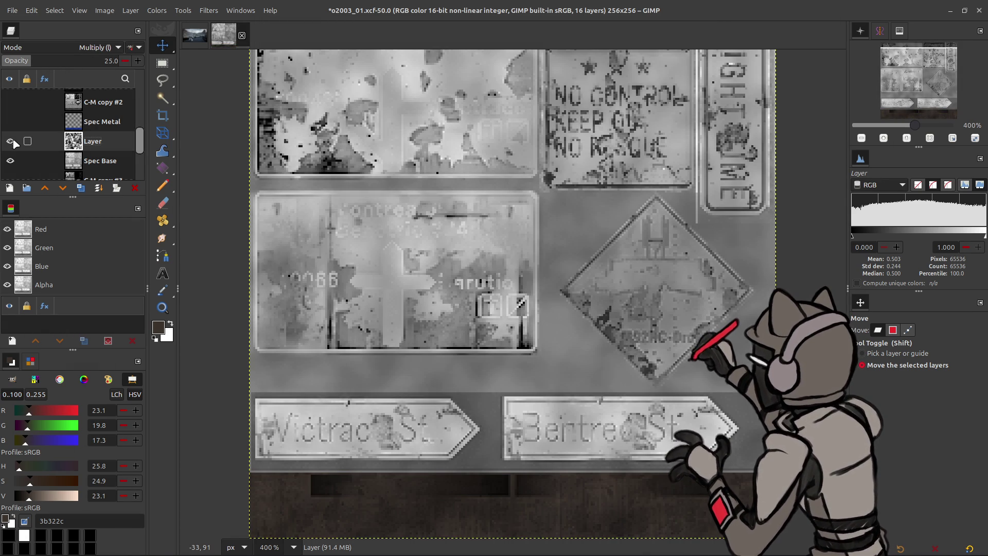
Reset colours with white as foreground and resize Spec Base to the image size
left_click(83, 163)
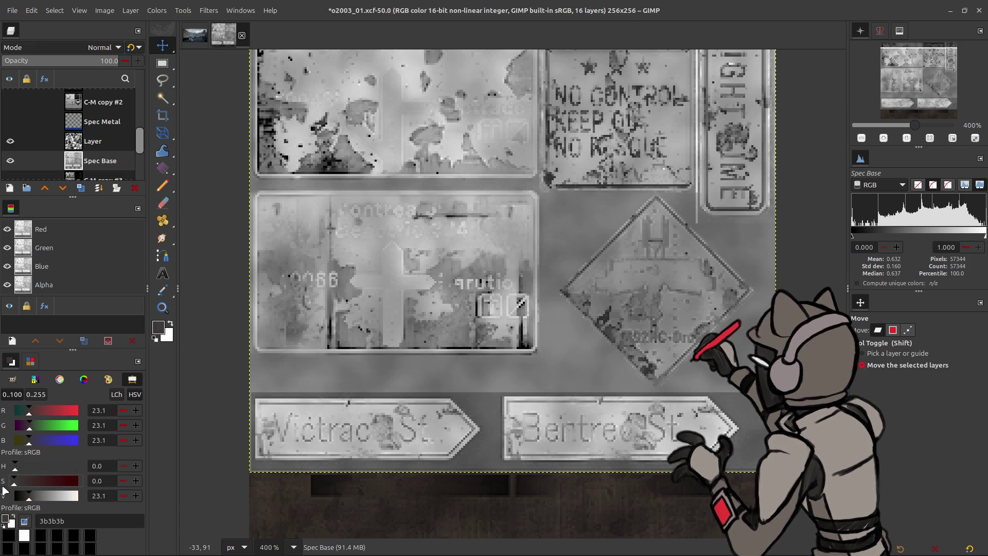
key("d")
left_click(13, 516)
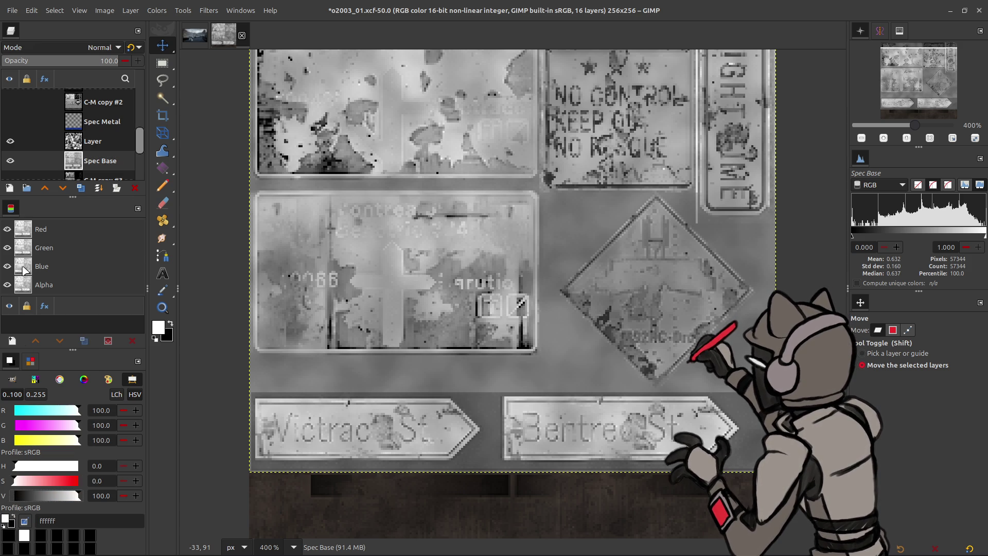
right_click(80, 159)
left_click(114, 318)
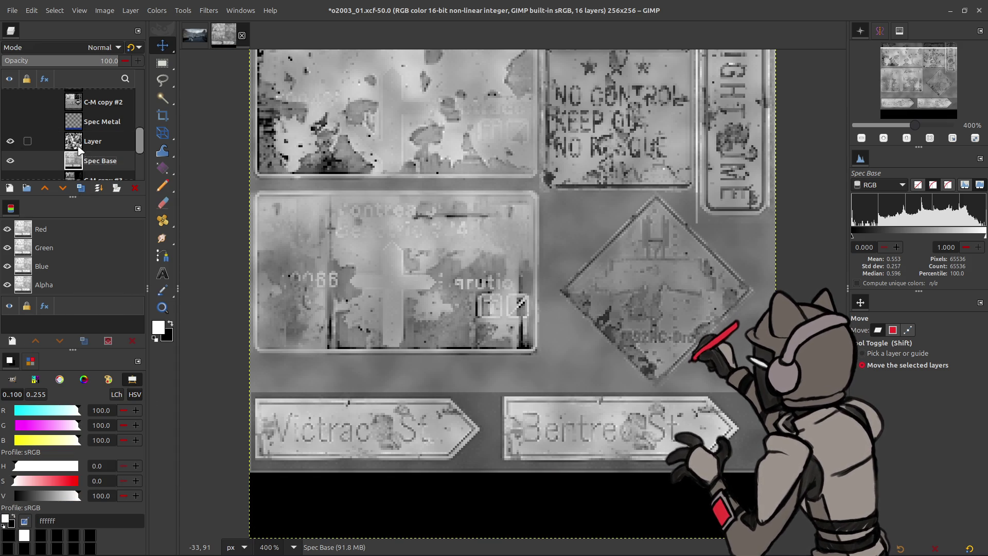
Return the noise Layer to Normal blending at 100% opacity
left_click(79, 146)
left_click(11, 142)
left_click(11, 142)
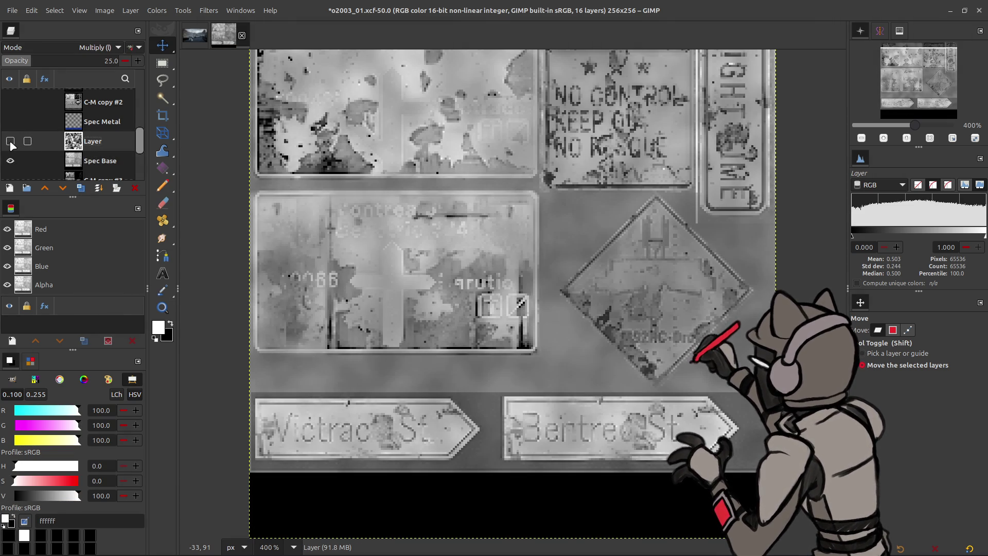
scroll(70, 47, "up", 9)
left_click(132, 47)
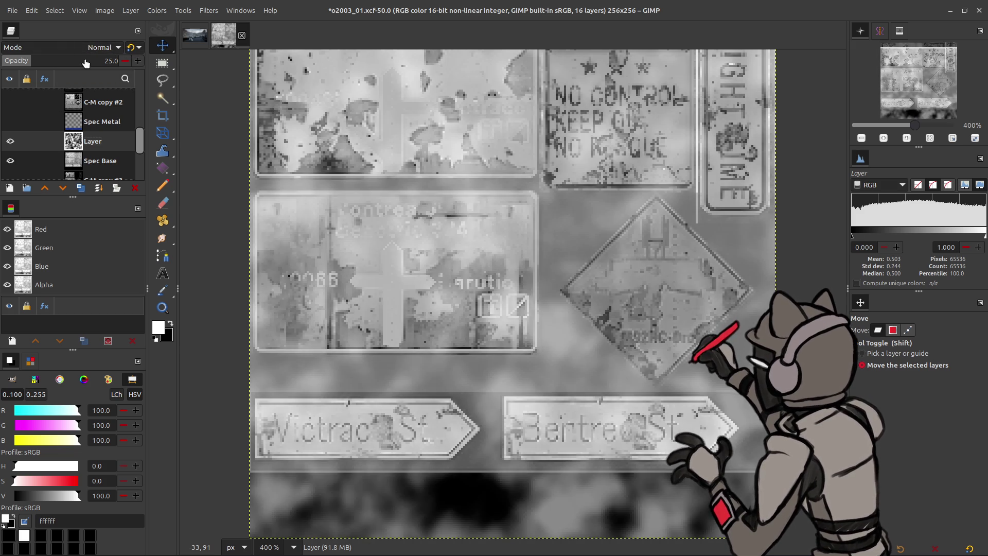
left_click(119, 60)
Duplicate the noise layer and launch the G'MIC-Qt filter collection
double_click(81, 188)
left_click(208, 10)
left_click(254, 268)
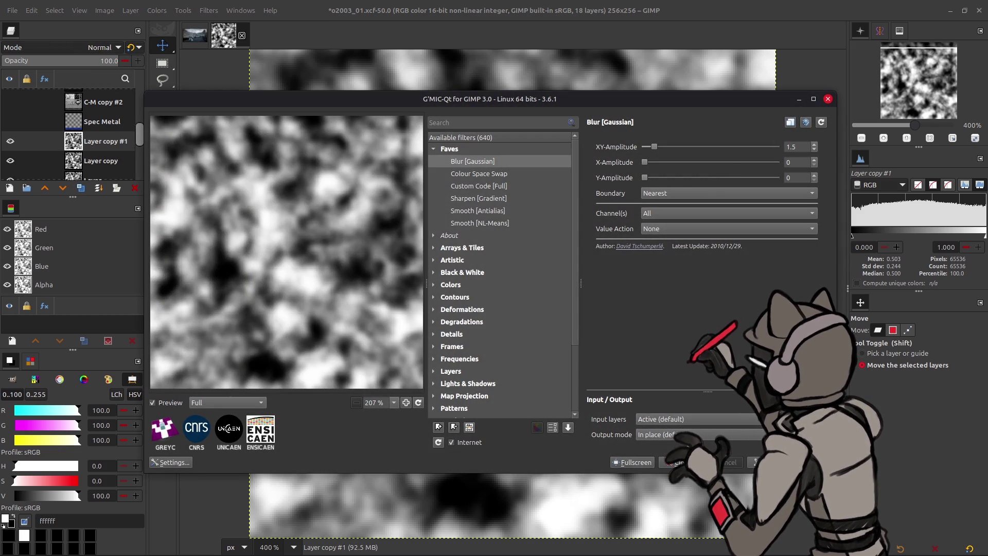
Apply the Gaussian blur to the copy and blend it with Grain extract, then Grain merge
left_click(757, 462)
left_click(103, 47)
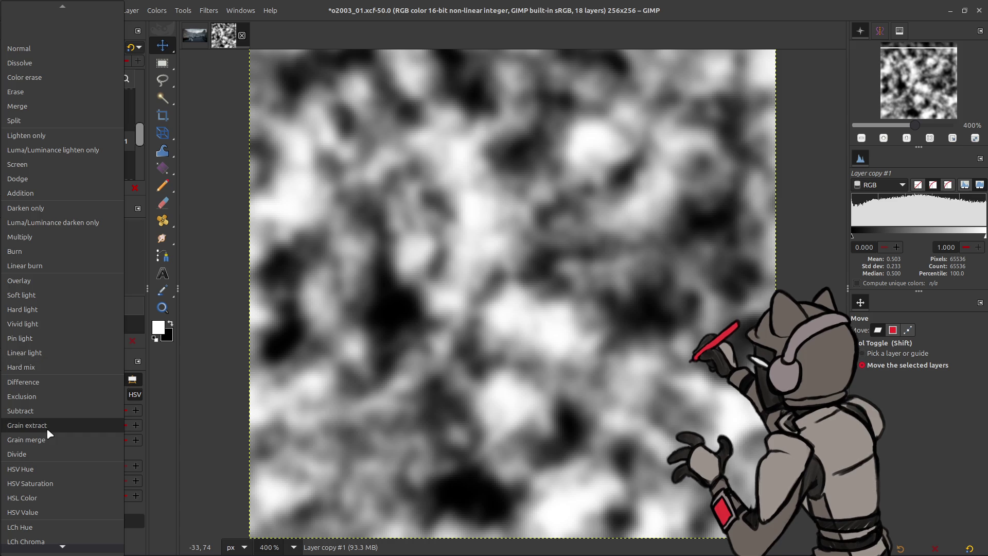
left_click(46, 425)
left_click(77, 47)
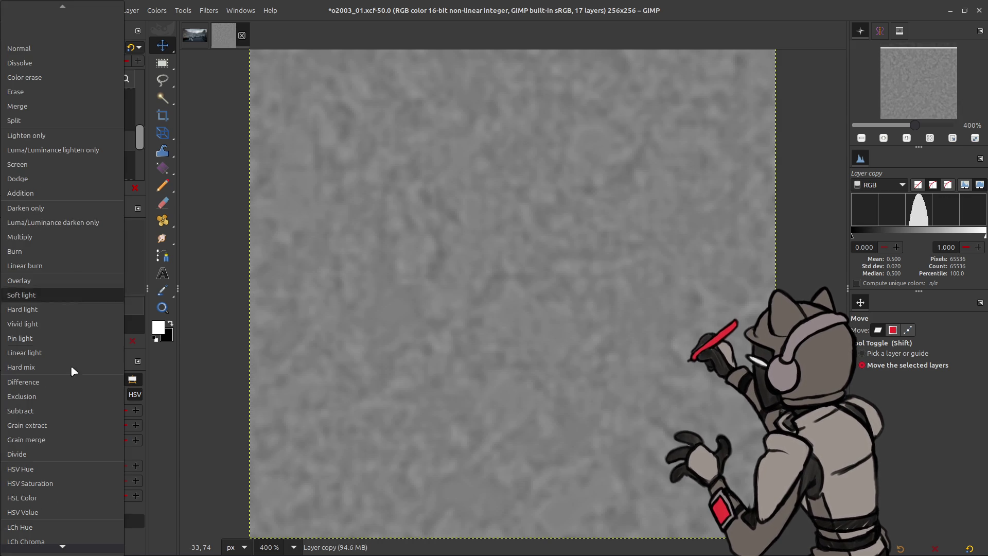
left_click(62, 439)
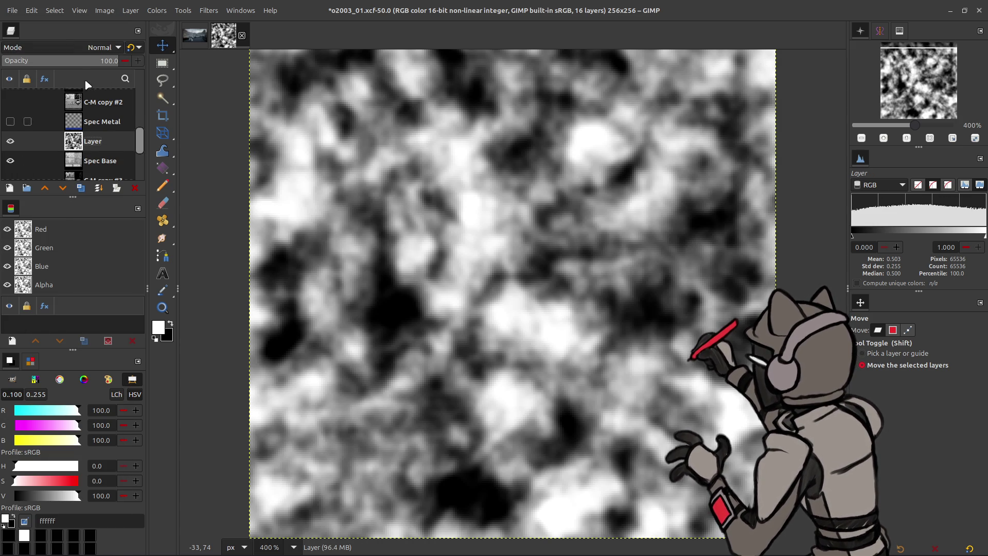
Set the merged noise layer to Multiply at 25% opacity and compare with it hidden
left_click(103, 46)
left_click(69, 235)
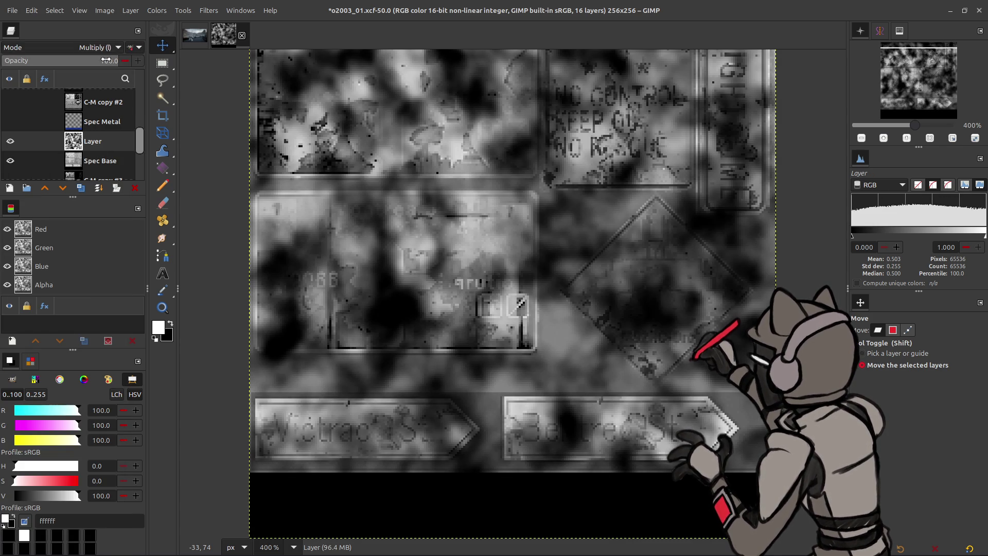
type("25")
key("Return")
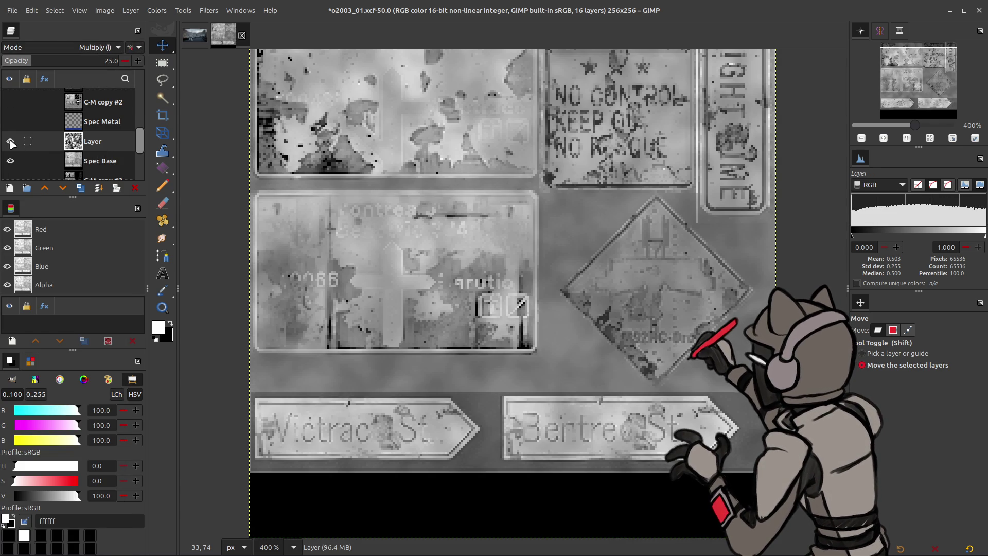
left_click(10, 141)
left_click(10, 141)
left_click(131, 10)
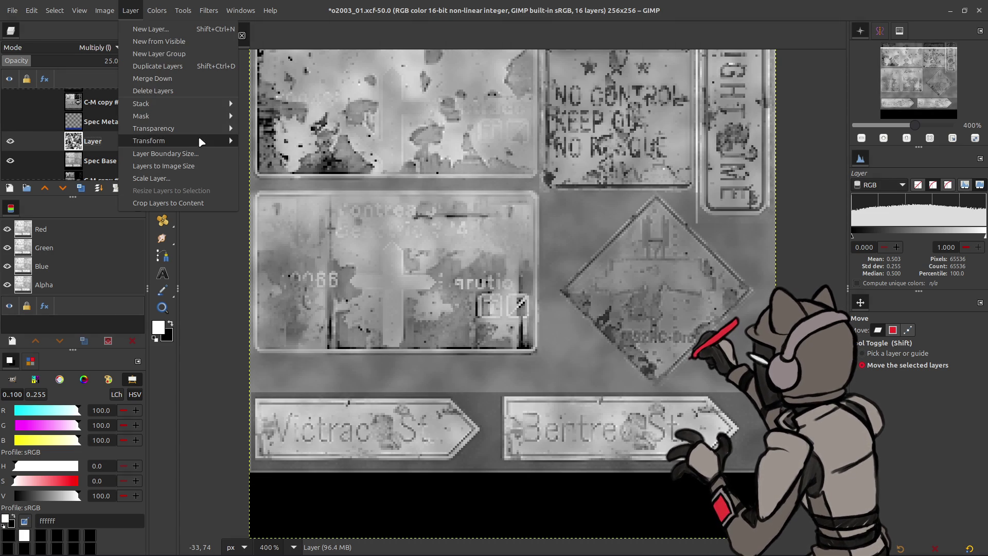
Rotate the noise layer 90° clockwise and compare the signs with it shown and hidden
mouse_move(200, 141)
left_click(278, 166)
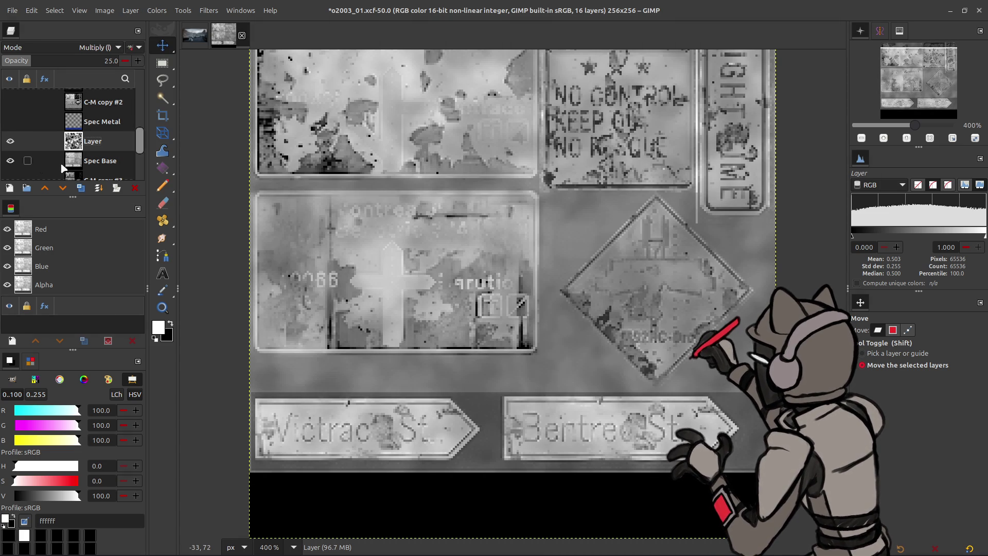
left_click(10, 141)
left_click(10, 141)
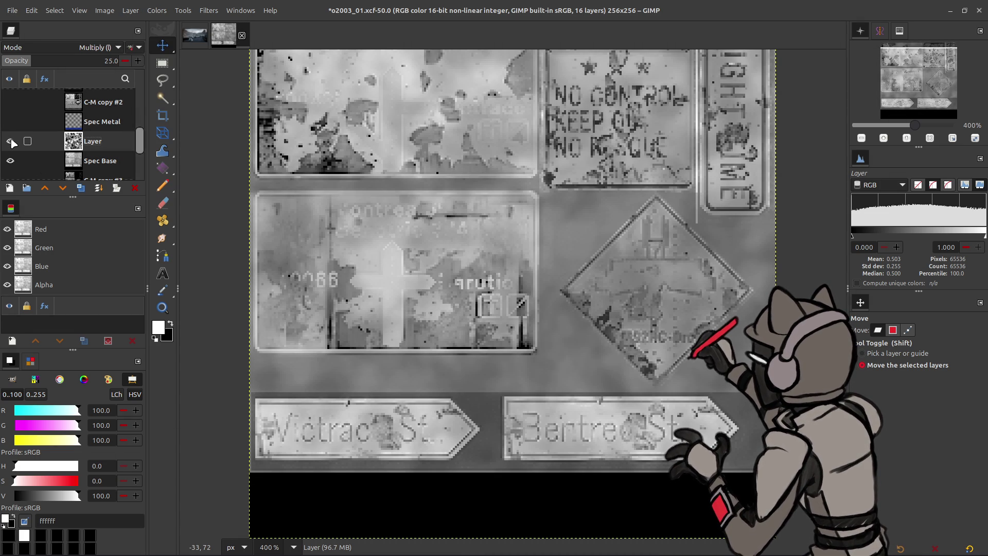
scroll(223, 242, "up", 1)
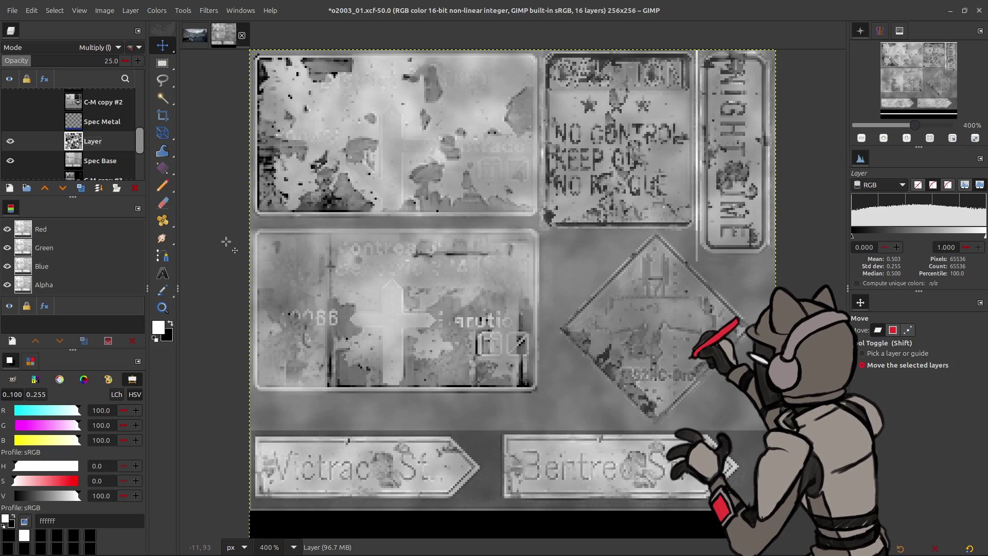
scroll(227, 241, "down", 1)
left_click(10, 141)
left_click(10, 141)
scroll(204, 191, "up", 1)
left_click(10, 141)
left_click(10, 141)
left_click(11, 144)
left_click(12, 144)
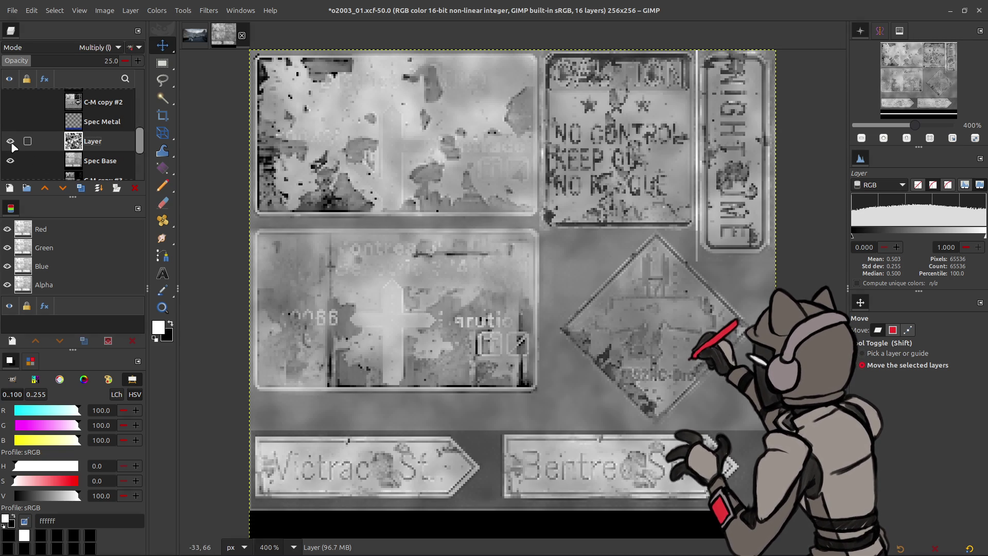
Apply a colour adjustment to the noise layer, then flip it vertically
left_click(157, 11)
left_click(186, 153)
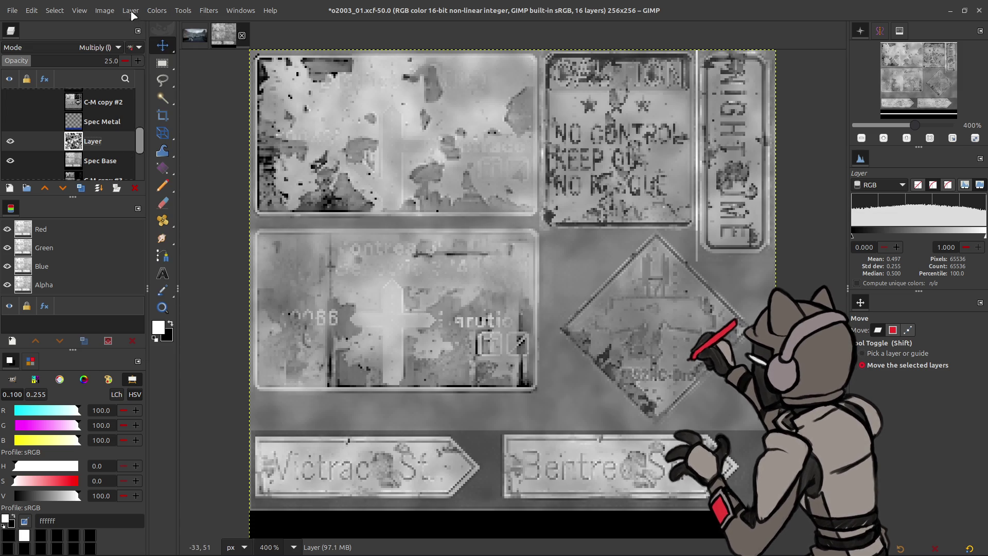
left_click(130, 10)
mouse_move(205, 138)
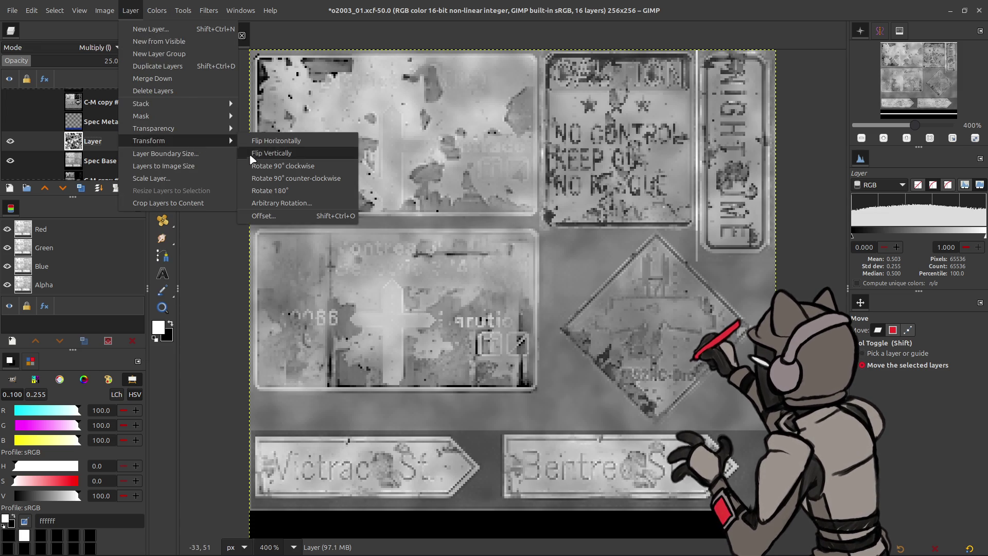
left_click(263, 165)
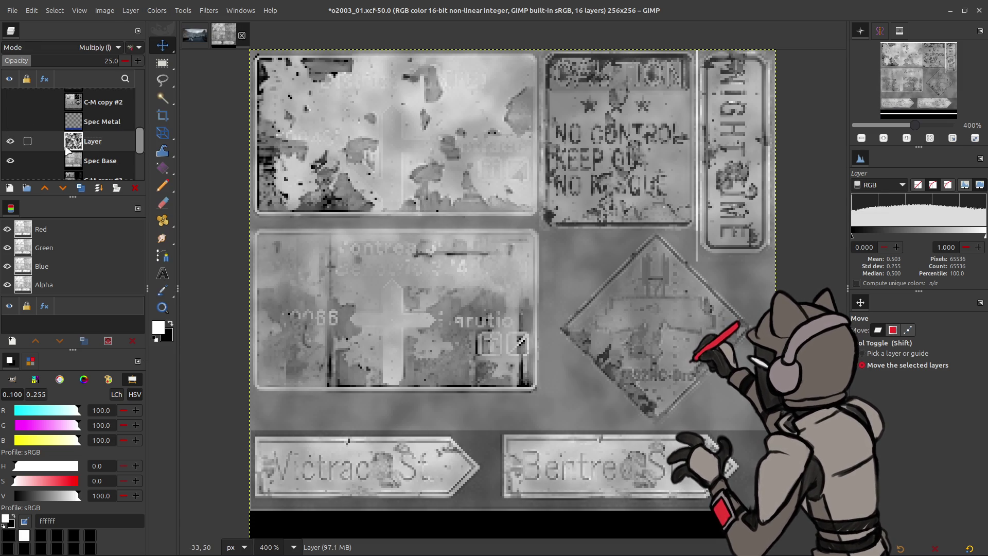
left_click(6, 143)
left_click(7, 143)
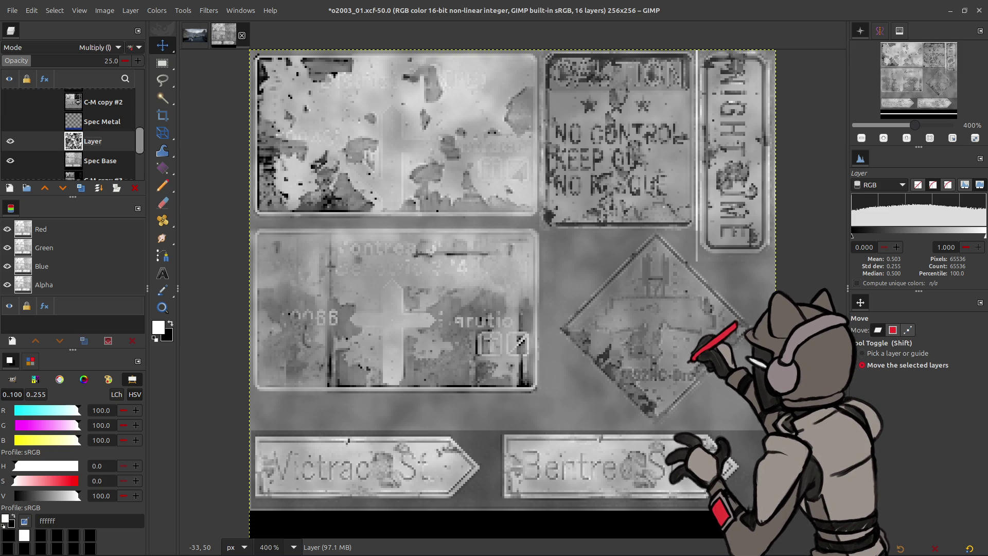
mouse_move(54, 549)
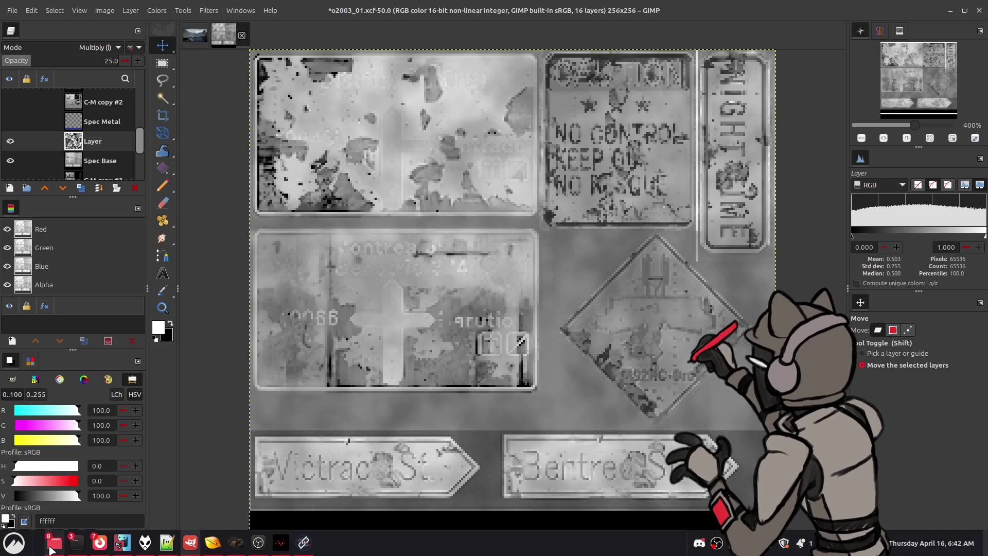
Open Nemo and browse to Western Digital Blue > Stayd > Textures > Textures.com
right_click(54, 543)
left_click(63, 409)
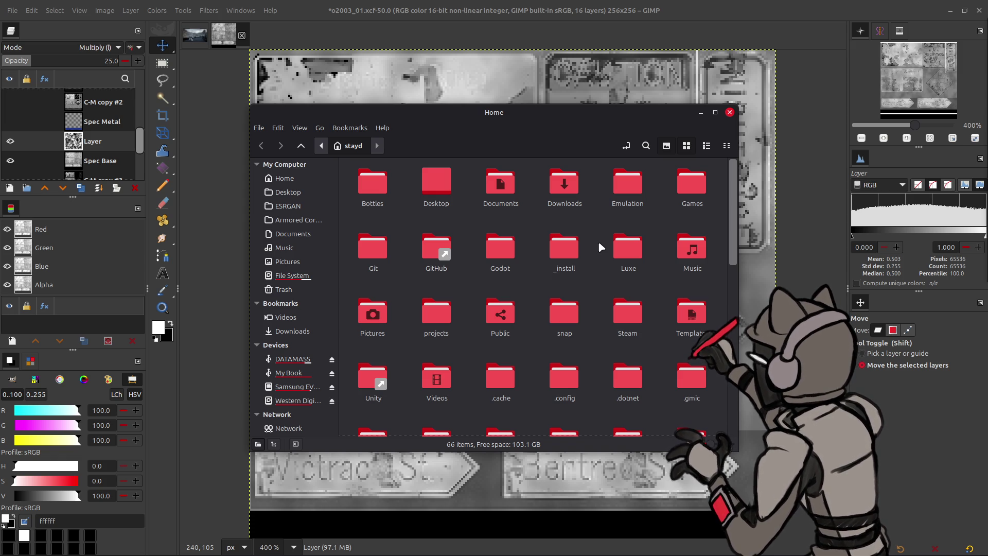
left_click(297, 400)
scroll(452, 382, "down", 1)
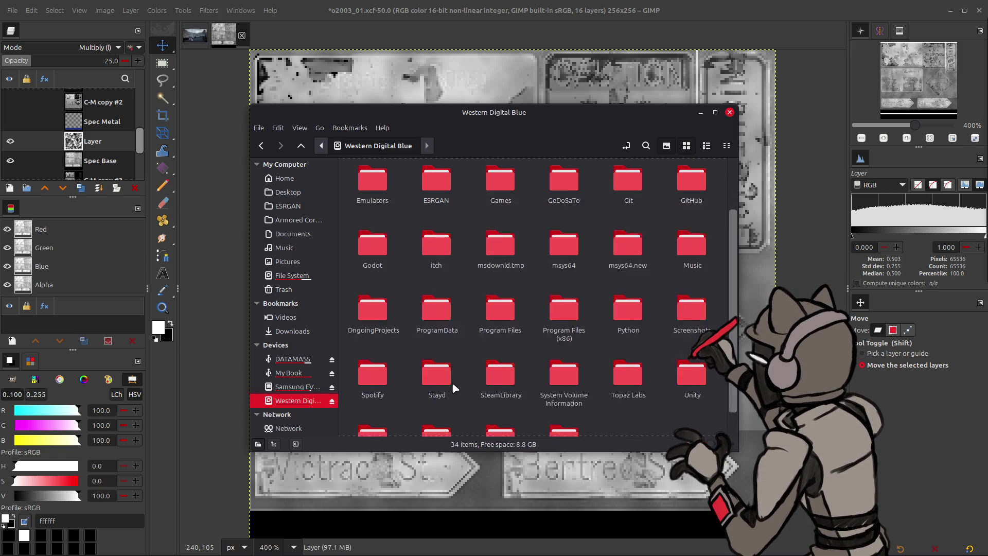
double_click(449, 379)
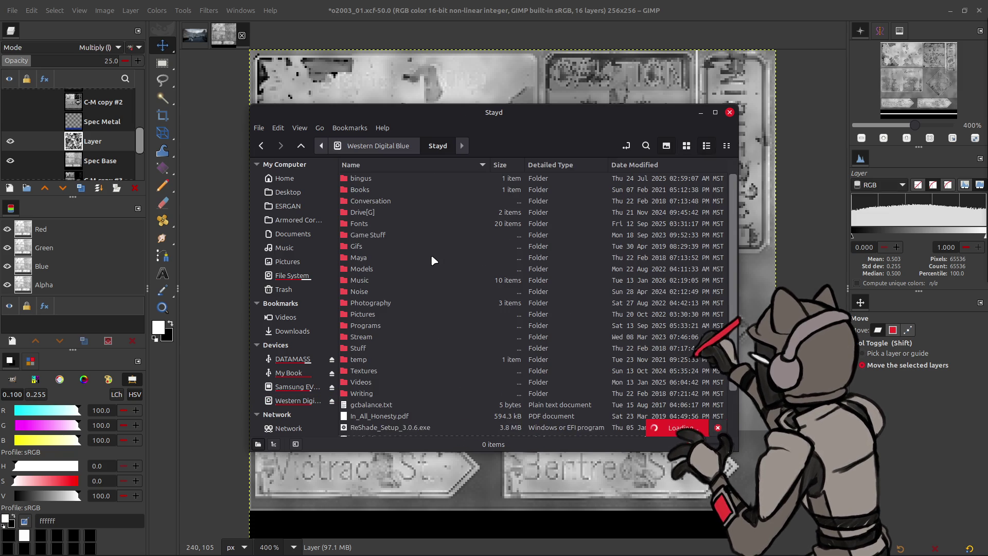
double_click(386, 369)
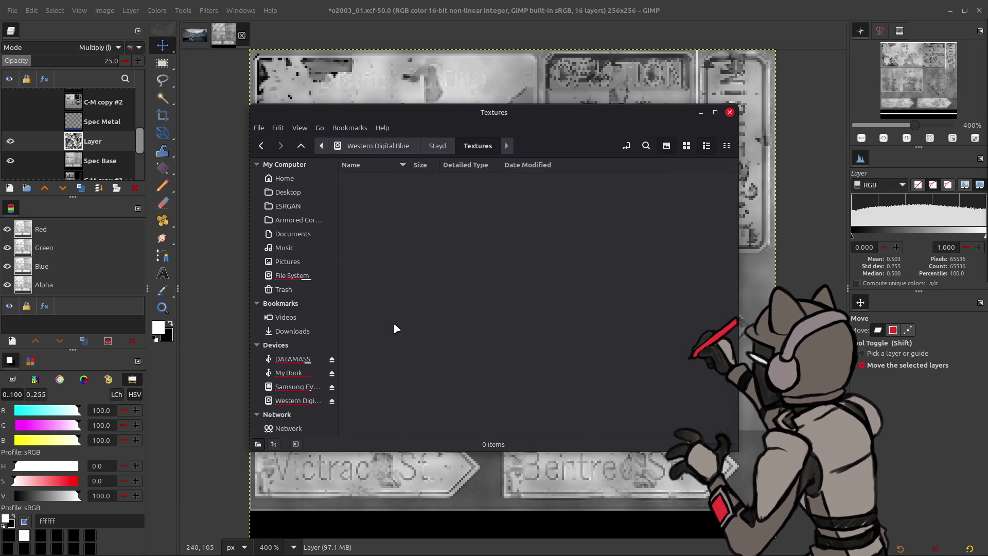
scroll(406, 323, "up", 5)
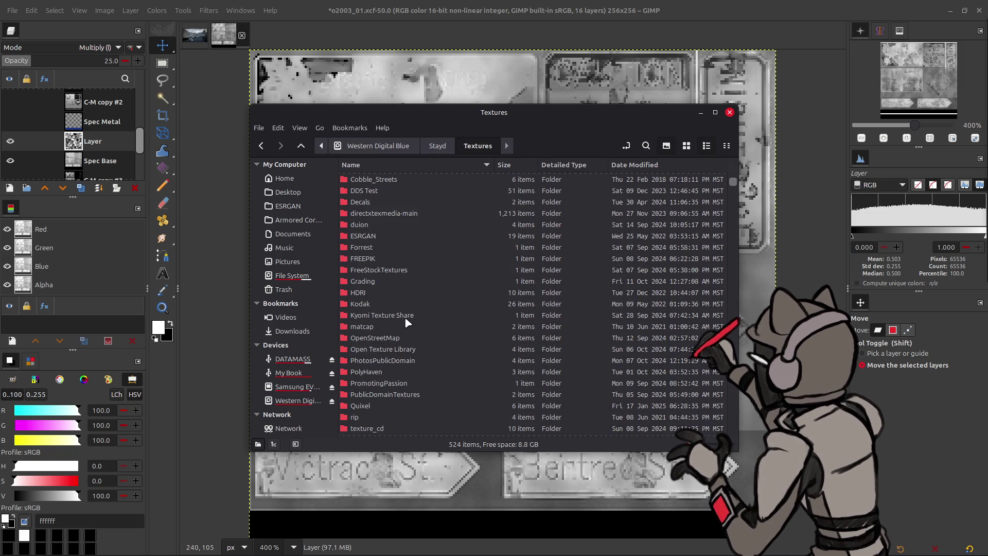
double_click(390, 401)
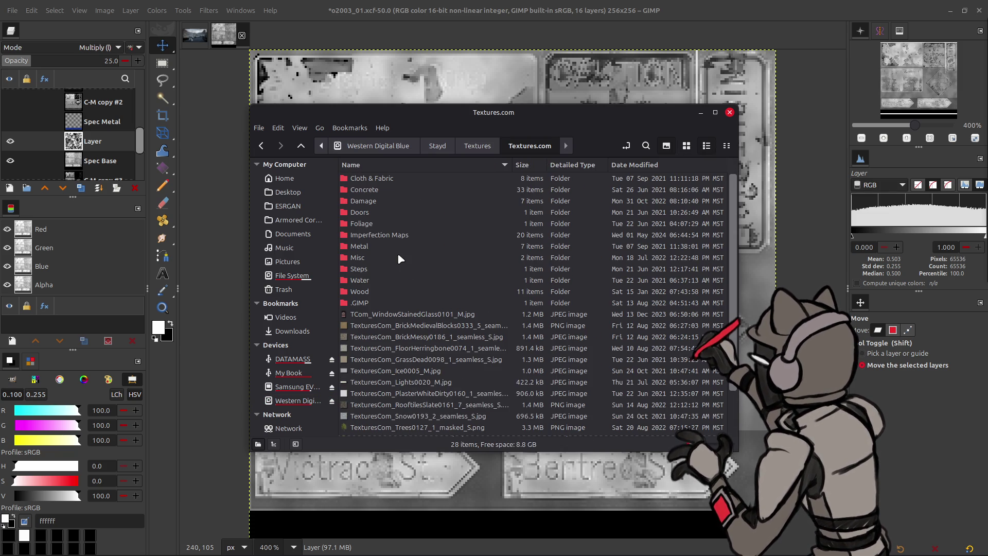
Open TexturesCom_GreasyPlate_overlay_S.tif from Imperfection Maps as a new layer, keeping its colour profile
double_click(395, 235)
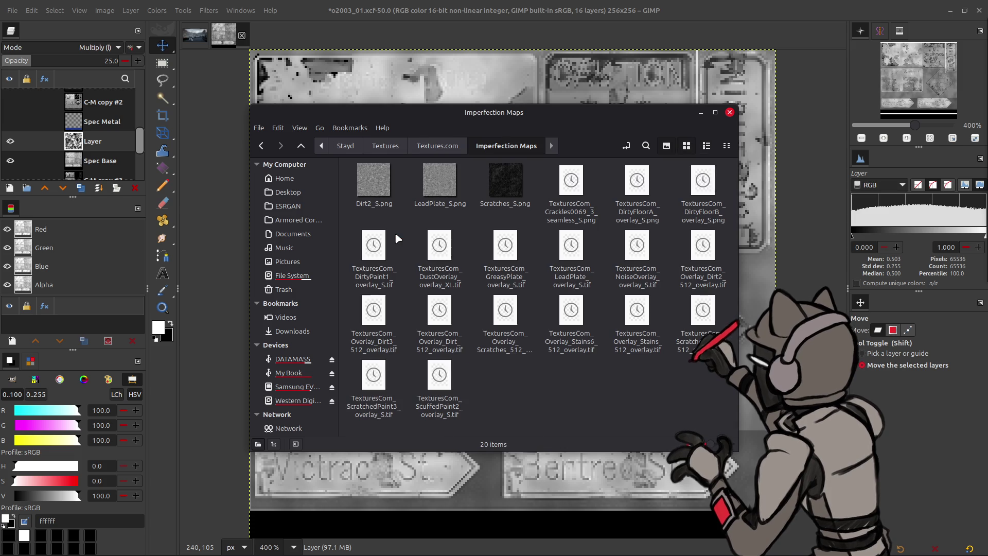
double_click(524, 253)
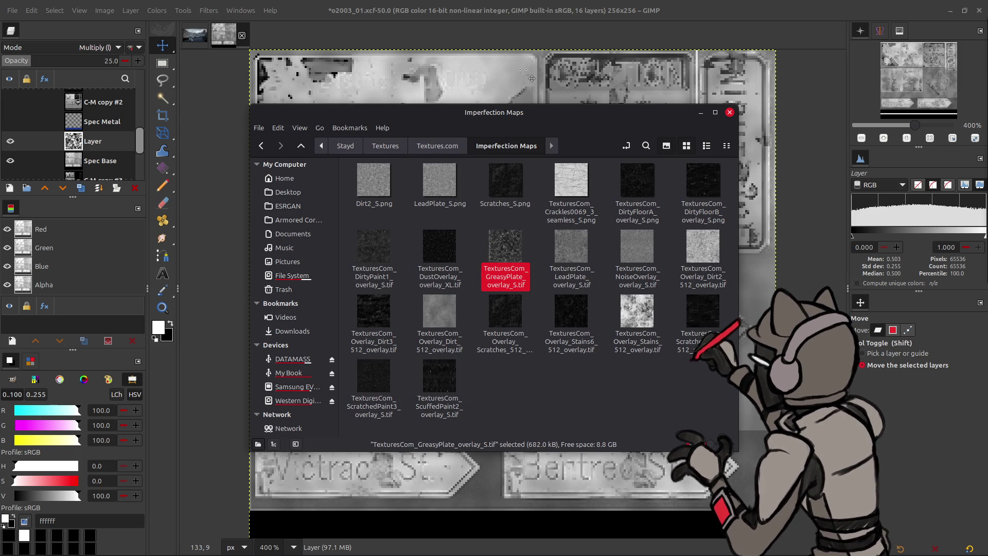
left_click(559, 352)
Align the texture layer within the canvas and apply G'MIC Colour Space Swap
key("q")
left_click(882, 430)
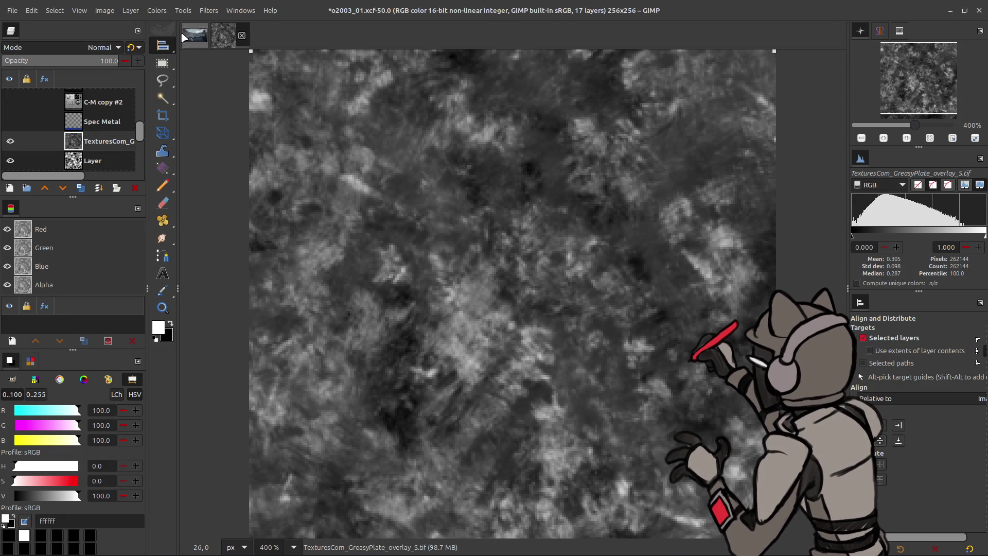
left_click(209, 11)
left_click(256, 278)
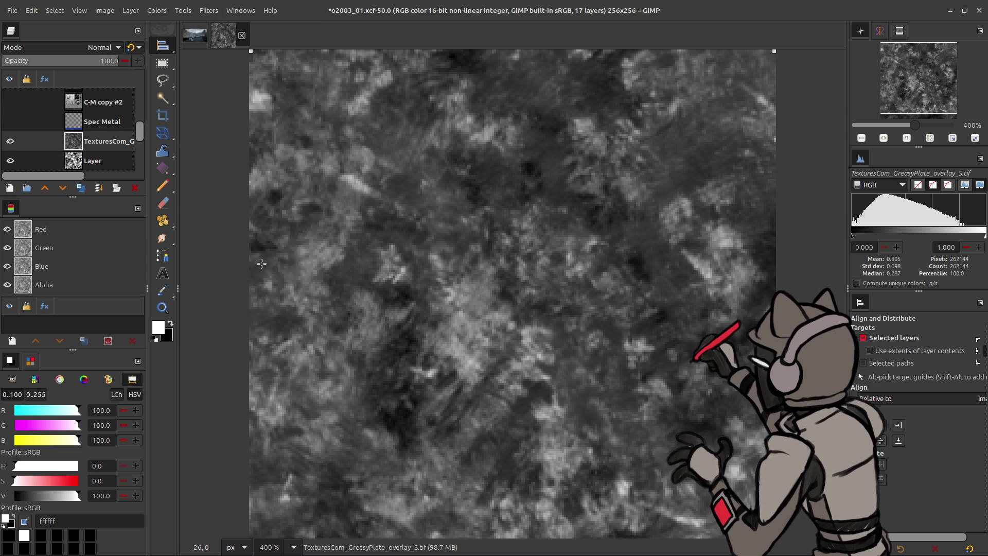
left_click(493, 177)
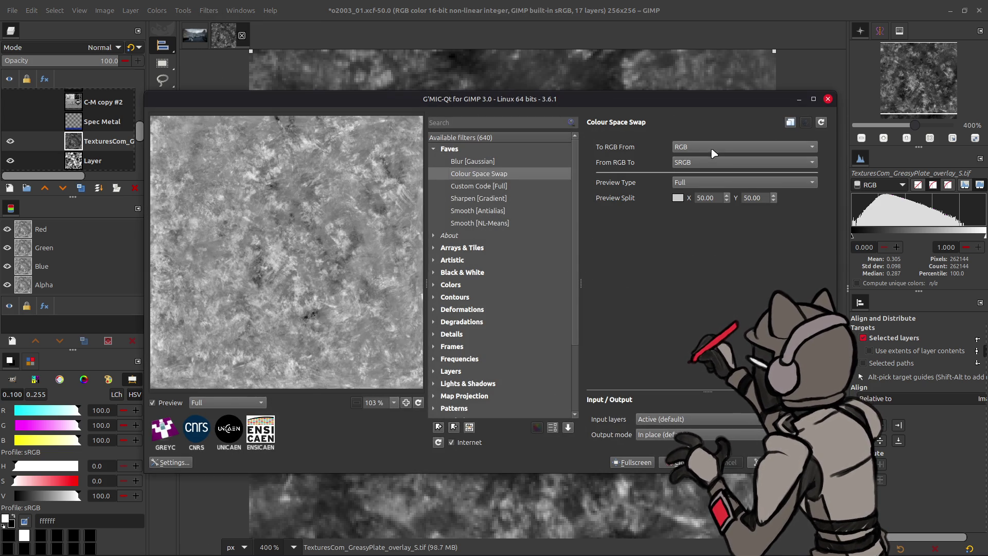
key("Return")
Scale the texture layer down to 256 pixels wide
left_click(130, 10)
left_click(150, 170)
type("256")
left_click(564, 357)
Apply the lightening G'MIC Colour Space Swap to the texture twice more
left_click(209, 11)
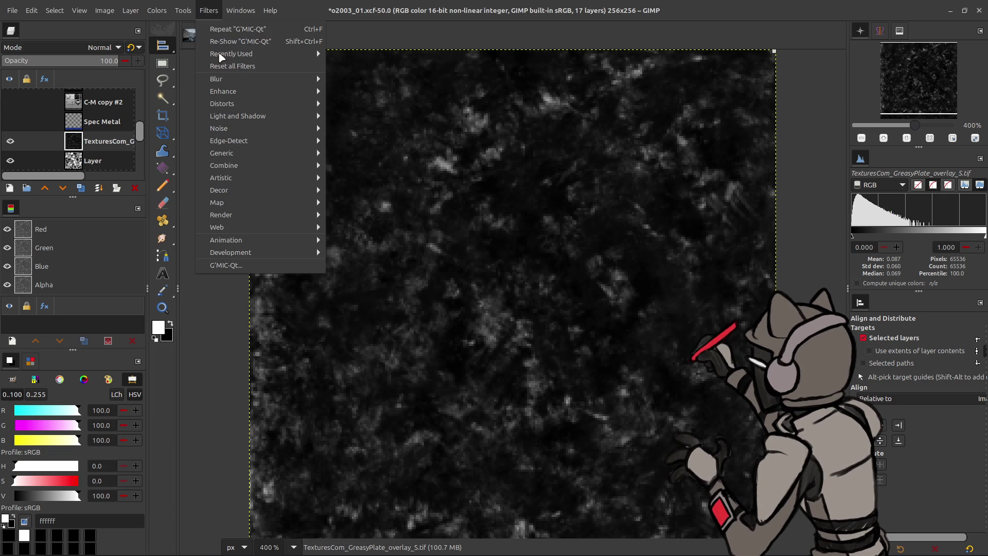
left_click(268, 266)
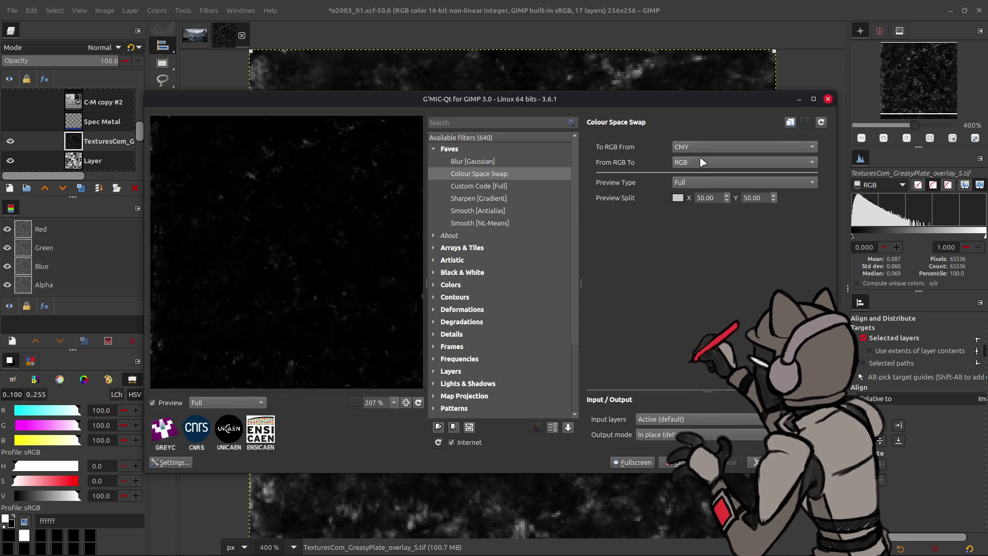
scroll(704, 150, "up", 1)
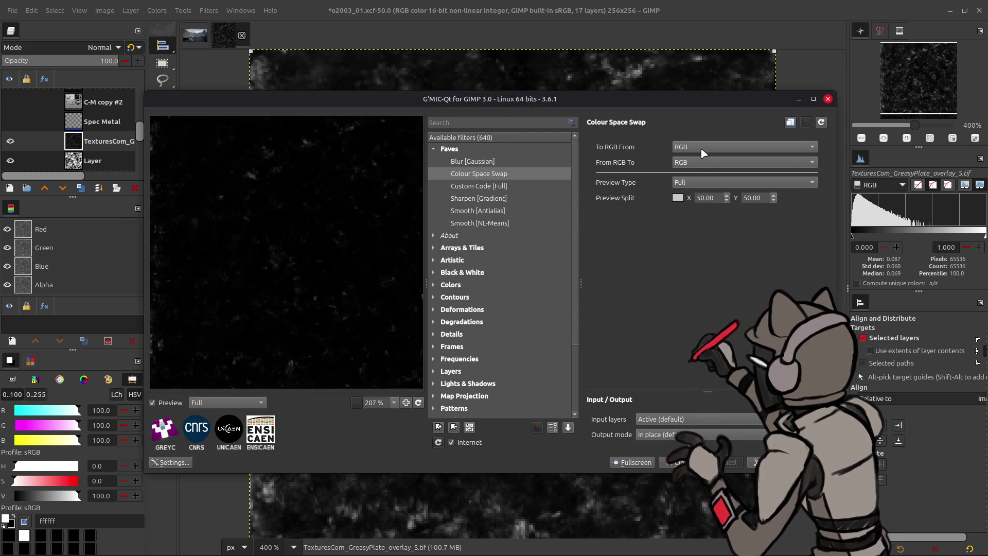
scroll(704, 153, "up", 1)
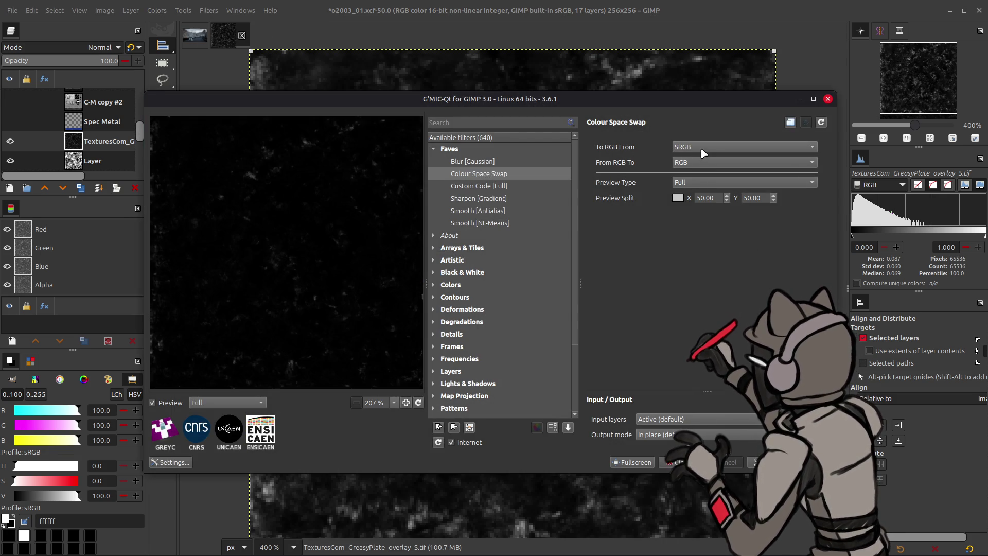
left_click(673, 463)
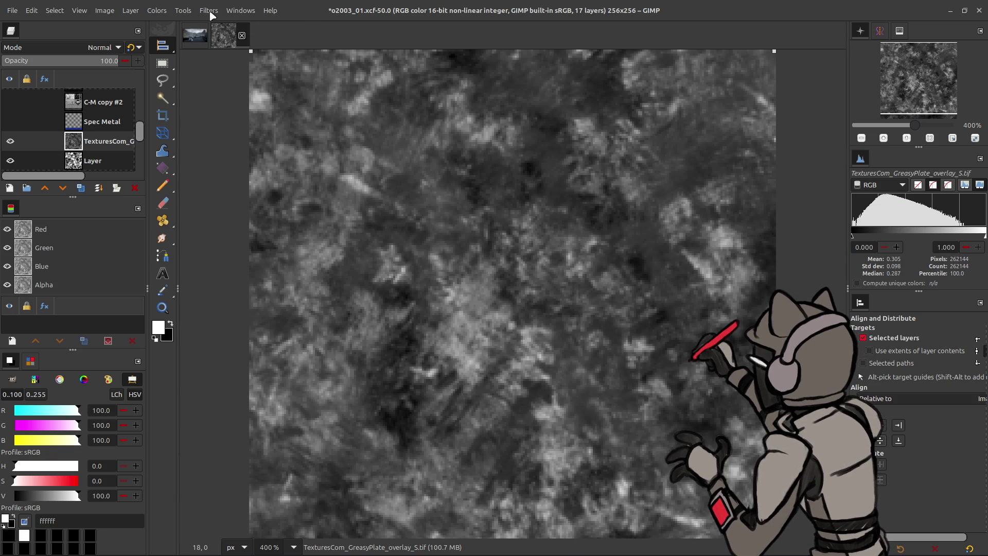
left_click(210, 11)
left_click(247, 267)
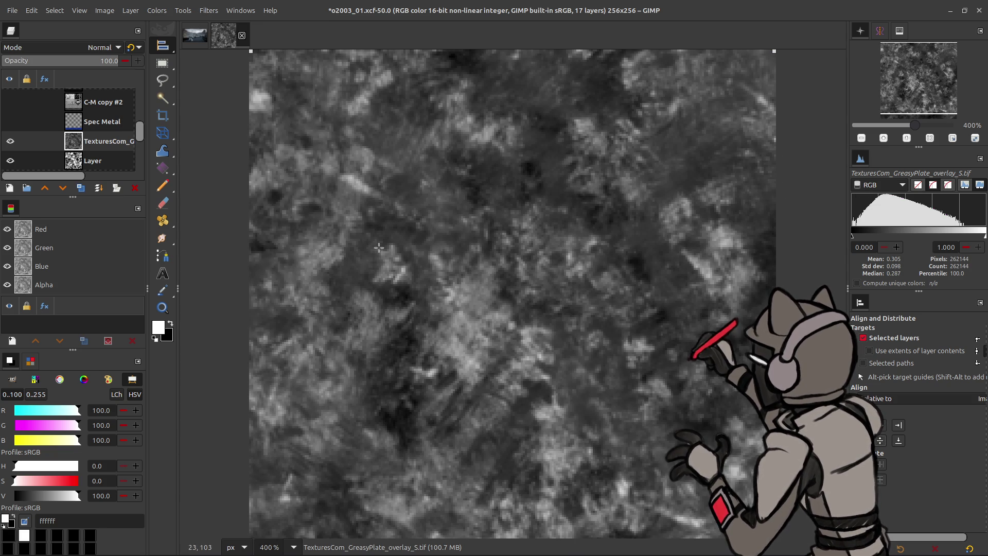
scroll(702, 153, "down", 1)
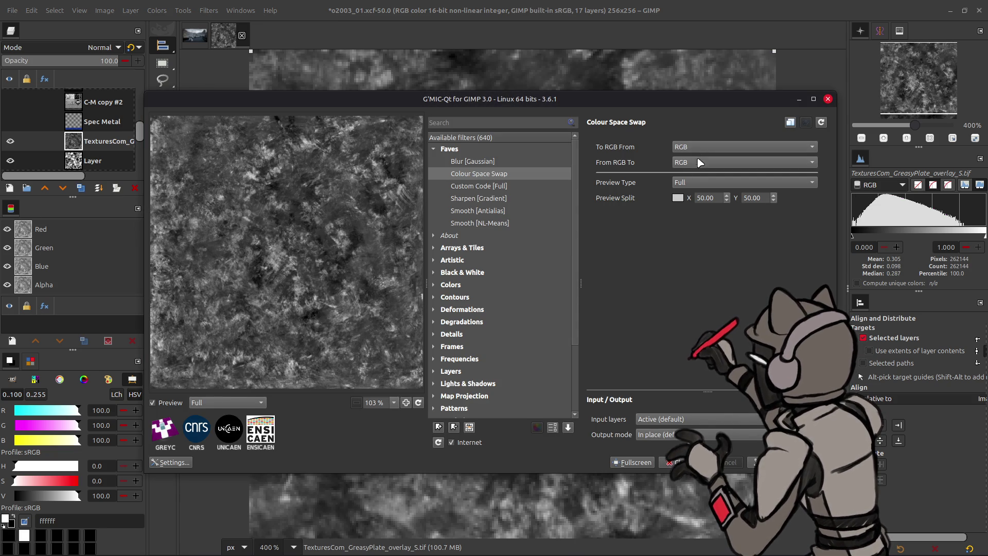
scroll(701, 163, "up", 1)
left_click(673, 463)
Rescale the texture layer to a width of 256 pixels
left_click(130, 10)
left_click(150, 177)
double_click(473, 262)
type("256")
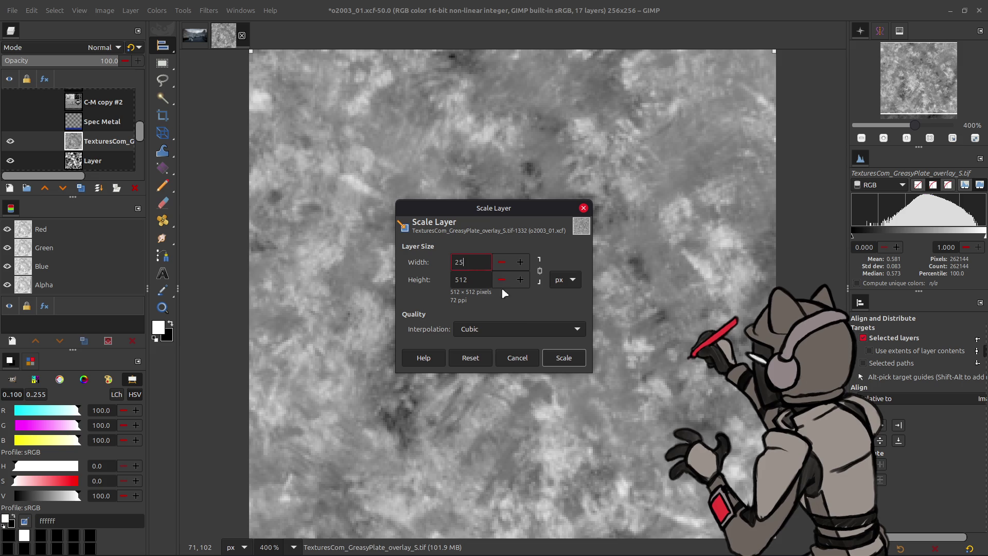
left_click(564, 357)
Apply the darkening Colour Space Swap and nudge the layer slightly left and down
left_click(209, 10)
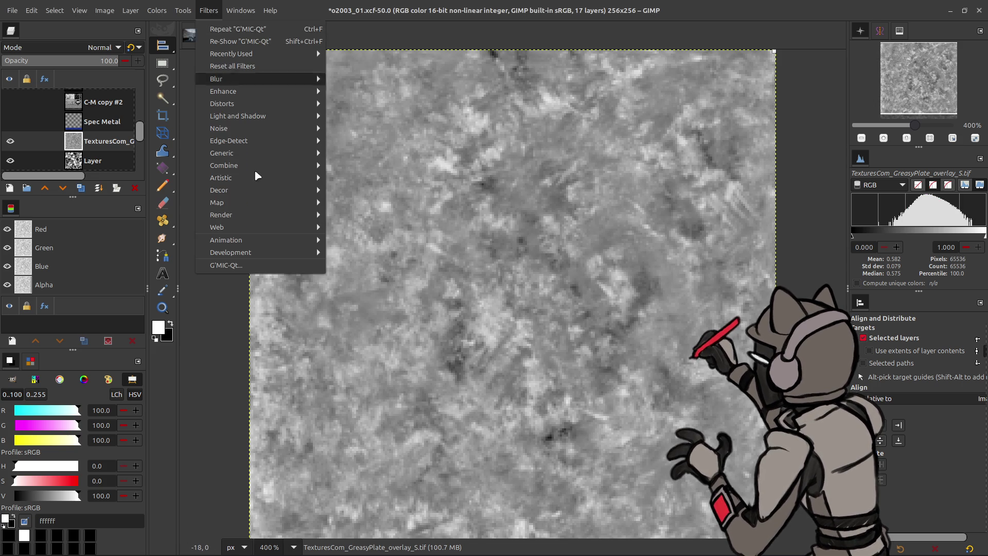
left_click(269, 265)
scroll(756, 151, "down", 1)
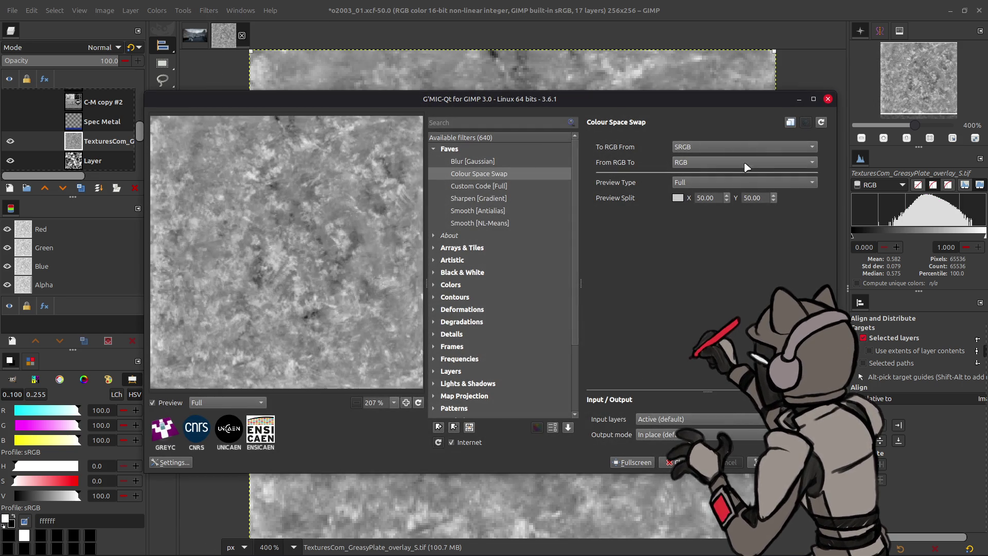
left_click(673, 463)
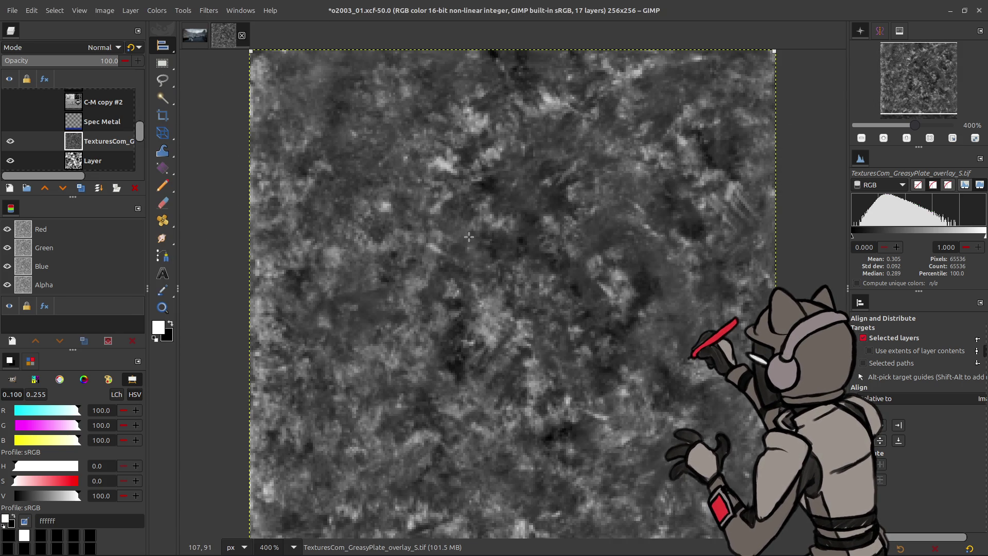
key("m")
left_click_drag(431, 197, 430, 215)
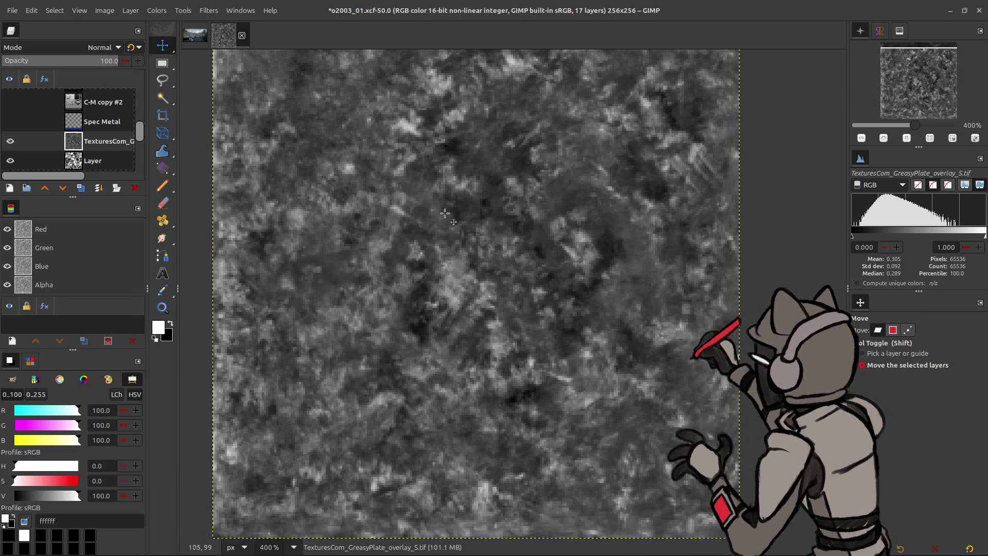
Run Colors > Auto > Stretch Contrast on the texture layer
scroll(458, 209, "left", 3)
scroll(457, 209, "up", 3)
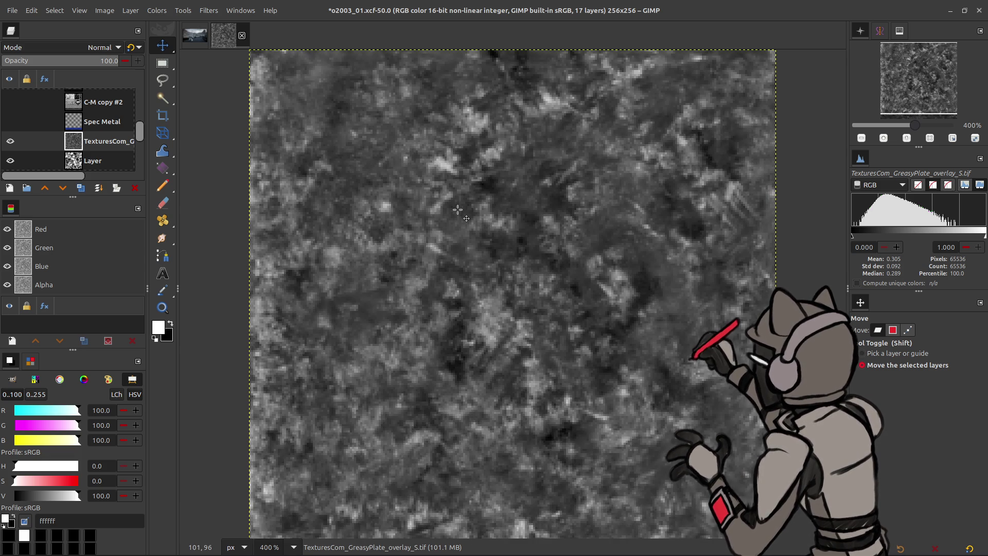
scroll(458, 209, "down", 3)
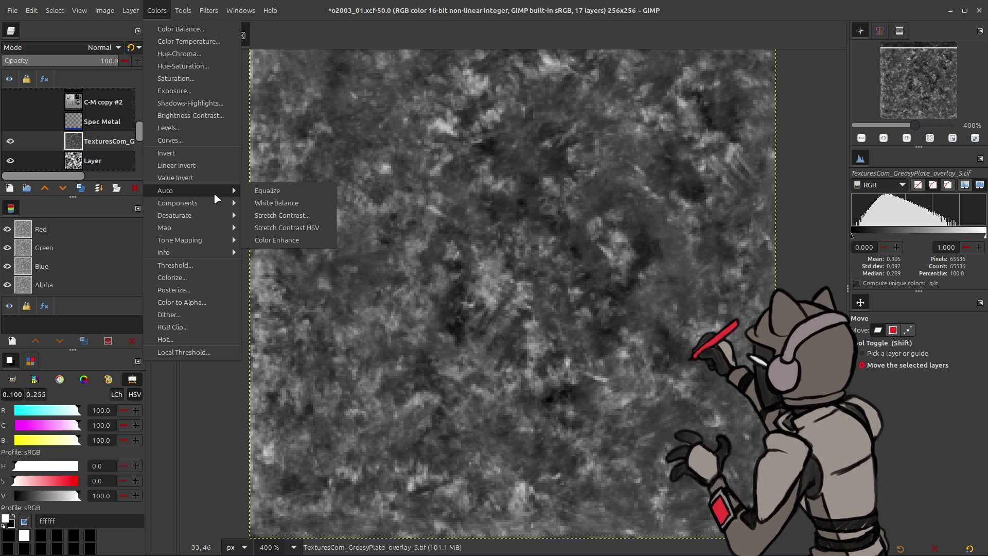
mouse_move(216, 190)
left_click(273, 216)
left_click(202, 262)
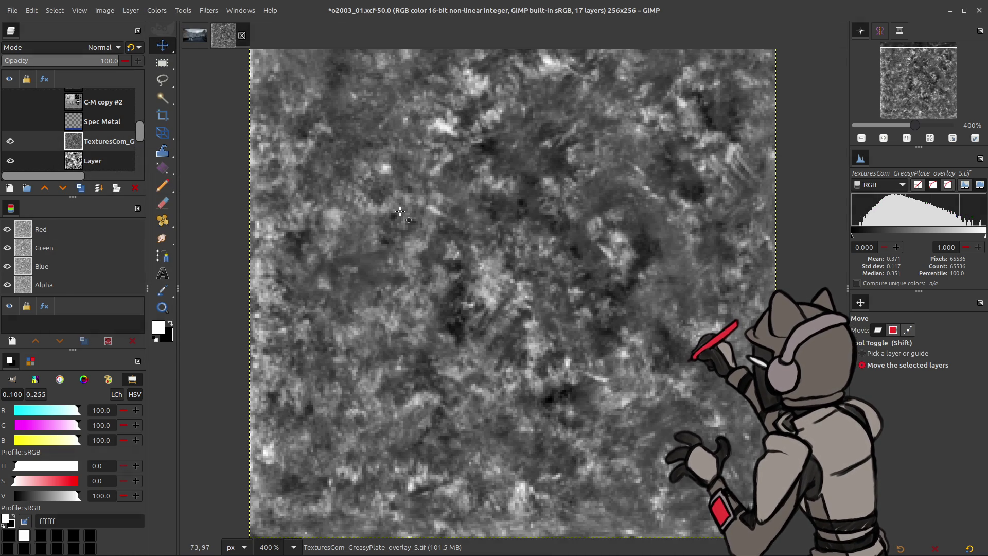
Blur the layer copy with a 0.5 G'MIC Gaussian blur
left_click(208, 10)
left_click(267, 268)
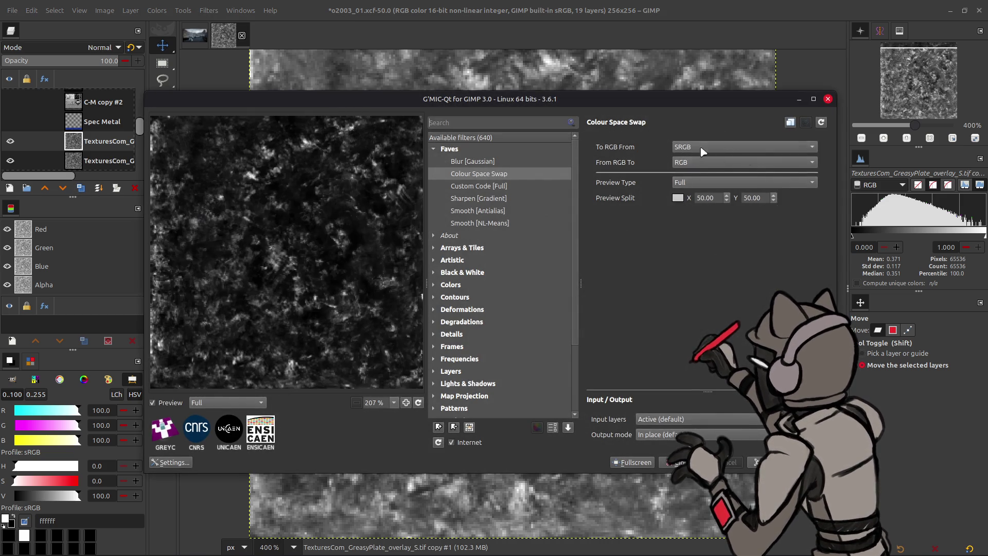
left_click(478, 161)
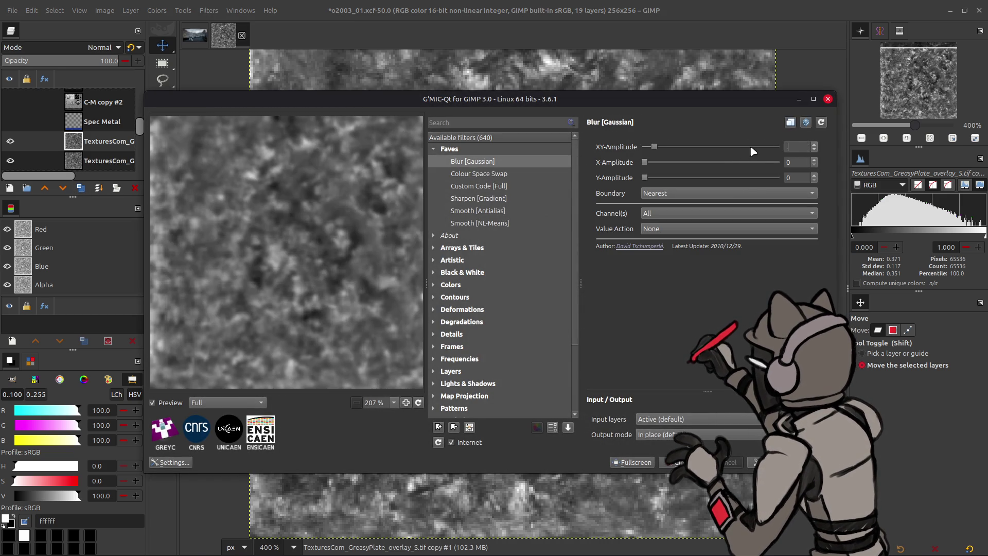
type(".5")
key("Return")
key("Return")
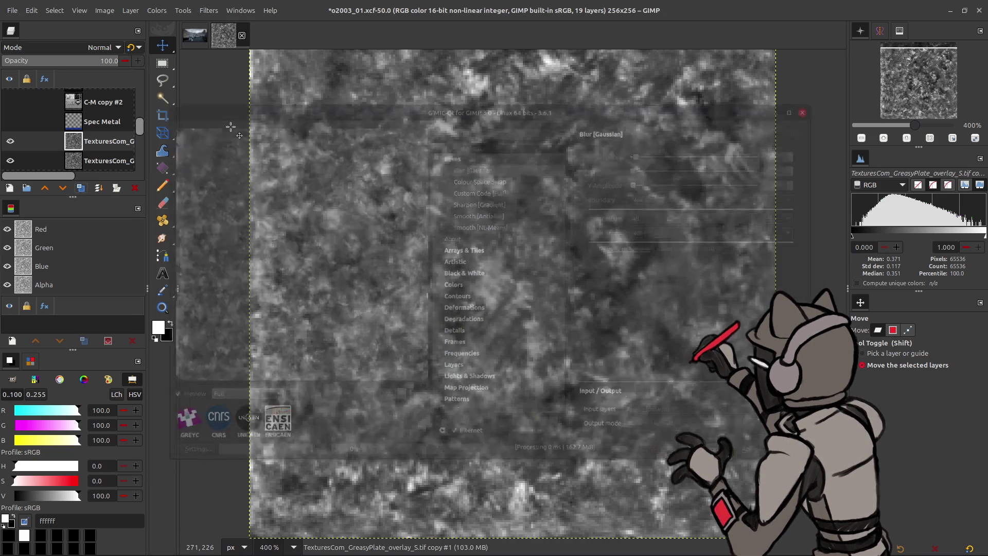
left_click(103, 47)
Set the blurred copy to Grain extract, then Grain merge, and merge it down
left_click(50, 367)
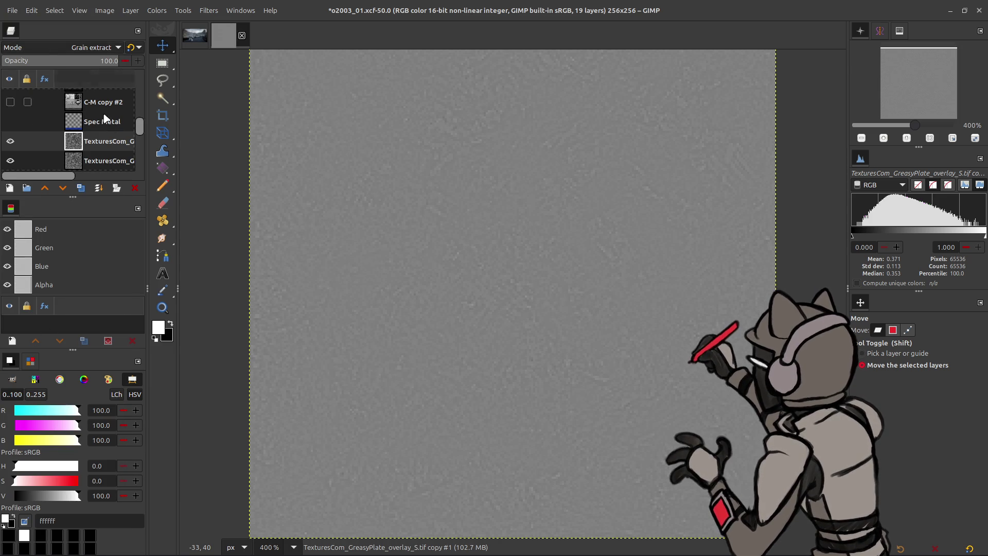
left_click(103, 47)
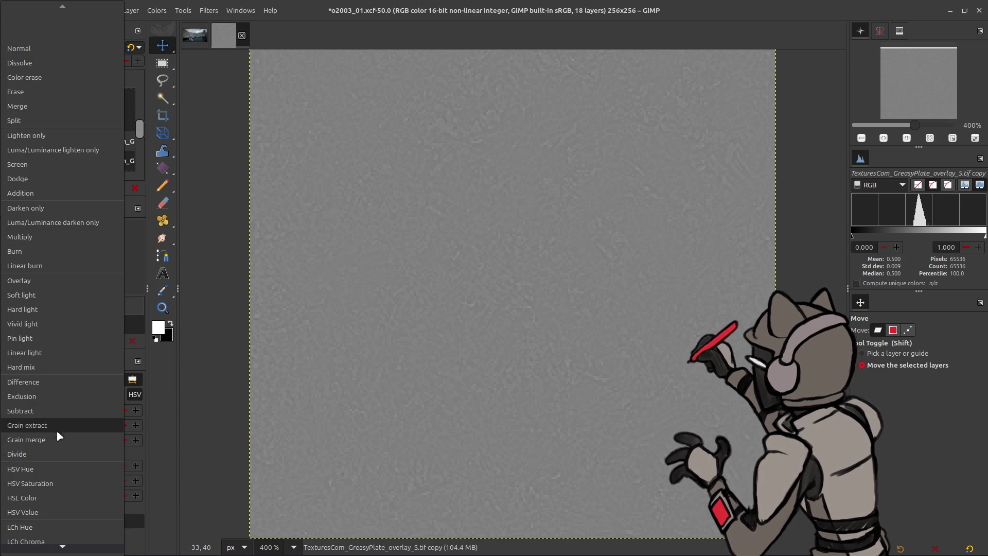
left_click(57, 430)
key("ctrl+shift+m")
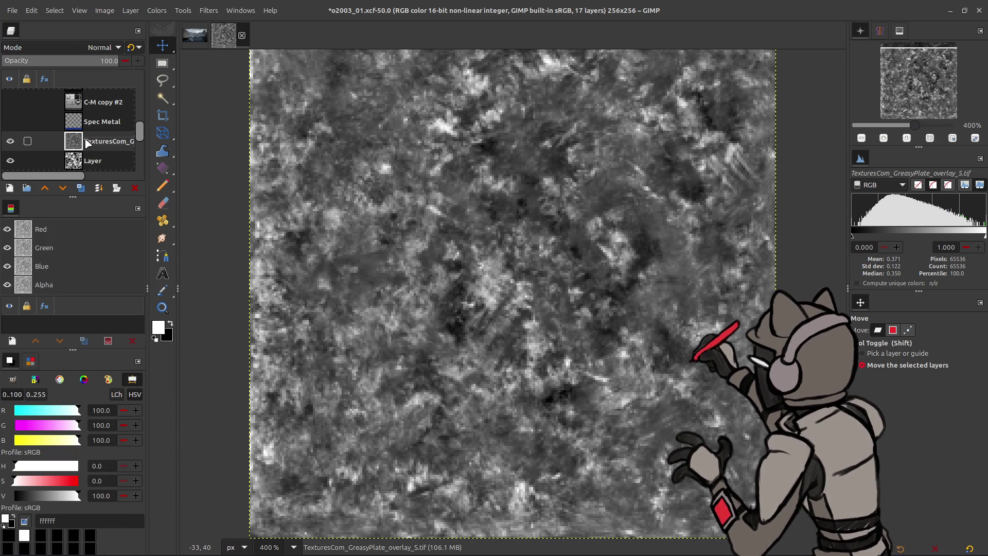
Check the grime layer against the signs and set its blend mode to Multiply
scroll(87, 144, "down", 1)
left_click(10, 126)
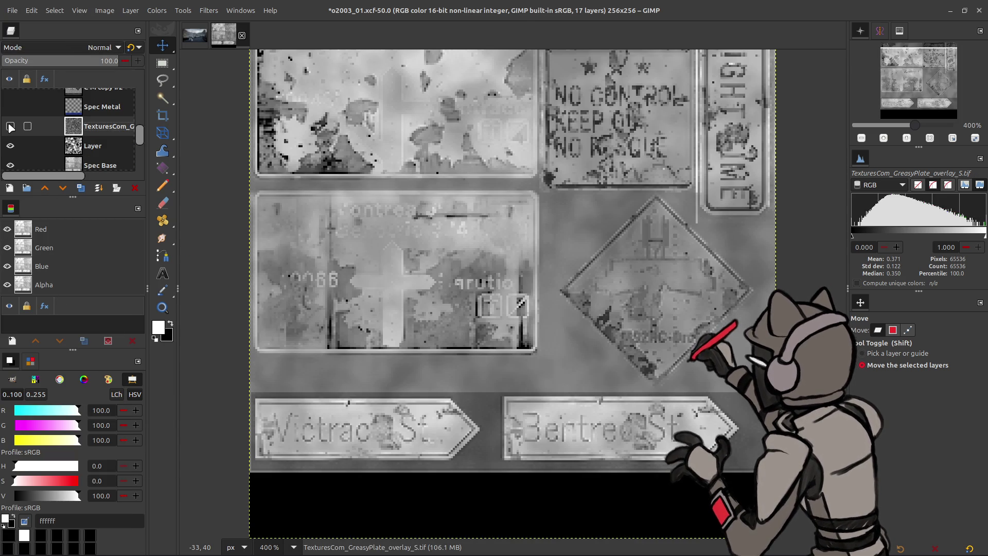
left_click(10, 126)
left_click(103, 48)
left_click(77, 238)
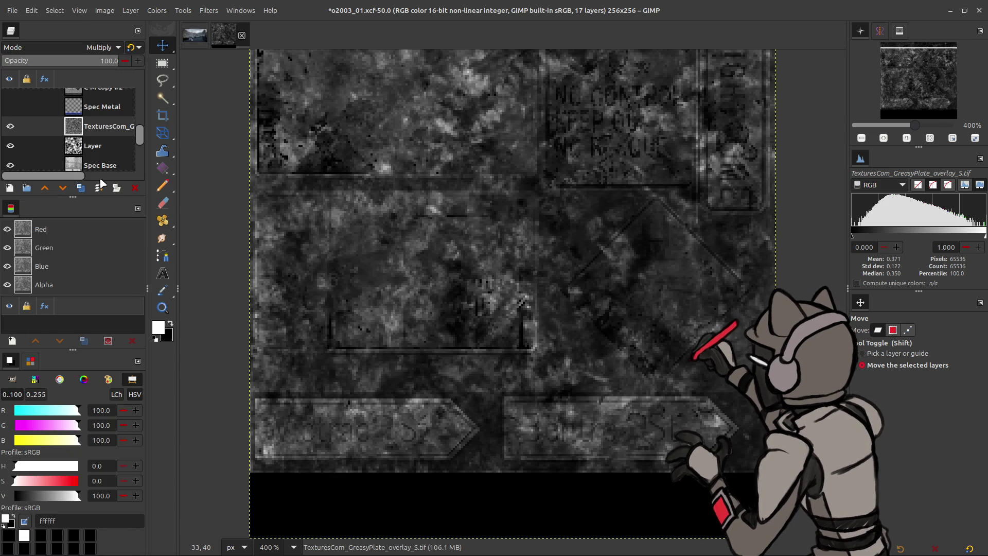
Invert the grime layer's colours and rotate it 90° counter-clockwise
left_click(157, 11)
left_click(180, 154)
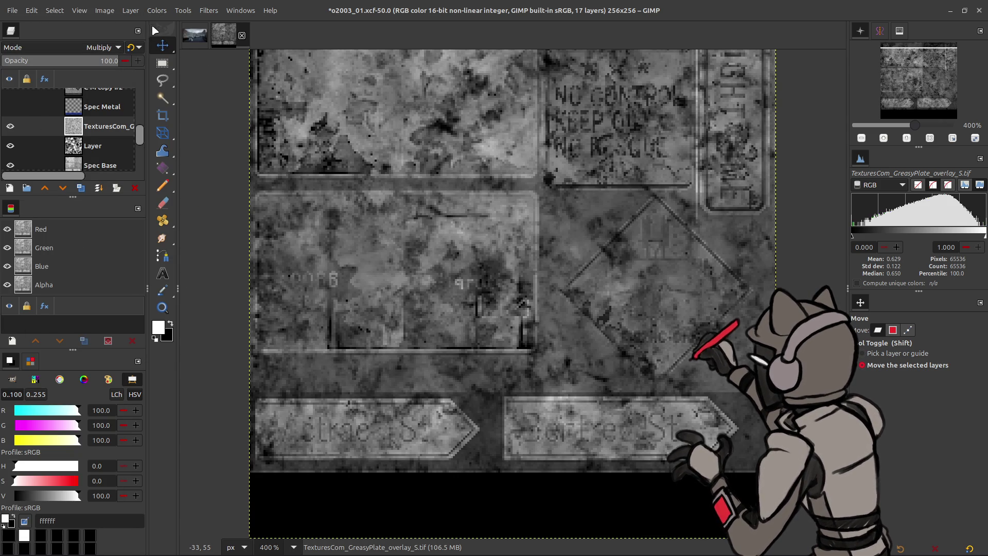
left_click(132, 10)
mouse_move(203, 138)
left_click(273, 180)
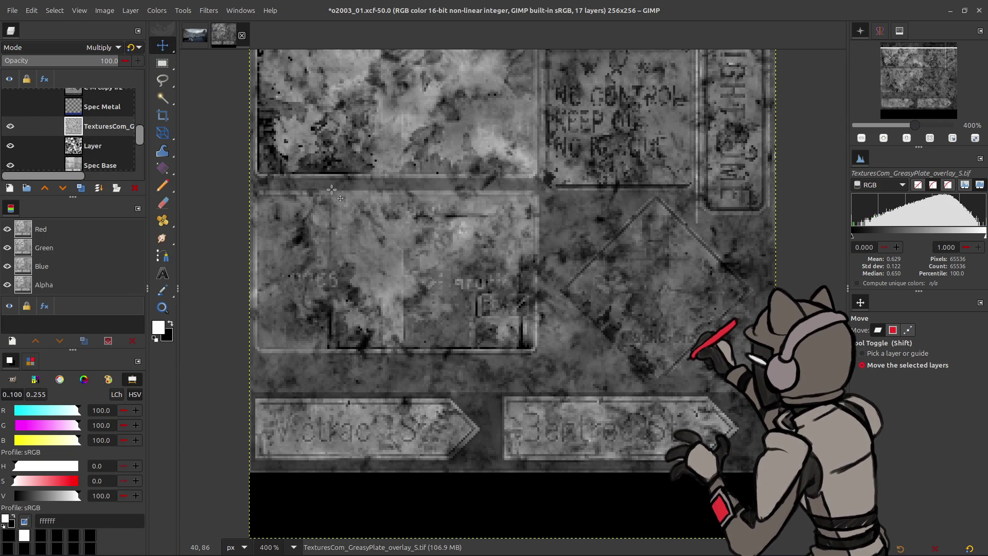
Set the grime layer opacity to 80% and bring the Nemo texture folder forward
left_click(10, 126)
left_click(10, 127)
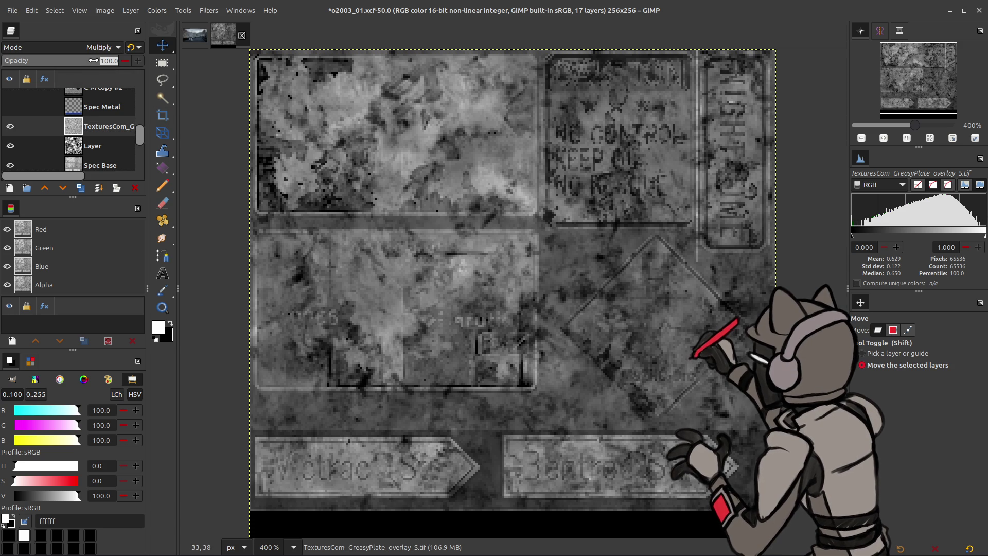
type("50")
key("Return")
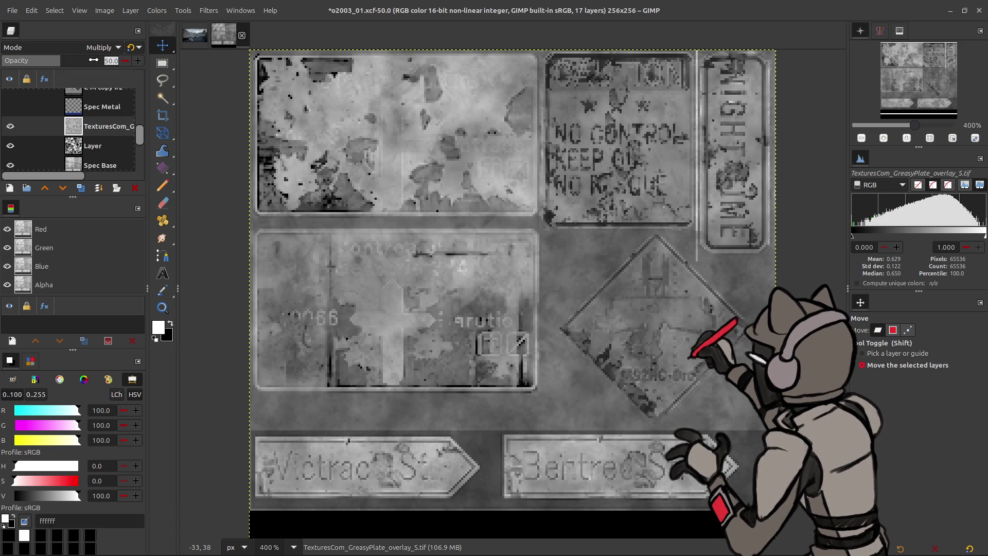
type("80")
key("Return")
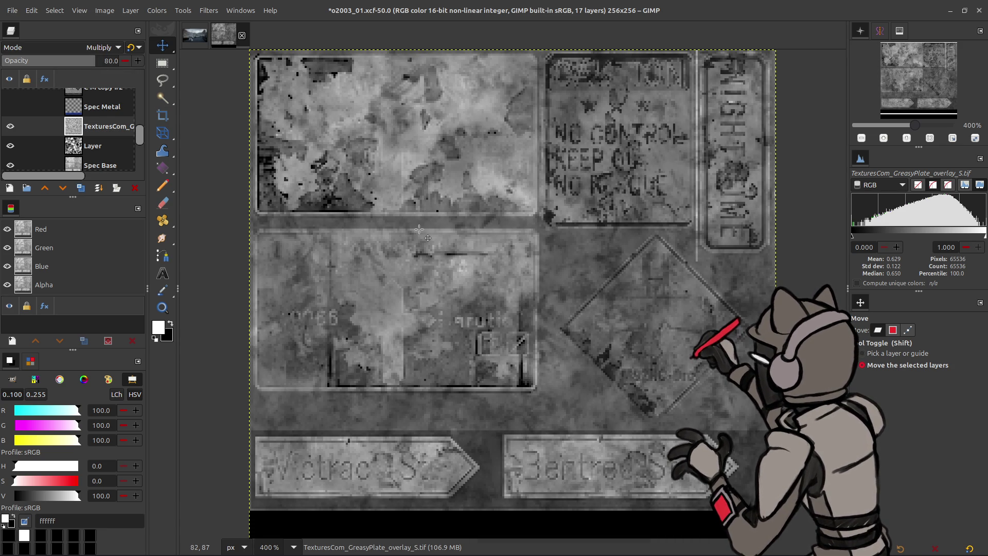
key("alt+Tab")
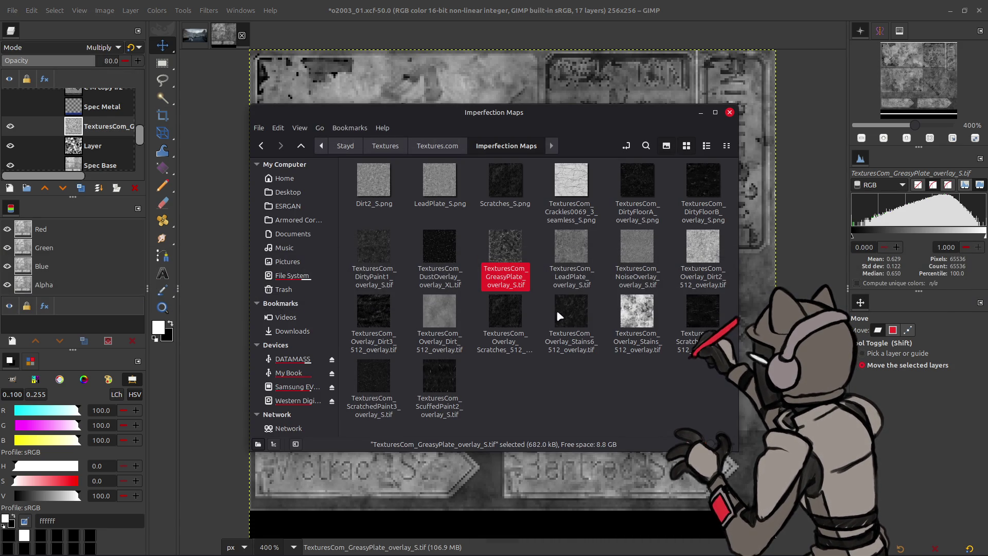
Preview TexturesCom_ScratchedPaint3_overlay_S.tif, then drag it into GIMP, keeping its embedded colour profile
left_click(707, 324)
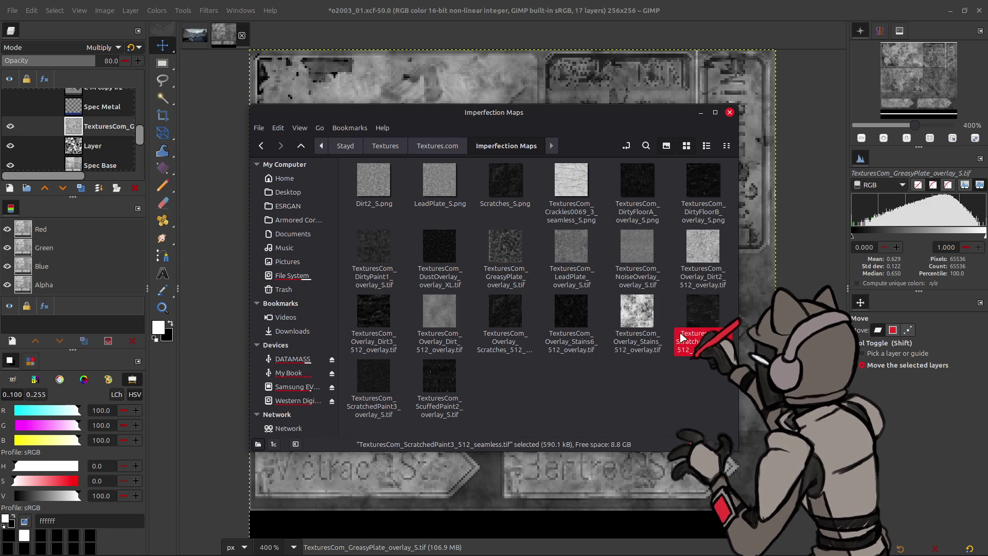
double_click(368, 377)
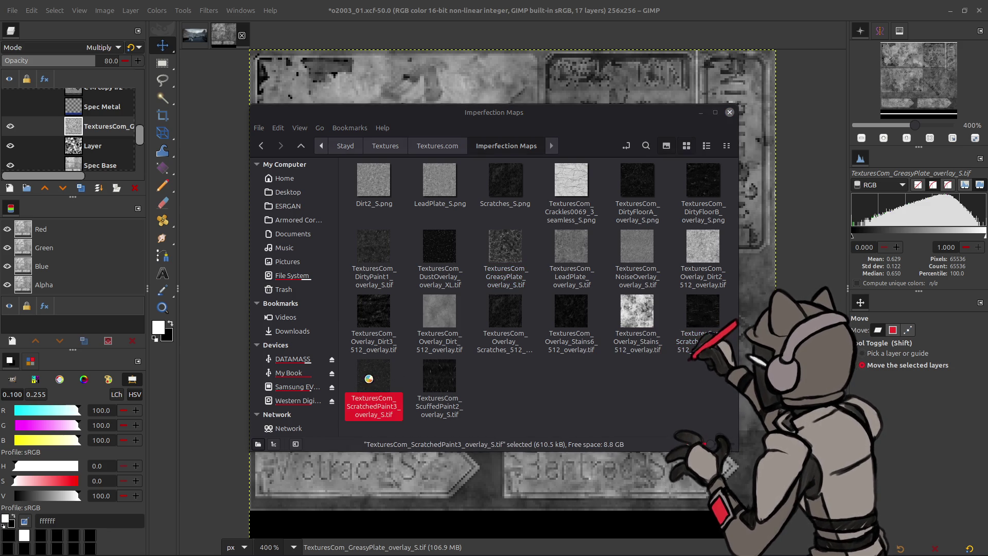
key("Left")
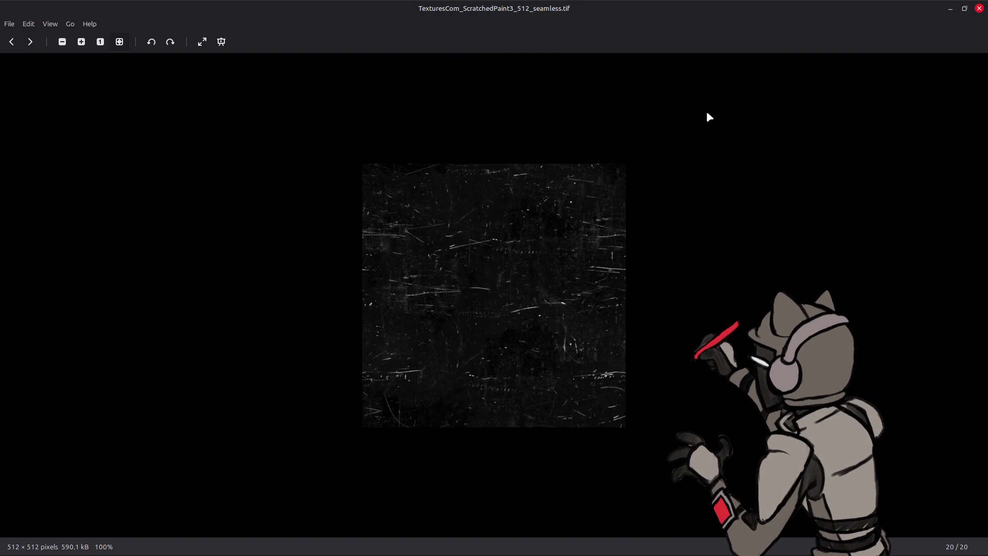
left_click(980, 9)
left_click_drag(374, 376, 497, 99)
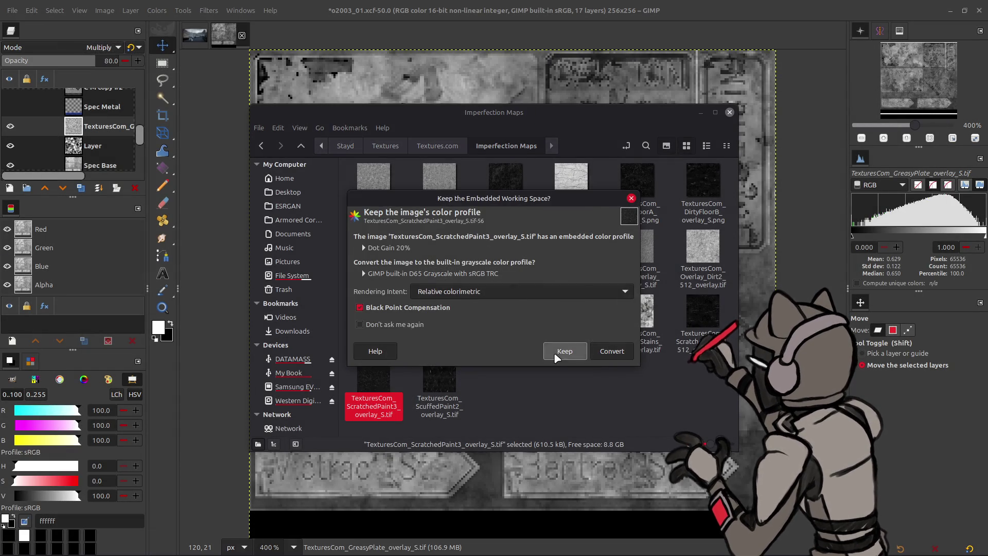
left_click(565, 353)
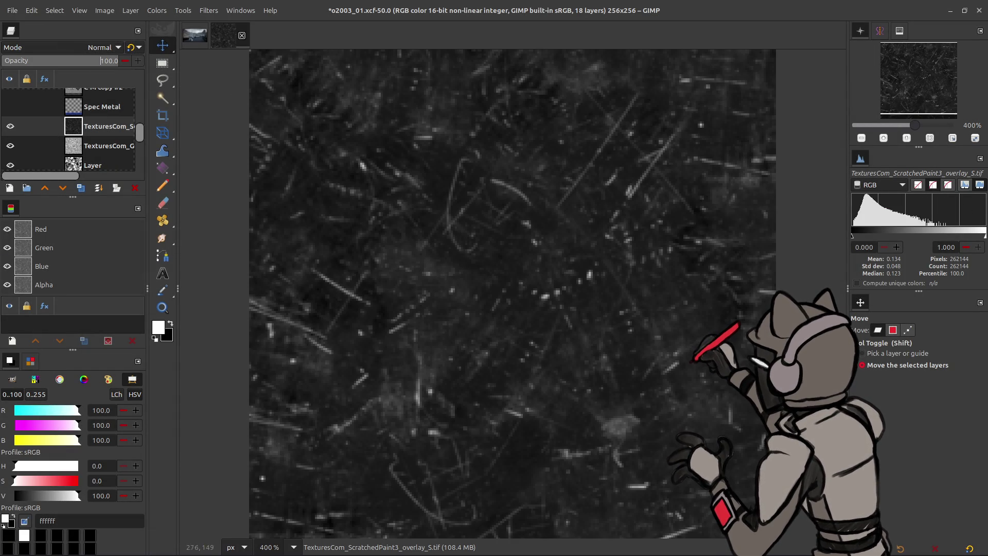
Reposition the new scratch layer and stretch its contrast
key("q")
key("m")
left_click_drag(535, 255, 535, 273)
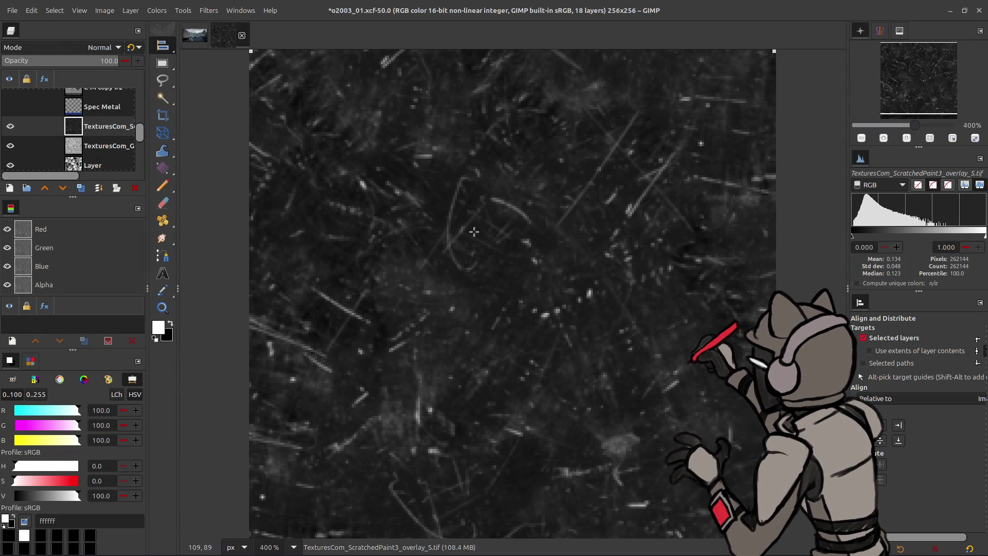
left_click(209, 10)
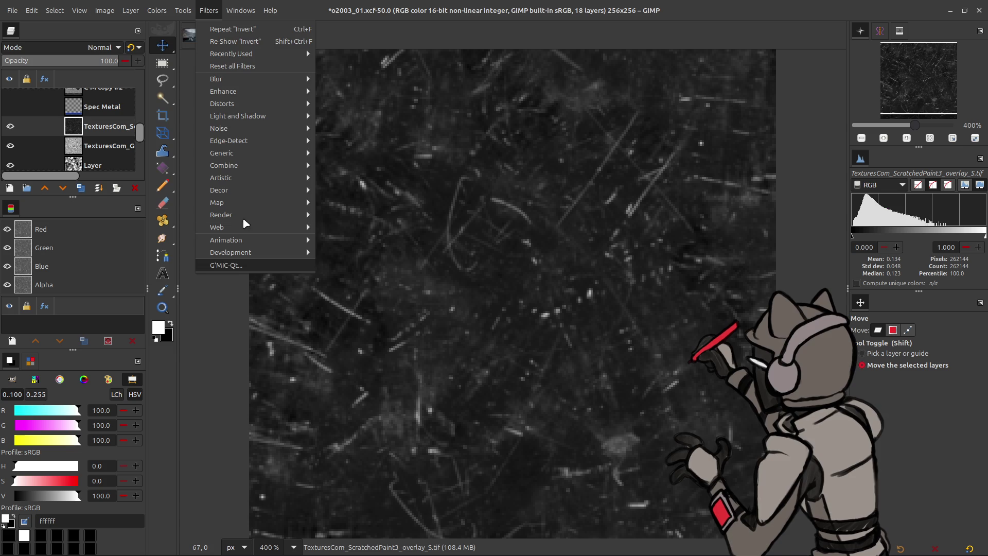
mouse_move(157, 11)
mouse_move(216, 190)
left_click(272, 215)
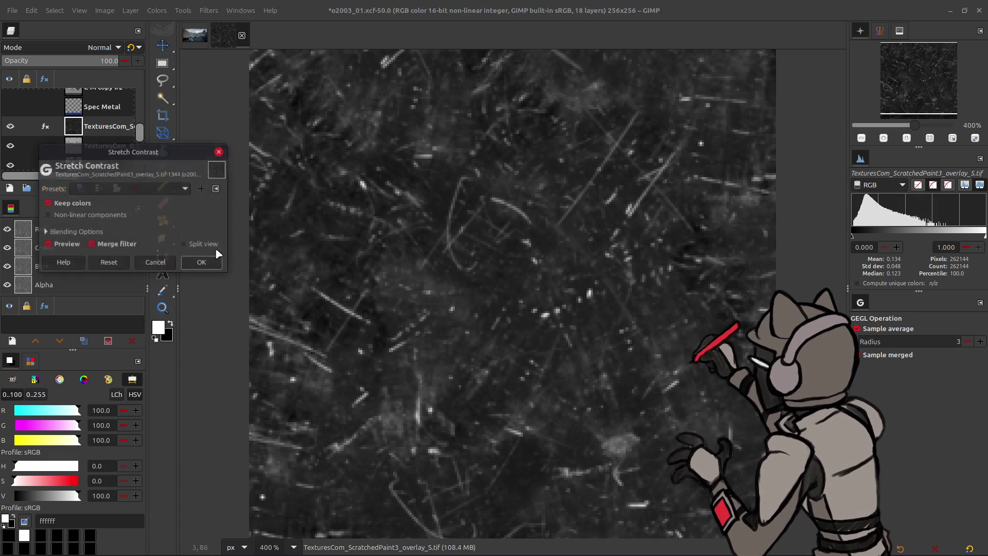
left_click(203, 262)
Apply G'MIC-Qt Colour Space Swap to the scratch layer
left_click(209, 10)
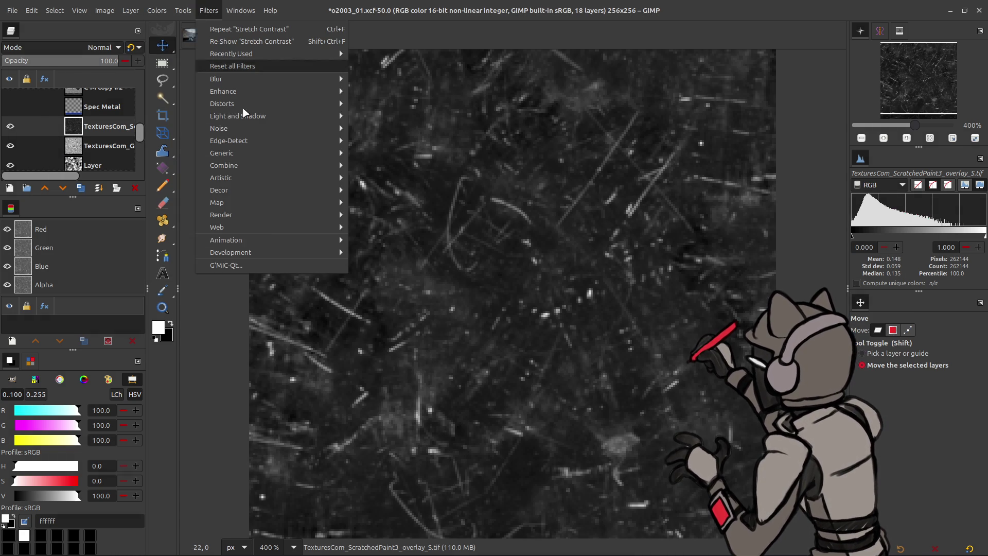
left_click(276, 265)
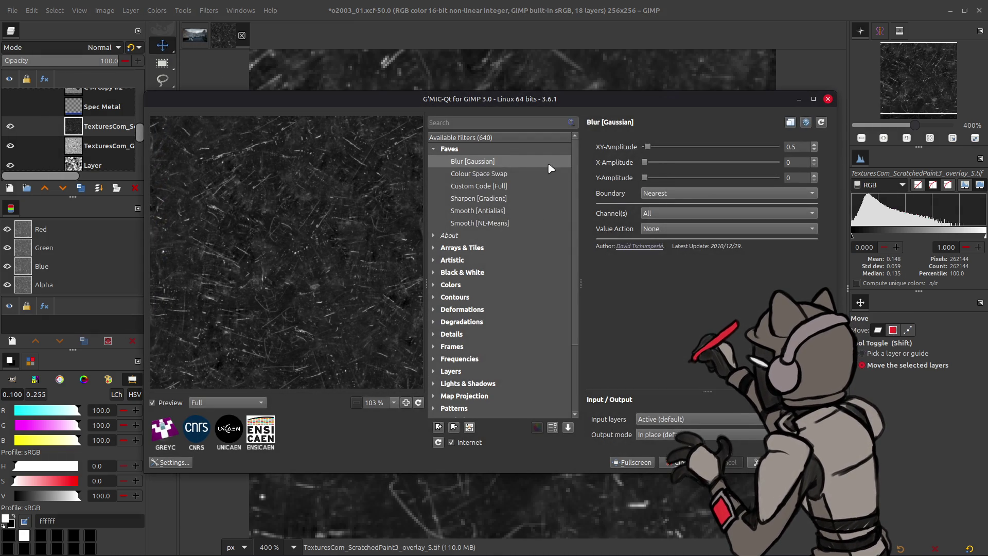
left_click(520, 174)
key("Return")
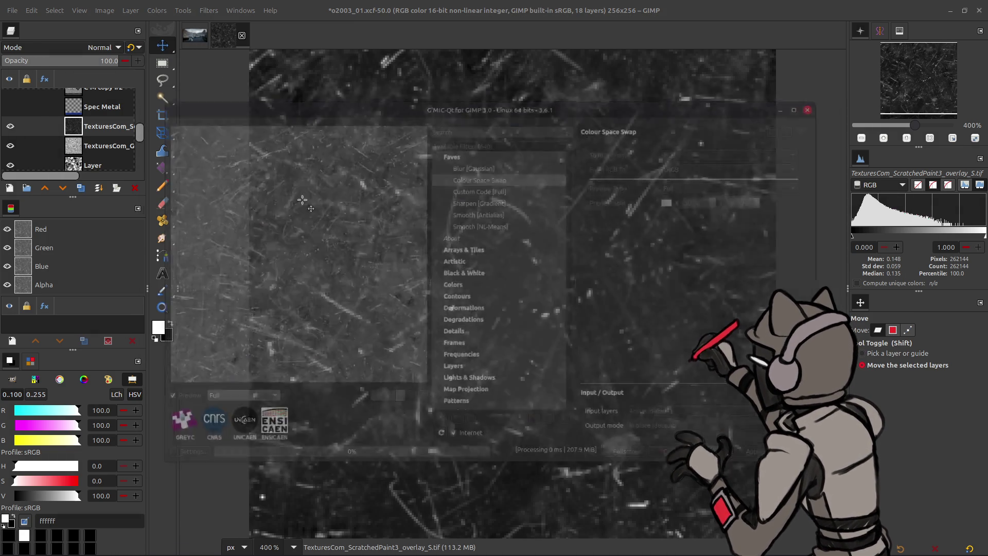
Scale the scratch layer to 256 pixels
left_click(130, 10)
left_click(155, 179)
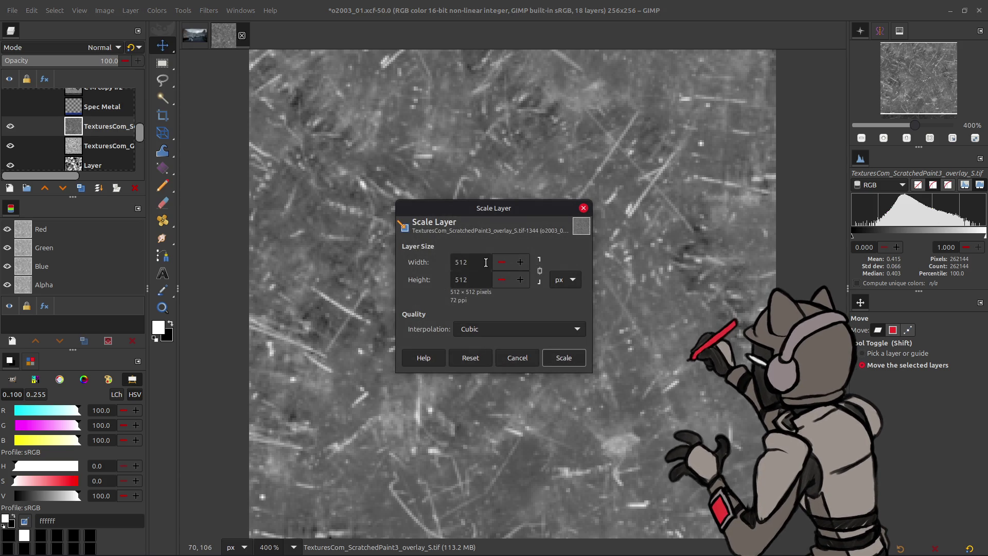
type("256")
left_click(564, 358)
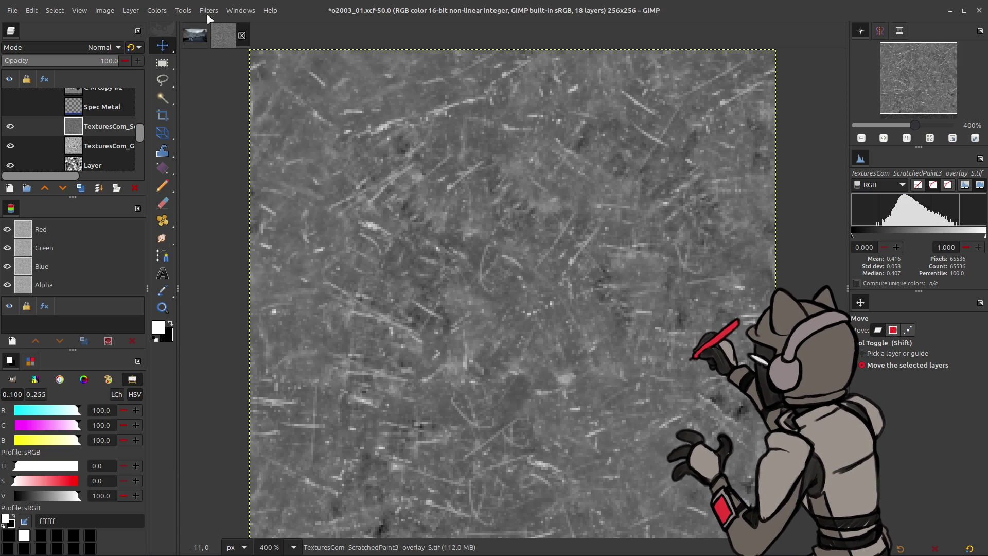
Reapply Colour Space Swap to darken the layer and line it up with the canvas
left_click(208, 10)
left_click(257, 265)
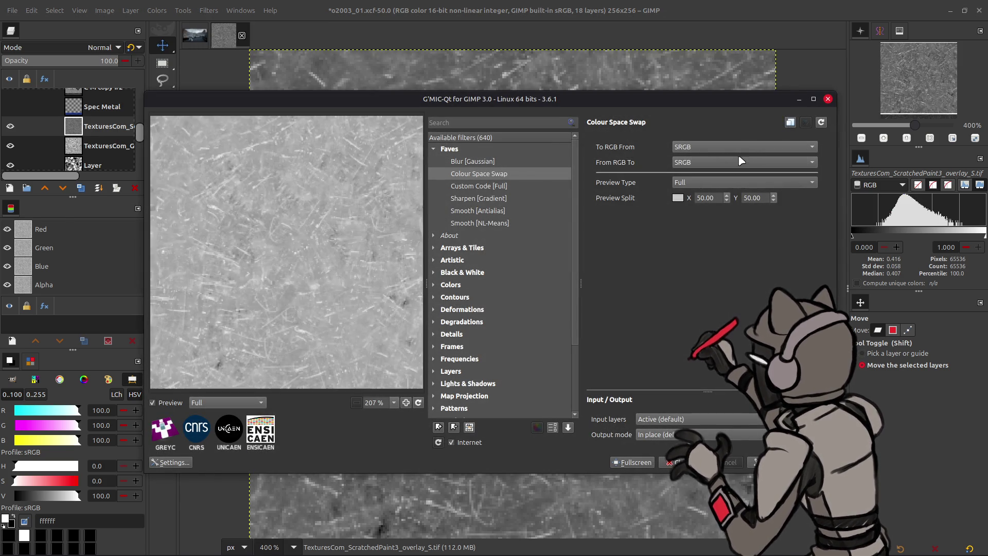
left_click(687, 462)
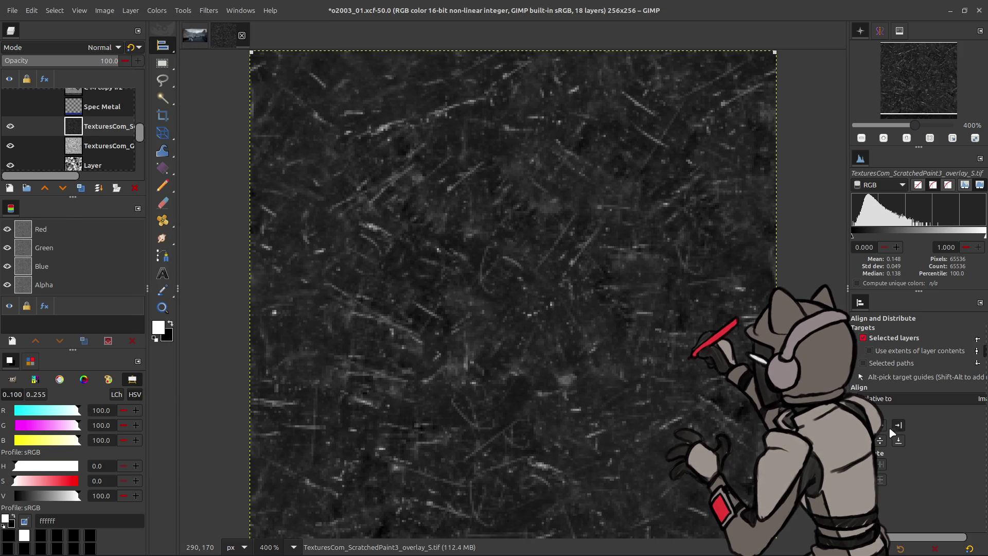
key("m")
left_click_drag(563, 278, 305, 171)
Duplicate the scratch layer and apply a G'MIC Gaussian blur to the copy
left_click(116, 188)
left_click(209, 11)
left_click(246, 265)
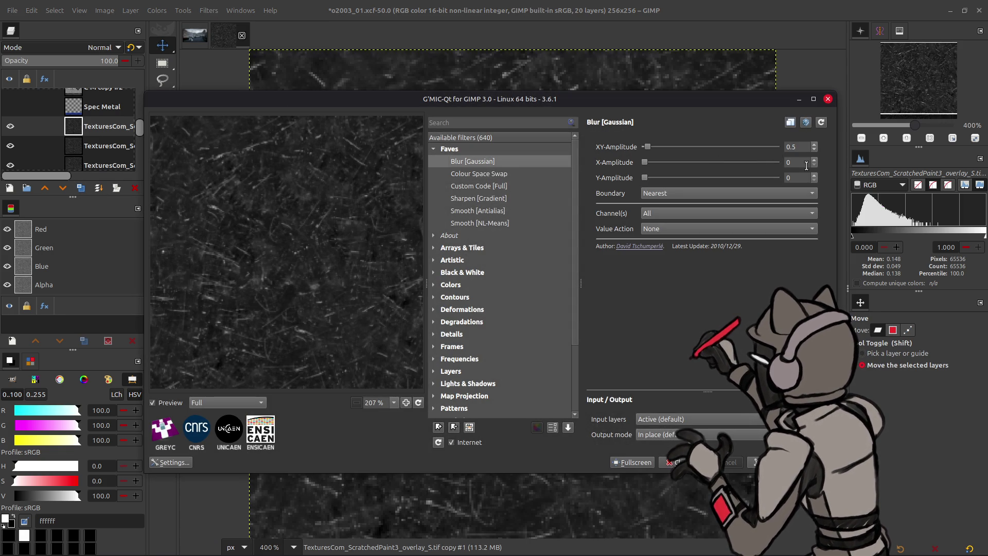
left_click(772, 462)
Set the blurred copy to Grain extract and merge it down onto the scratch layer
left_click(100, 50)
left_click(67, 410)
right_click(97, 134)
left_click(113, 242)
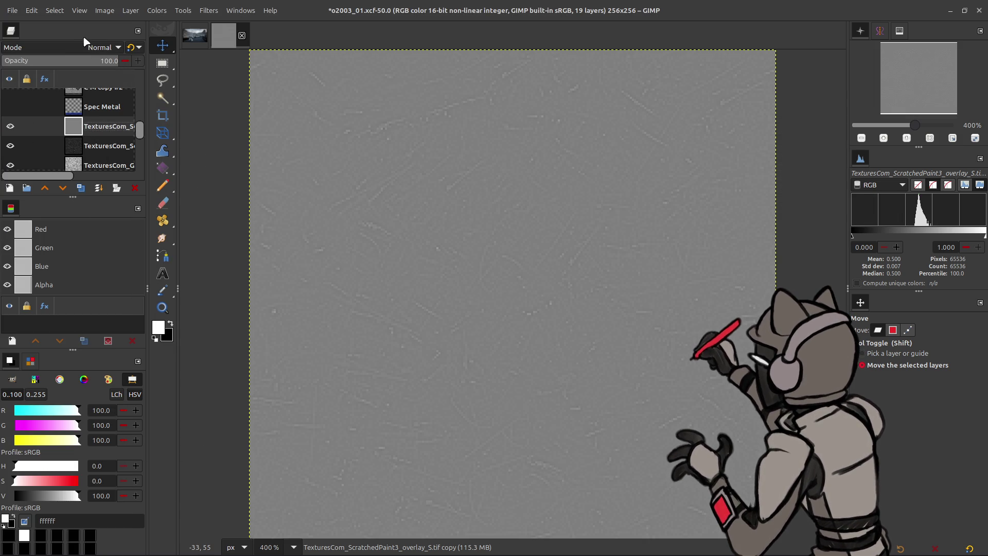
left_click(85, 47)
left_click(78, 440)
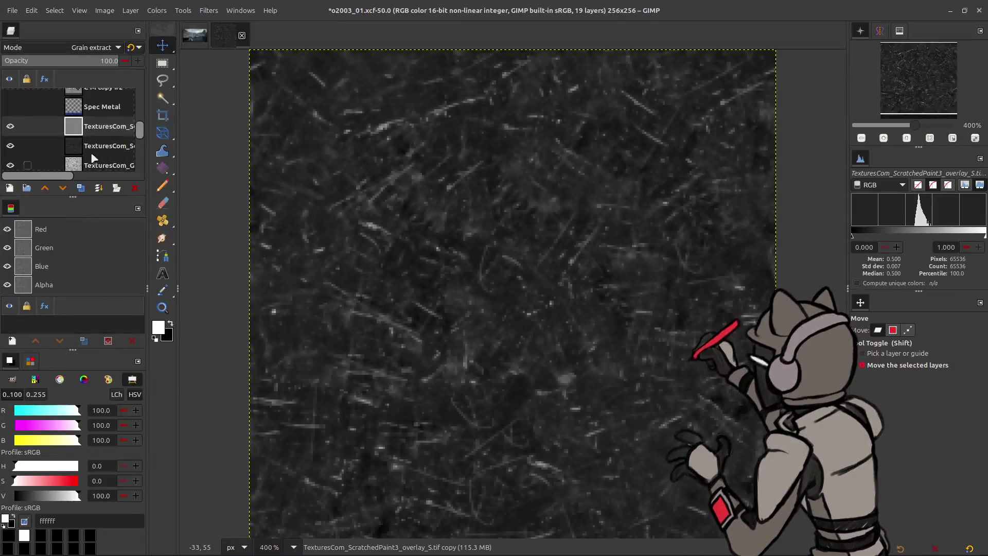
right_click(95, 127)
left_click(75, 46)
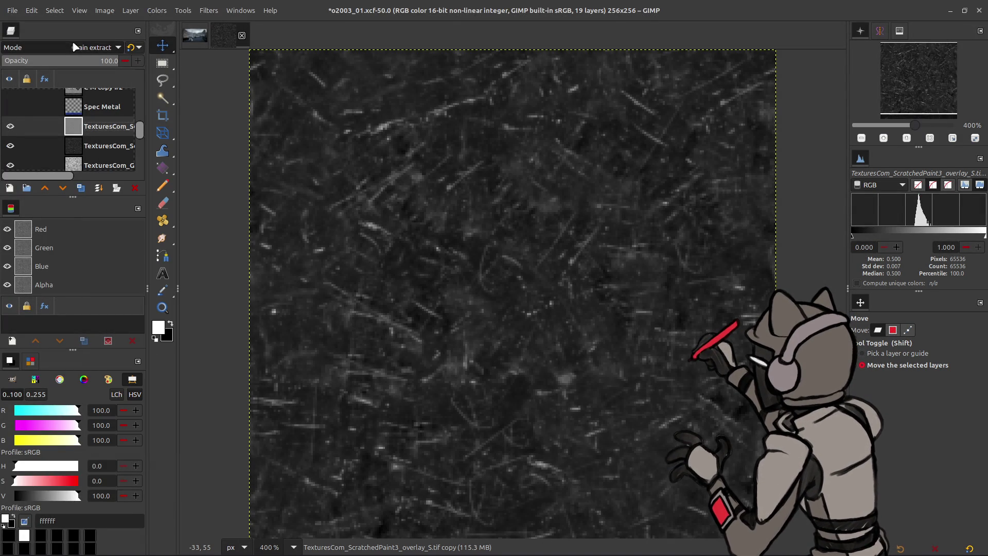
right_click(104, 133)
left_click(121, 241)
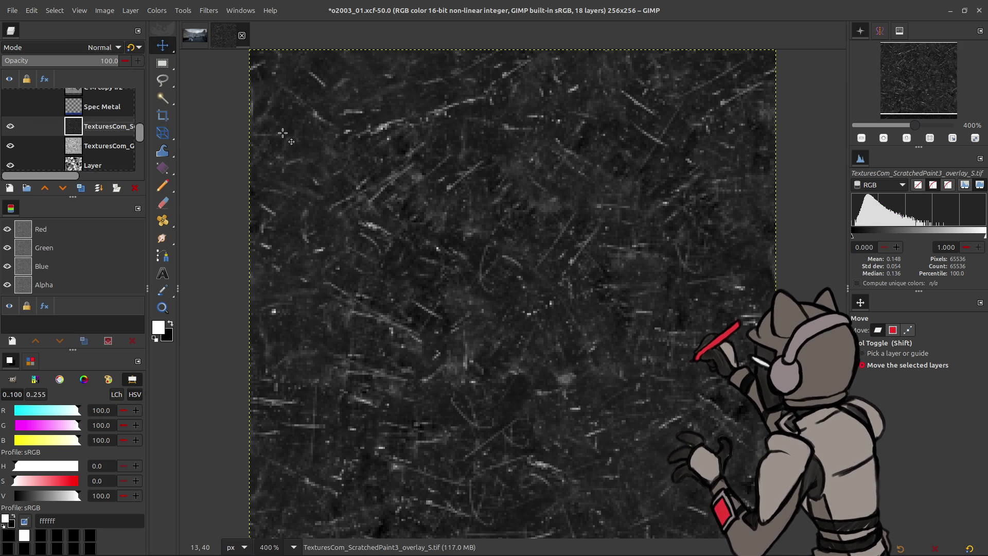
Stretch the merged layer's contrast, then switch to the web browser
left_click(157, 10)
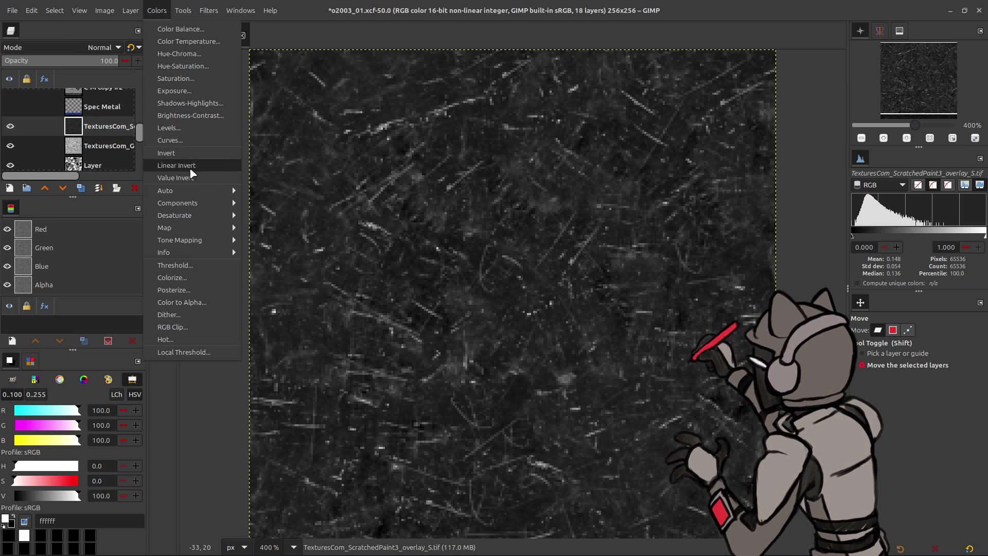
mouse_move(185, 192)
left_click(278, 220)
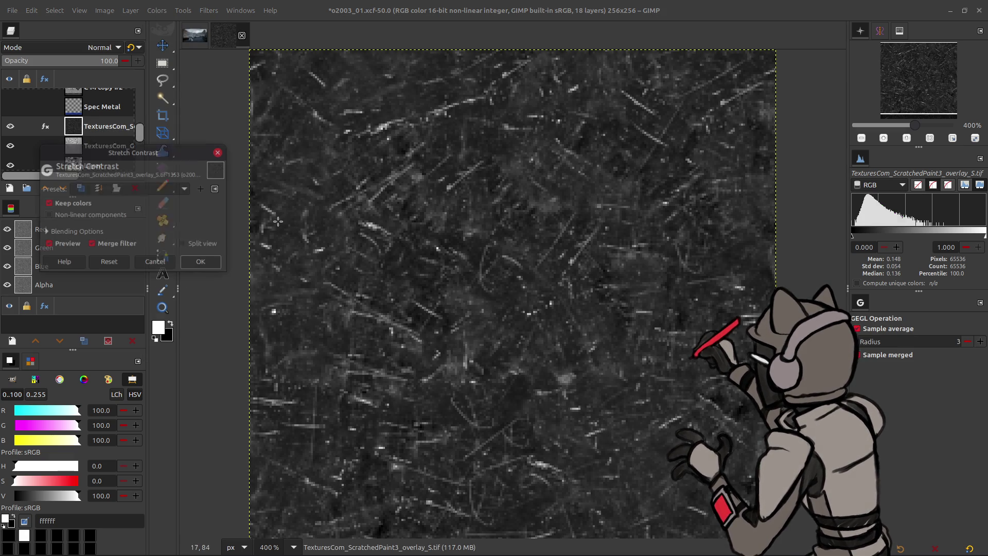
left_click(201, 262)
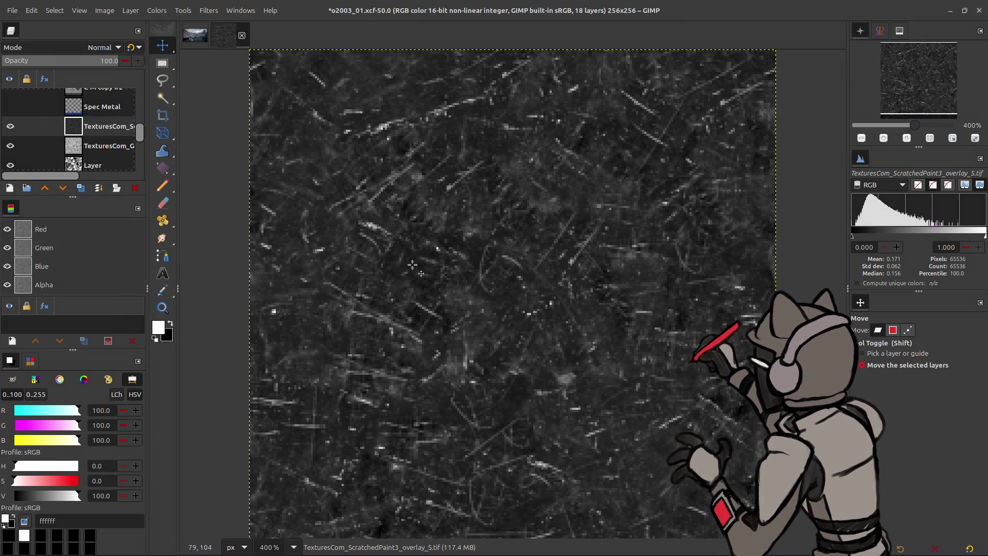
key("alt+Tab")
key("alt+Tab")
key("alt+Tab")
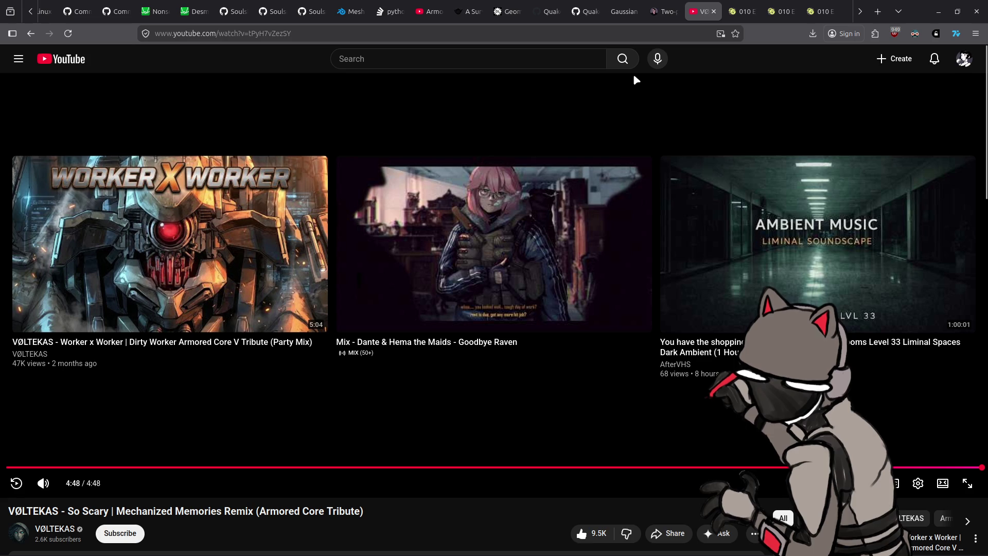
left_click(664, 6)
left_click(692, 7)
left_click(664, 6)
scroll(874, 13, "up", 8)
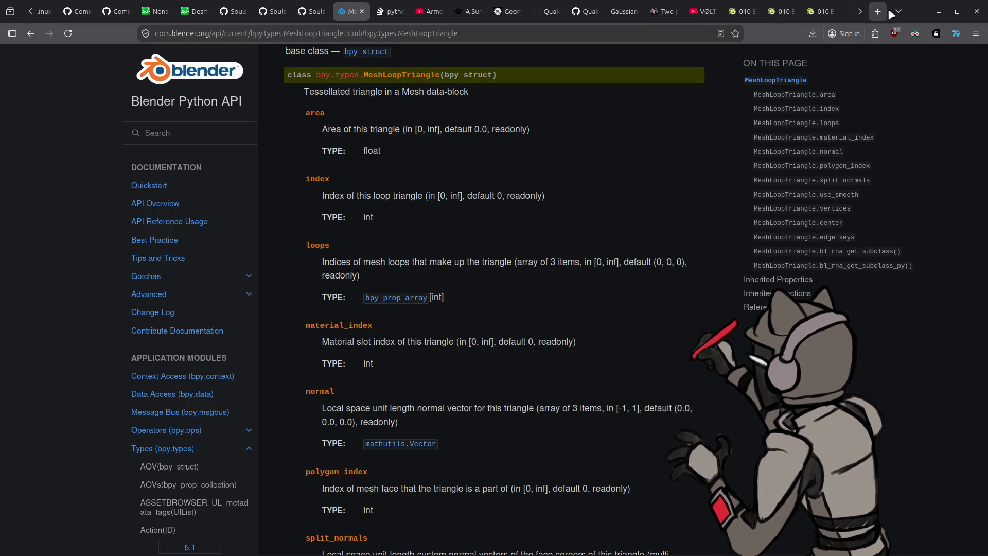
left_click(937, 7)
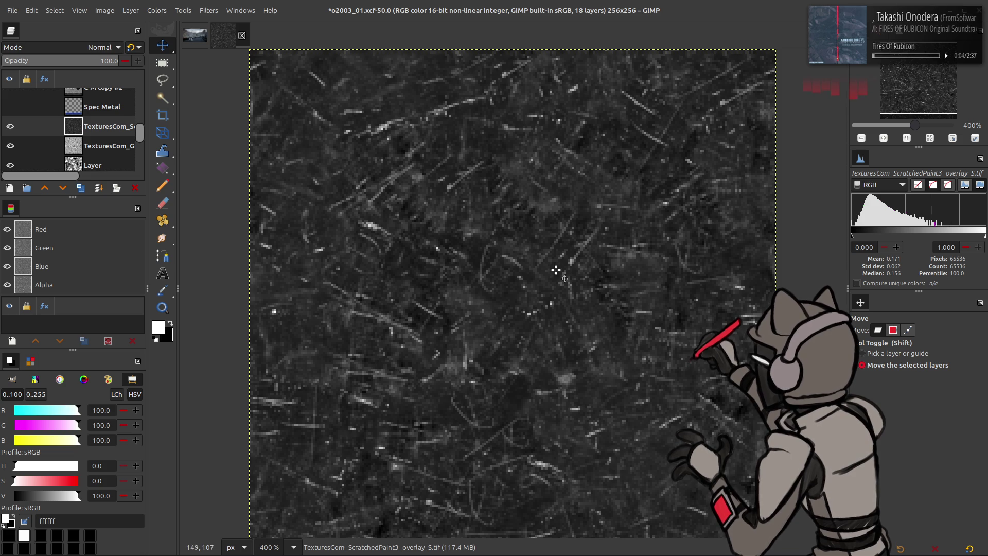
Apply Curves to the scratch texture using the last-used curve preset
left_click_drag(556, 270, 543, 276)
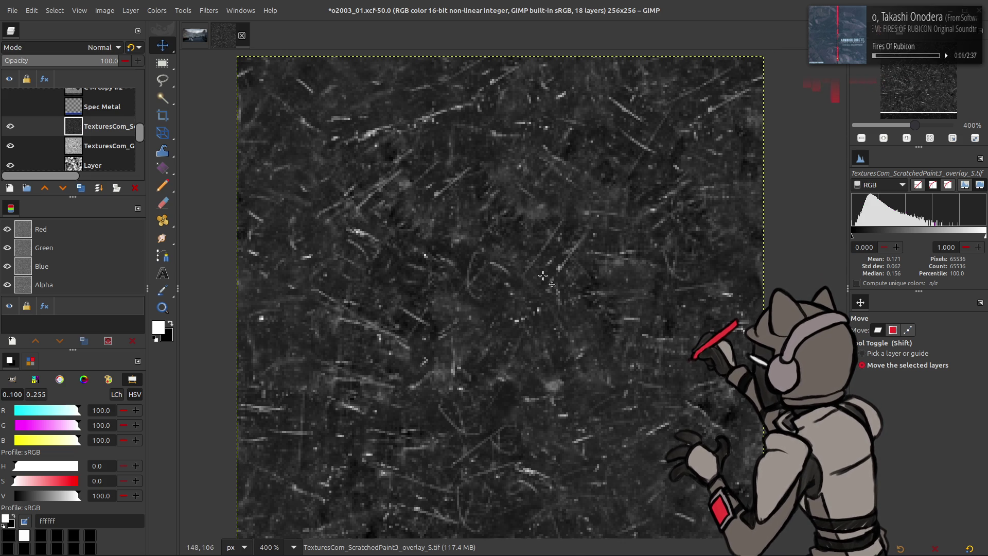
scroll(545, 277, "down", 2)
scroll(548, 278, "left", 1)
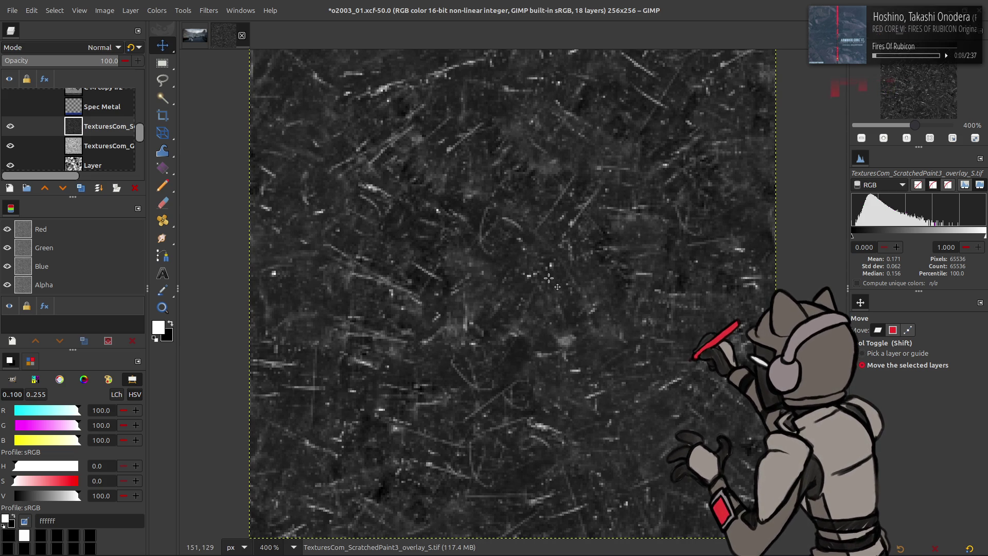
left_click(157, 10)
left_click(157, 13)
left_click(160, 13)
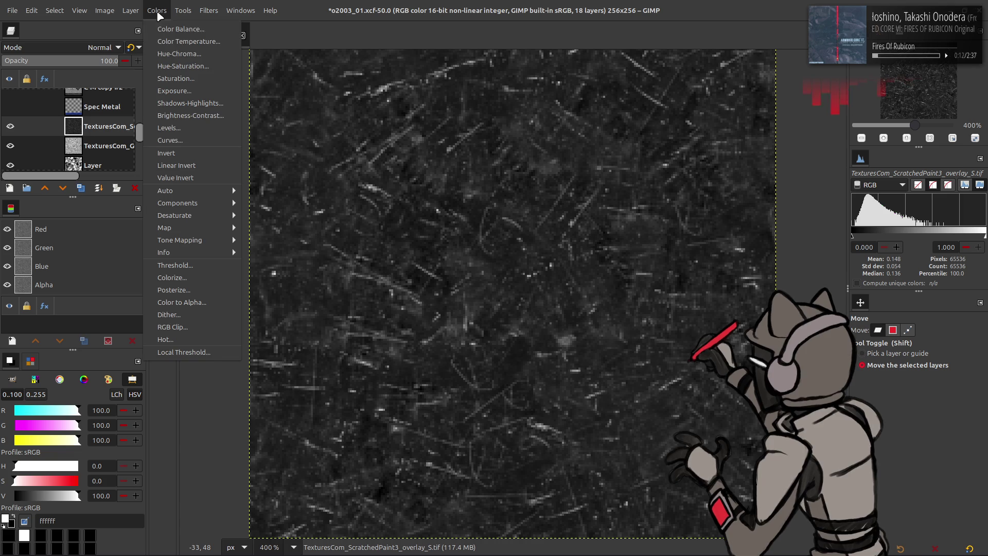
left_click(159, 11)
left_click(159, 10)
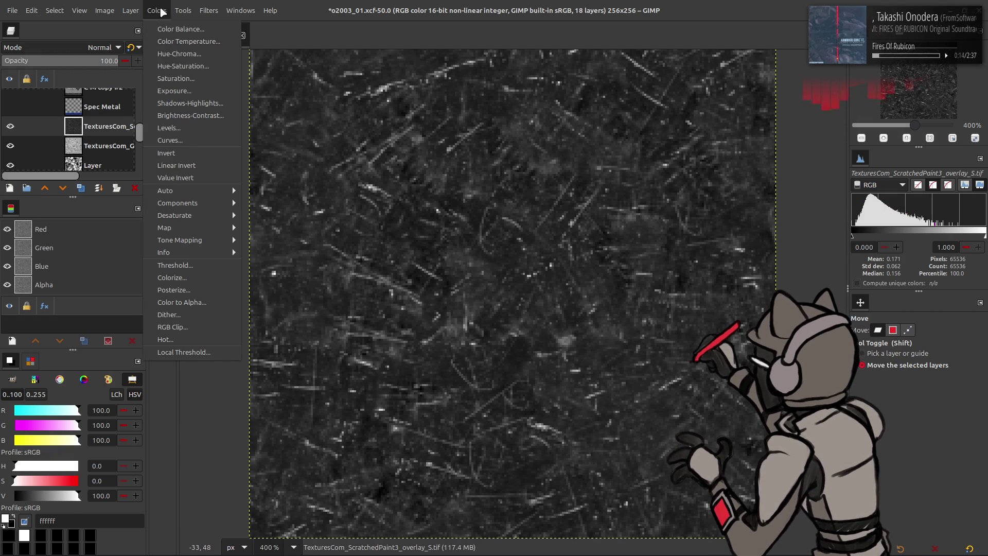
left_click(192, 138)
left_click(203, 46)
left_click(203, 56)
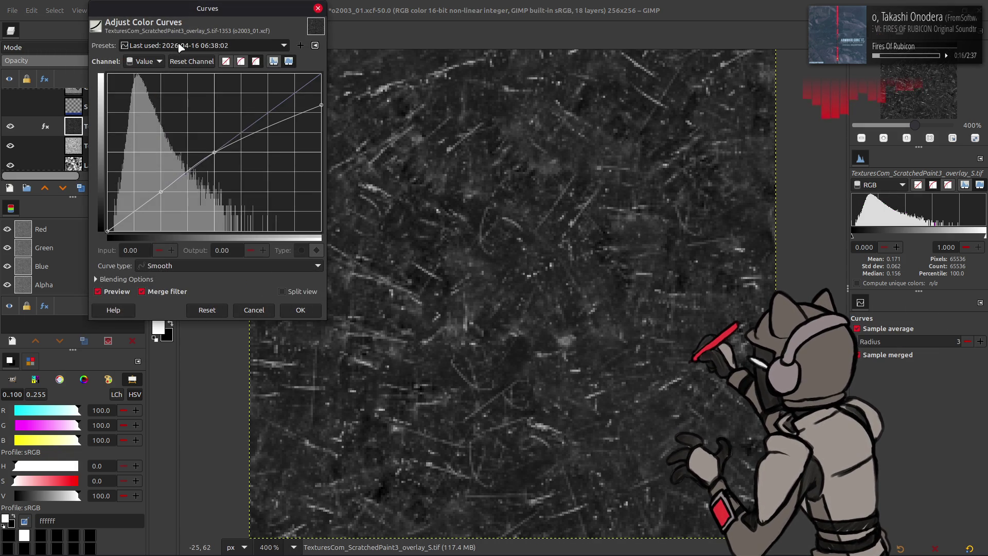
left_click(302, 311)
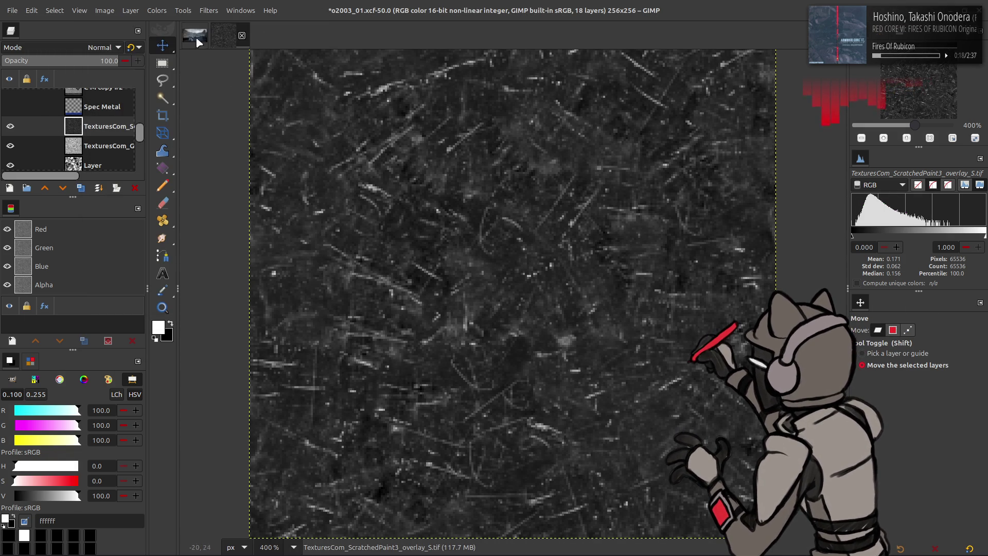
Stretch the scratch texture's contrast, invert it, and set its blend mode to Multiply
left_click(164, 9)
mouse_move(221, 195)
left_click(288, 213)
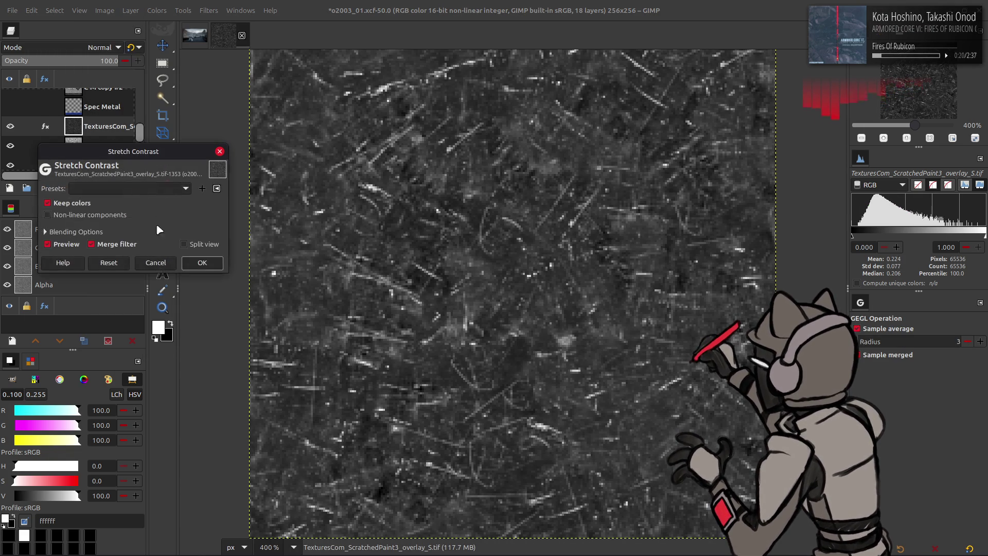
left_click(202, 262)
left_click(157, 10)
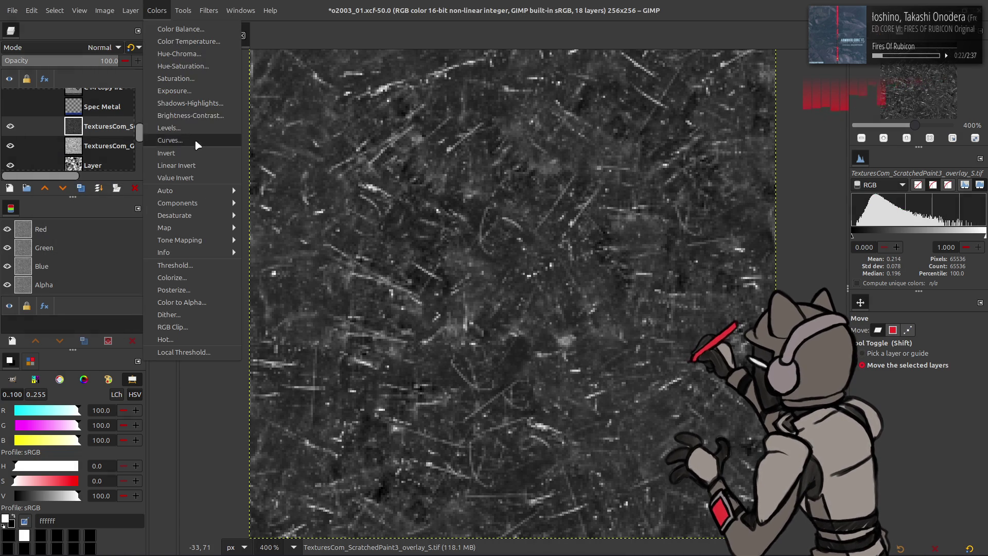
left_click(191, 141)
left_click(103, 48)
left_click(66, 222)
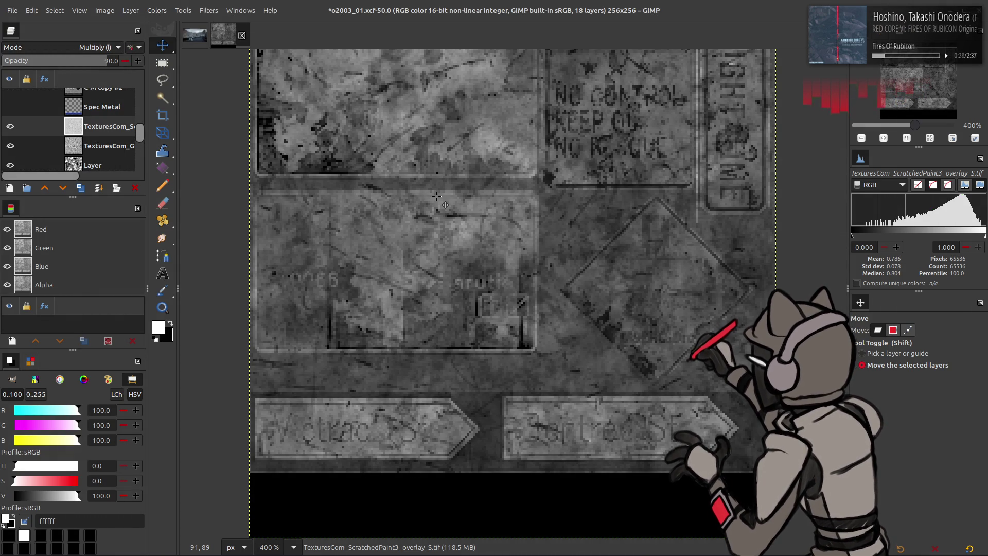
Hide the scratched-paint and grease texture overlay layers
scroll(433, 188, "right", 3)
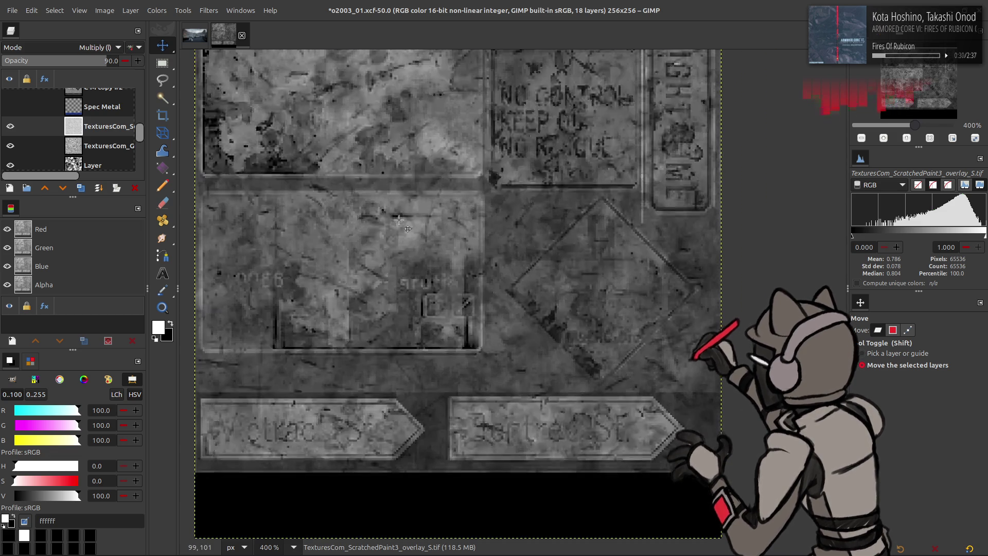
scroll(399, 221, "left", 3)
left_click(10, 126)
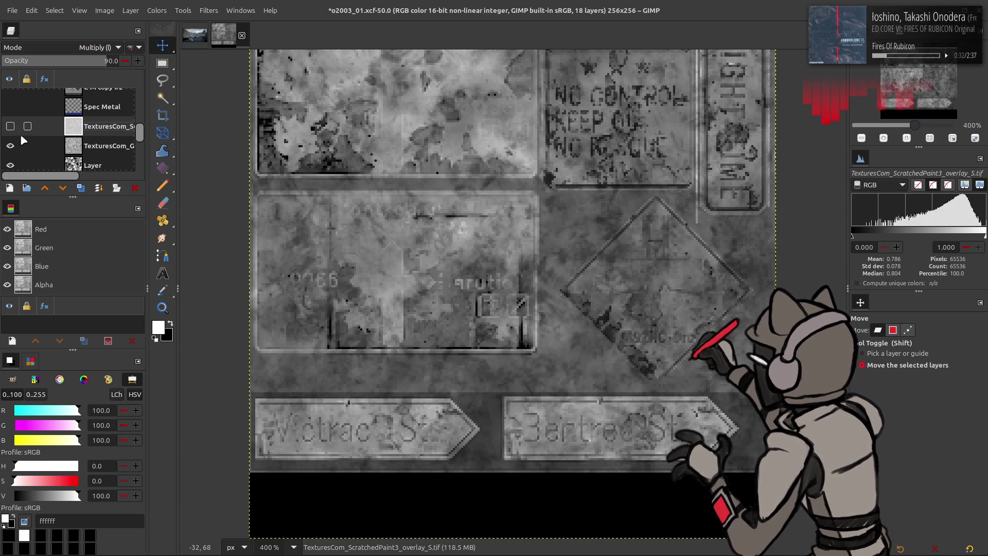
left_click(12, 147)
scroll(82, 157, "down", 3)
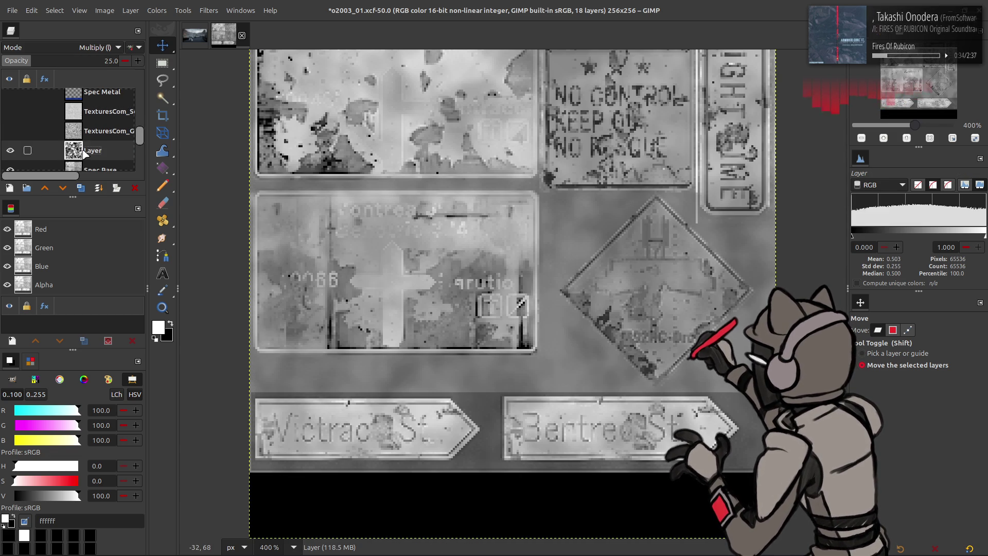
Delete the Spec Base copy and apply the saved Curves preset to Spec Base
left_click(88, 161)
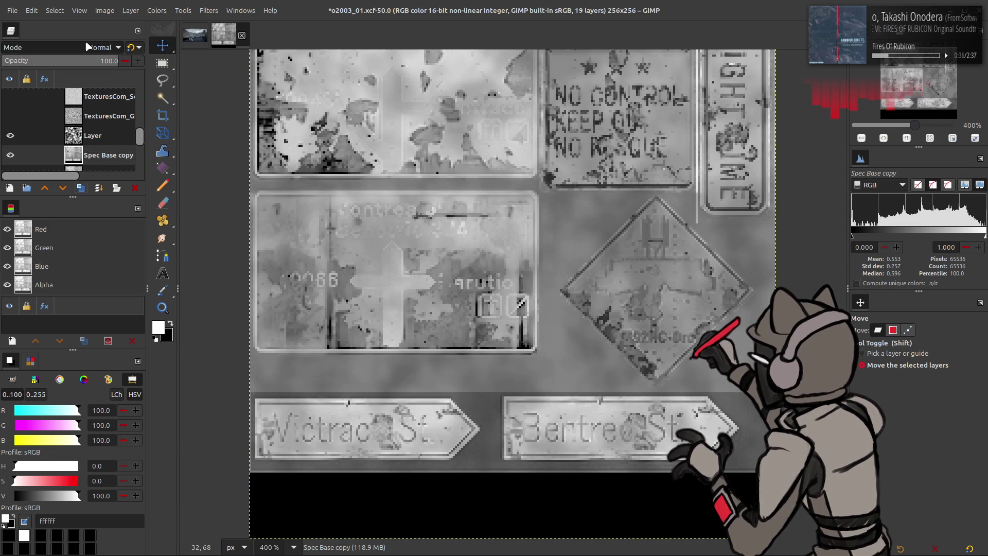
key("ctrl+z")
left_click(161, 11)
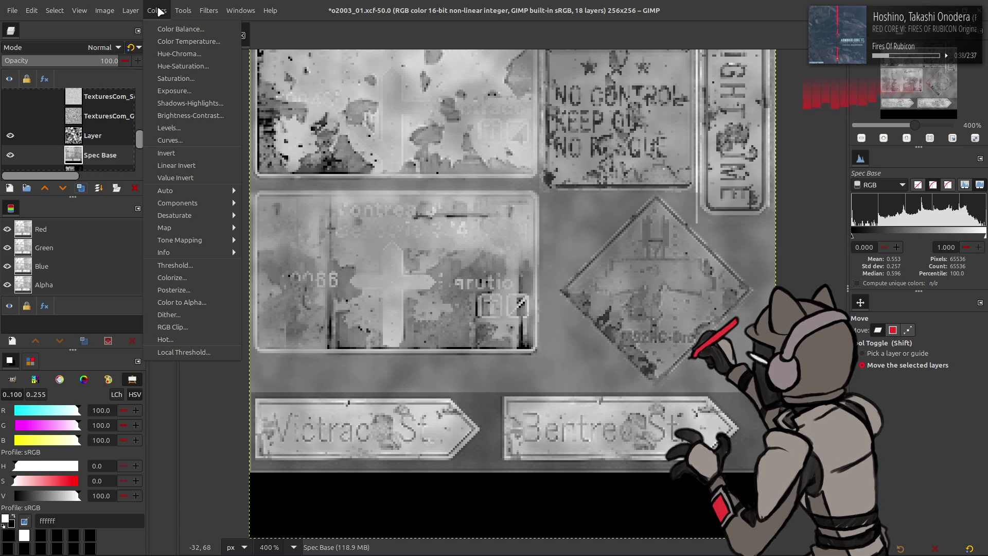
left_click(176, 140)
left_click(177, 46)
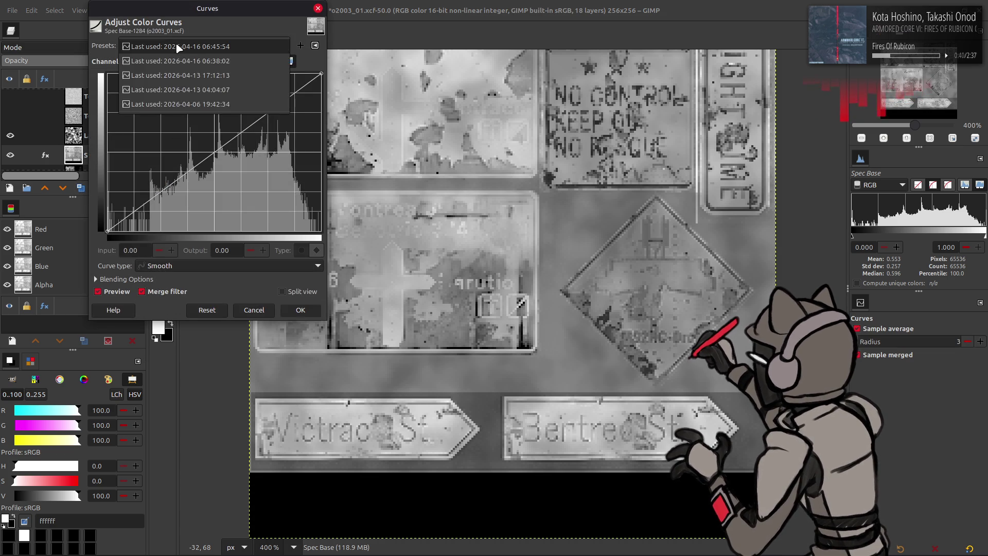
left_click(178, 51)
scroll(178, 47, "down", 1)
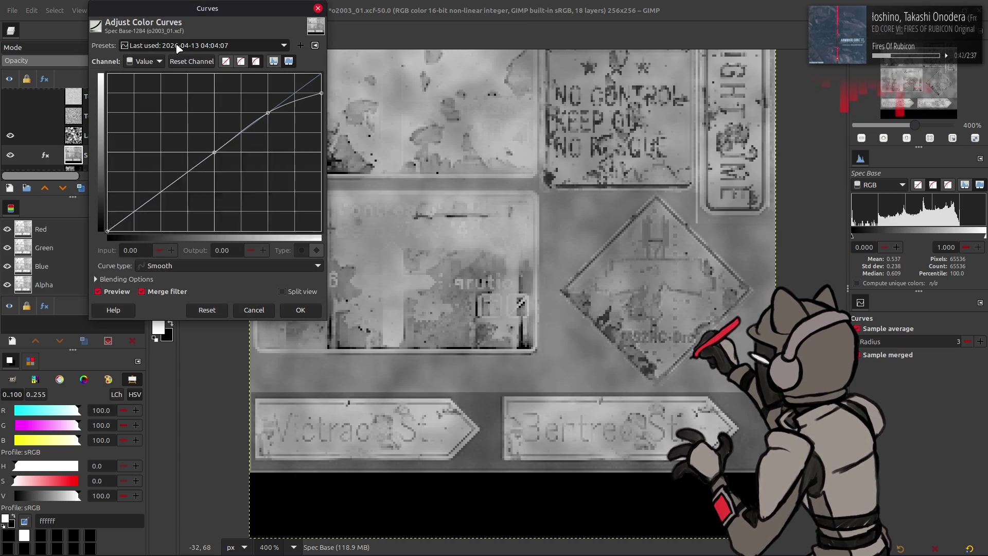
scroll(178, 48, "up", 1)
left_click(301, 310)
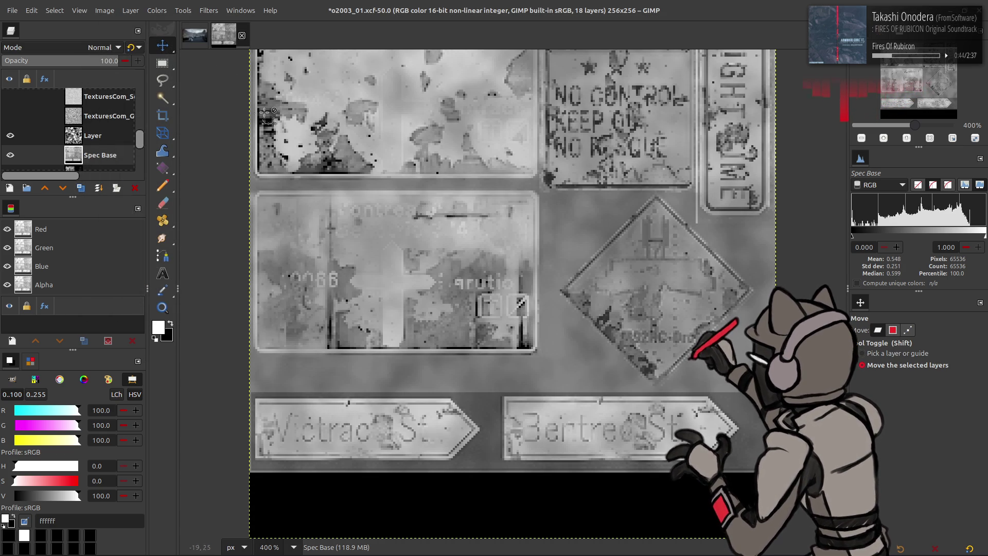
Stretch Spec Base's contrast, then merge down a copy set to Multiply
left_click(153, 9)
mouse_move(205, 189)
left_click(277, 211)
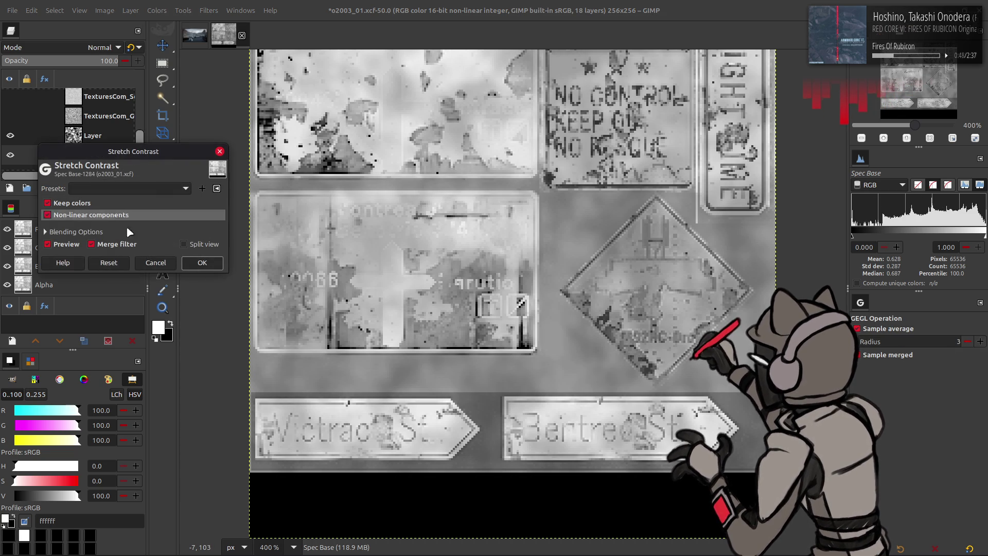
left_click(202, 262)
left_click(100, 47)
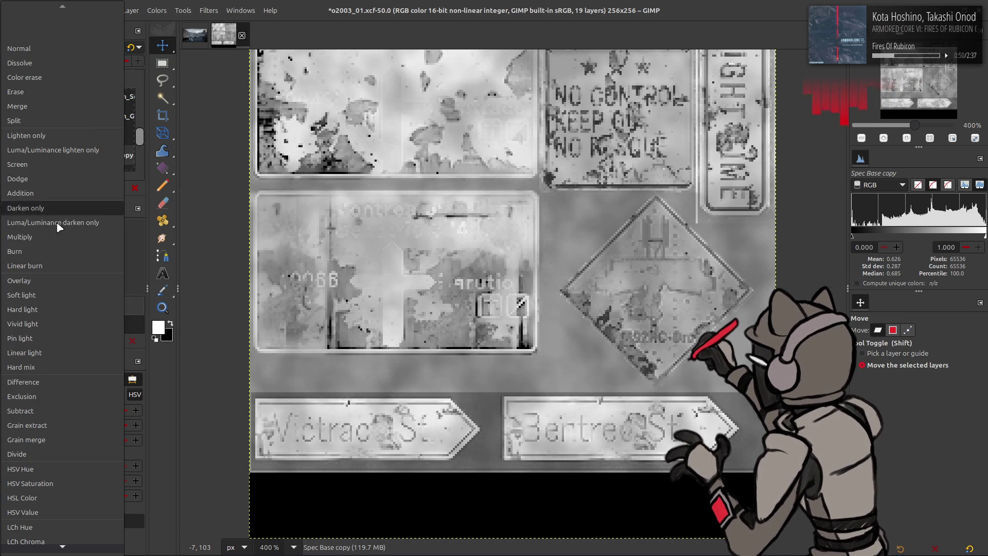
left_click(51, 241)
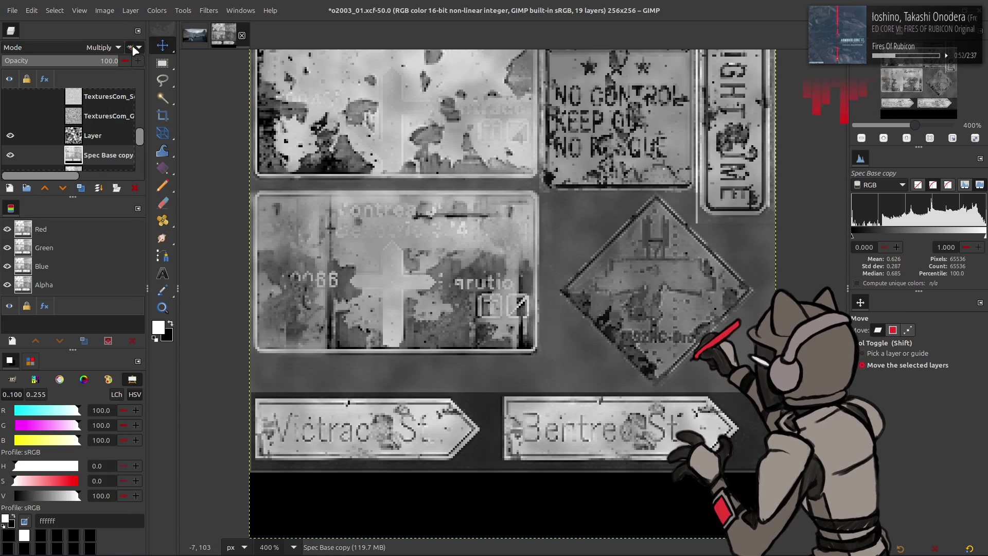
right_click(96, 157)
left_click(119, 260)
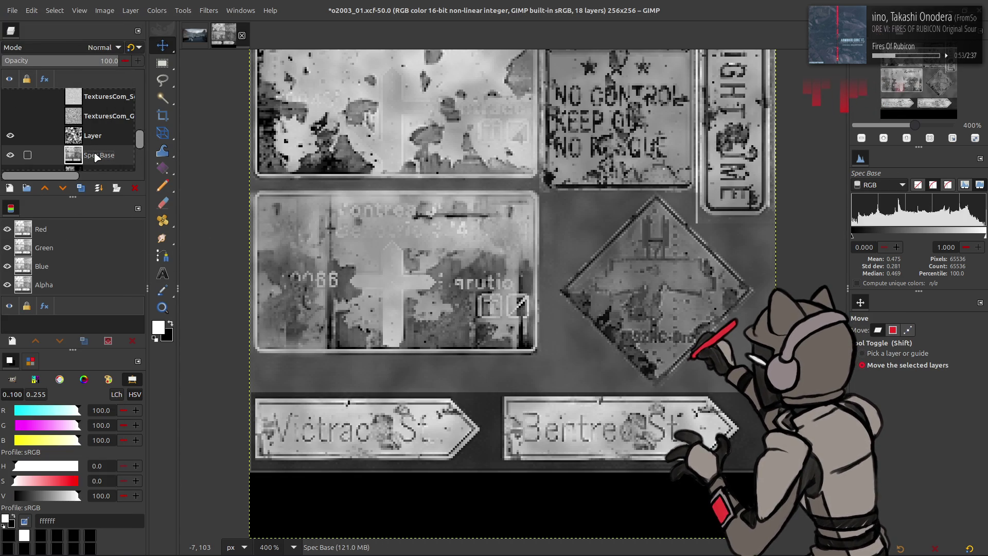
Apply Curves and Stretch Contrast to Spec Base once more
left_click(153, 11)
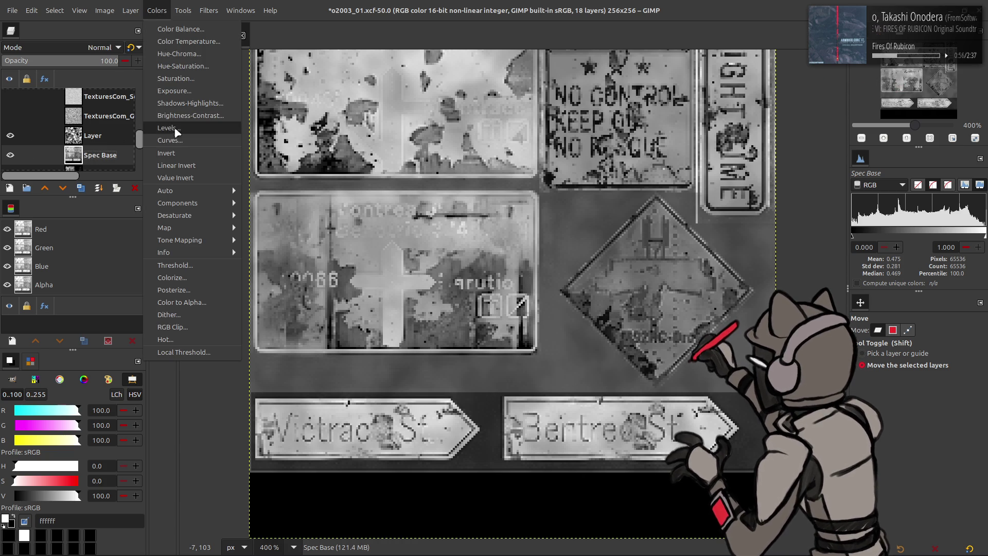
left_click(172, 140)
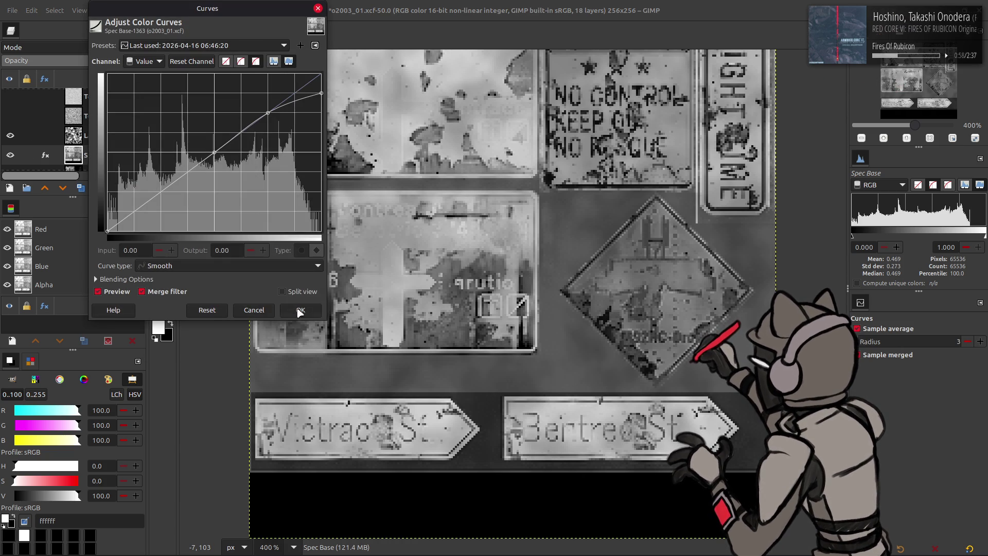
left_click(311, 308)
scroll(301, 195, "up", 2)
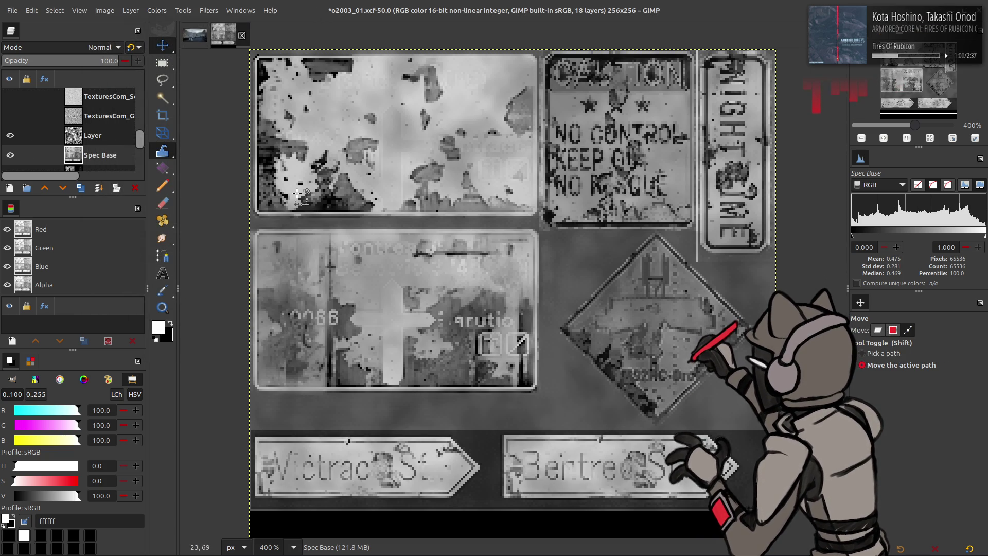
left_click(157, 10)
mouse_move(206, 185)
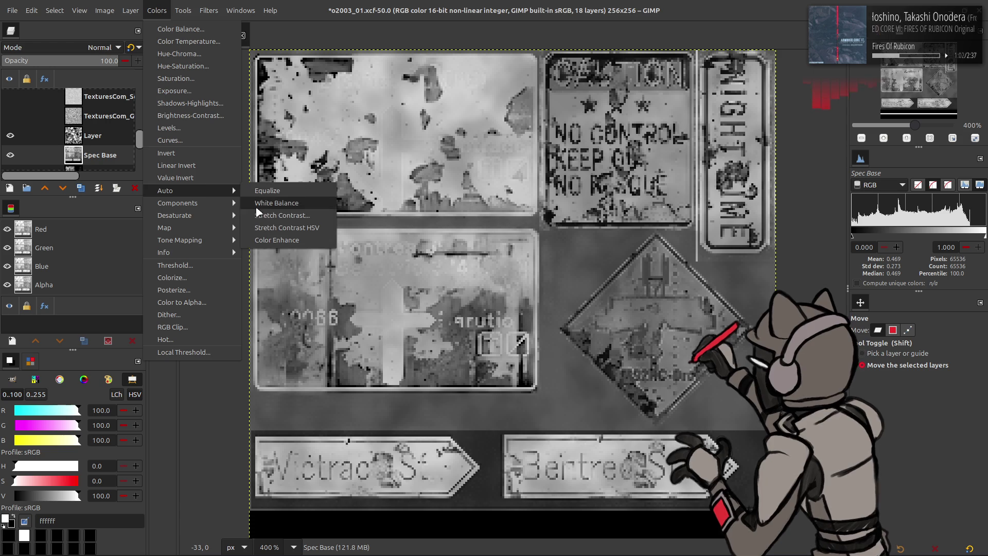
left_click(264, 221)
left_click(192, 259)
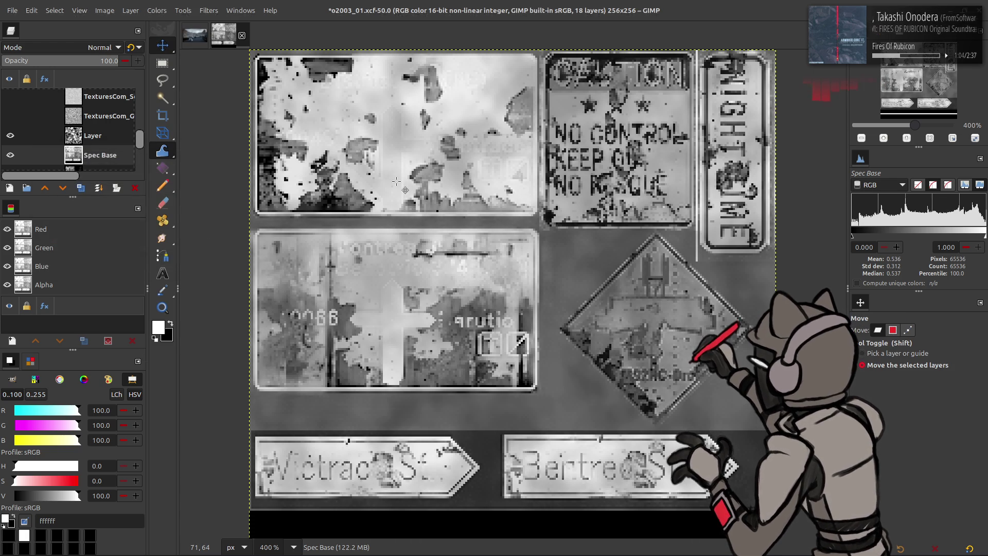
Turn the grime texture overlay layers visible again
left_click(93, 136)
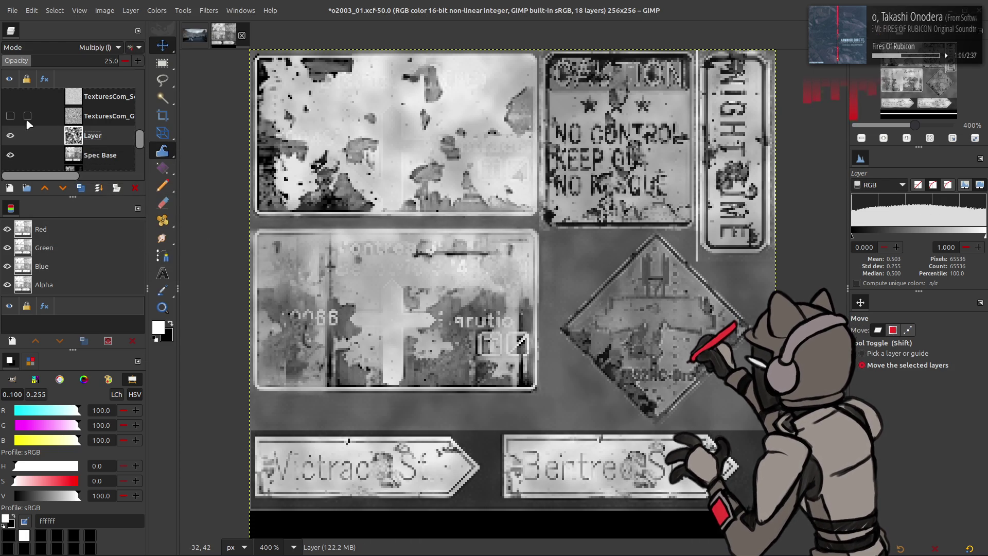
scroll(76, 127, "up", 2)
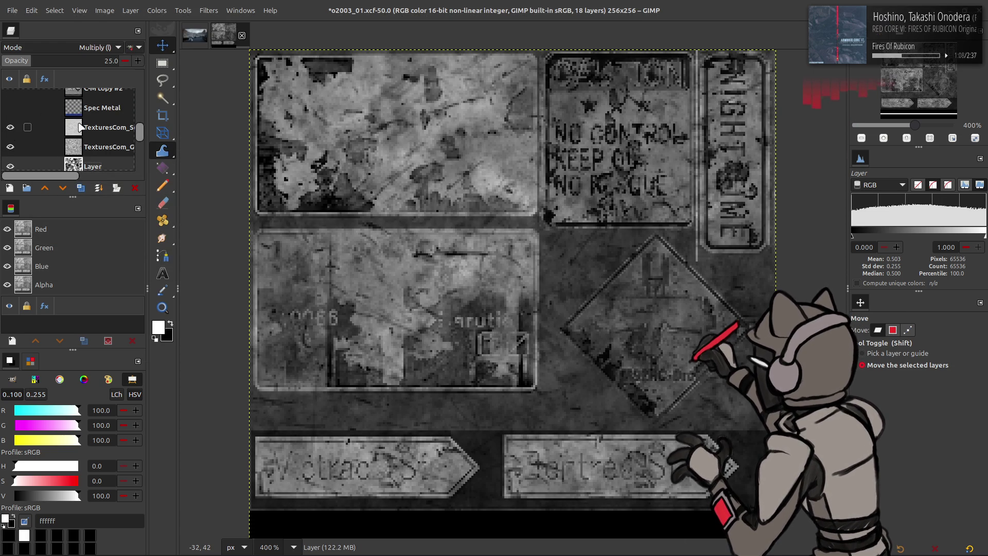
left_click(93, 127)
Create a new layer from visible and name it Spec
right_click(93, 127)
left_click(123, 205)
double_click(95, 128)
type("s")
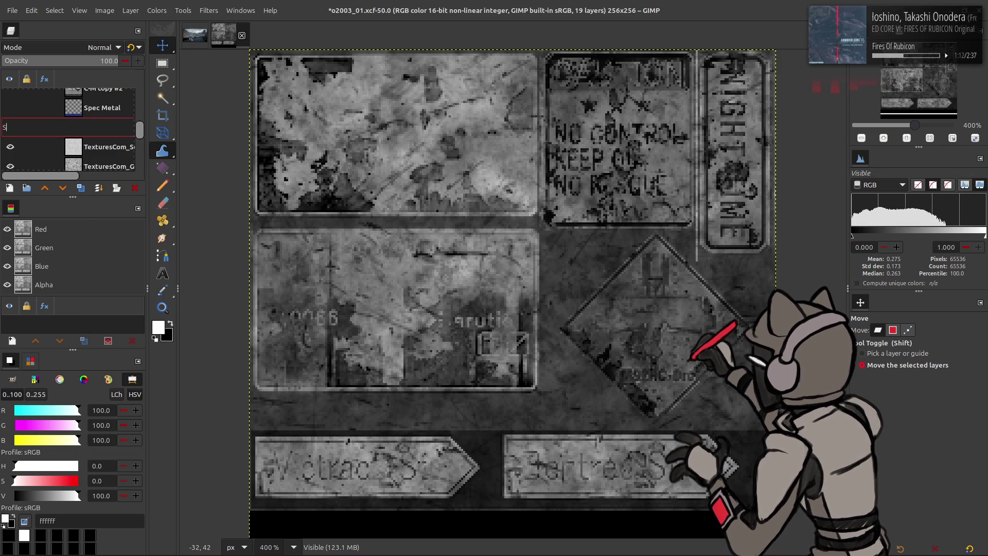
type("pec")
key("Return")
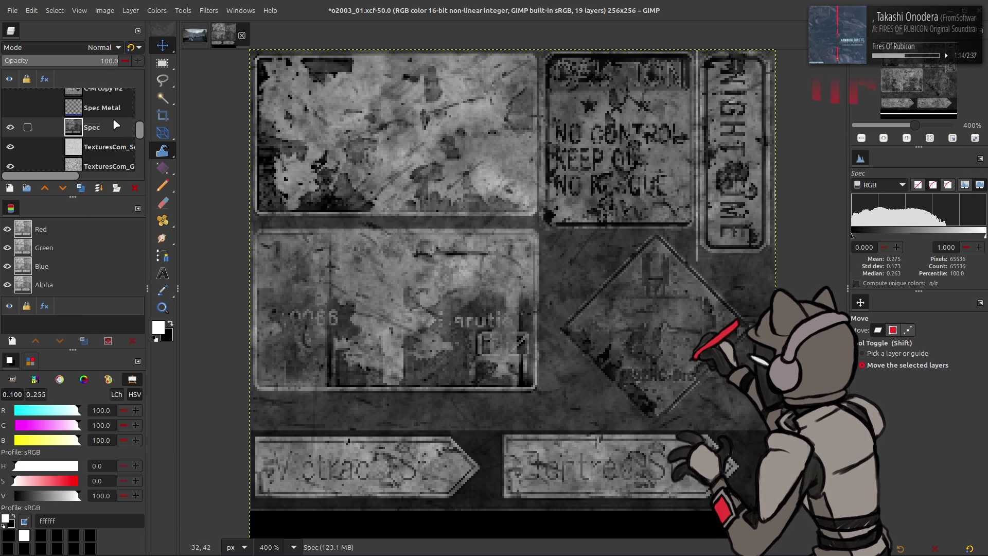
Resize the Spec layer boundary to 256 × 224 pixels, trimming the bottom
scroll(276, 154, "down", 2)
left_click(130, 10)
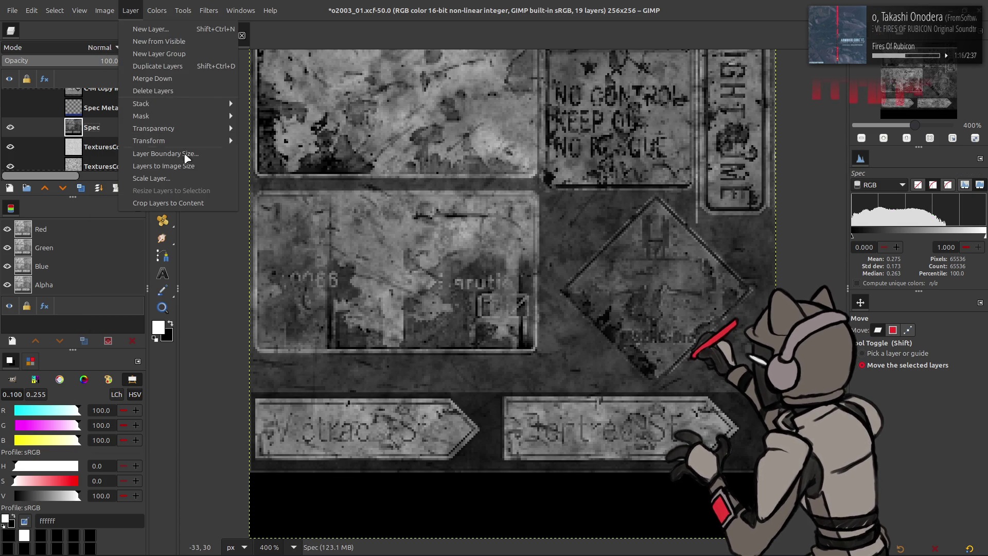
left_click(150, 150)
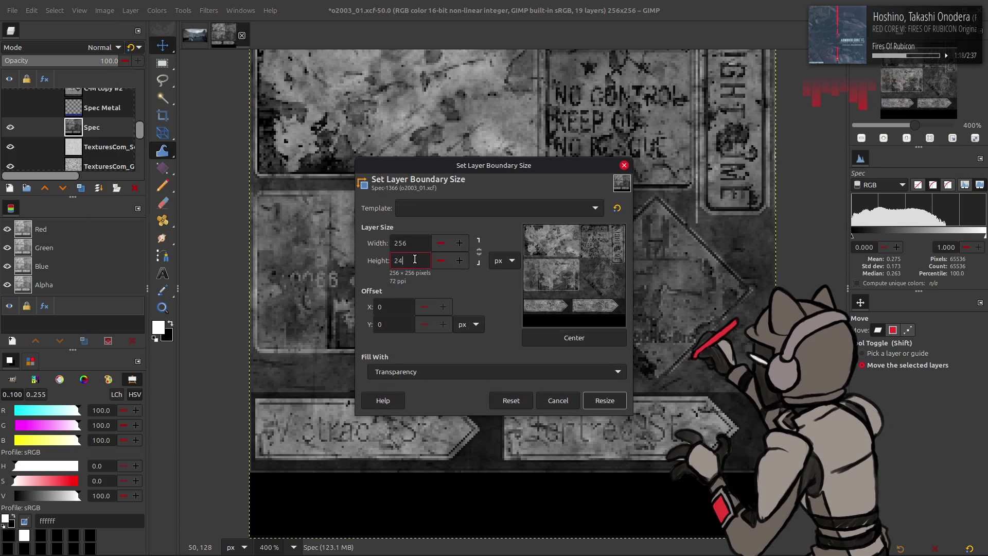
type("224")
key("Return")
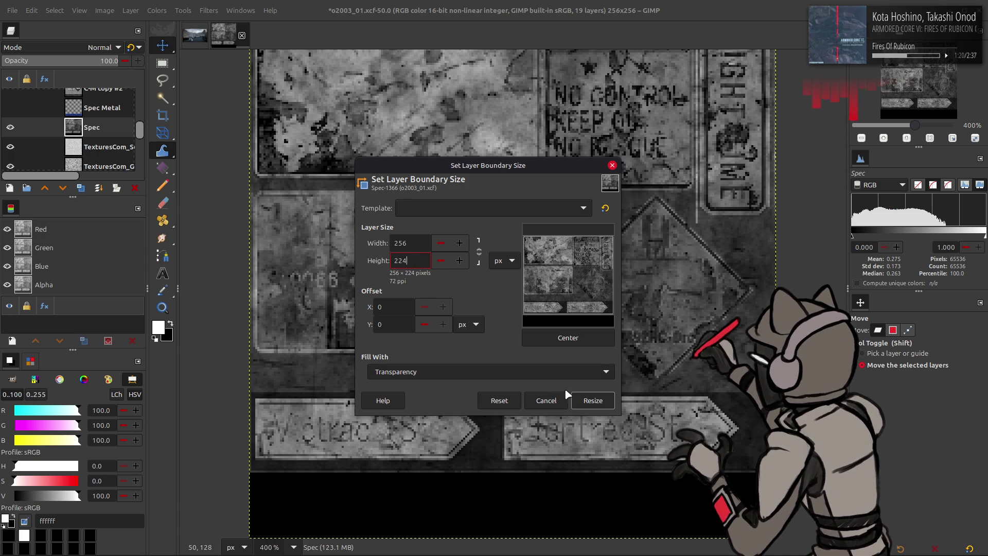
left_click(578, 400)
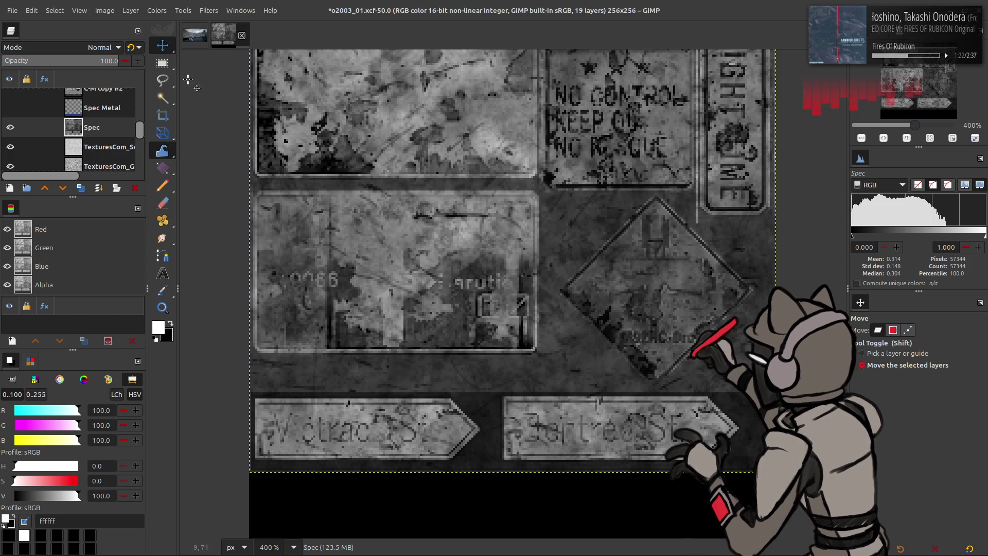
left_click(157, 10)
Apply automatic Stretch Contrast to the Spec layer
mouse_move(234, 191)
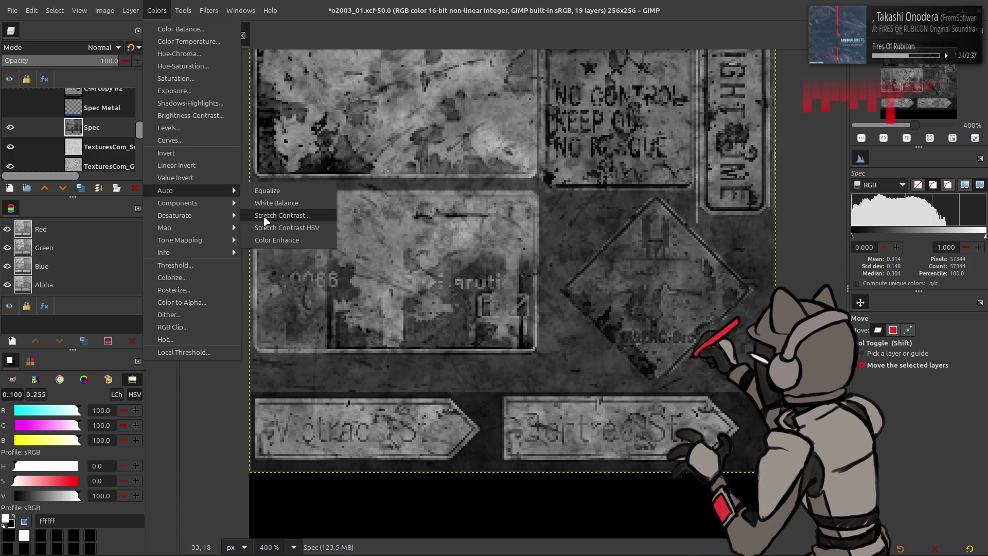
left_click(264, 218)
left_click(203, 266)
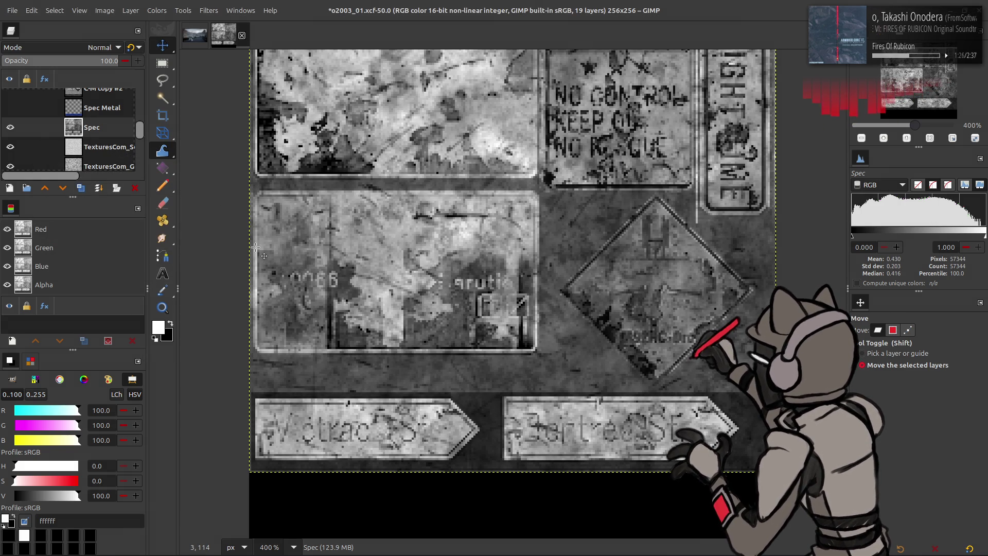
scroll(435, 247, "right", 2)
scroll(440, 245, "left", 2)
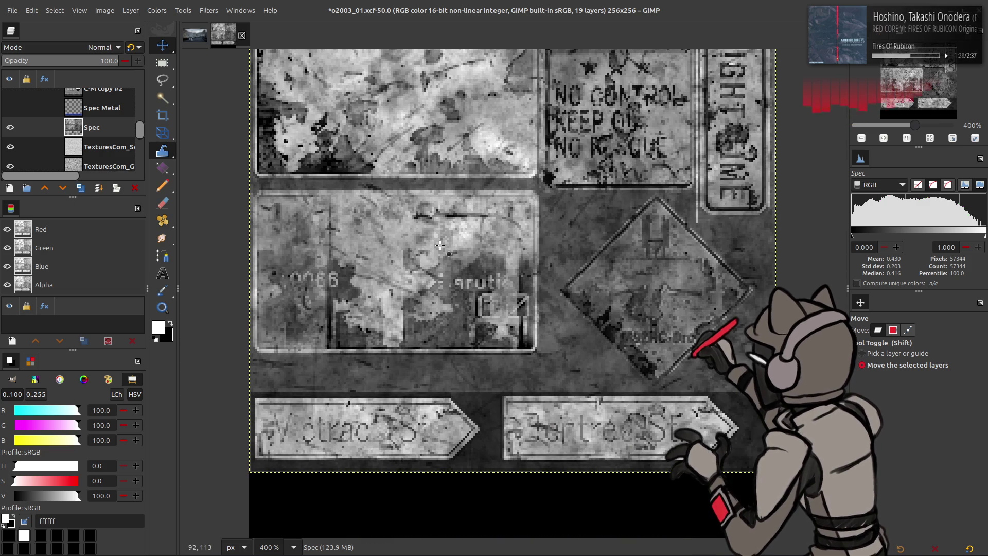
scroll(440, 246, "up", 2)
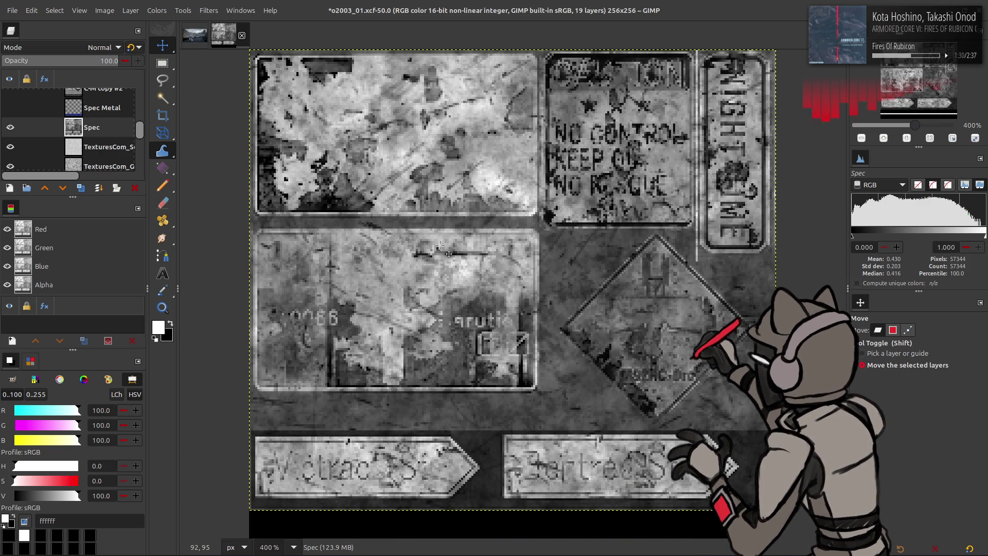
Apply the last-used Curves preset to the Spec layer, leaving Levels unchanged
left_click(157, 10)
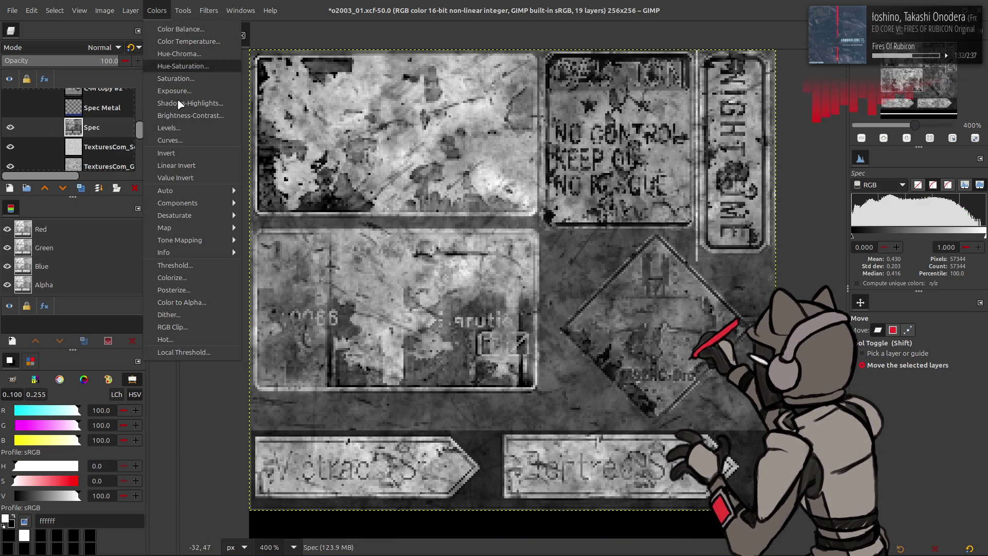
left_click(187, 128)
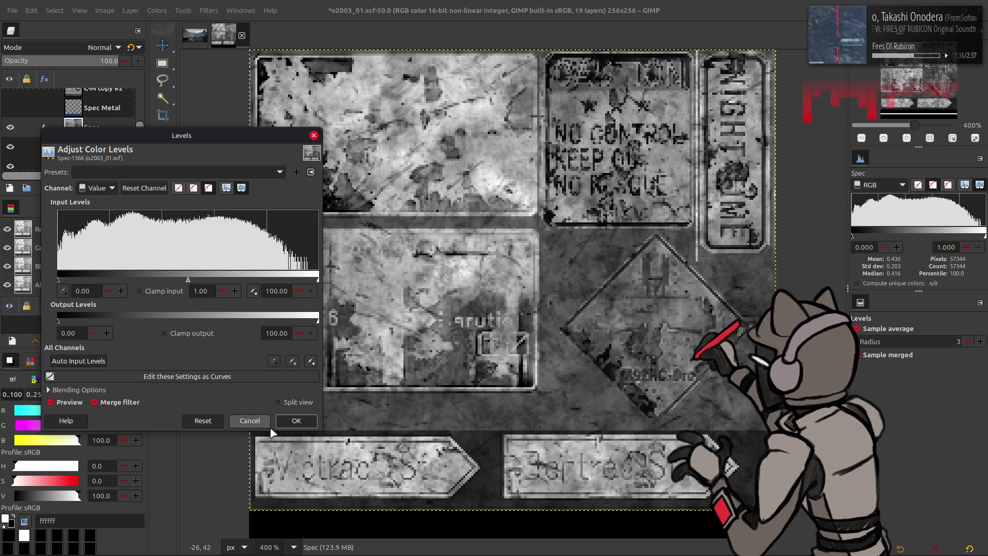
left_click(250, 421)
left_click(168, 11)
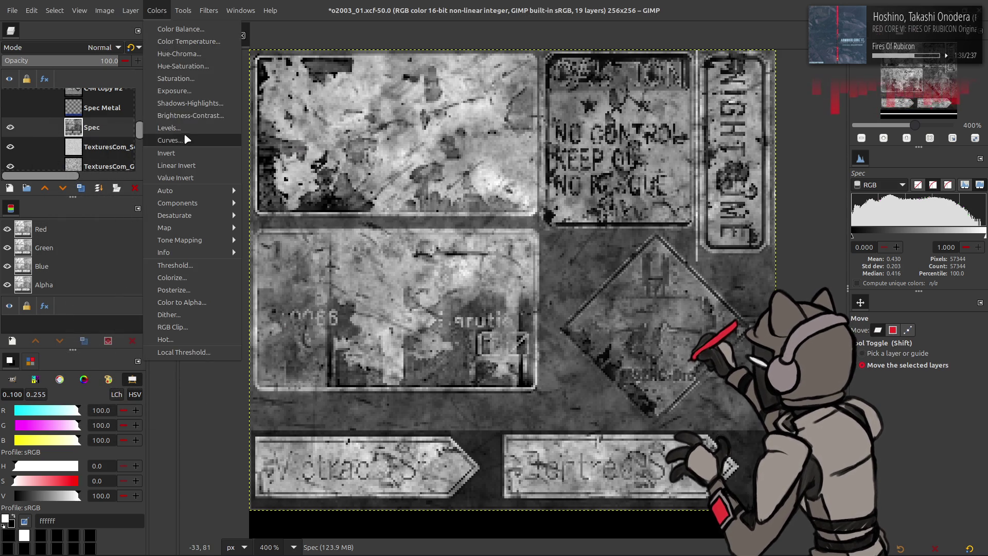
left_click(188, 141)
left_click(163, 46)
left_click(161, 46)
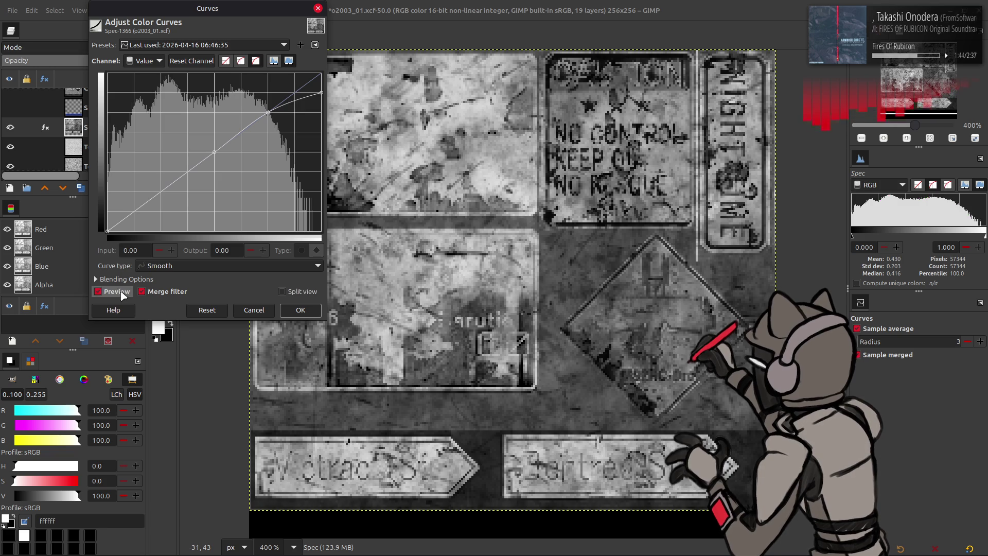
left_click(298, 311)
Run Stretch Contrast on the Spec layer a second time
left_click(157, 11)
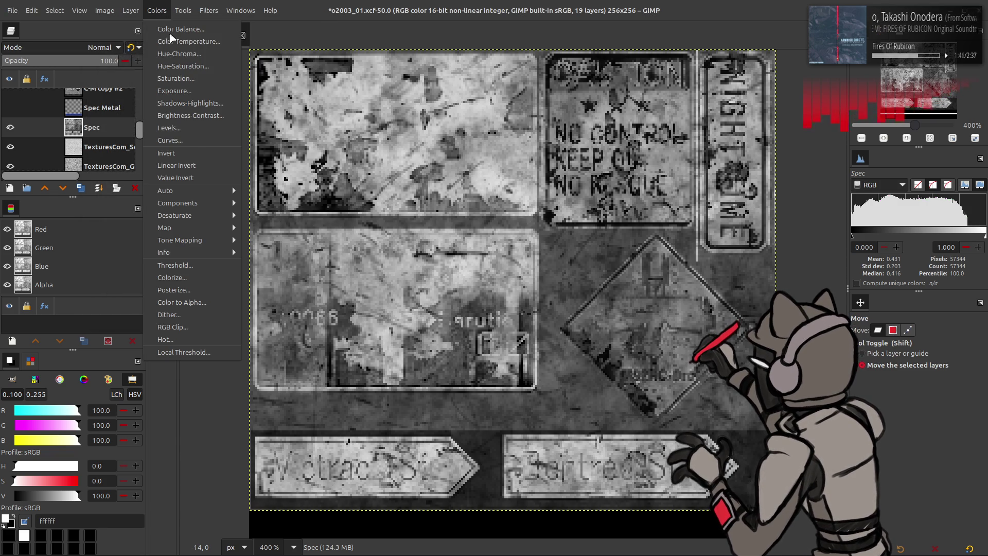
mouse_move(194, 189)
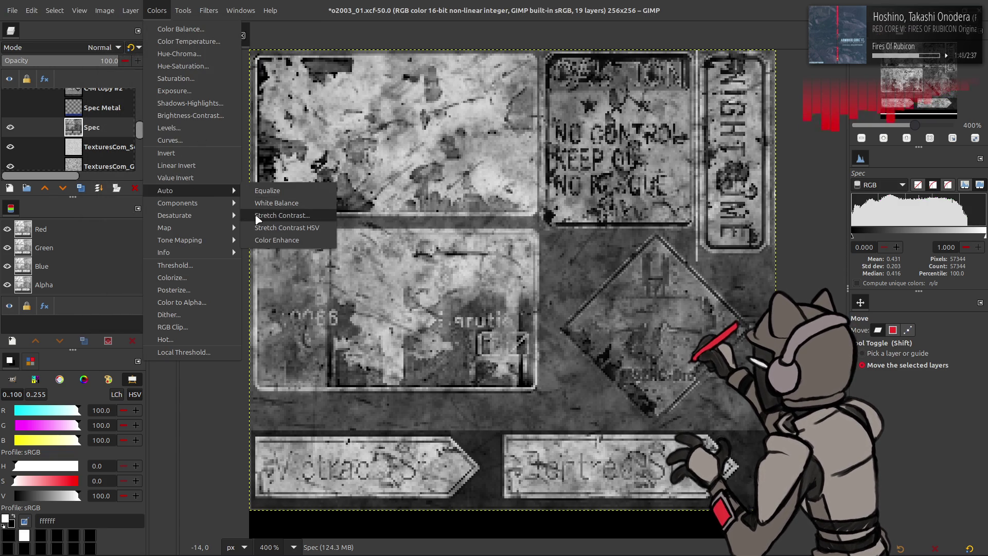
left_click(268, 216)
left_click(202, 262)
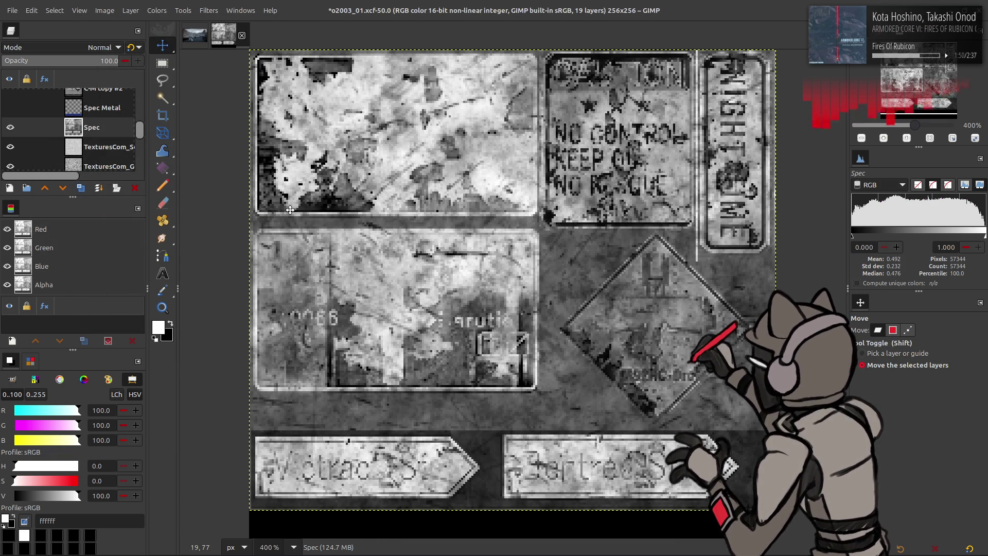
left_click(157, 10)
left_click(160, 11)
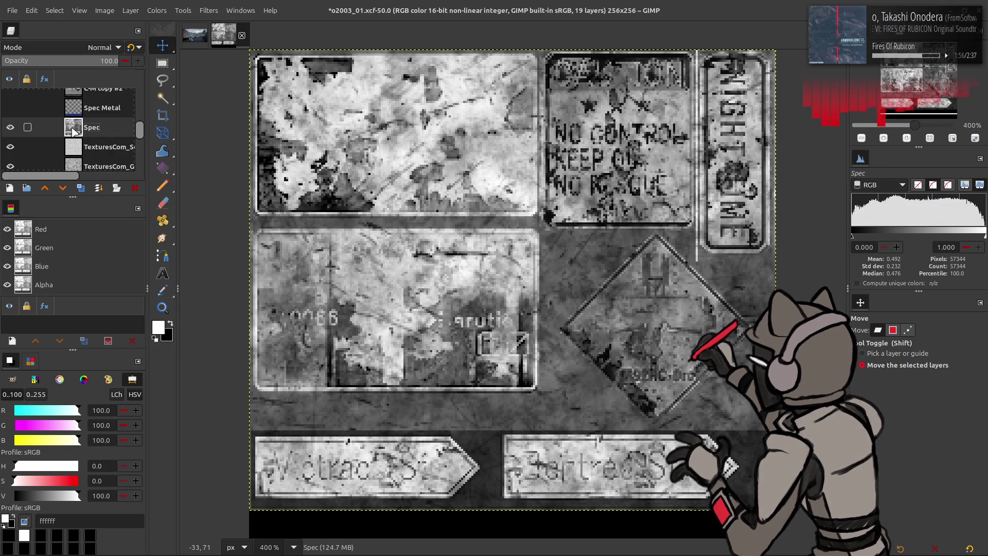
left_click(157, 10)
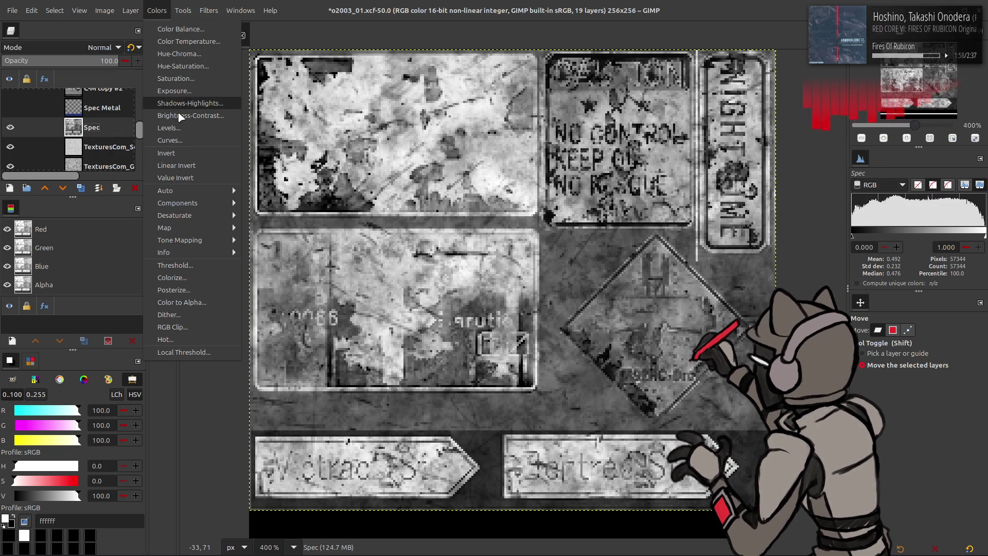
In Levels, limit the Green channel output range to 15.2–24
left_click(170, 130)
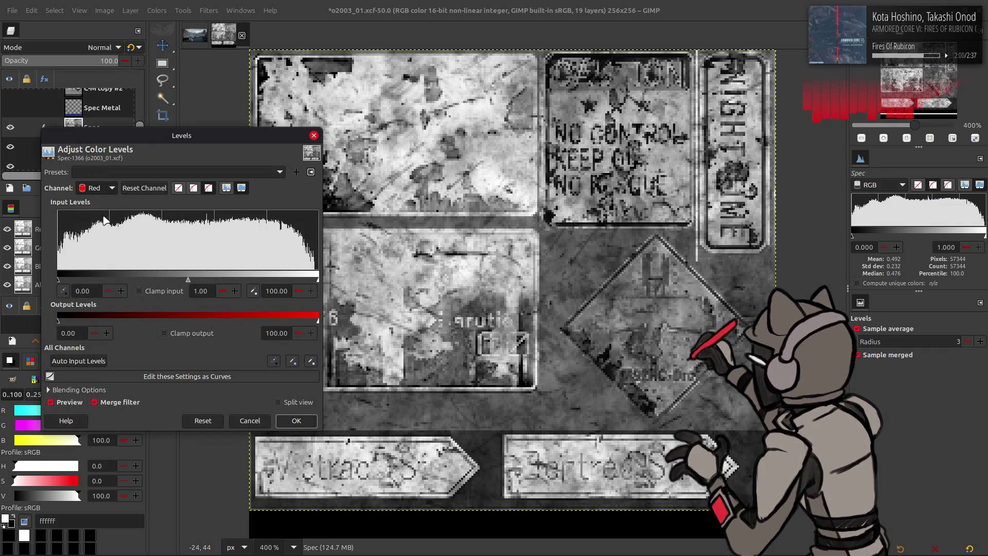
scroll(97, 188, "down", 1)
type("15")
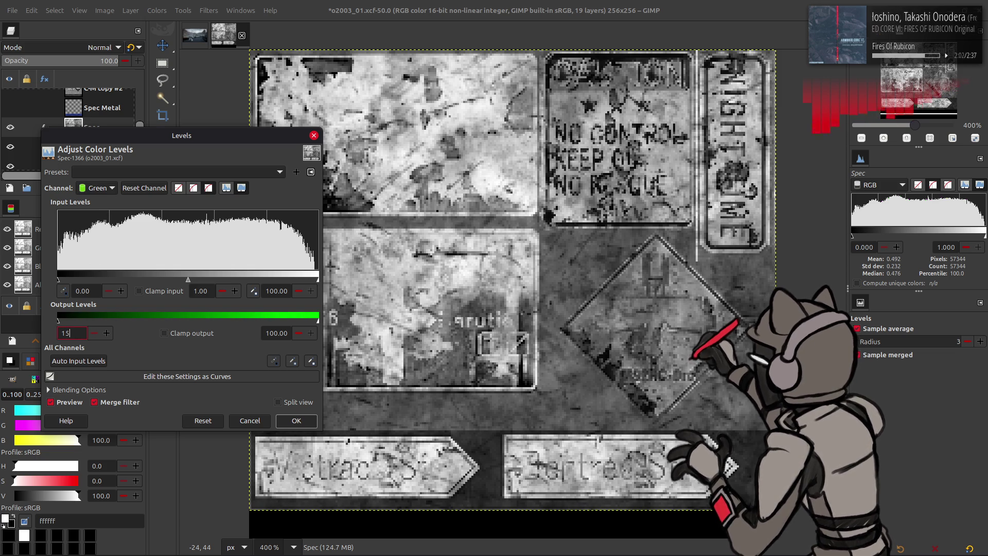
type(".2")
key("Return")
type("24")
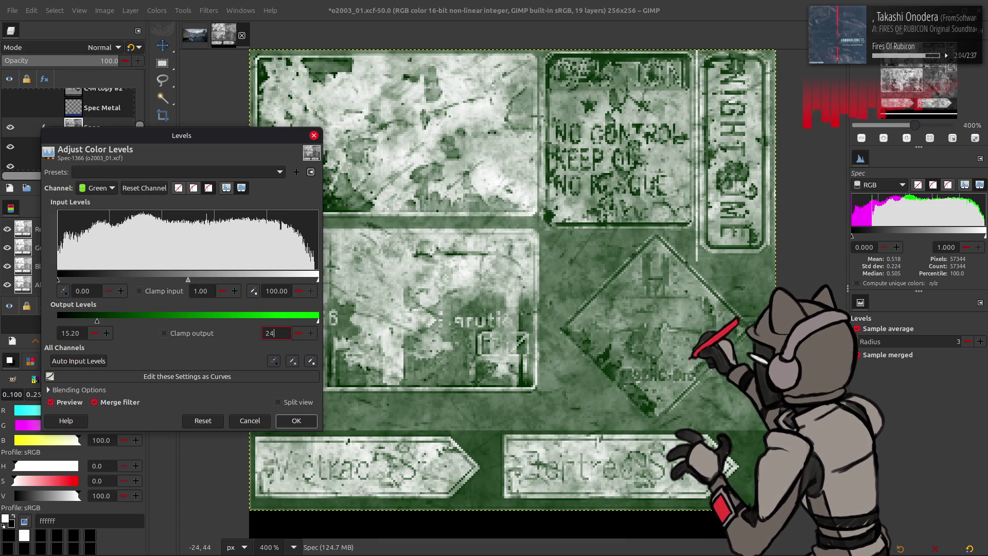
key("Return")
scroll(98, 188, "up", 1)
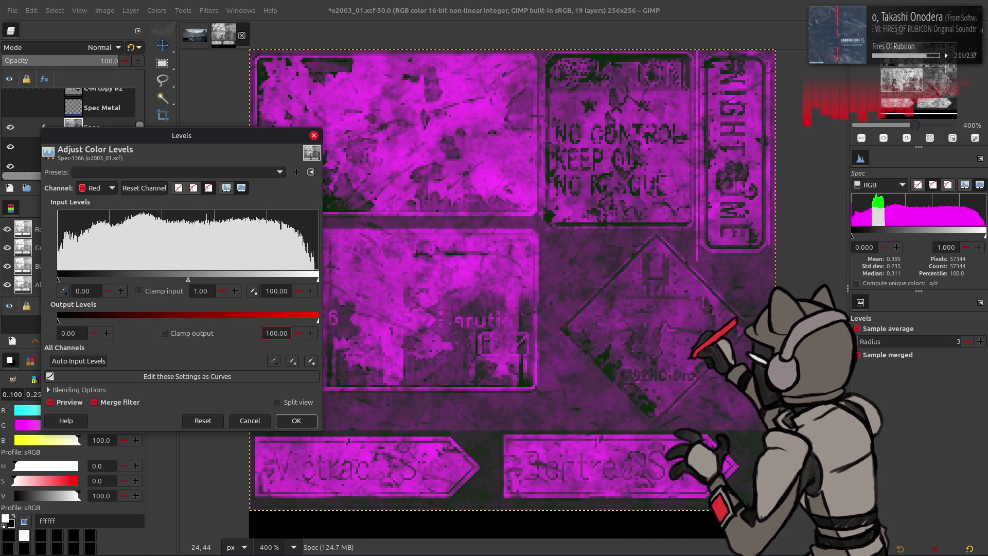
Cap Red output at 40, raise Blue output minimum to 50, apply, and show Spec Metal
key("Return")
scroll(97, 188, "down", 2)
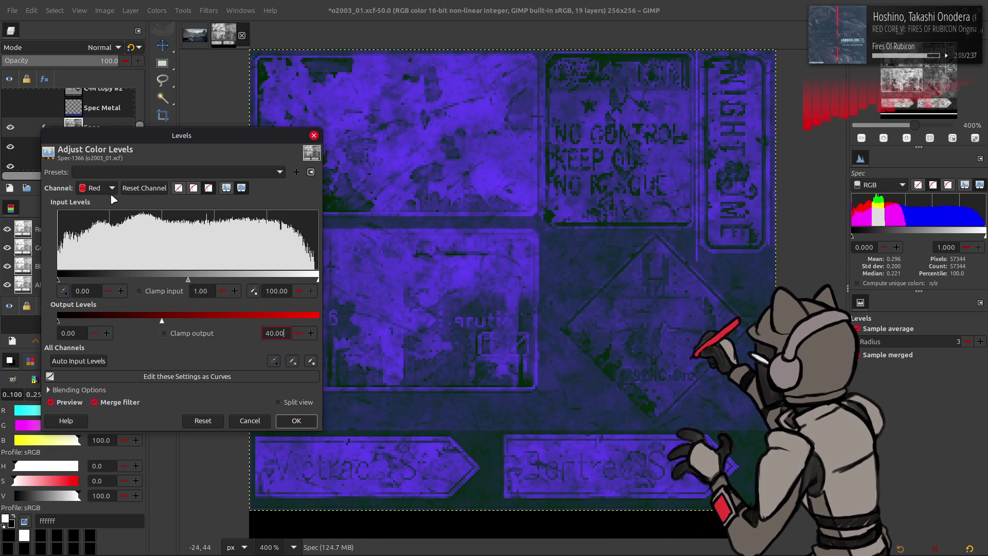
type("50")
key("Return")
triple_click(276, 332)
type("0")
left_click(296, 420)
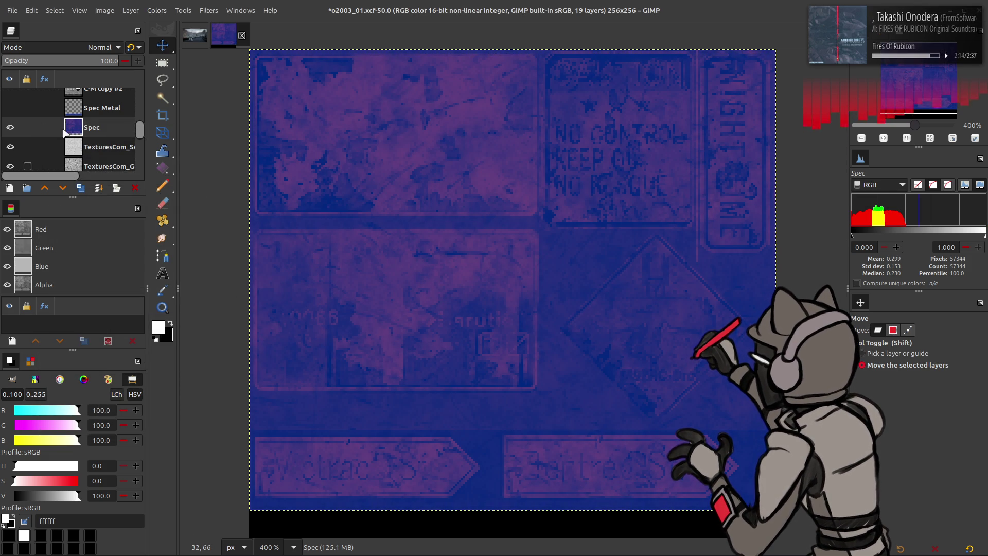
left_click(11, 108)
Create a new layer from everything visible, including Spec Metal
left_click(100, 108)
right_click(100, 107)
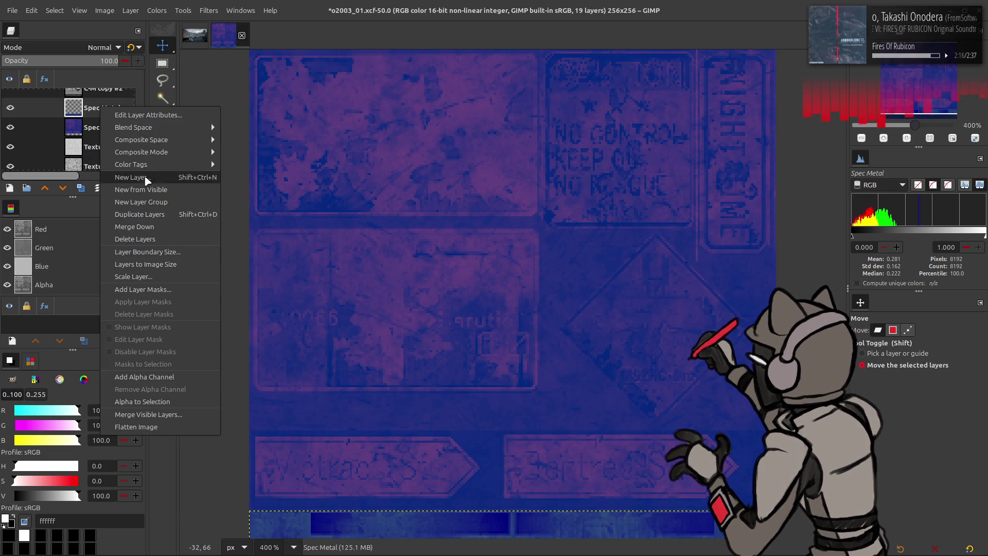
left_click(133, 193)
Export as o2003_01_s.dds, replacing the existing file, with BC1/DXT1 compression
left_click(12, 11)
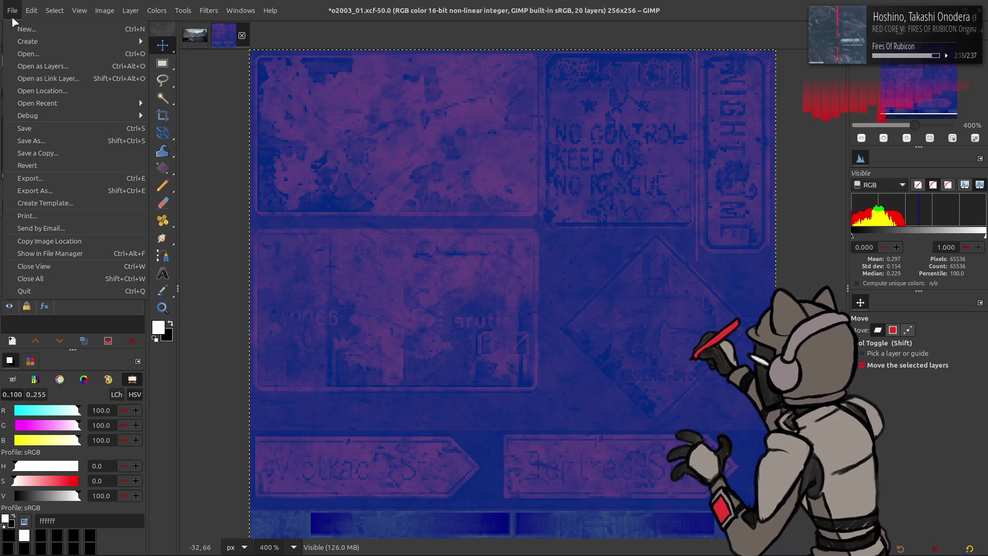
left_click(72, 193)
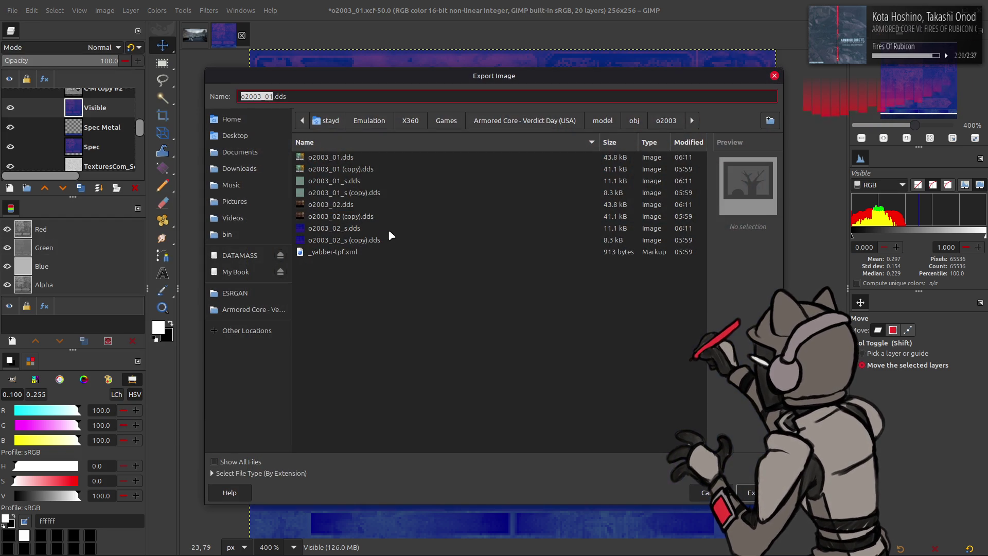
left_click(751, 490)
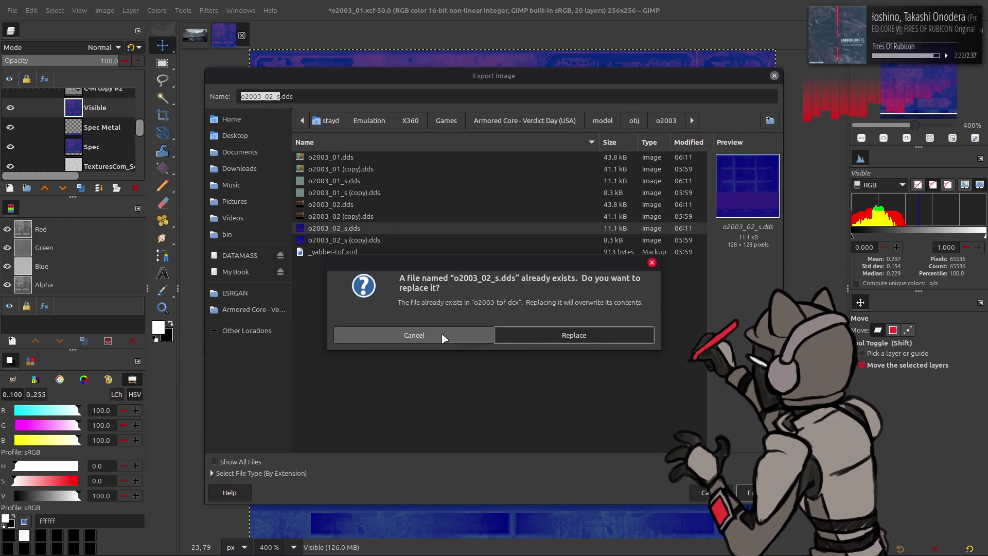
left_click(410, 336)
left_click(386, 181)
left_click(751, 493)
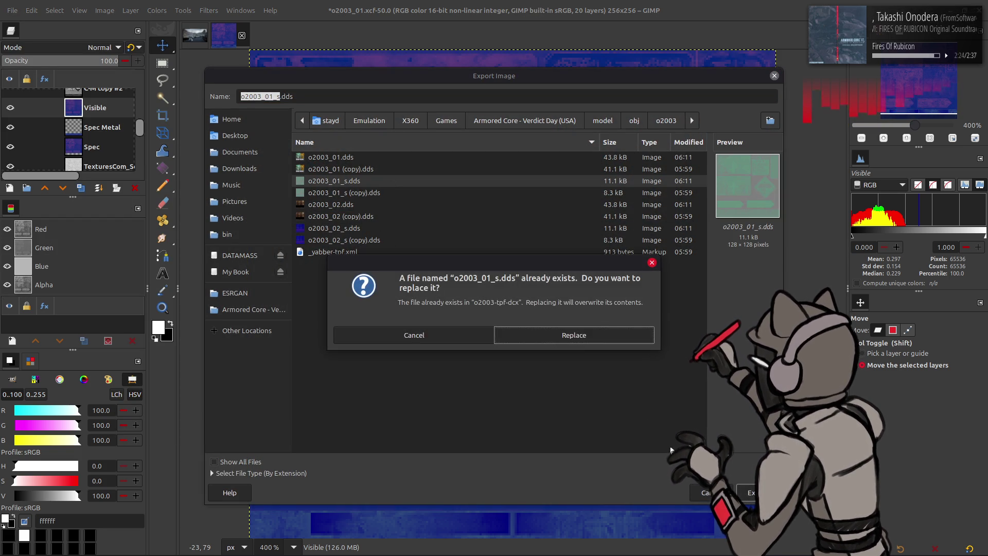
left_click(576, 333)
scroll(550, 131, "up", 1)
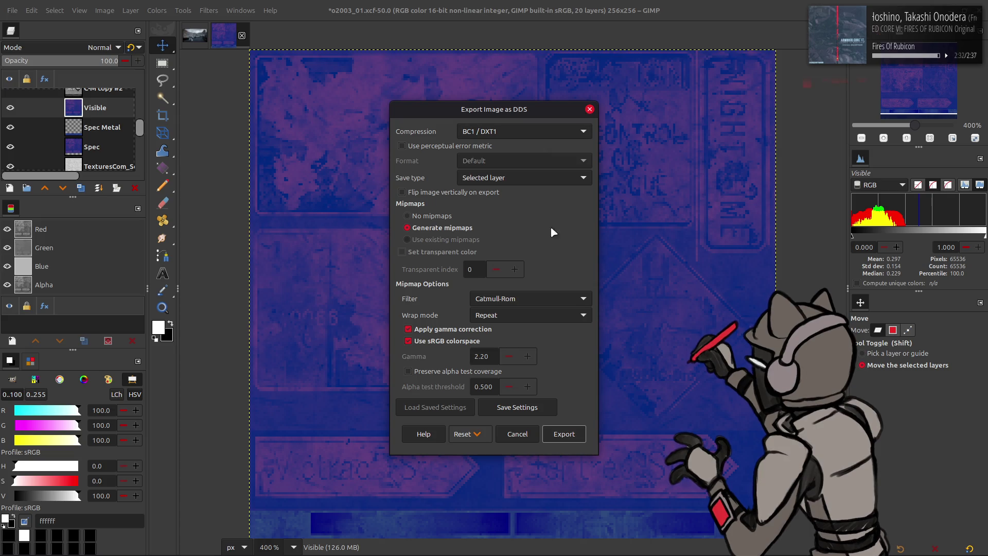
scroll(524, 294, "down", 2)
scroll(526, 316, "down", 1)
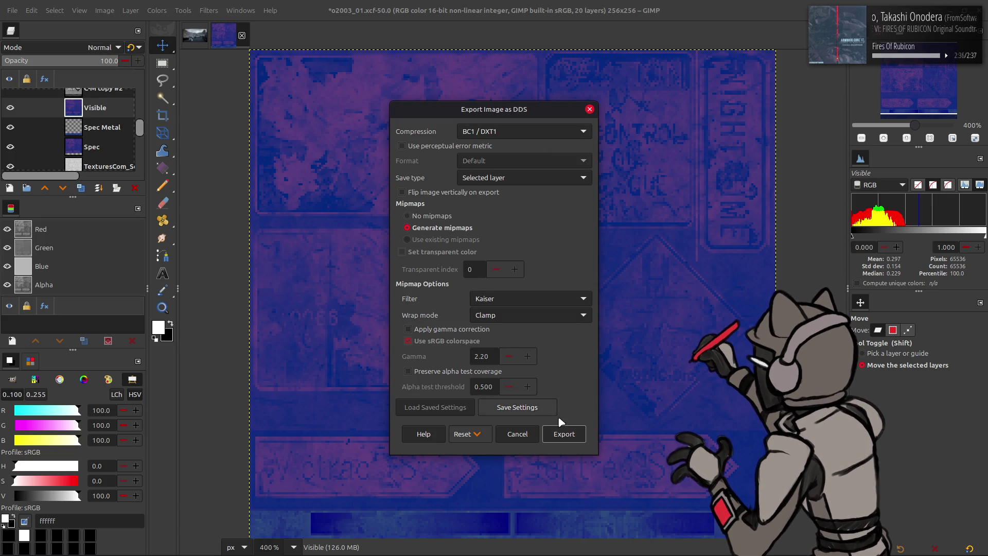
left_click(564, 433)
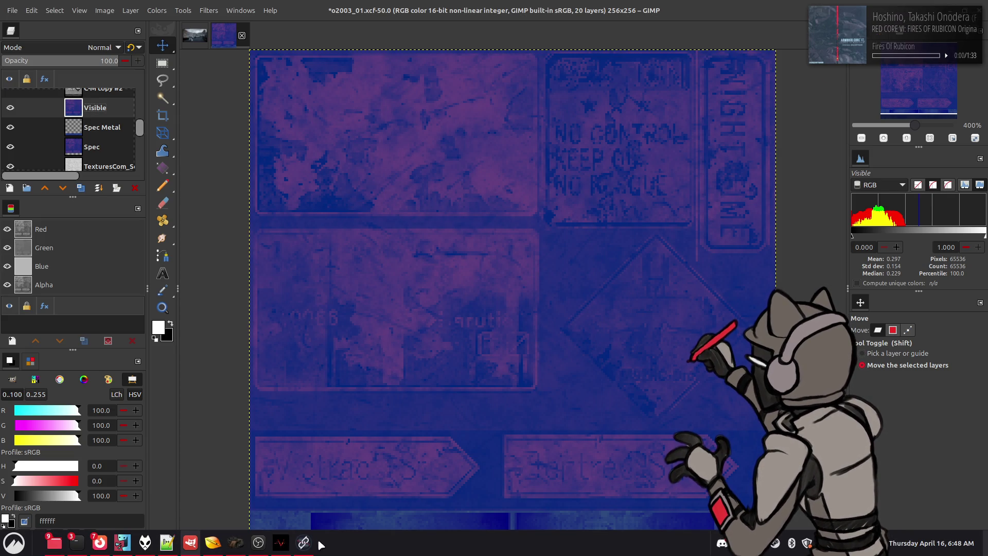
Launch Blender, open o2003.blend and view the sign mesh in the Shading workspace
key("super")
type("bl")
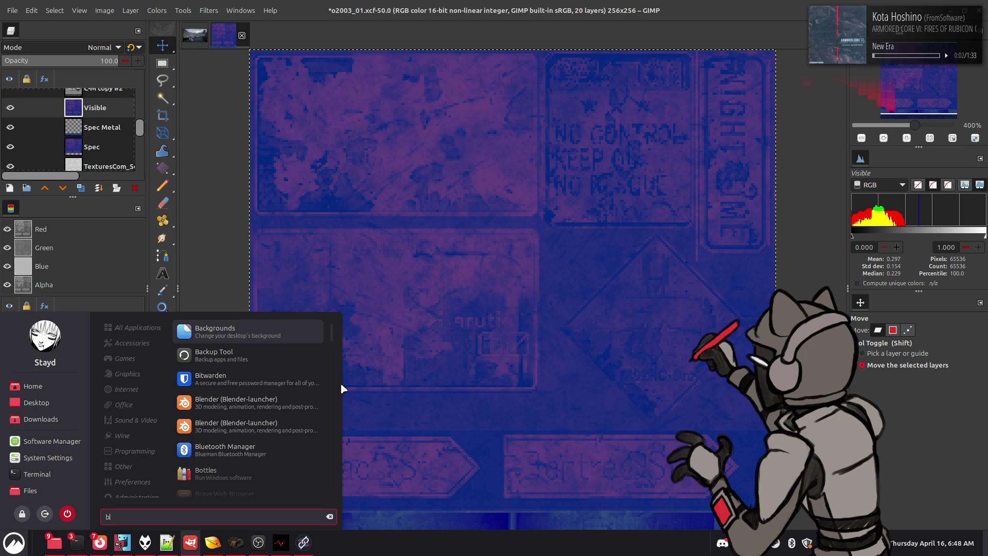
key("Return")
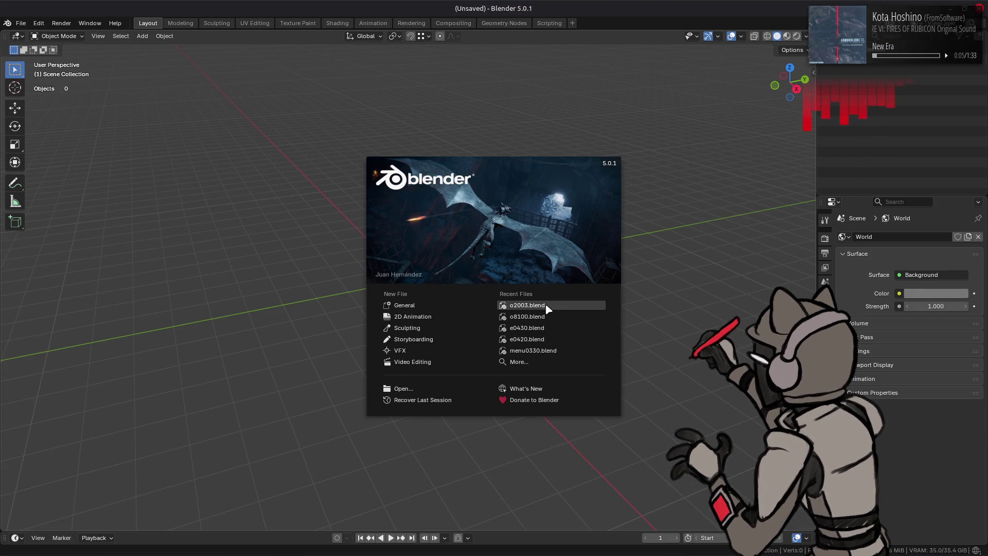
left_click(530, 305)
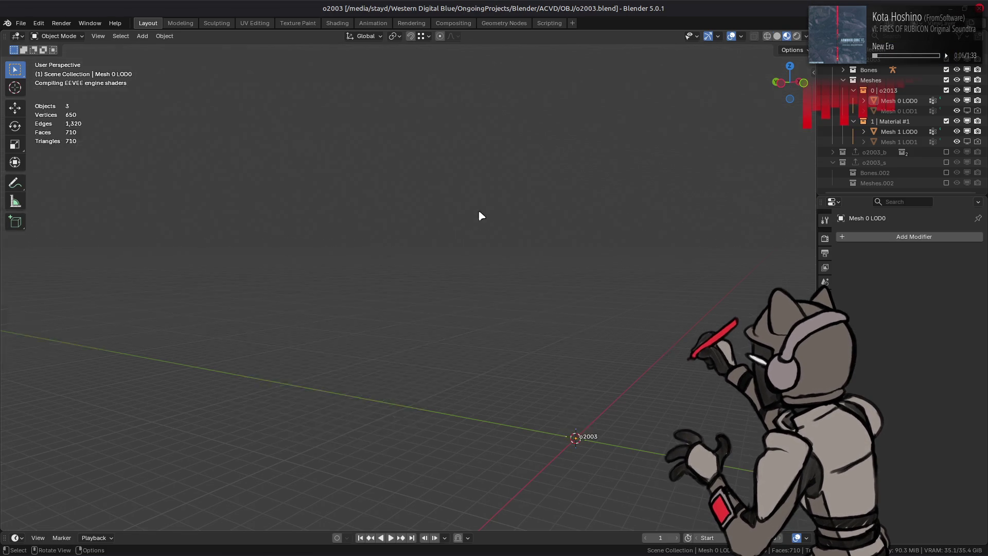
left_click(373, 207)
left_click(337, 23)
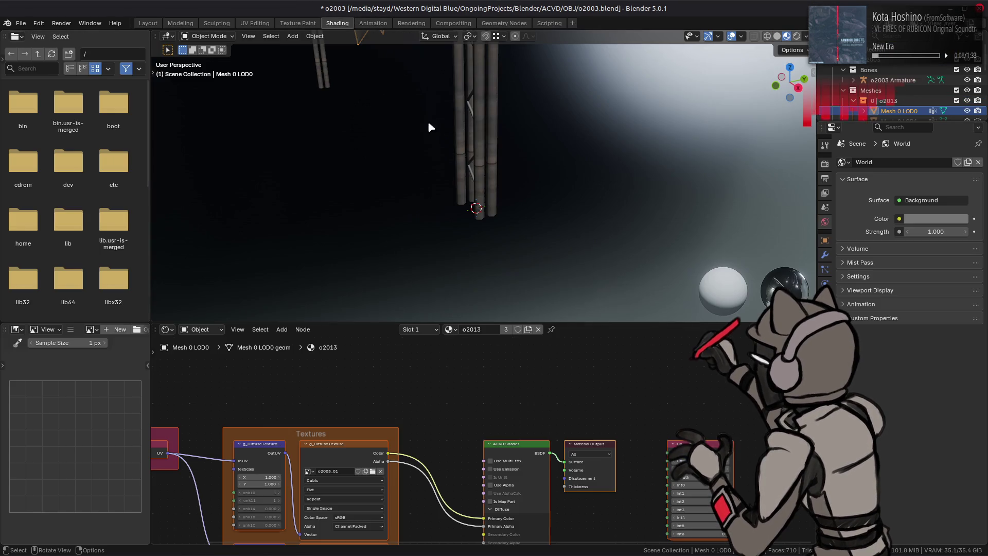
scroll(568, 157, "down", 6)
scroll(568, 157, "up", 4)
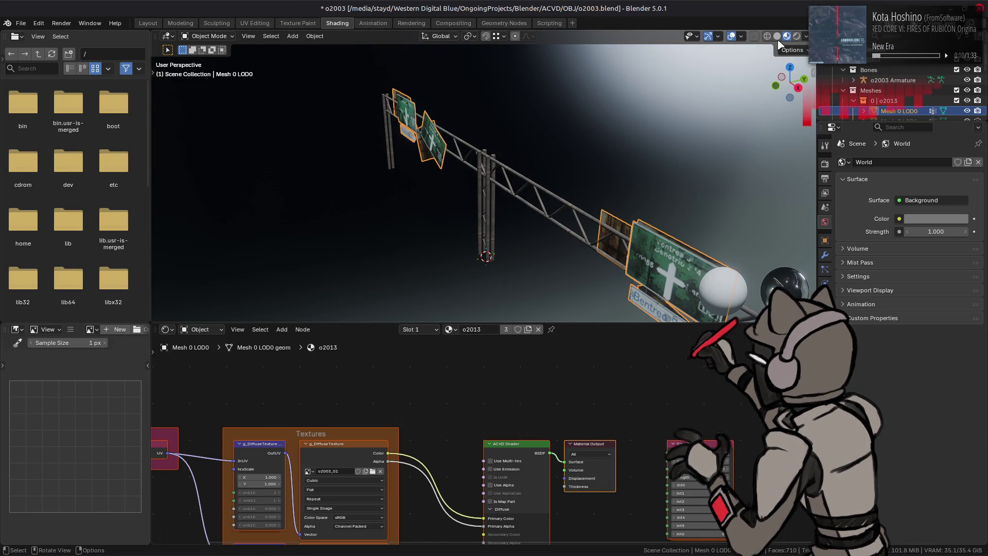
mouse_move(658, 114)
left_mouse_down()
mouse_move(611, 145)
mouse_move(670, 225)
mouse_move(816, 239)
left_mouse_up()
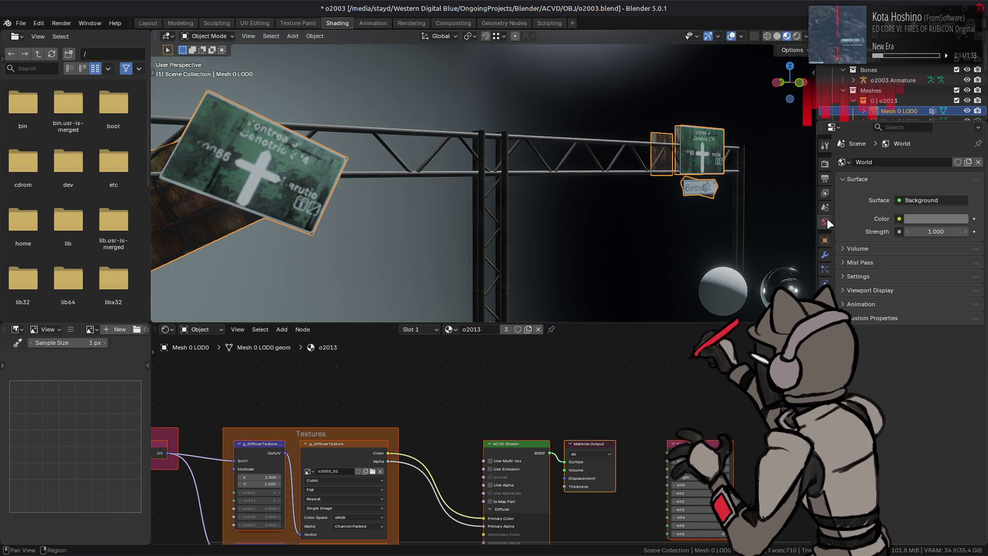
Set the World Settings Sun Threshold to 1.571 (pi/2)
left_click(865, 276)
left_click_drag(931, 335, 901, 335)
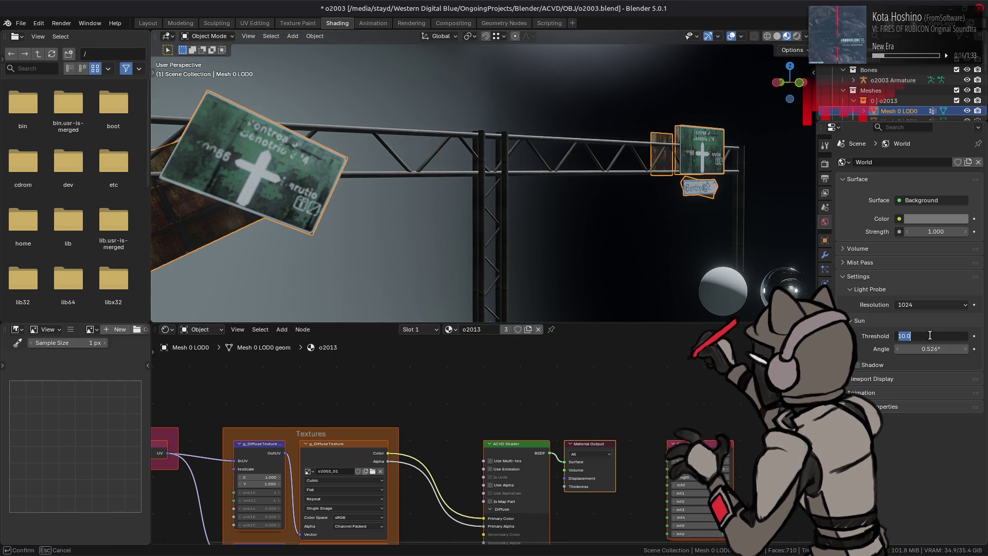
mouse_move(494, 170)
left_mouse_down()
mouse_move(626, 165)
mouse_move(730, 195)
left_mouse_up()
left_click(932, 336)
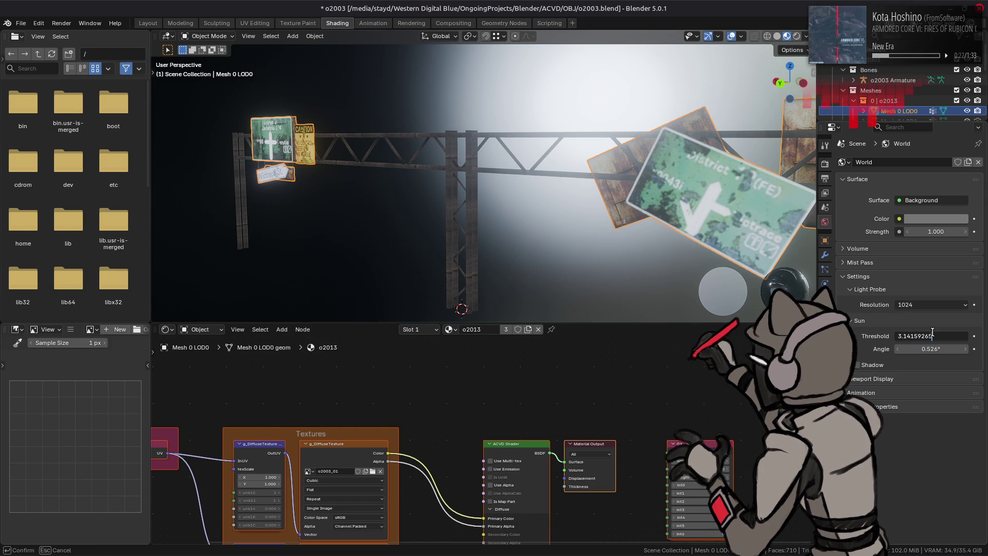
key("Return")
left_click(933, 335)
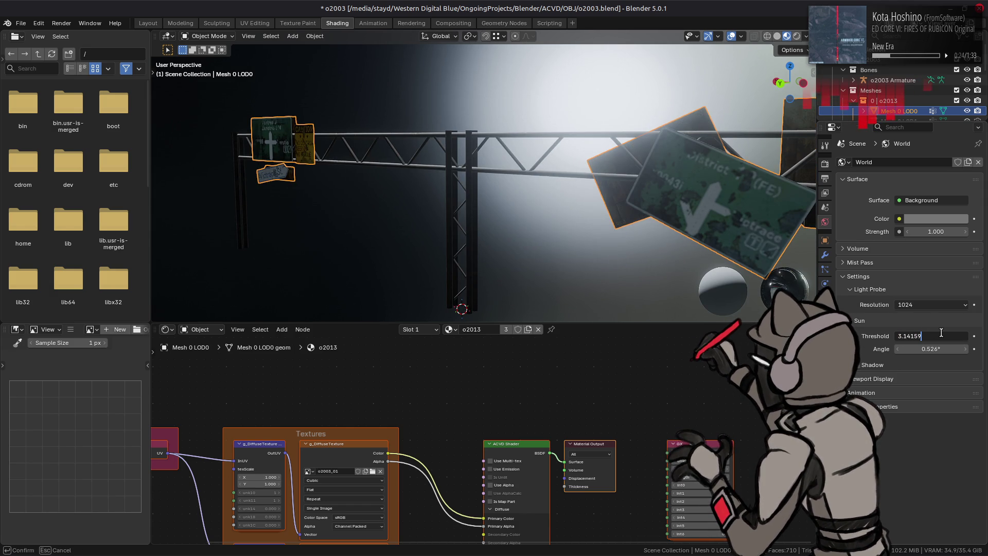
type("2")
key("Return")
mouse_move(617, 175)
left_mouse_down()
mouse_move(384, 176)
mouse_move(499, 159)
left_mouse_up()
Light the viewport preview with a foggy HDRI environment
left_click(806, 36)
left_click(806, 126)
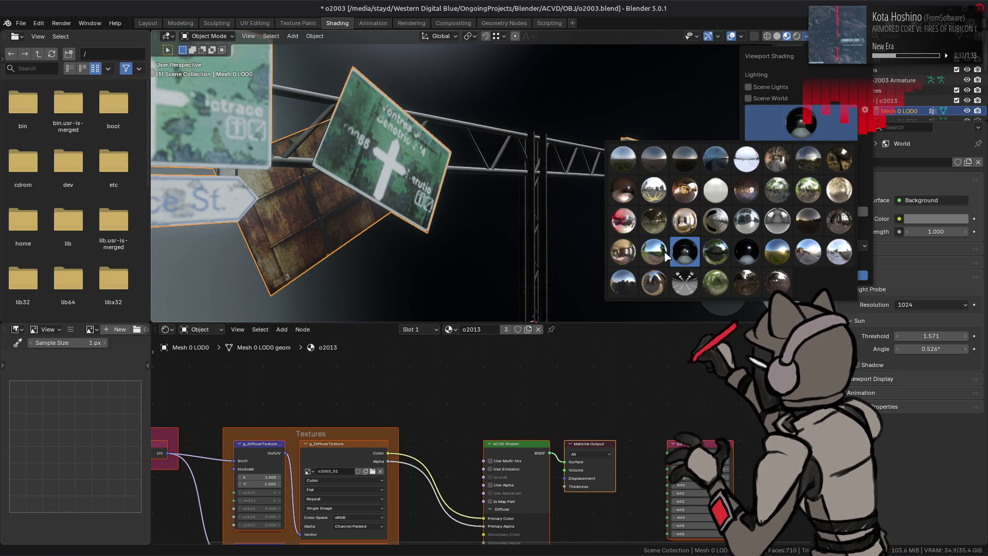
left_click(652, 252)
left_click_drag(595, 209, 782, 54)
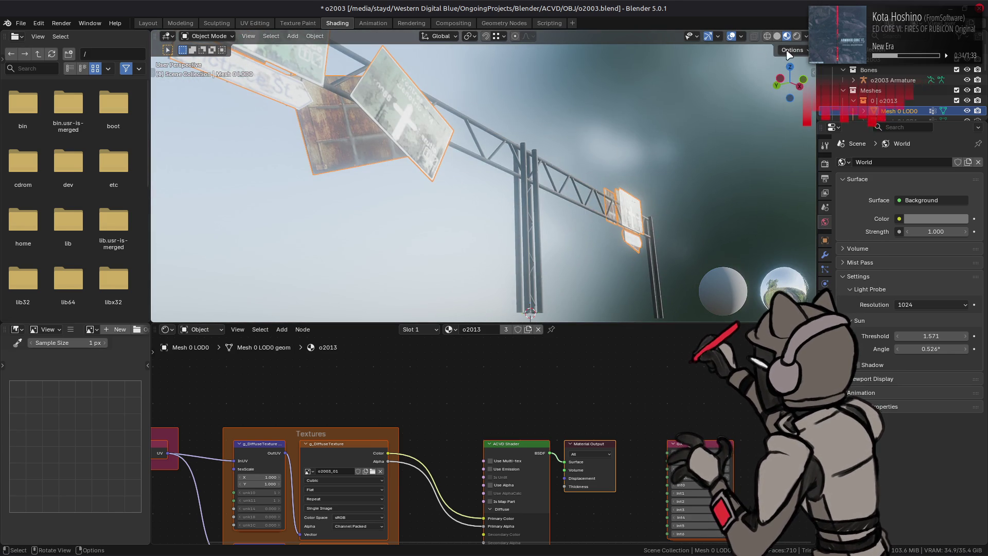
left_click(805, 36)
left_click(801, 124)
left_click(623, 283)
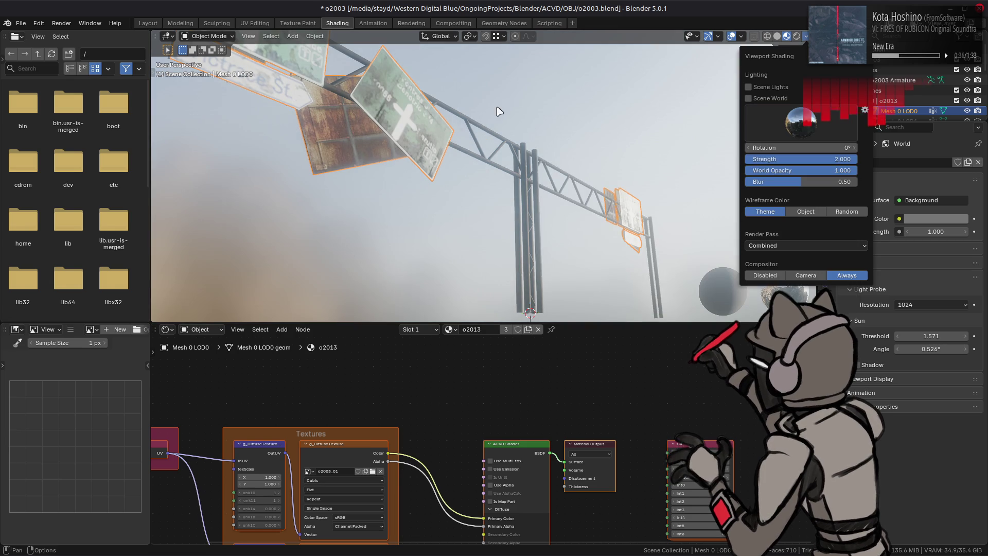
left_click(468, 36)
In Compositing, set the Glare node's values to 1
left_click(453, 22)
key("KP_Decimal")
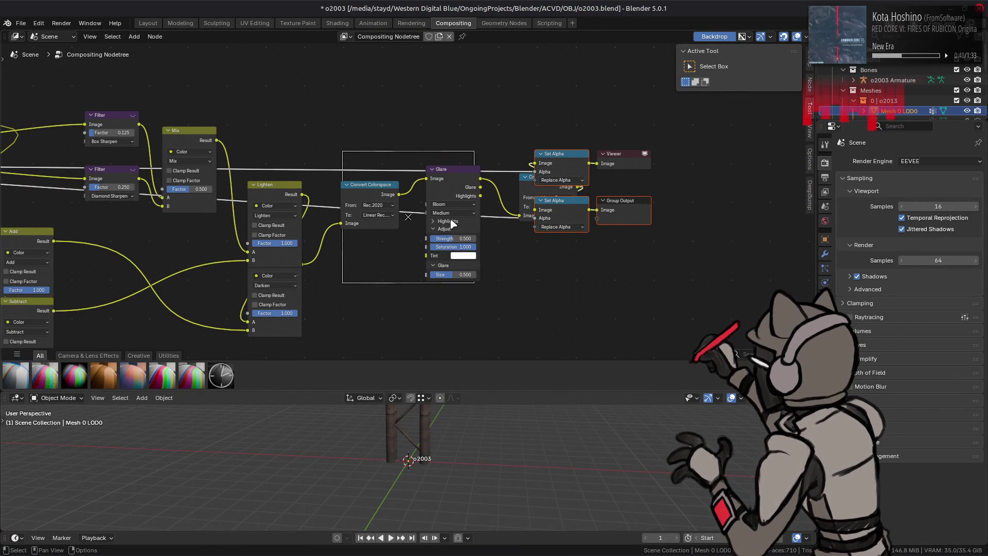
left_click(452, 224)
left_click(453, 239)
type("1")
key("Return")
left_click(453, 265)
type("1")
key("Return")
left_click(453, 301)
type("1")
key("Return")
Set both Convert Colorspace nodes to use the filmic linear colour space
left_click(380, 215)
left_click(466, 247)
left_click(535, 197)
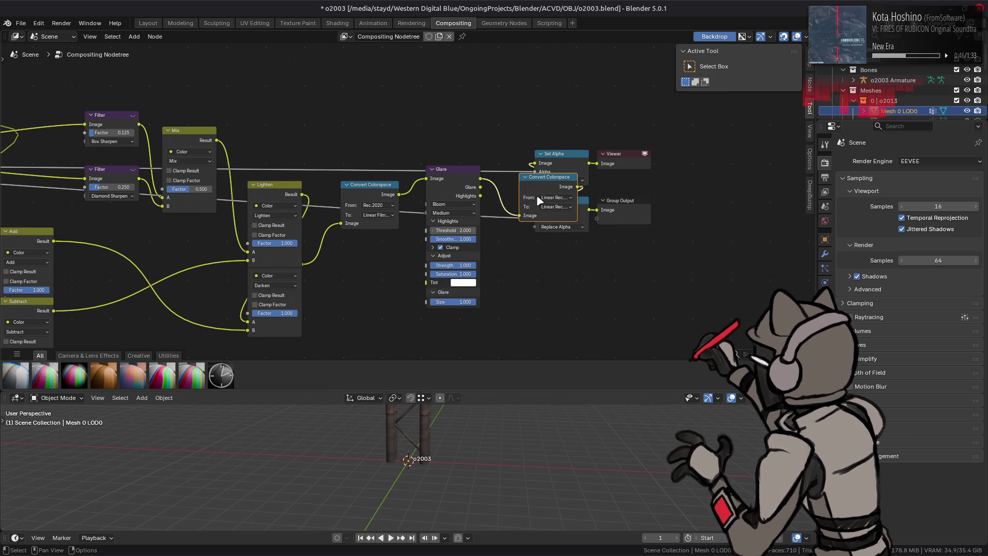
left_click(555, 207)
left_click(655, 228)
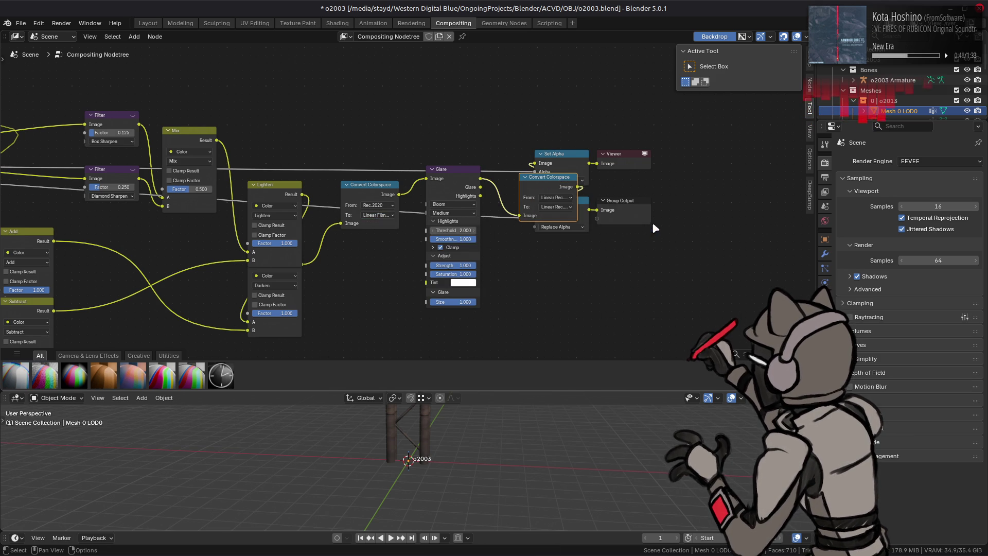
left_click(553, 197)
left_click(654, 227)
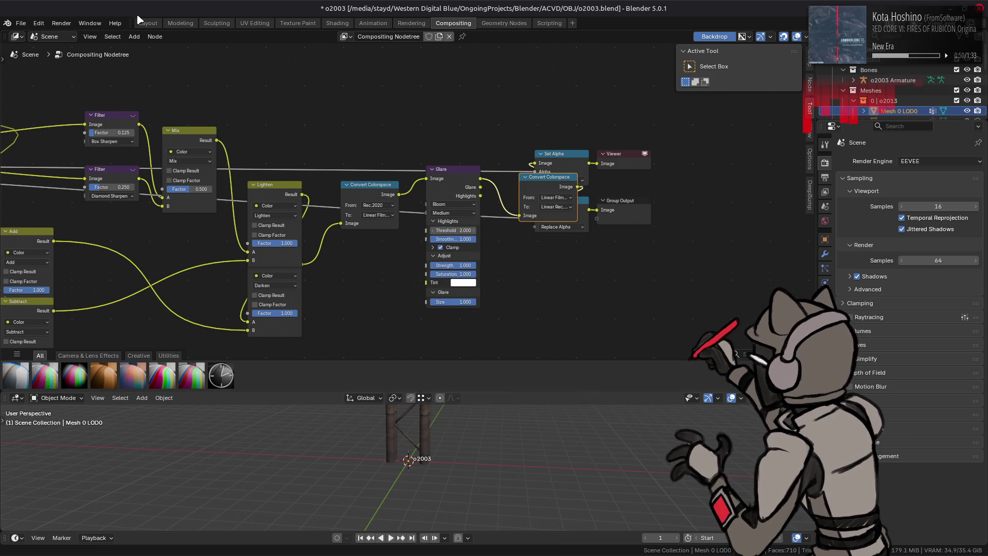
Save o2003.blend from the Layout workspace and return to GIMP
left_click(147, 24)
scroll(394, 178, "down", 6)
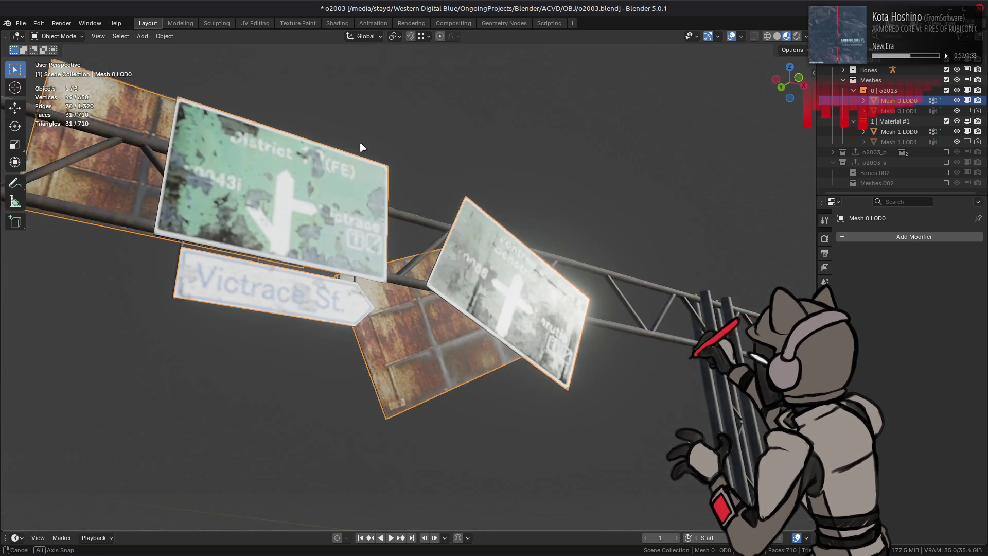
key("ctrl+s")
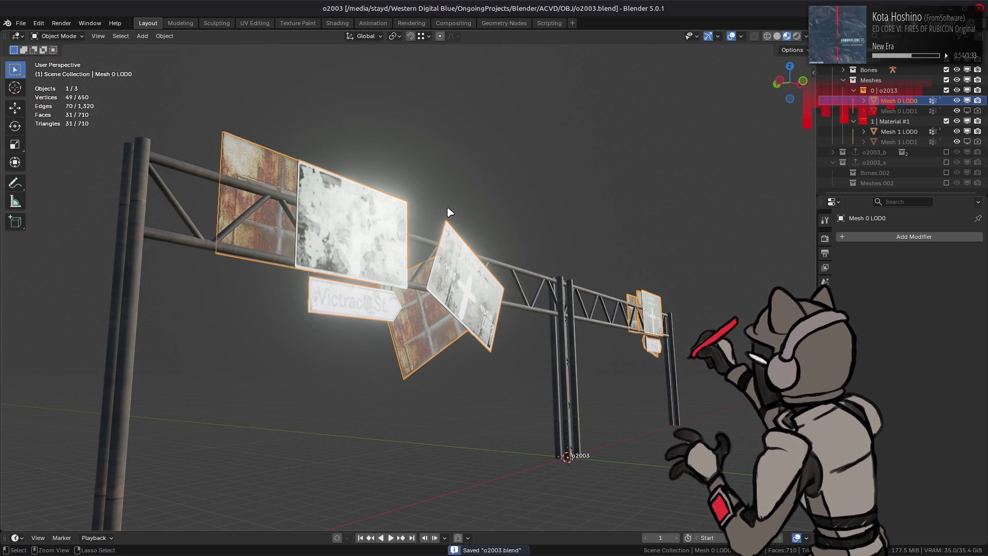
scroll(447, 211, "up", 5)
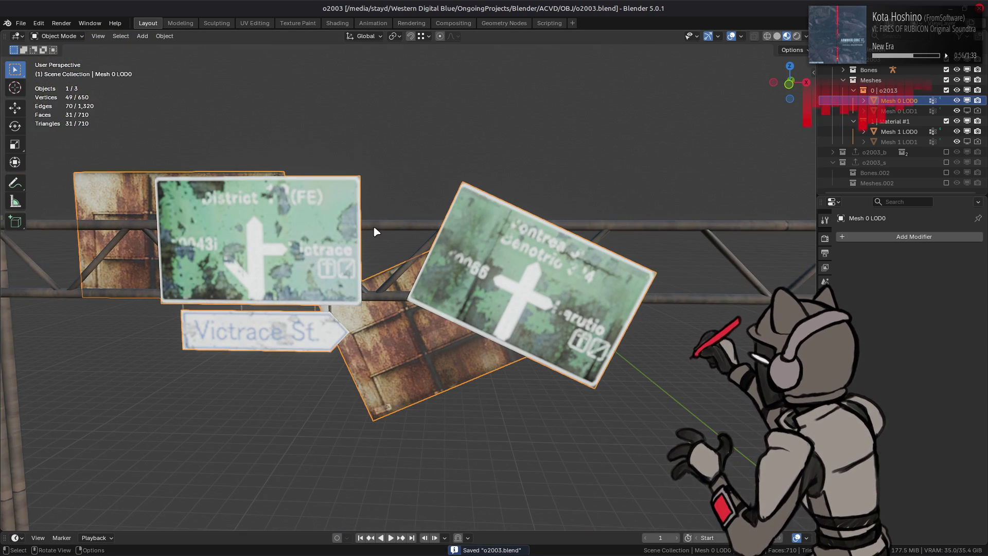
mouse_move(376, 232)
left_mouse_down()
mouse_move(441, 194)
mouse_move(463, 219)
mouse_move(435, 210)
mouse_move(513, 241)
mouse_move(249, 254)
mouse_move(404, 272)
mouse_move(338, 249)
mouse_move(249, 242)
left_mouse_up()
key("alt+Tab")
key("alt+Tab")
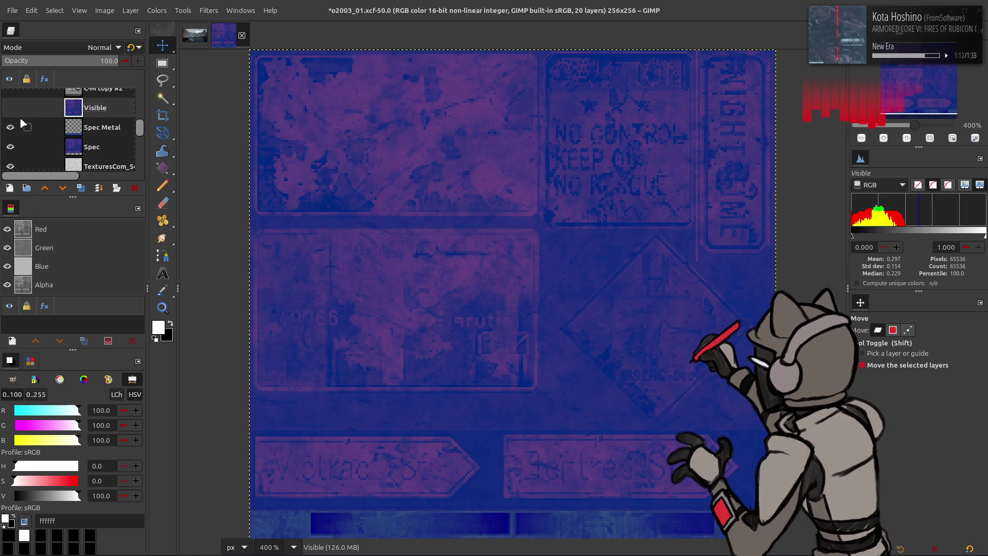
Hide the Spec Metal and Spec layers and make Spec Base the active layer
left_click(11, 126)
left_click(10, 147)
scroll(42, 140, "down", 1)
left_click(94, 139)
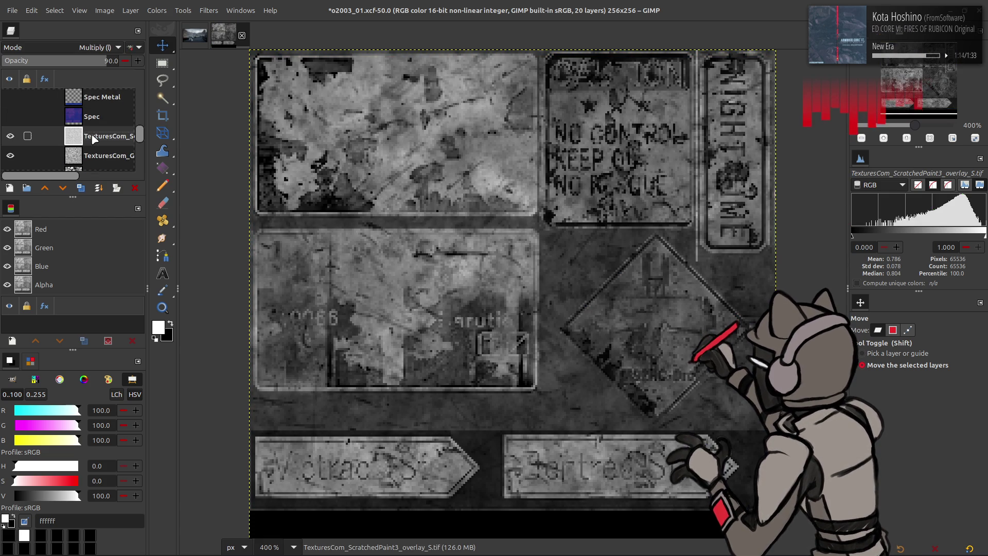
scroll(78, 139, "down", 2)
left_click(101, 147)
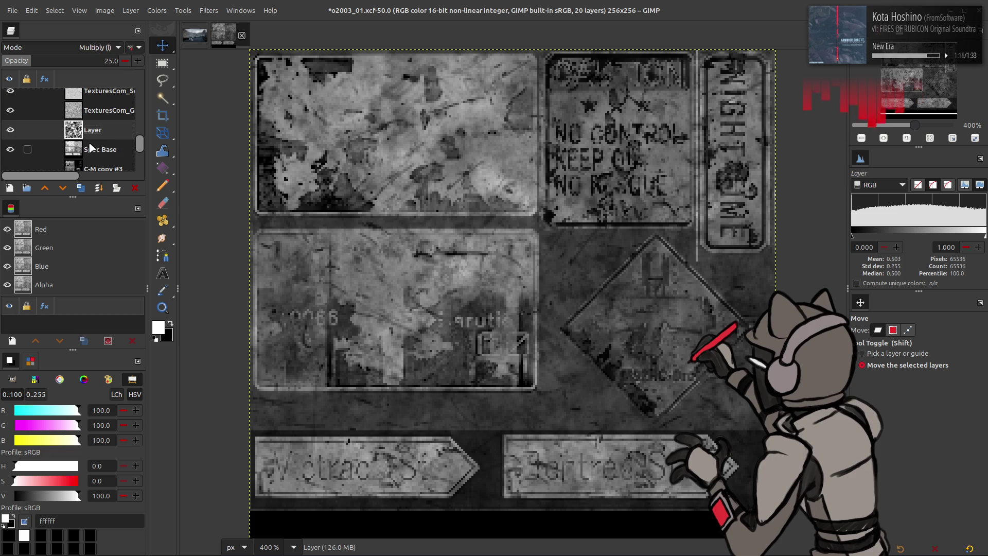
Brighten Spec Base with Levels, undoing and redoing to compare
left_click(157, 10)
left_click(173, 131)
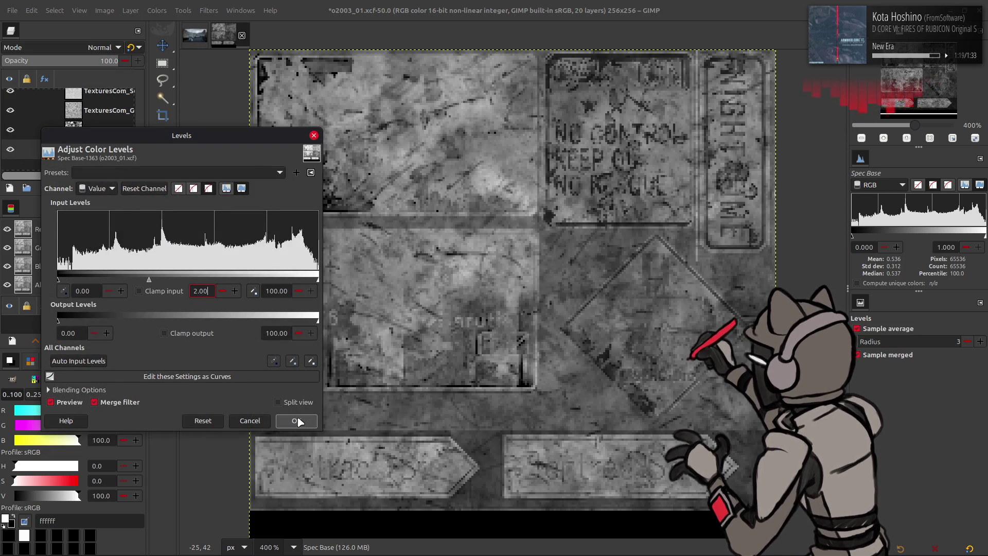
left_click(296, 420)
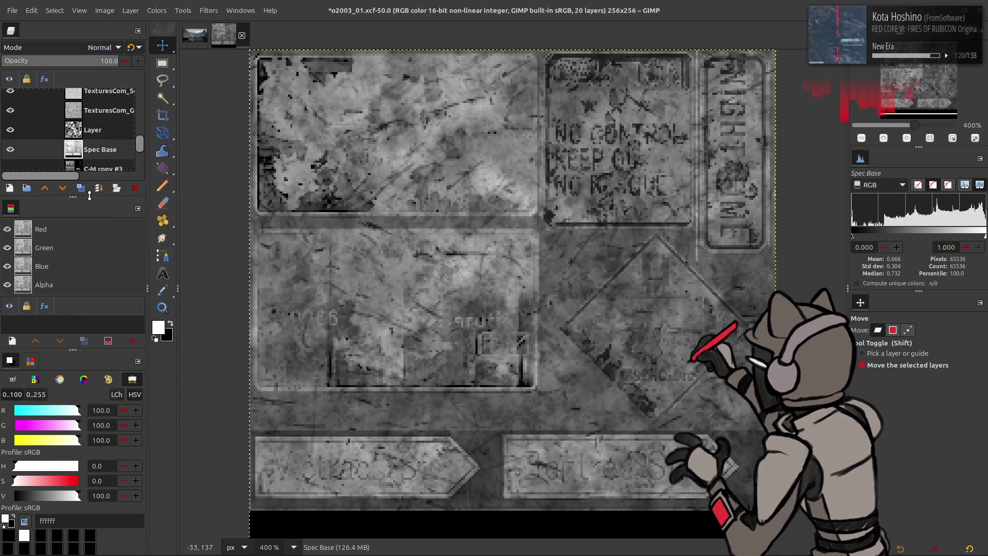
scroll(103, 124, "up", 3)
key("ctrl+z")
key("ctrl+y")
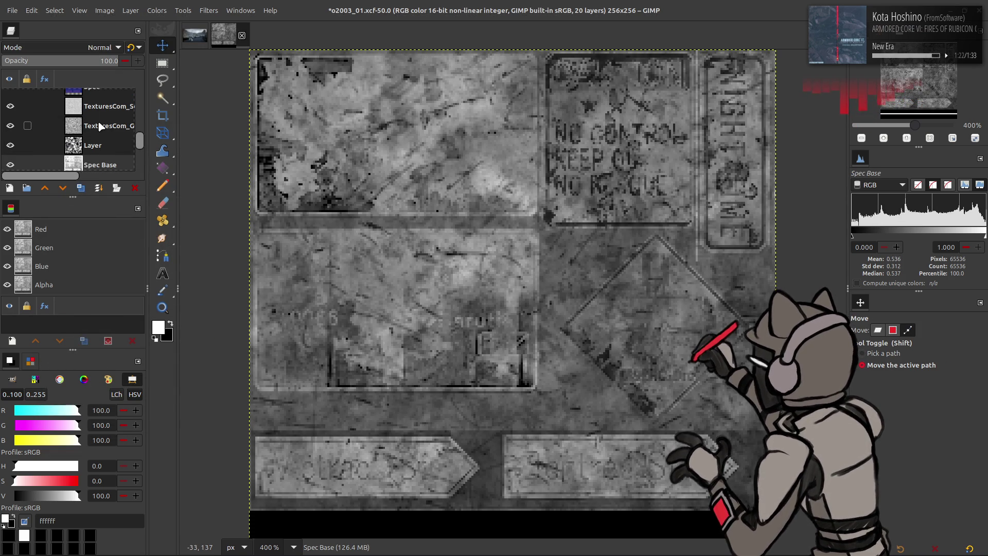
Create Visible #1 from the visible image and darken it with Levels gamma 0.50
right_click(103, 135)
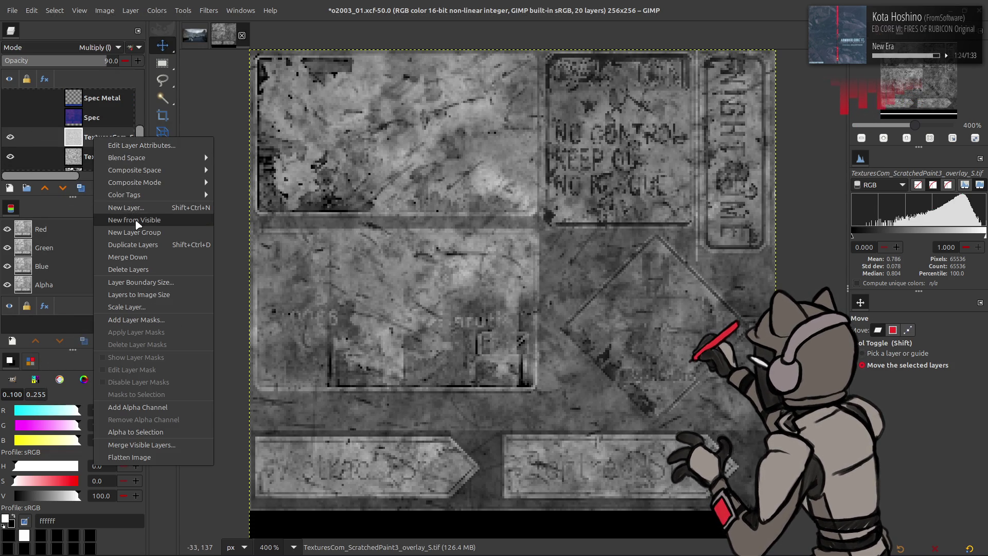
left_click(111, 220)
left_click(157, 10)
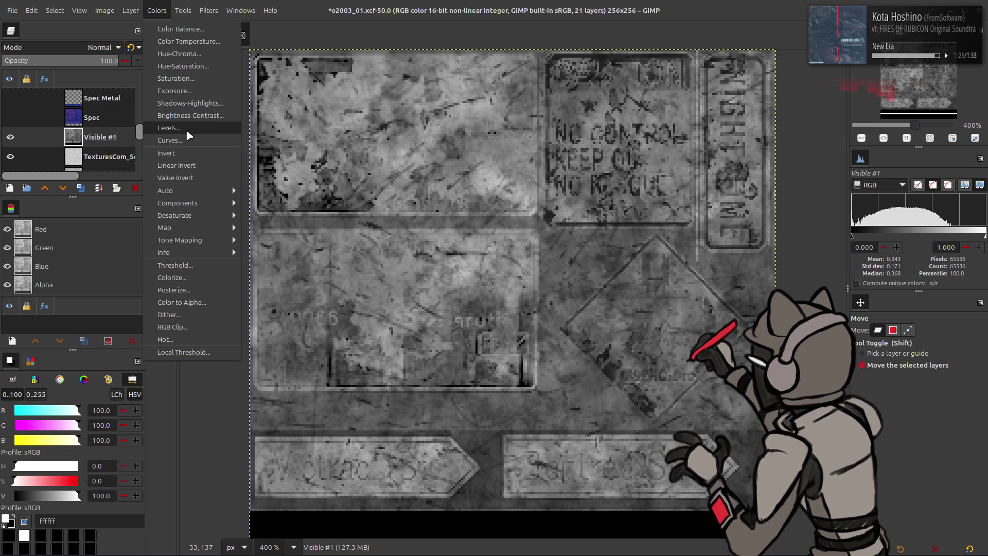
left_click(186, 130)
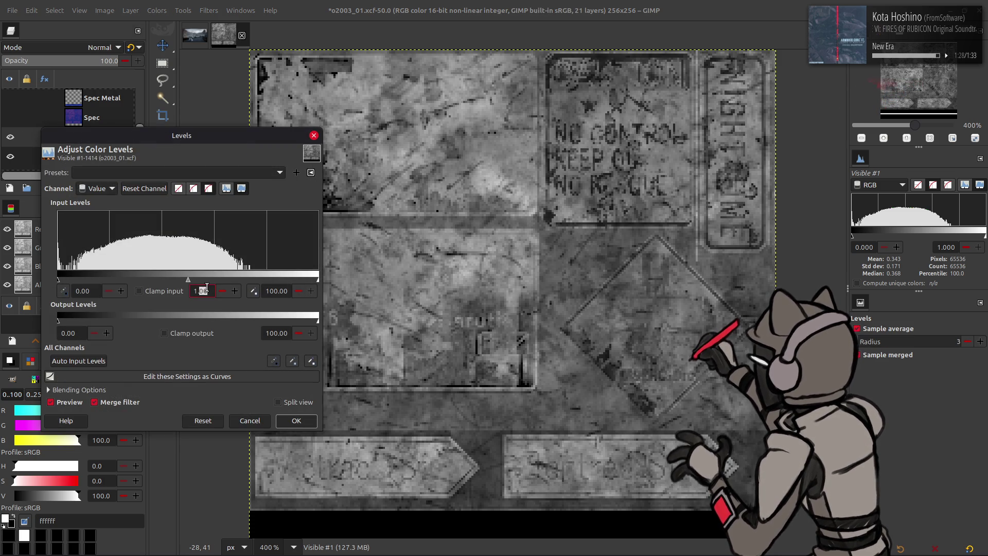
type("0.5")
key("Return")
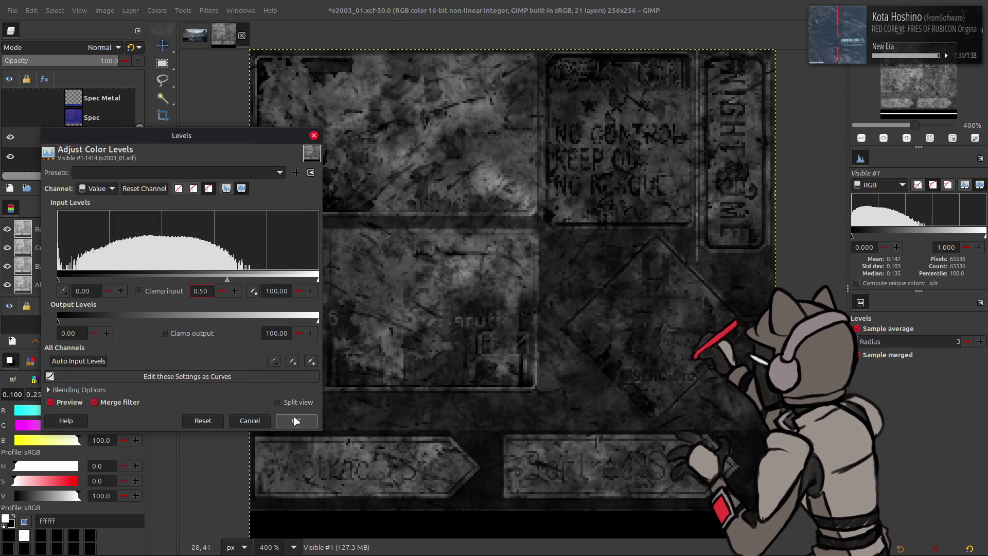
left_click(296, 421)
Stretch the contrast of Visible #1 automatically, then apply a Curves adjustment
left_click(157, 11)
mouse_move(206, 194)
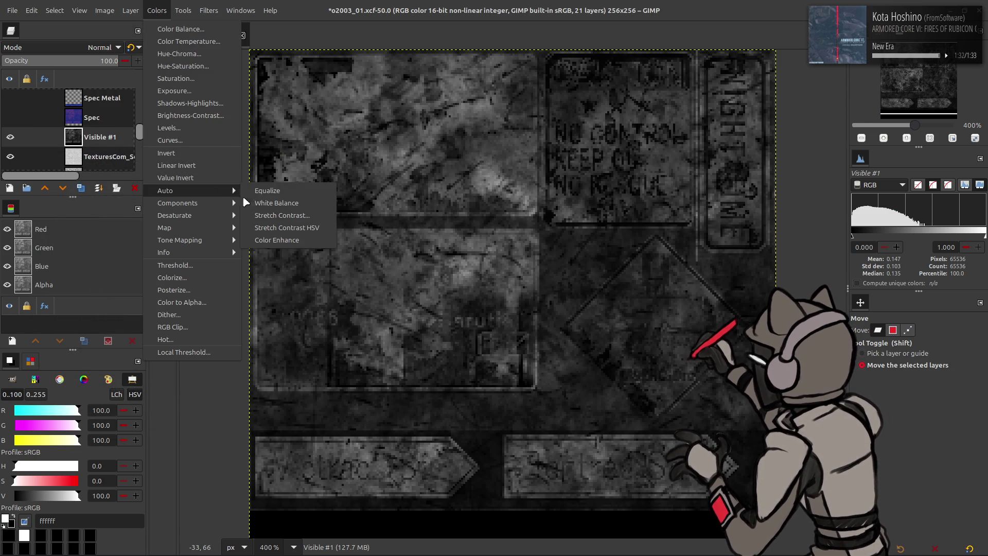
left_click(269, 216)
left_click(200, 261)
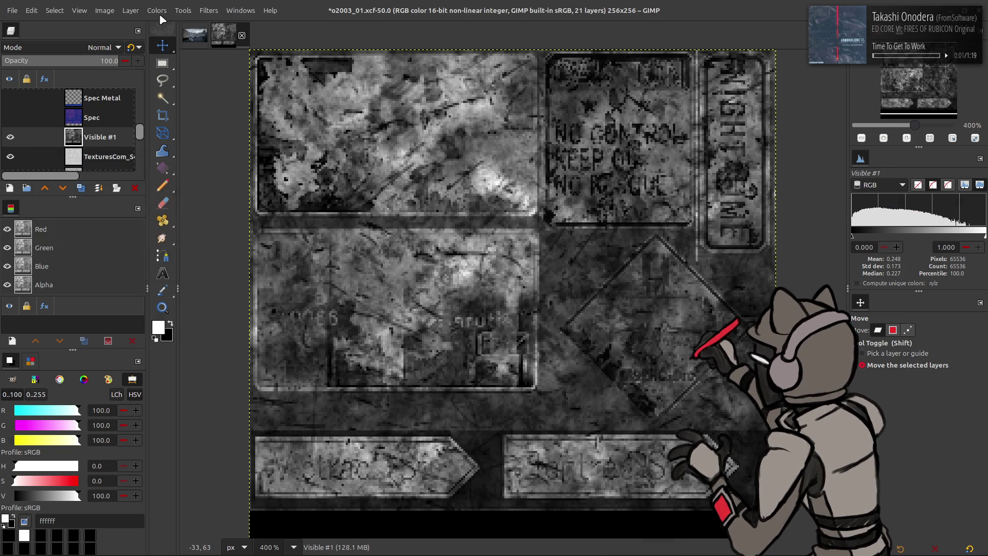
left_click(157, 11)
left_click(175, 140)
scroll(184, 46, "down", 1)
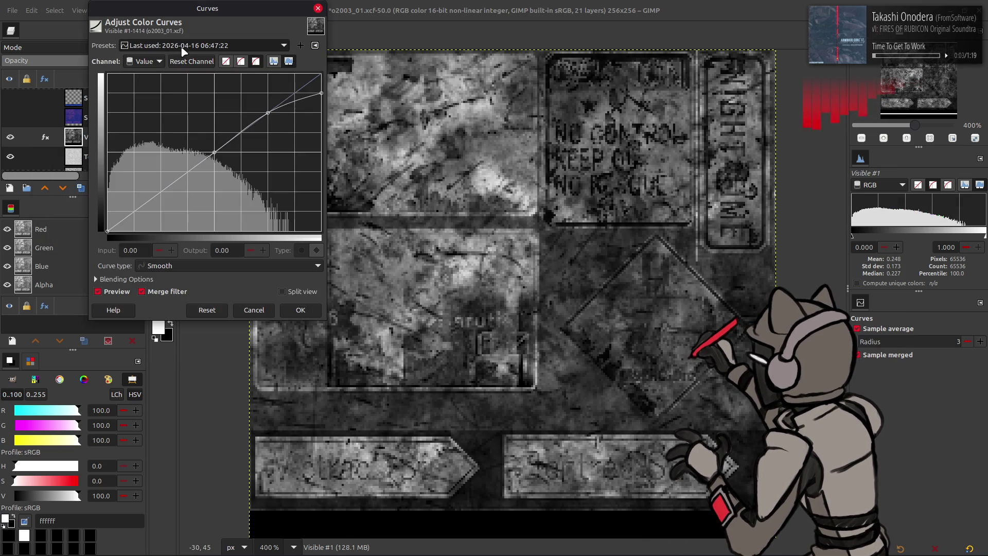
scroll(183, 46, "down", 1)
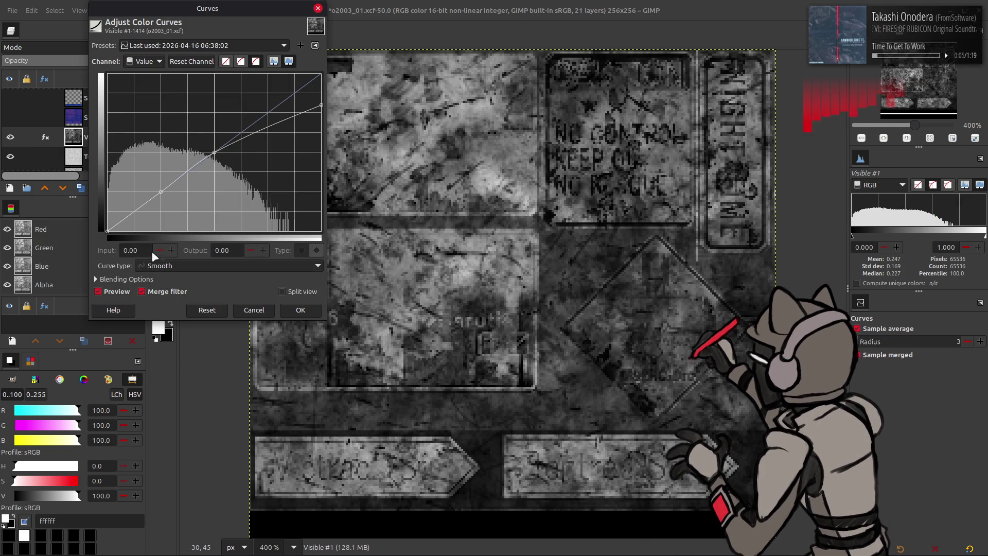
left_click(300, 310)
Stretch contrast again and apply the 06:47:22 Curves preset
left_click(157, 10)
mouse_move(165, 190)
left_click(273, 216)
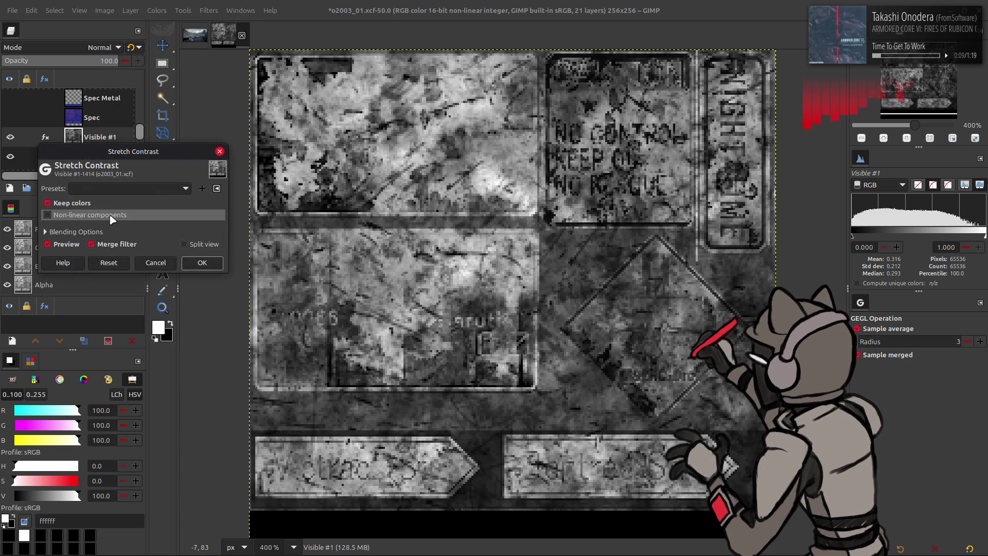
left_click(204, 266)
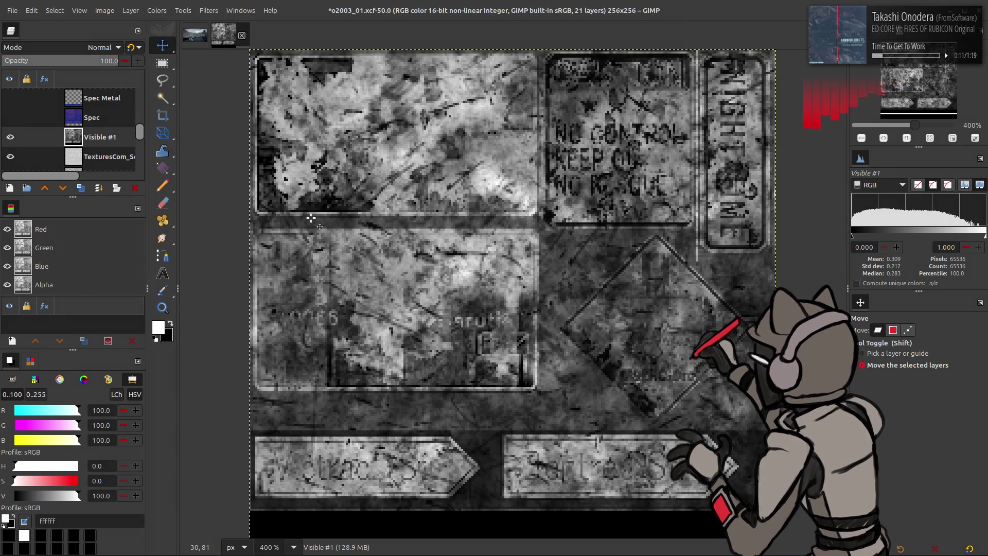
left_click(163, 11)
left_click(179, 135)
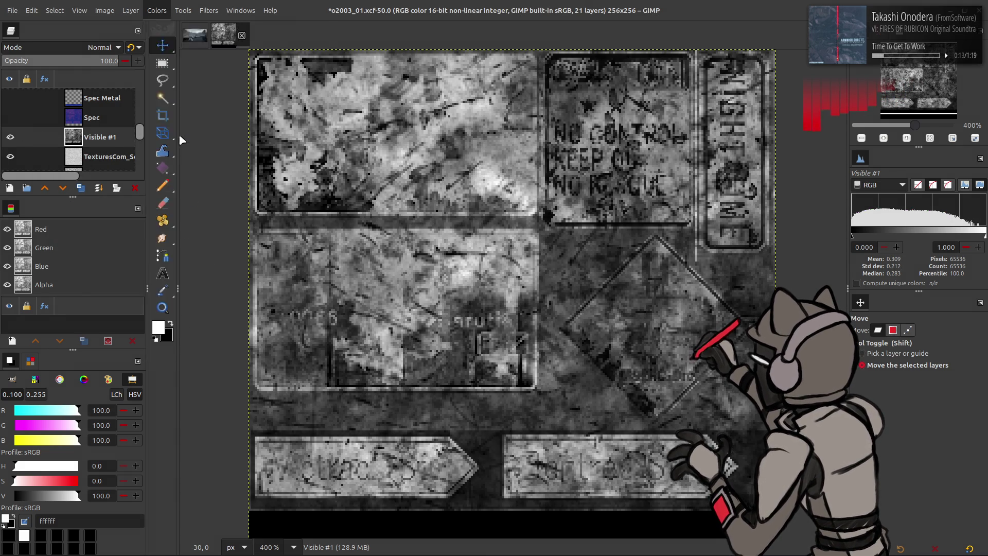
left_click(164, 46)
left_click(170, 54)
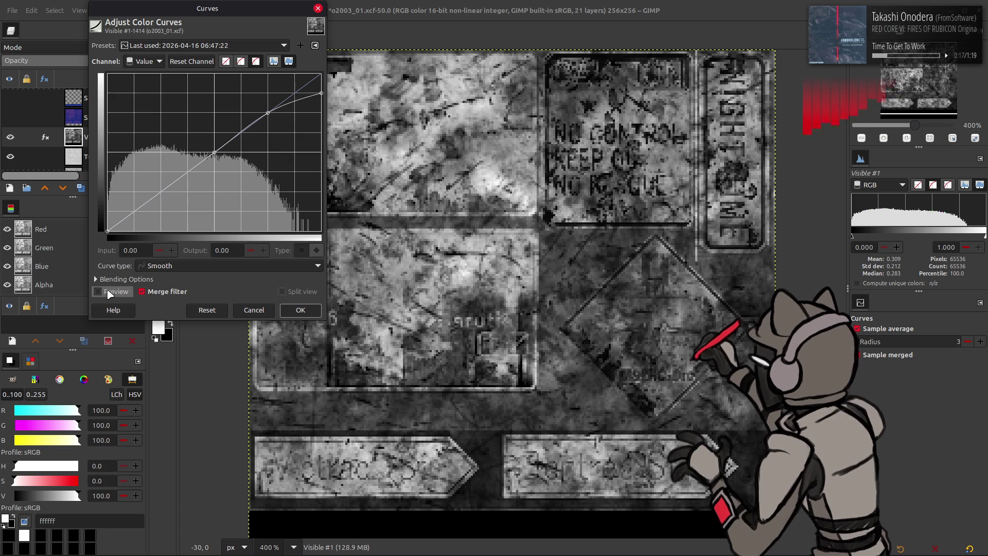
left_click(301, 310)
Run Stretch Contrast once more with Non-linear components enabled
left_click(157, 10)
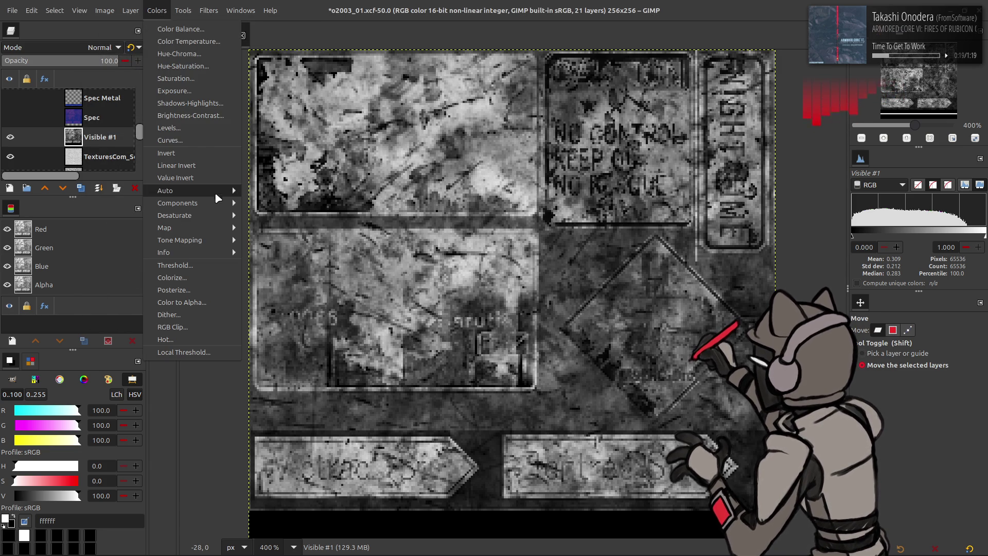
mouse_move(185, 203)
left_click(262, 219)
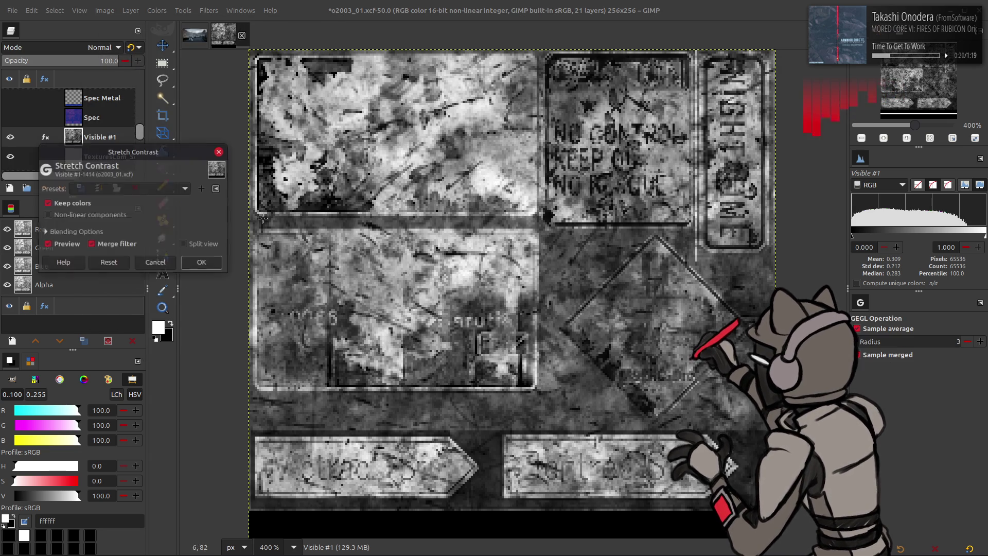
left_click(201, 261)
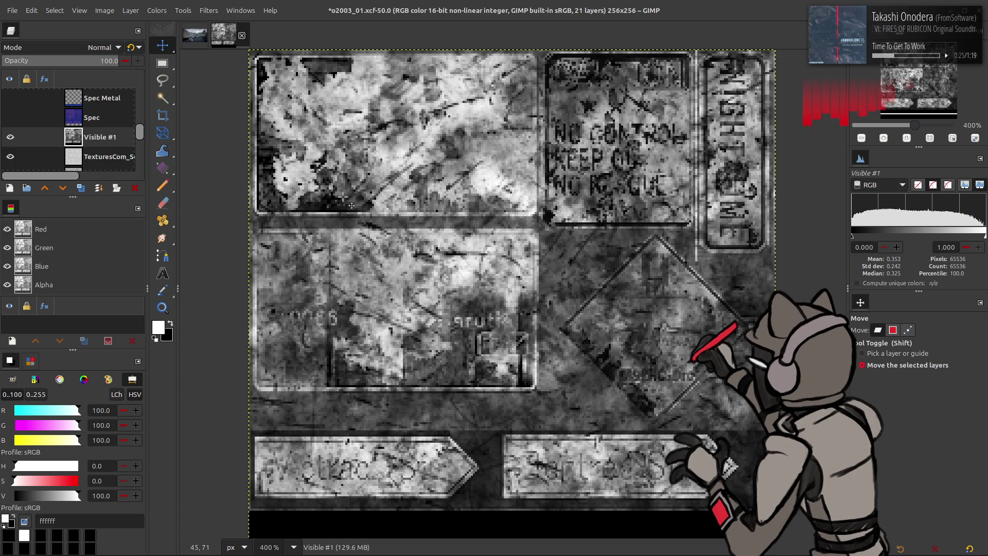
Show Spec, move Visible #1 above it, and set its layer boundary to 256×224
left_click(10, 123)
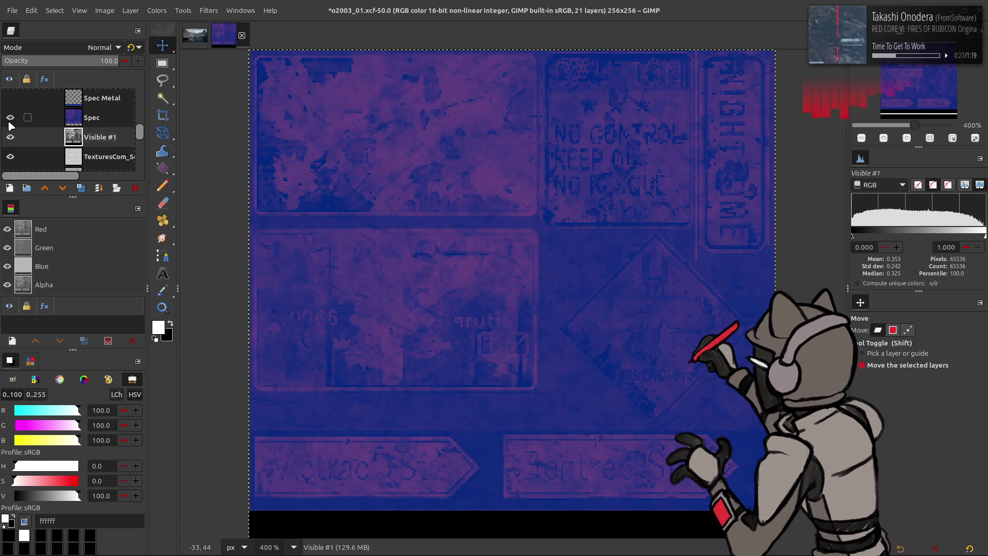
left_click_drag(93, 145, 91, 126)
left_click(131, 10)
left_click(172, 155)
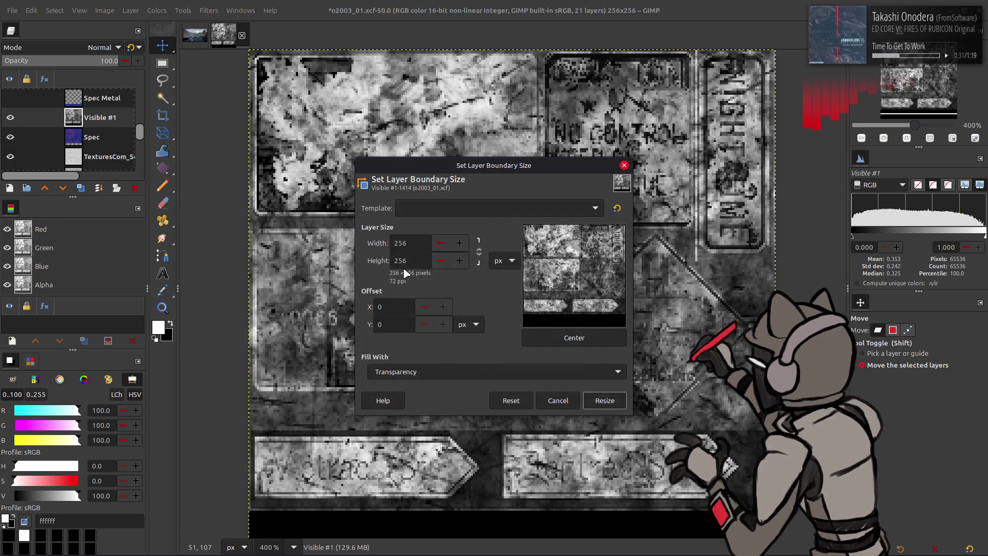
left_click(605, 407)
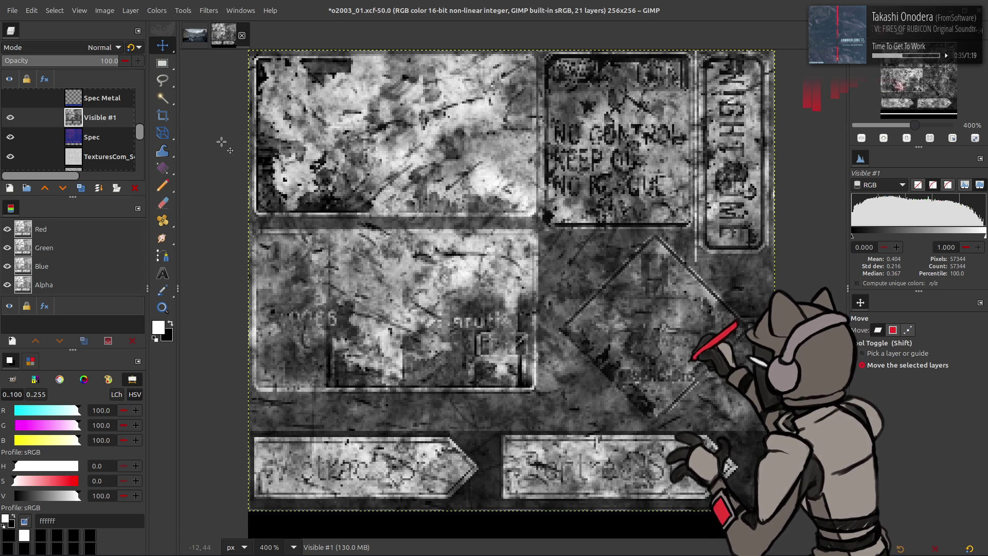
Restretch the layer's contrast and tint it blue/purple with the last-used Levels preset
left_click(157, 10)
mouse_move(205, 185)
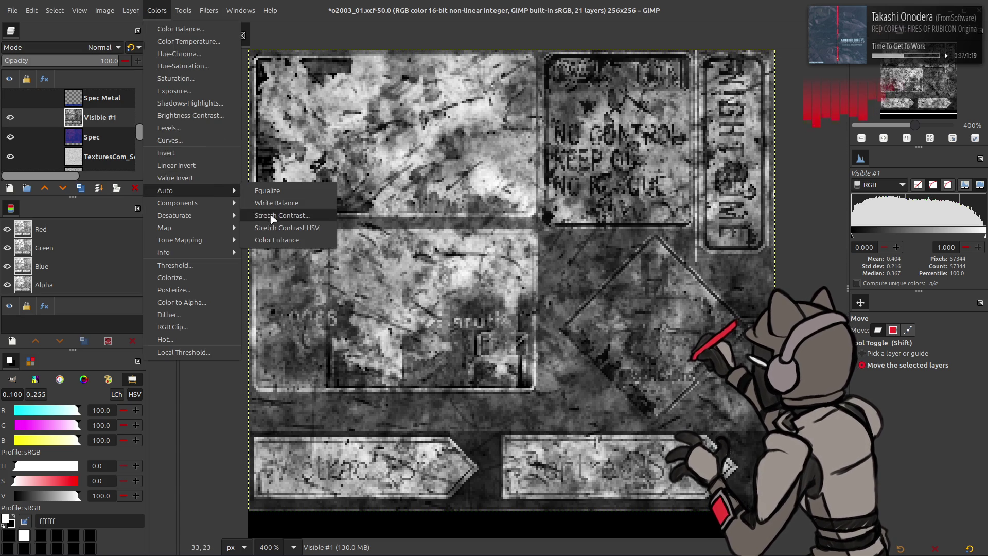
left_click(270, 209)
left_click(201, 262)
left_click(157, 10)
left_click(195, 130)
left_click(135, 173)
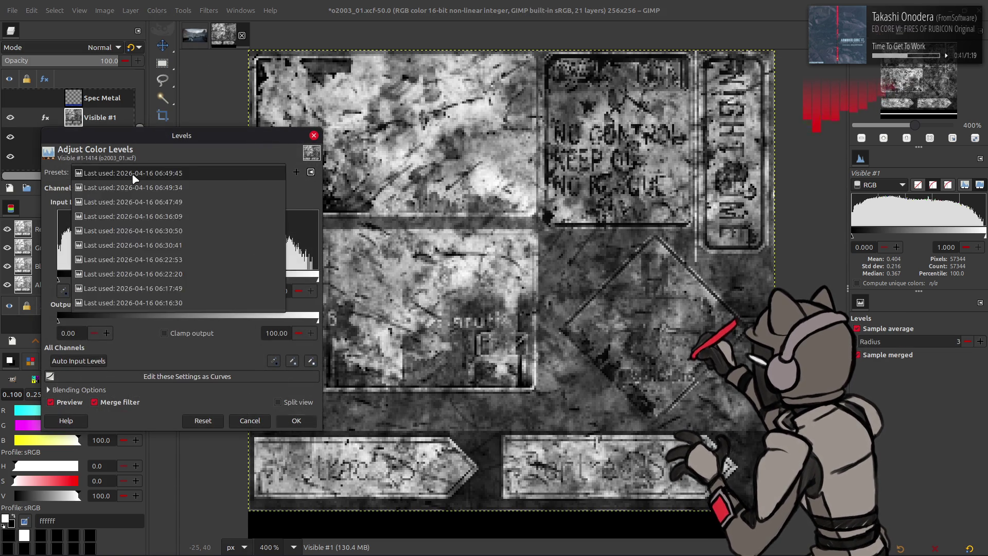
left_click(135, 178)
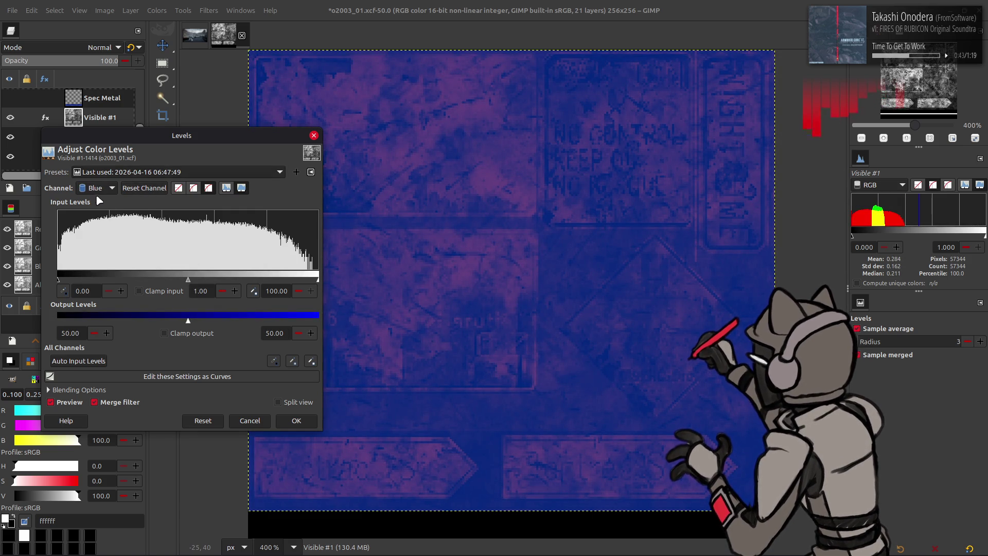
scroll(97, 188, "down", 2)
scroll(99, 190, "up", 1)
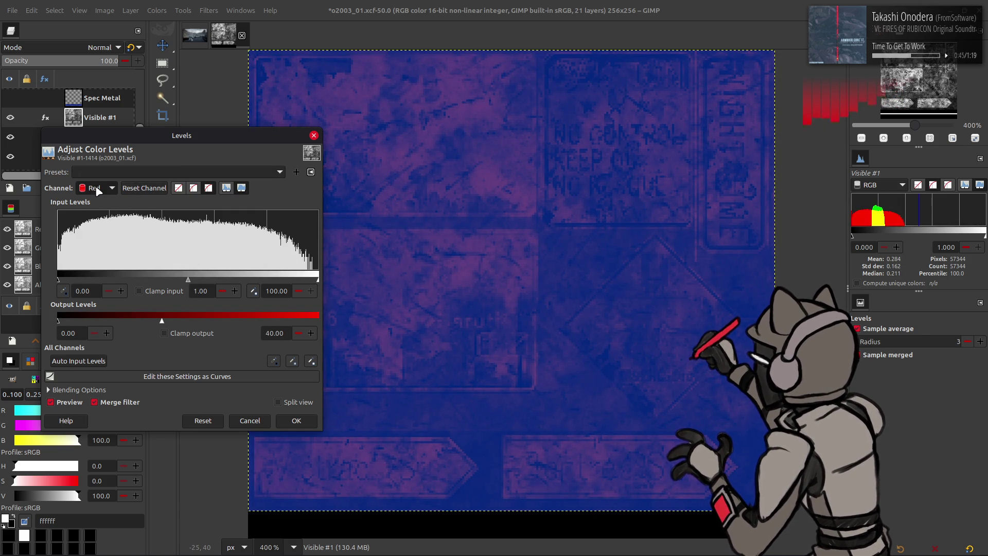
left_click(296, 420)
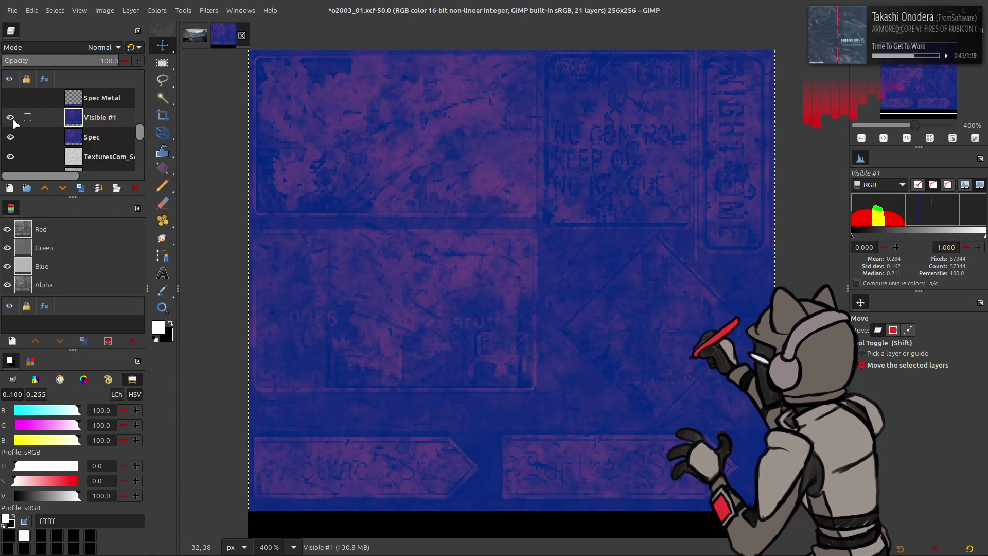
Delete the Visible #1 layer
right_click(103, 120)
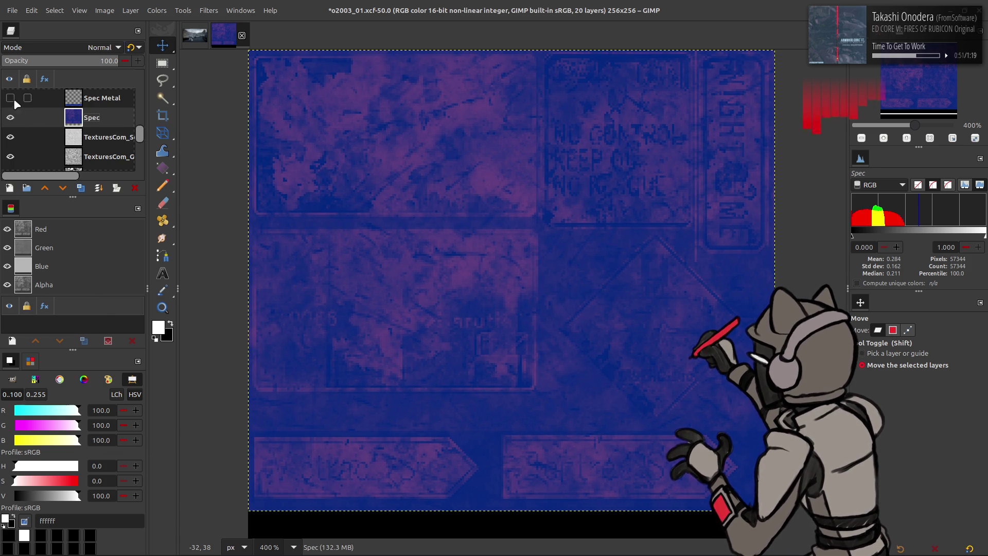
left_click(10, 98)
scroll(90, 99, "up", 1)
In GIMP, create a new layer from the visible blue/purple image
right_click(94, 120)
left_click(123, 201)
left_click(12, 10)
key("Escape")
In Blender's Shading workspace, show the g_SpecularTexture image and orbit around the sign gantry
key("alt+Tab")
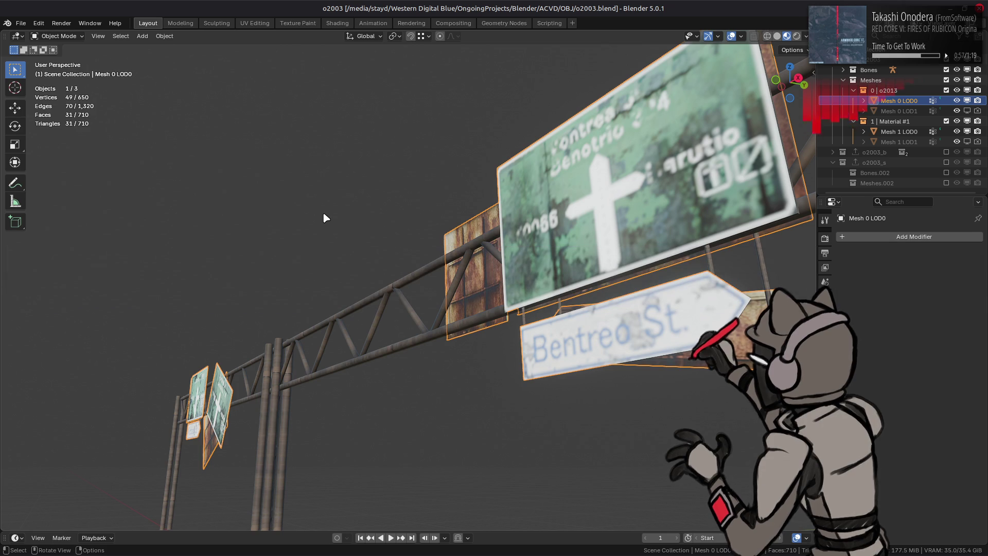
left_click(337, 23)
left_click_drag(393, 162, 383, 177)
scroll(375, 473, "down", 3)
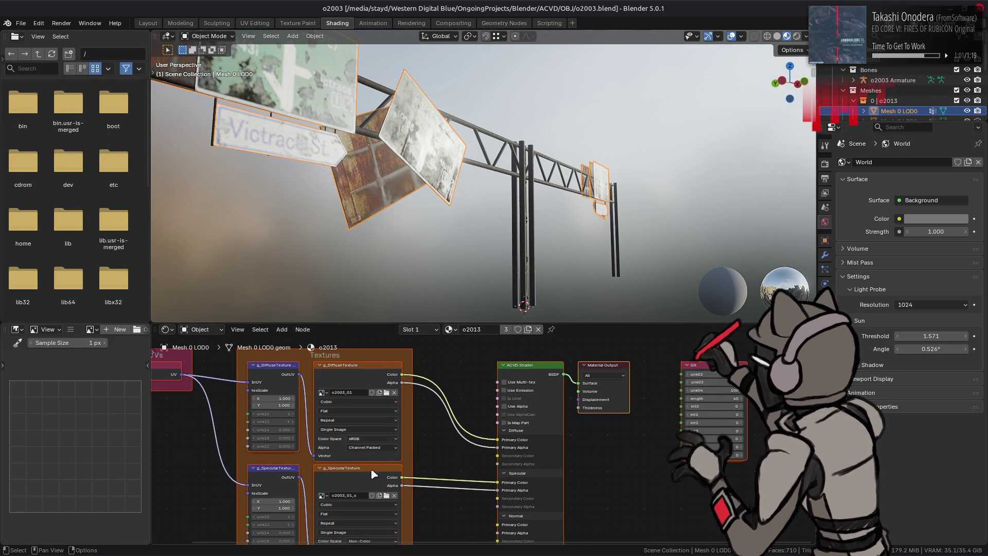
left_click(374, 472)
mouse_move(366, 278)
left_mouse_down()
mouse_move(398, 220)
mouse_move(463, 239)
mouse_move(544, 214)
mouse_move(540, 186)
mouse_move(543, 199)
mouse_move(205, 192)
mouse_move(447, 185)
mouse_move(278, 190)
mouse_move(483, 205)
left_mouse_up()
scroll(544, 214, "up", 3)
scroll(482, 205, "up", 5)
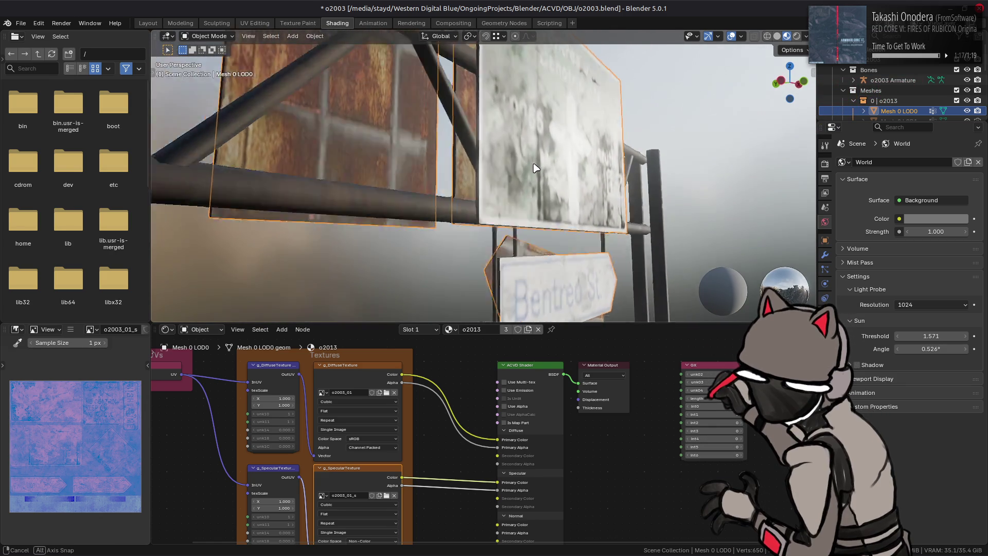
left_click_drag(532, 168, 669, 103)
Rotate the HDRI world lighting around the model and save o2003.blend
left_click(806, 36)
left_click(801, 122)
left_click_drag(801, 148, 738, 148)
mouse_move(643, 134)
left_mouse_down()
mouse_move(586, 146)
mouse_move(605, 150)
mouse_move(590, 139)
mouse_move(522, 175)
mouse_move(485, 171)
left_mouse_up()
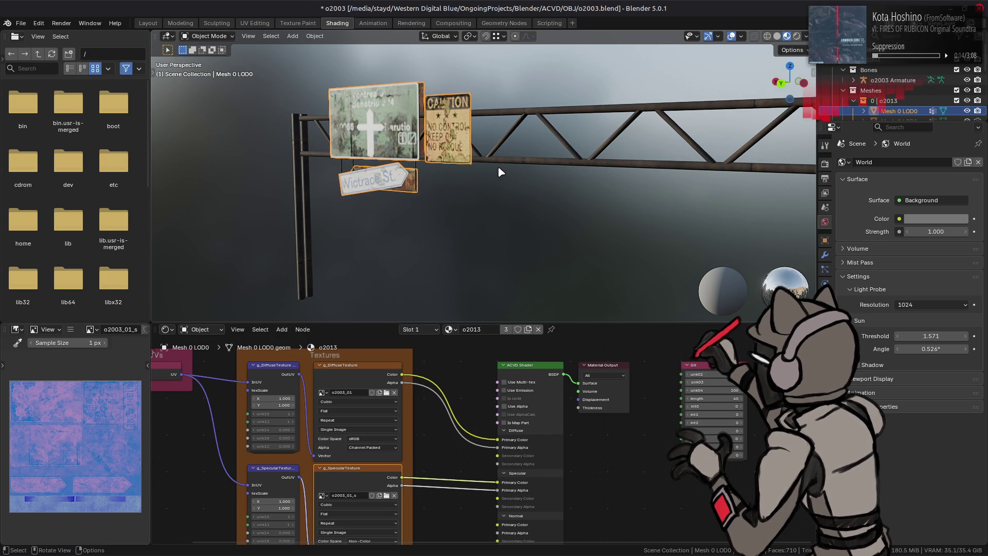
key("ctrl+s")
key("alt+Tab")
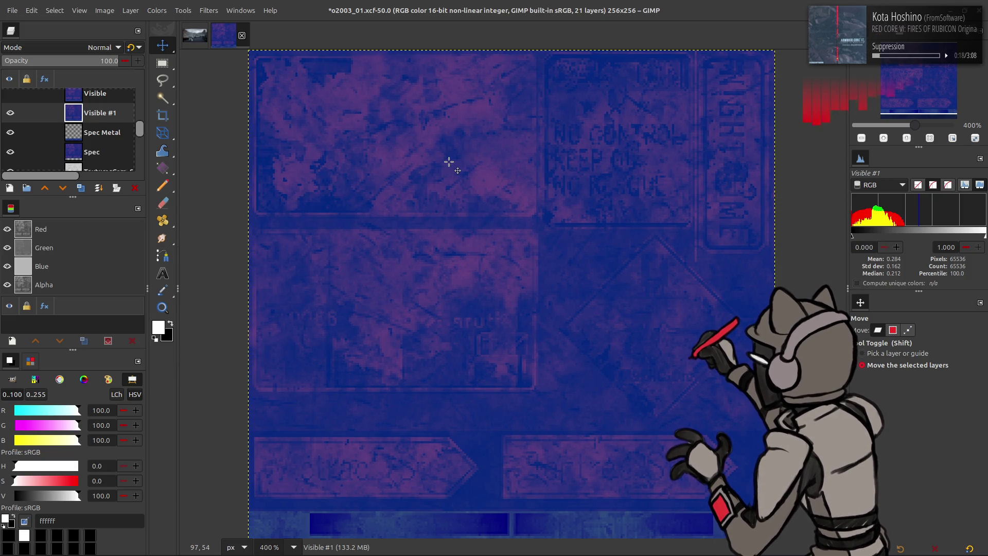
Select the leftover Visible layer and delete it
left_click(103, 94)
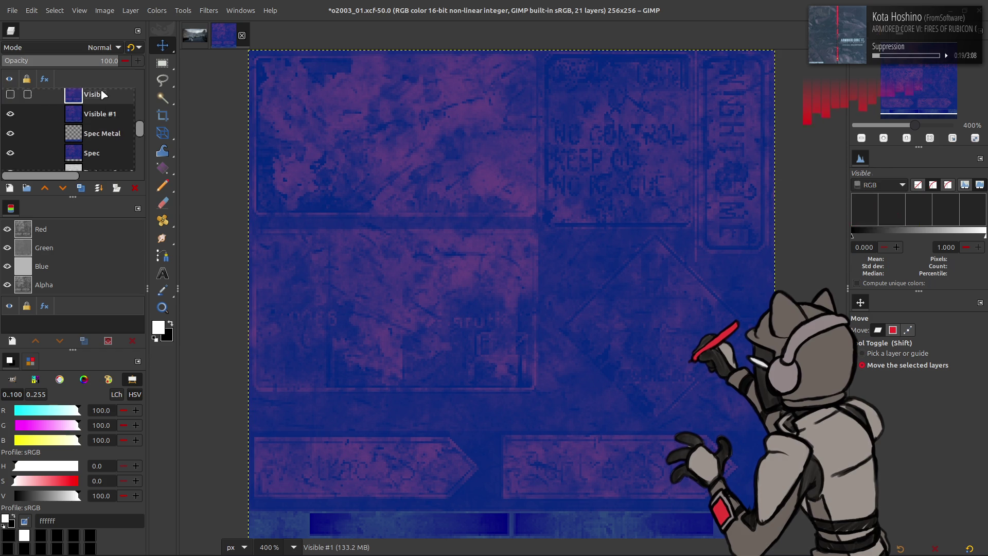
left_click(135, 188)
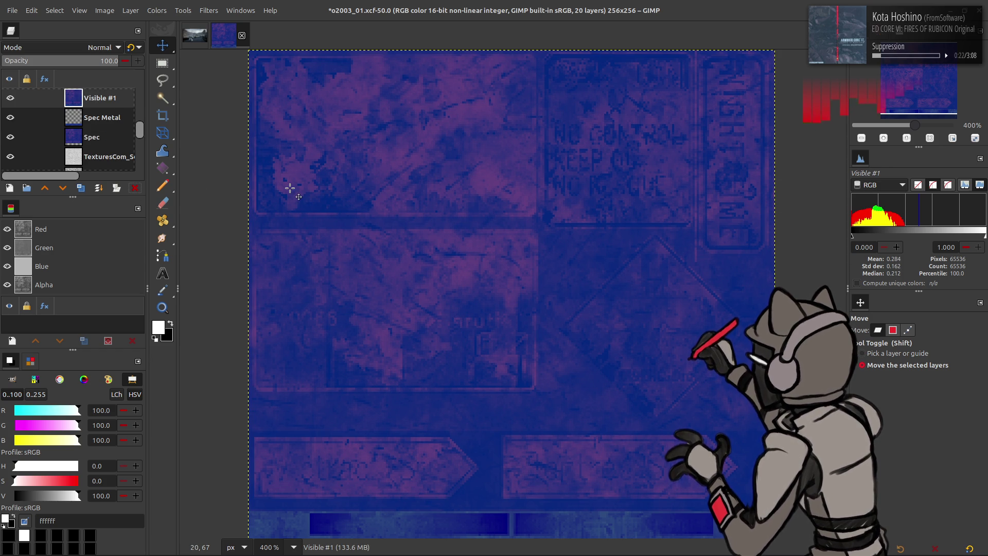
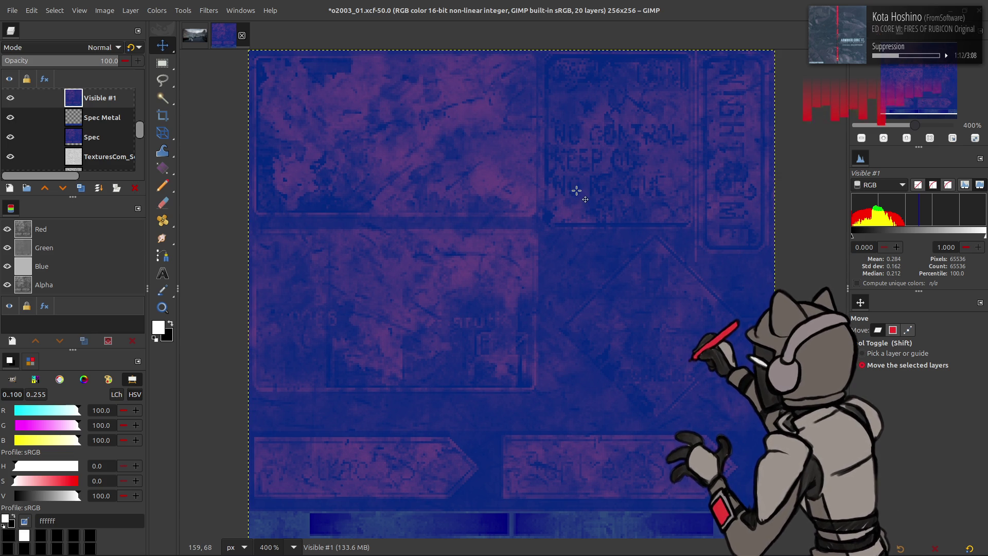
Convert the texture from RGB to sRGB with G'MIC's Colour Space Swap
scroll(576, 191, "down", 1)
scroll(499, 200, "left", 1)
scroll(519, 200, "right", 1)
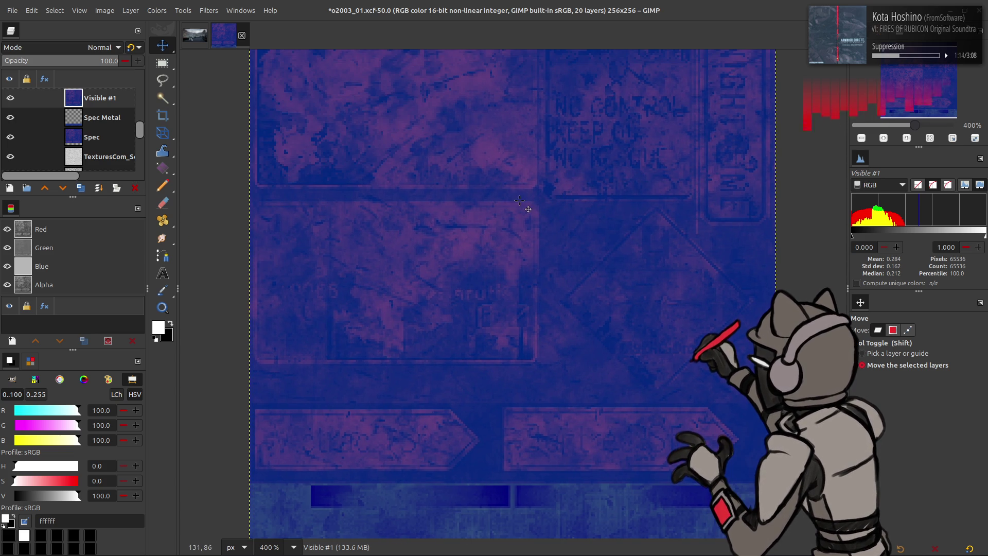
scroll(522, 201, "up", 1)
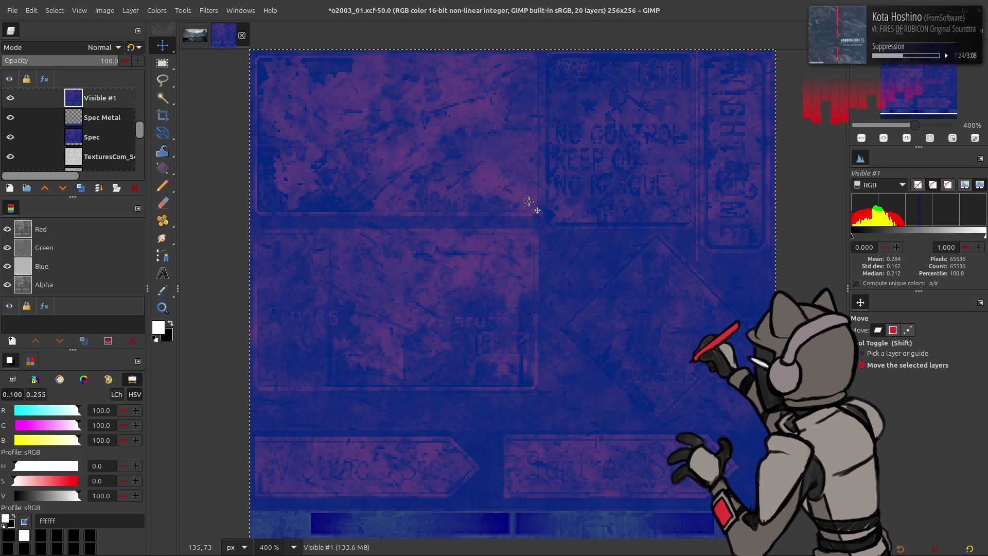
scroll(529, 201, "down", 2)
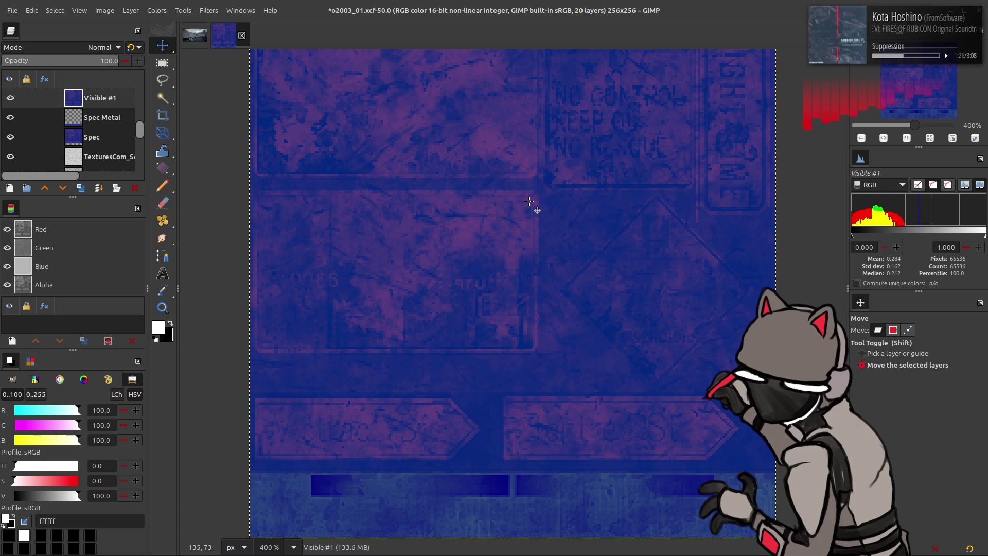
scroll(509, 218, "up", 1)
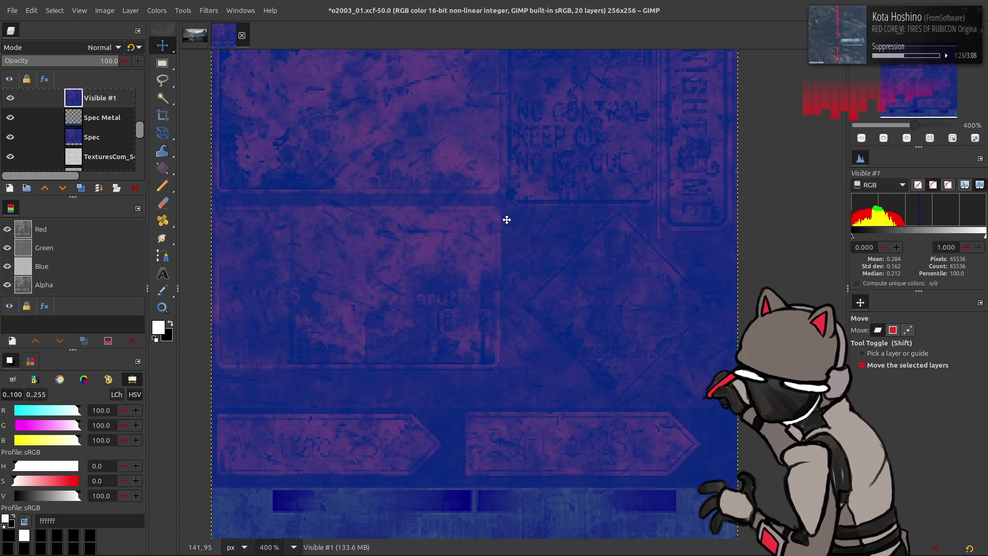
scroll(504, 219, "up", 1)
scroll(533, 214, "down", 2)
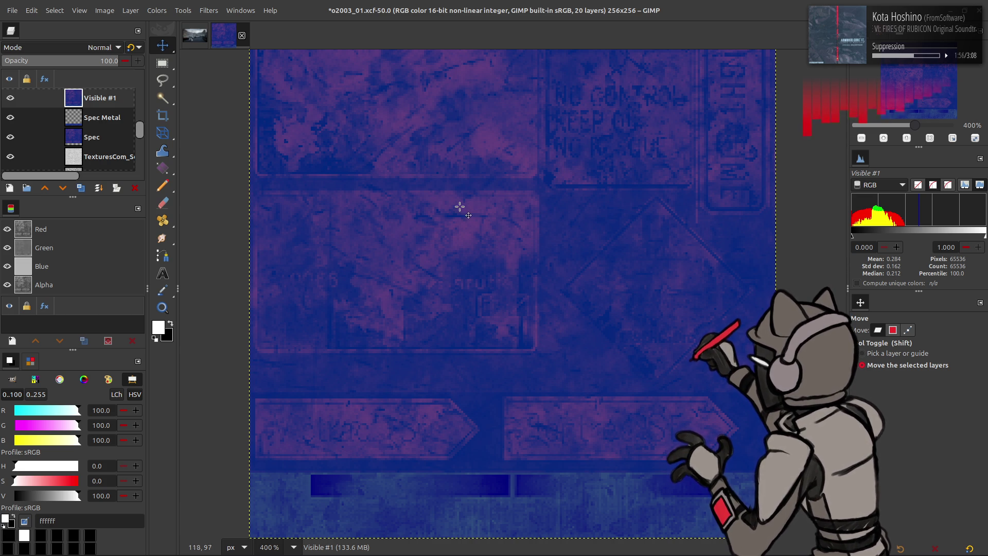
scroll(100, 119, "up", 2)
left_click(225, 7)
mouse_move(209, 11)
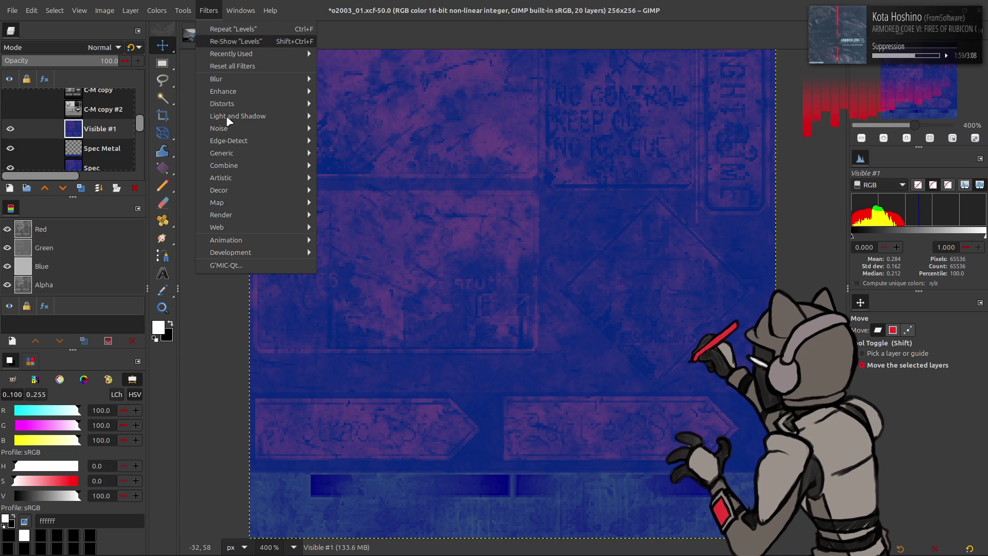
left_click(252, 266)
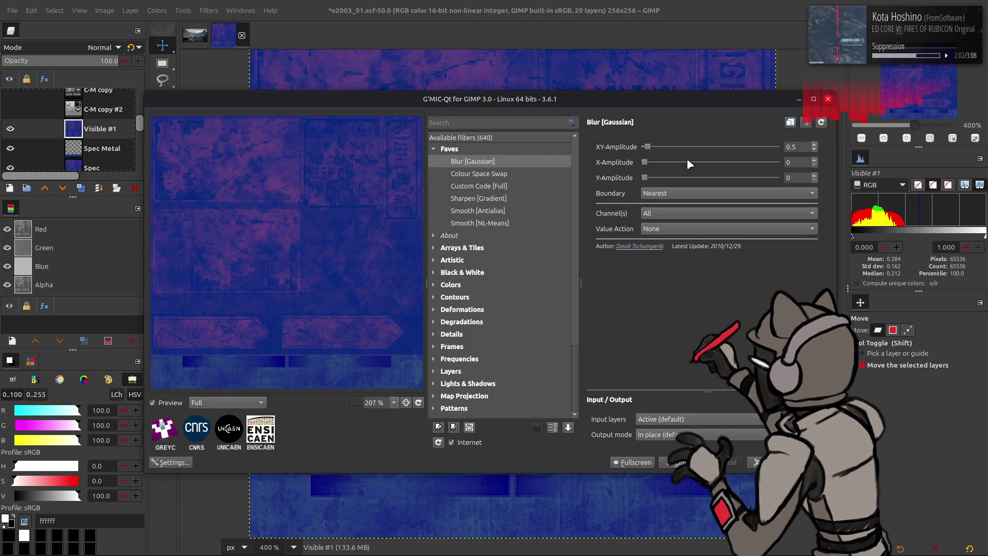
left_click(533, 177)
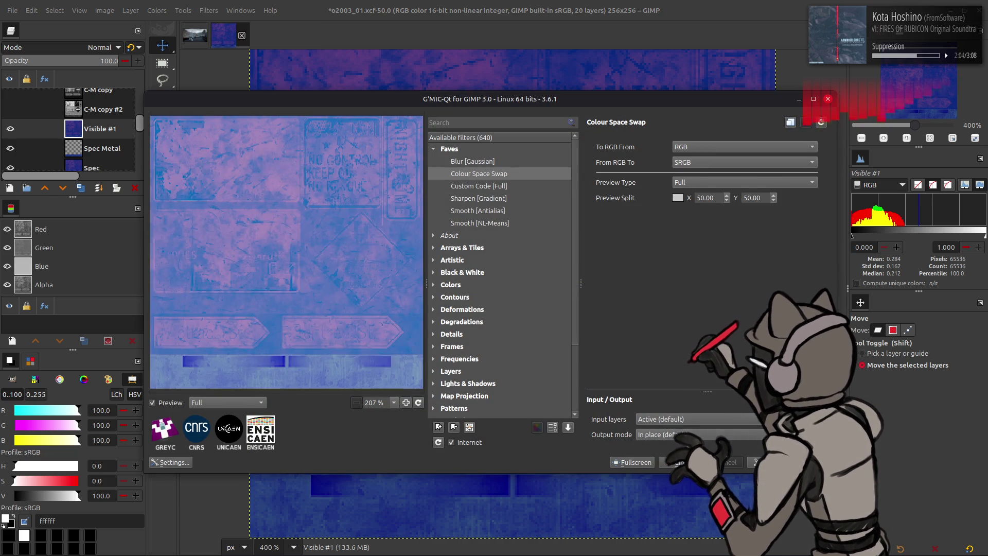
left_click(756, 462)
Scale the layer to 128×128 pixels, then swap the colour space back from sRGB to RGB
left_click(130, 10)
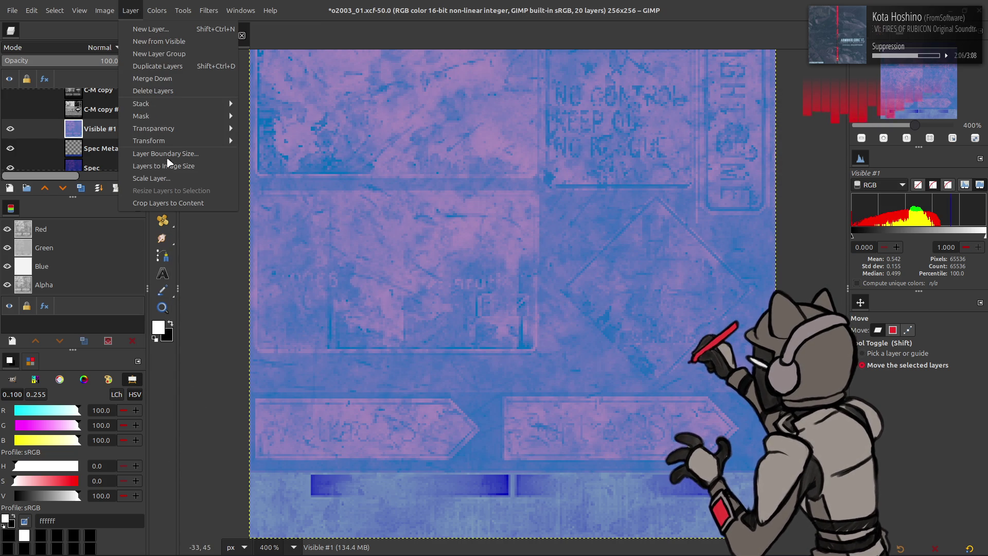
left_click(149, 178)
type("1")
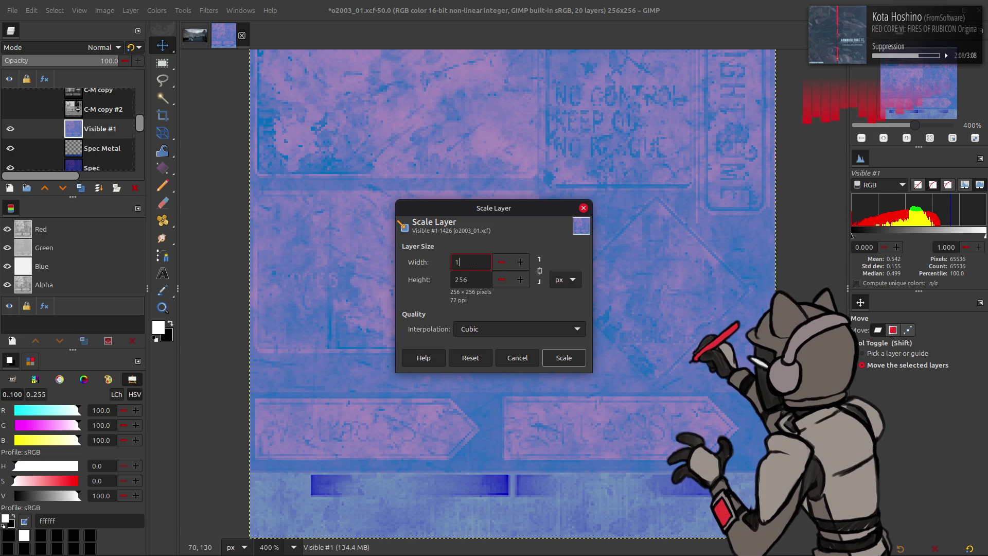
type("28")
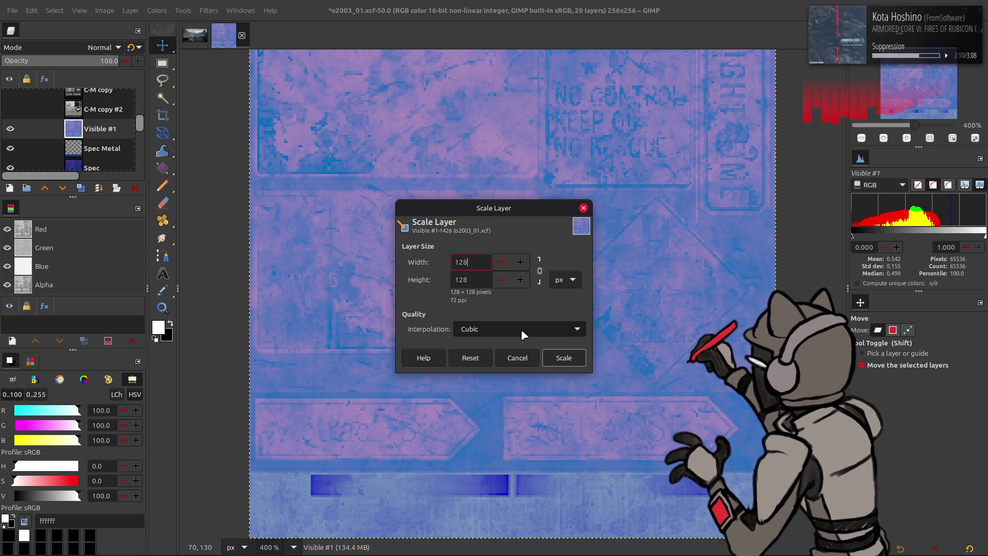
left_click(554, 359)
left_click(208, 10)
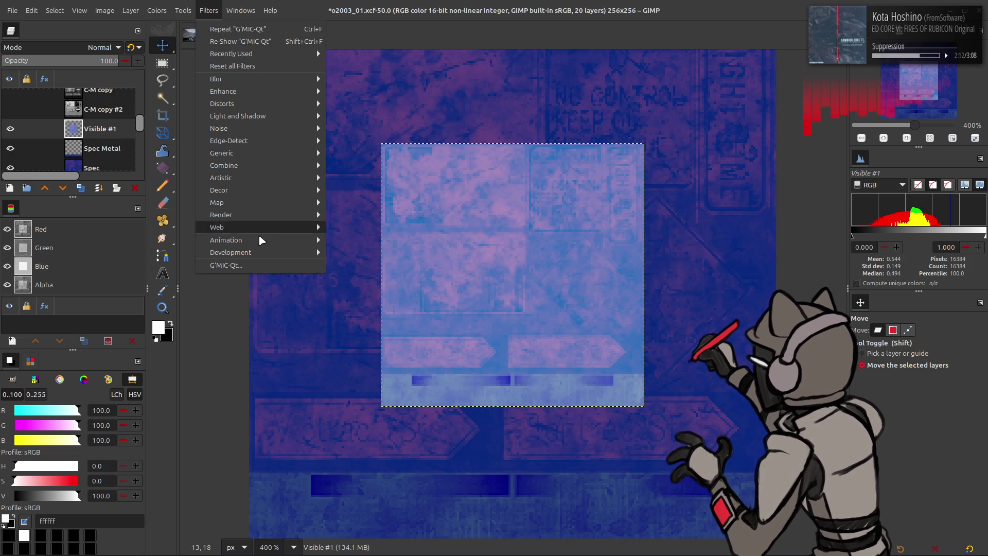
left_click(264, 270)
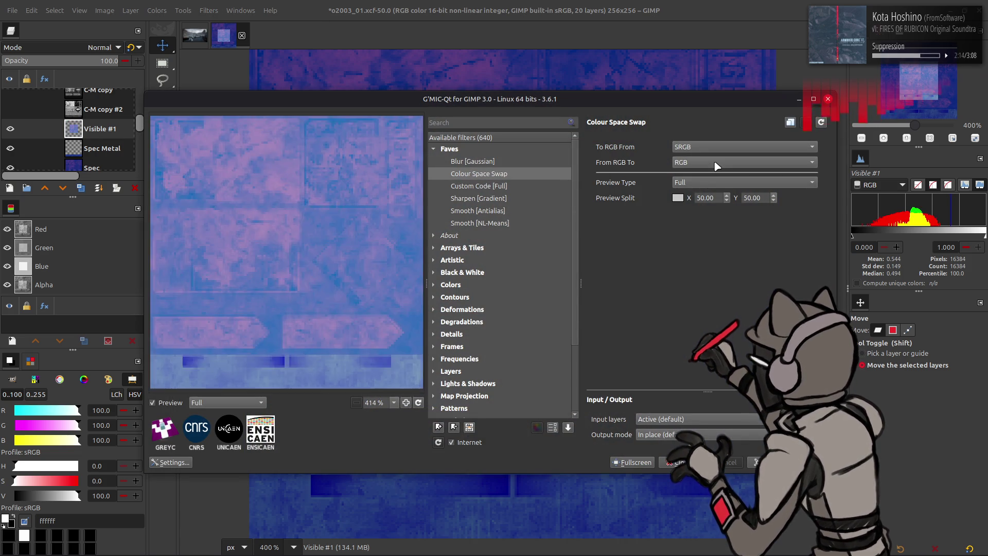
left_click(682, 462)
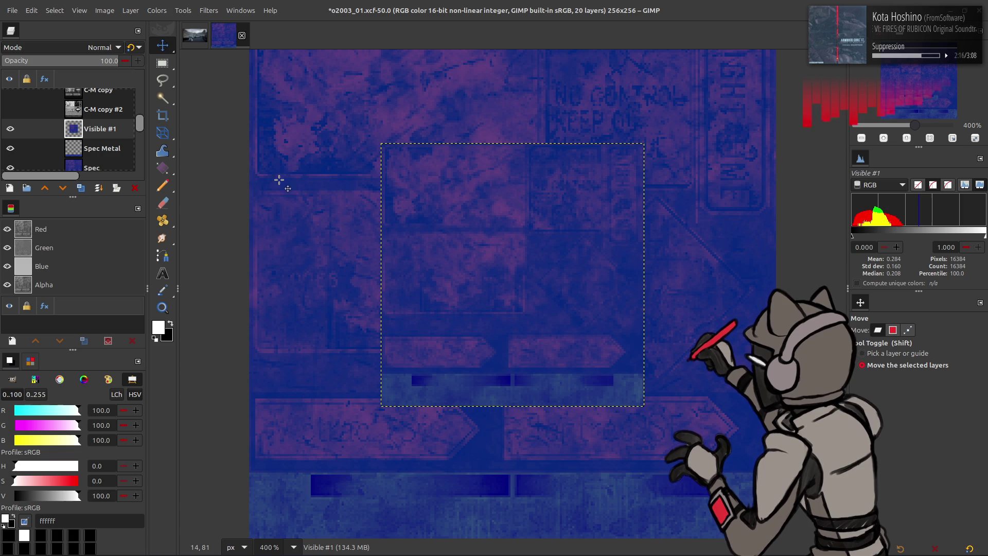
Duplicate Visible #1 twice and Gaussian-blur the top copy
left_click(81, 188)
left_click(80, 188)
left_click(208, 11)
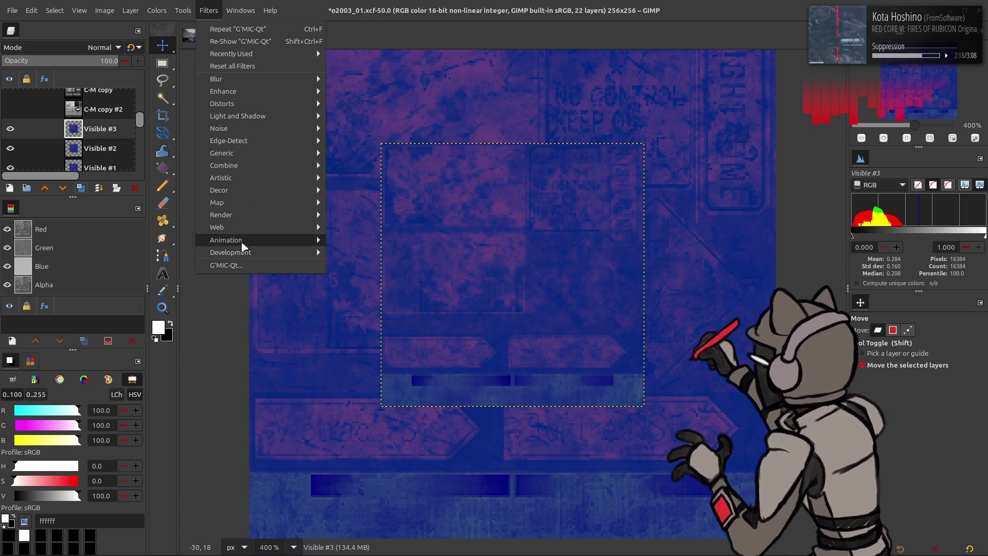
left_click(294, 265)
left_click(472, 161)
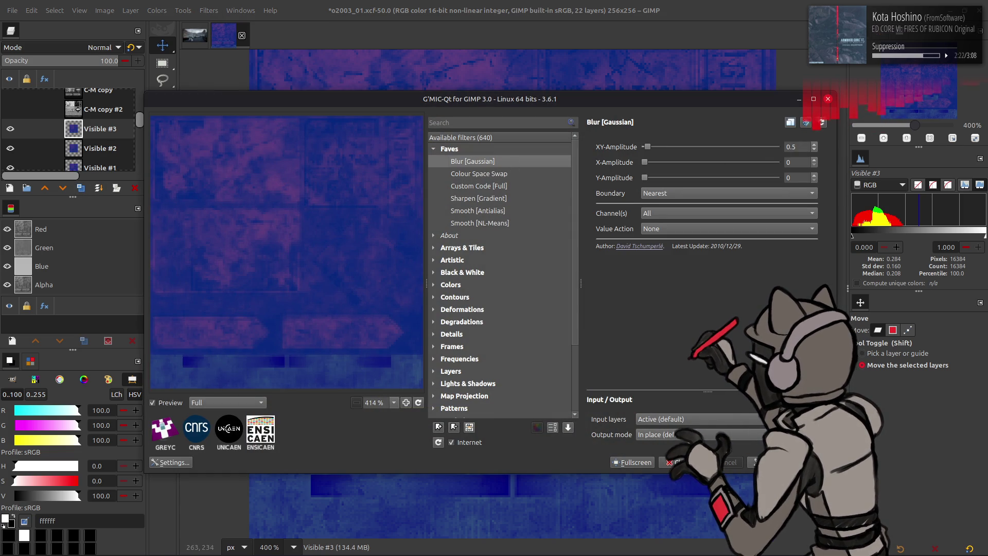
key("Return")
Restore fine detail by merging the blurred copy as Grain extract, then the result as Grain merge
left_click(76, 48)
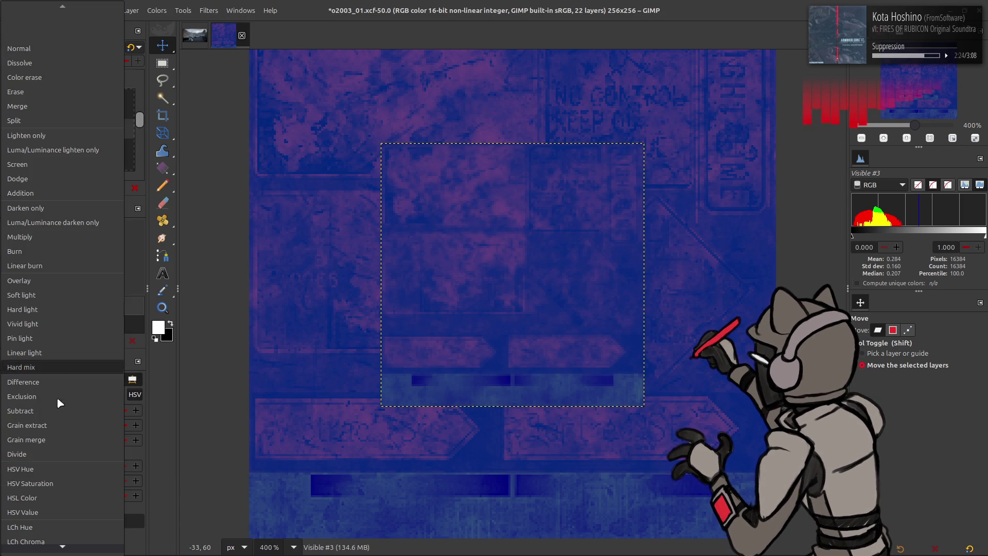
left_click(56, 419)
key("ctrl+m")
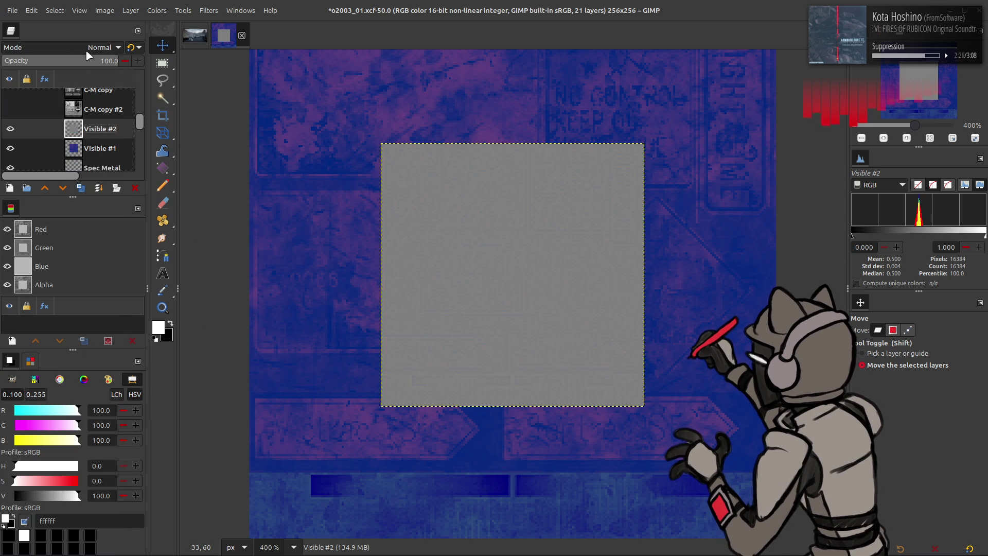
left_click(95, 48)
left_click(57, 440)
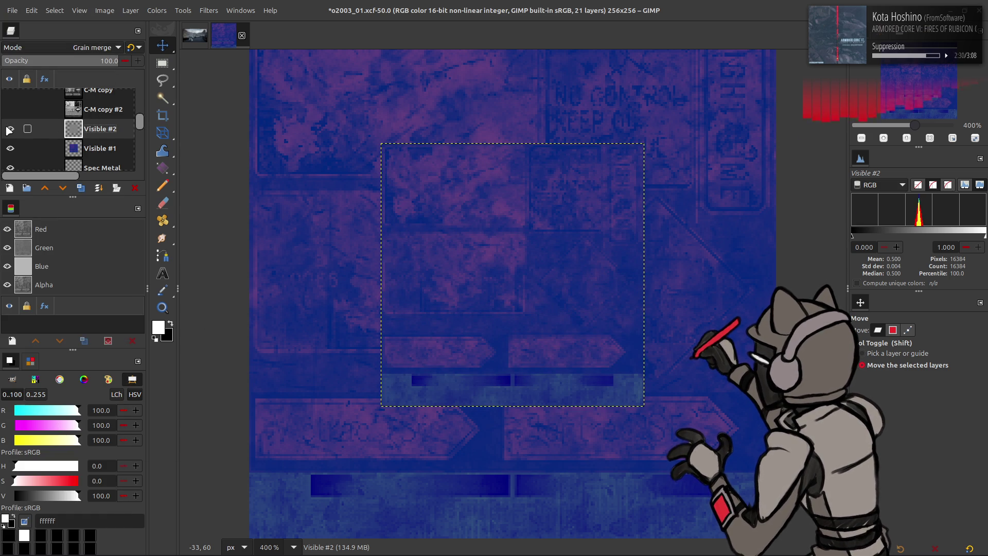
key("ctrl+m")
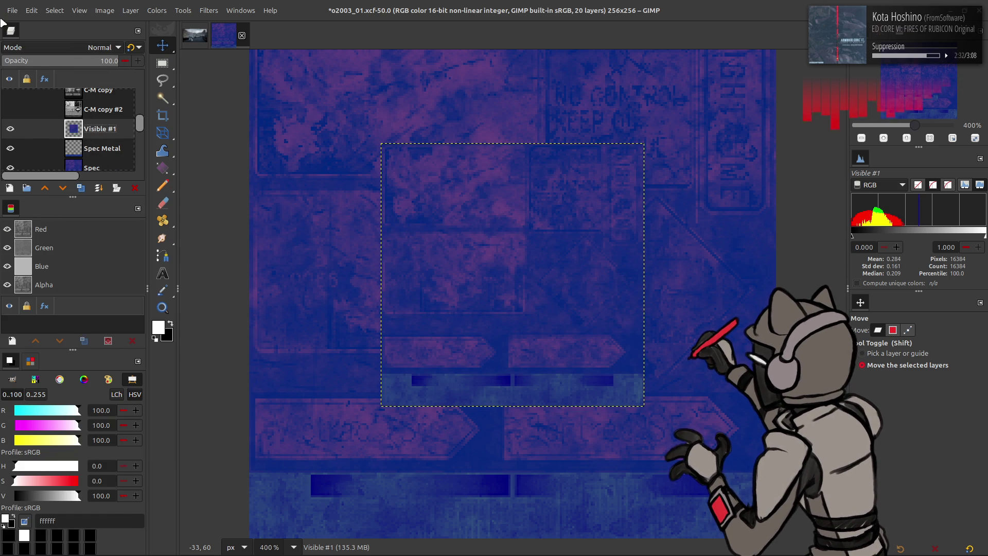
Export the image as o2003_01_s.dds
left_click(12, 10)
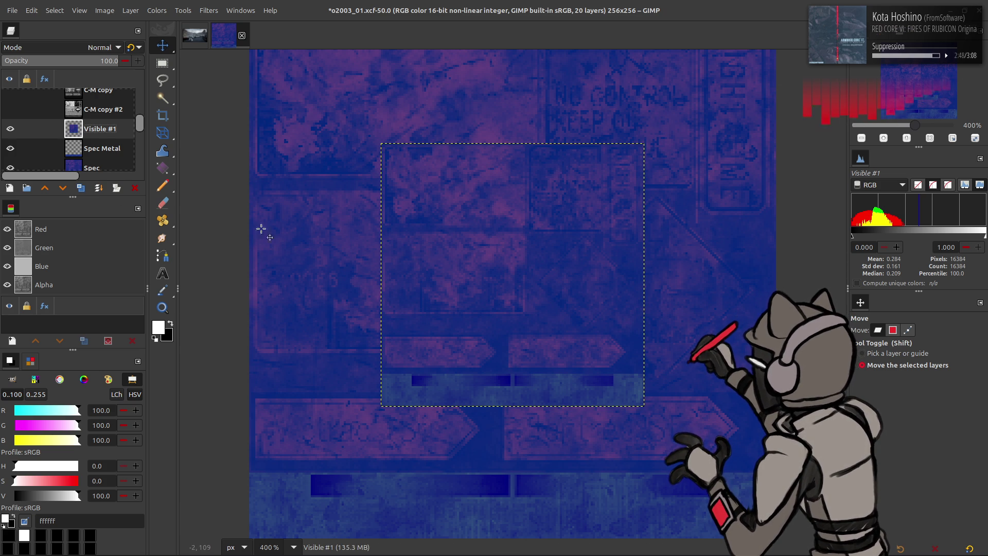
left_click(14, 9)
left_click(77, 176)
key("alt+Tab")
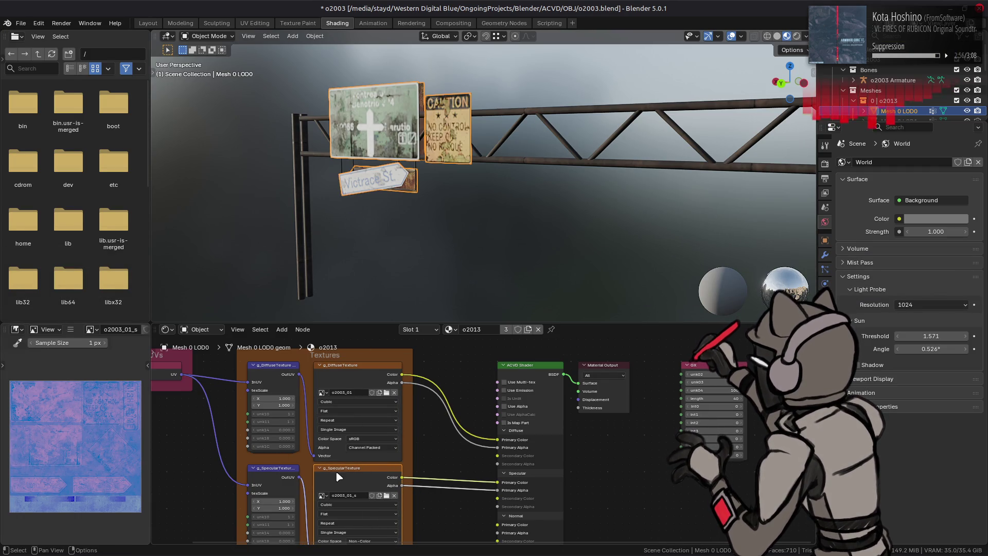
Orbit Blender's view around the sign to inspect the updated texture, then return to GIMP
scroll(93, 447, "down", 3)
mouse_move(342, 254)
left_mouse_down()
mouse_move(347, 216)
mouse_move(327, 217)
mouse_move(480, 190)
mouse_move(448, 190)
left_mouse_up()
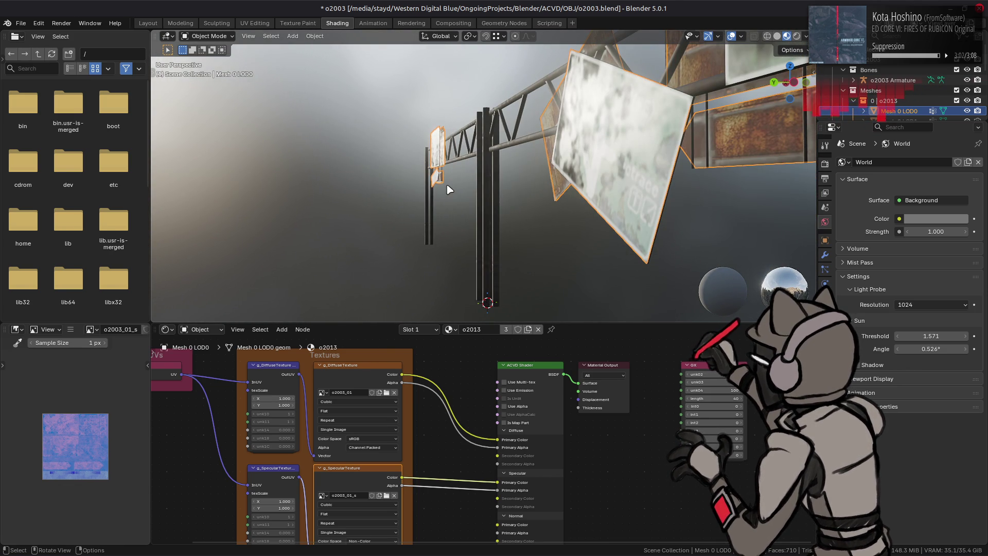
key("alt+Tab")
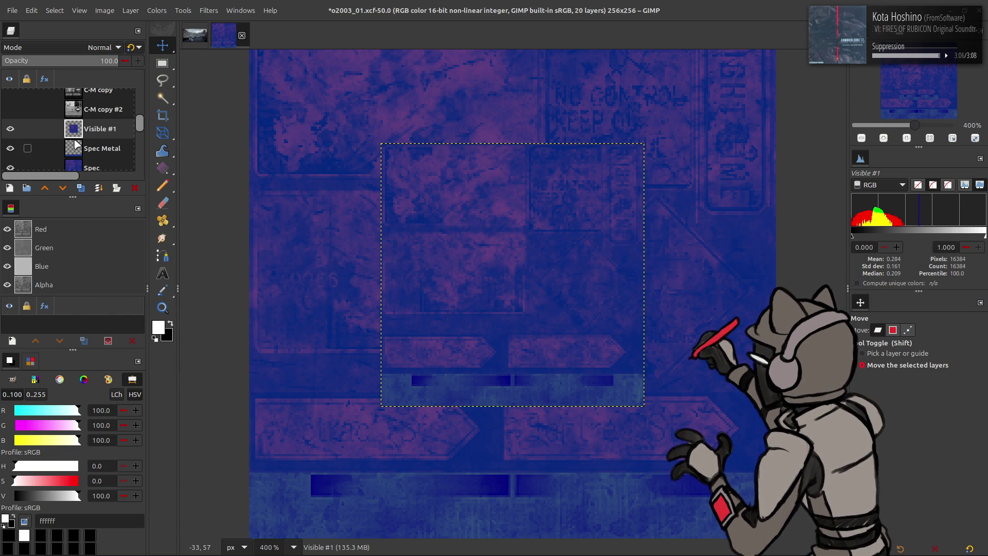
Duplicate Visible #1 and flatten it to grey with Levels output set from 0 to 50
left_click(15, 189)
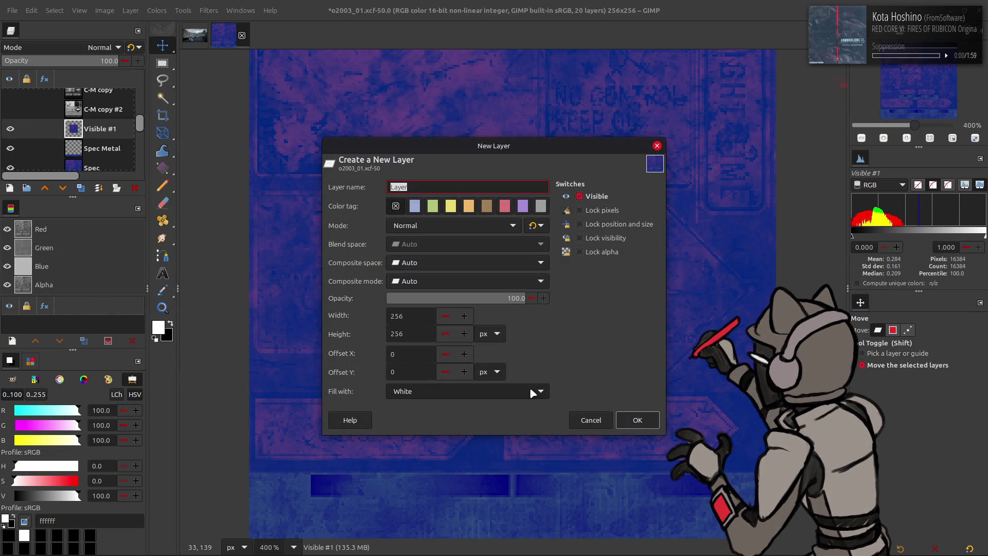
left_click(587, 423)
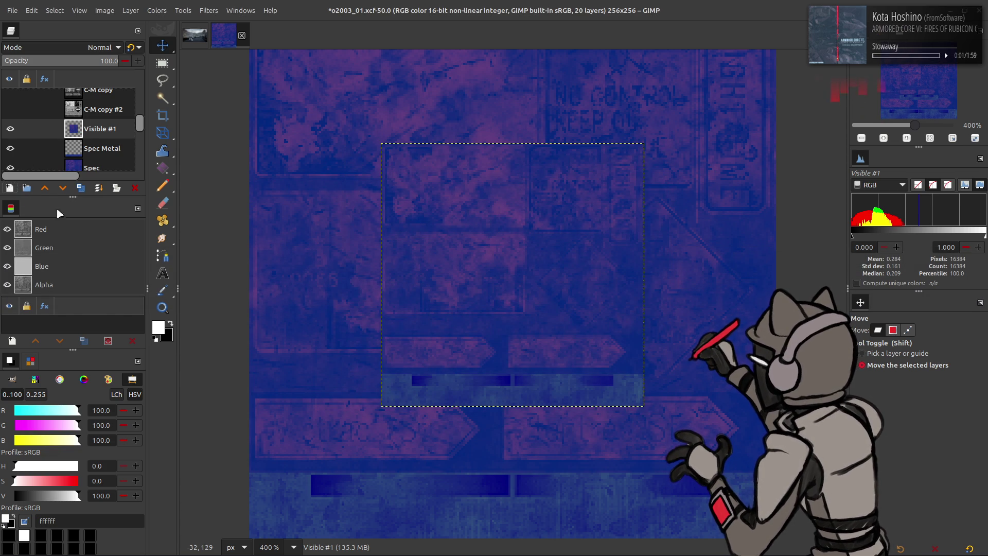
left_click(81, 188)
left_click(156, 10)
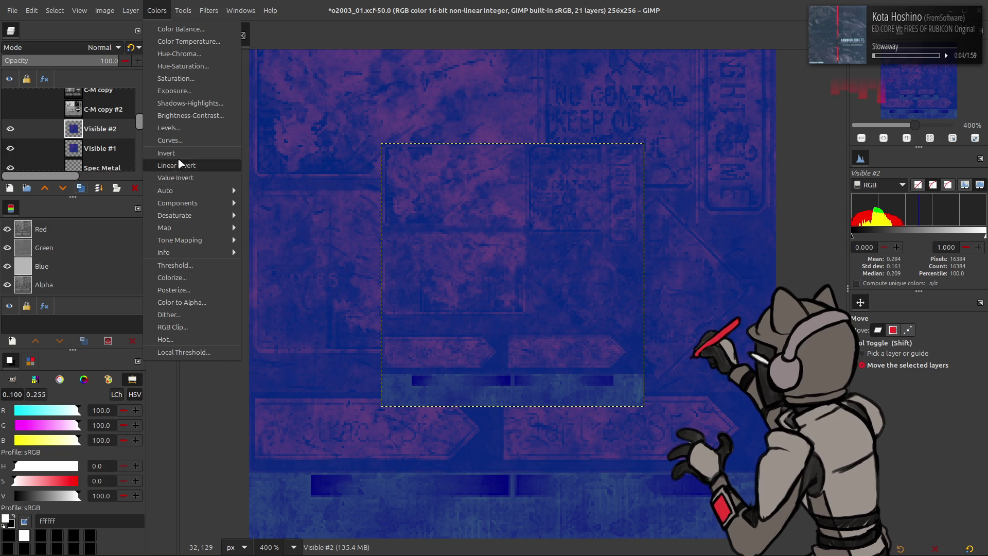
left_click(187, 127)
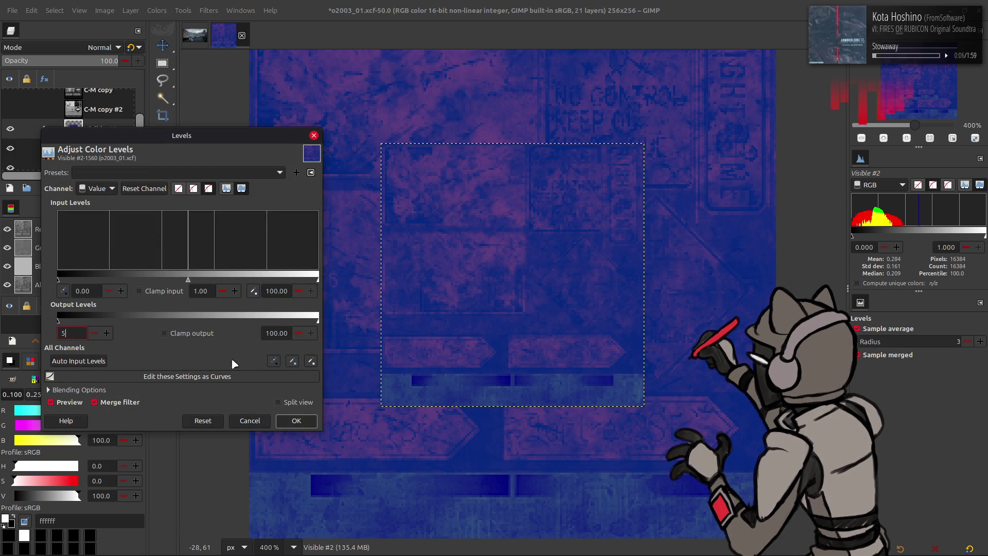
type("0")
key("Tab")
key("Tab")
type("50")
key("Return")
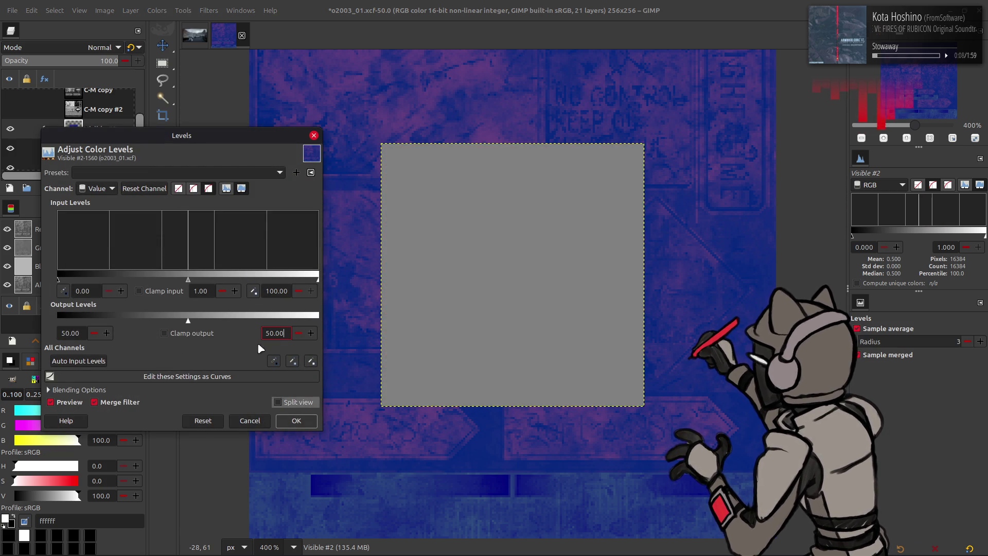
left_click(298, 421)
Fill Visible #2 with grayscale RGB Noise using a new seed
left_click(209, 11)
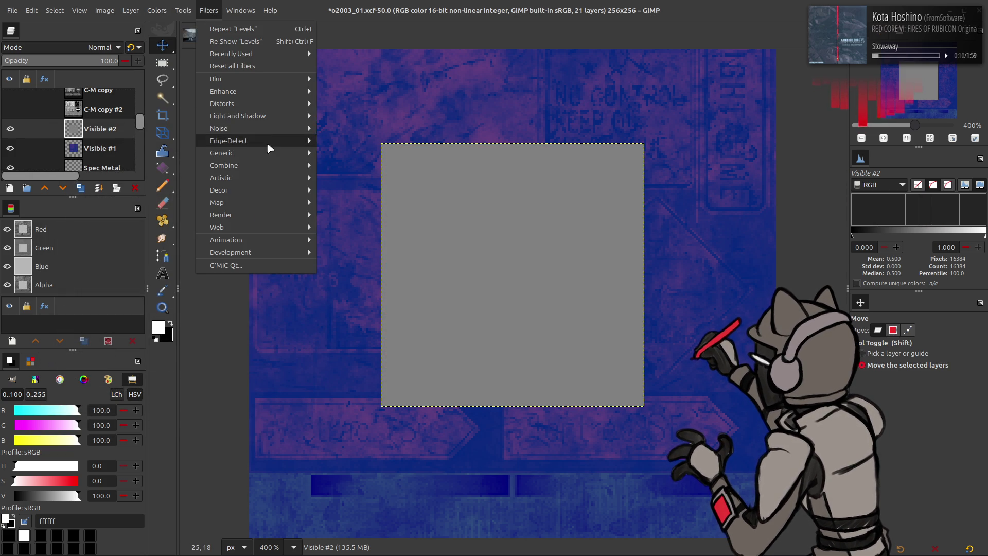
mouse_move(266, 133)
left_click(348, 177)
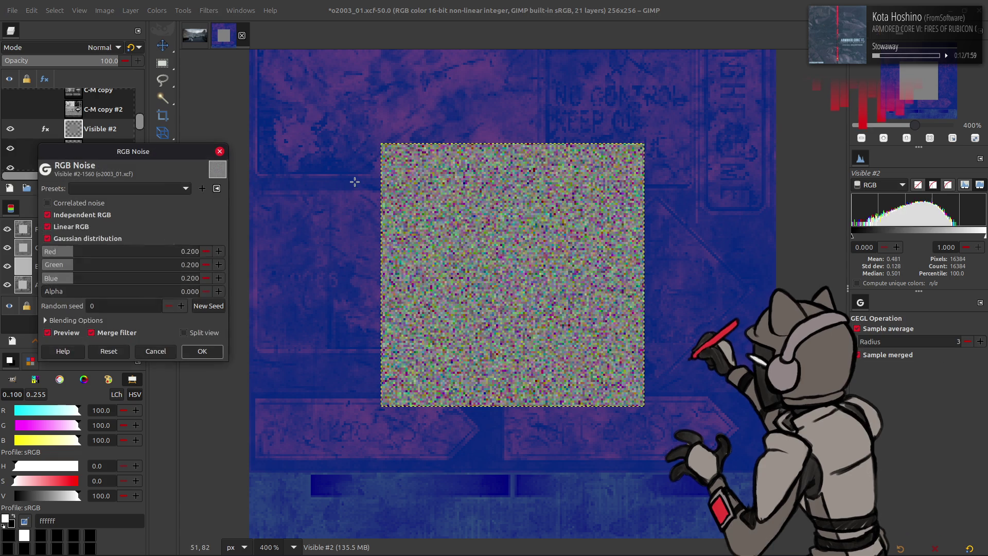
left_click(158, 181)
left_click(156, 190)
left_click(209, 279)
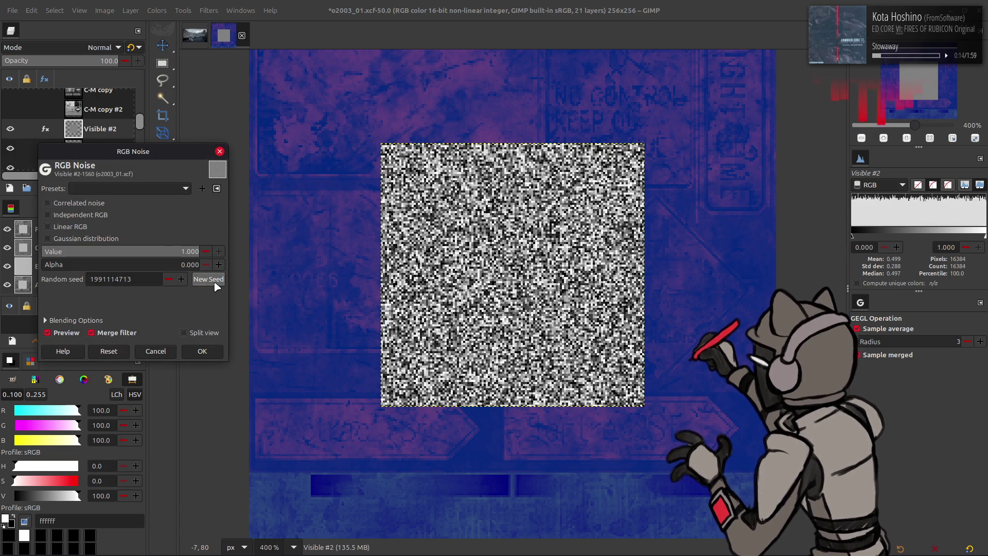
left_click(202, 351)
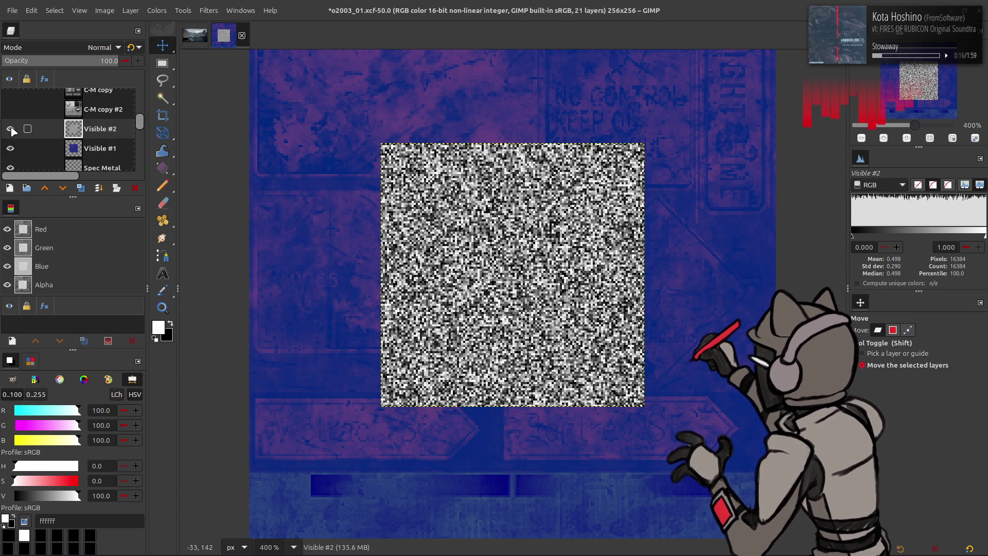
Add three layers from visible and apply the grayscale noise preset to Visible #4
left_click(81, 188)
left_click(81, 188)
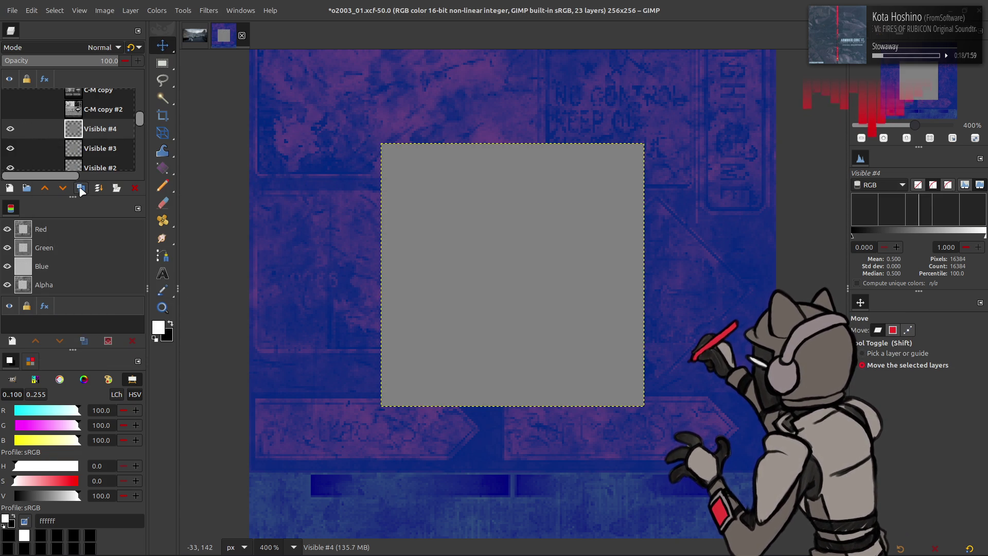
left_click(81, 188)
left_click(111, 150)
key("shift+ctrl+f")
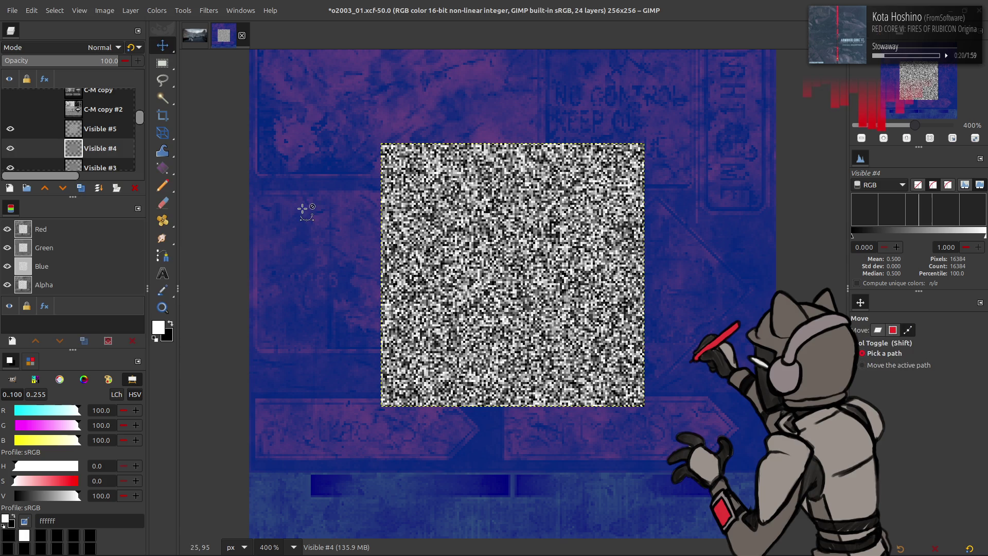
left_click(129, 188)
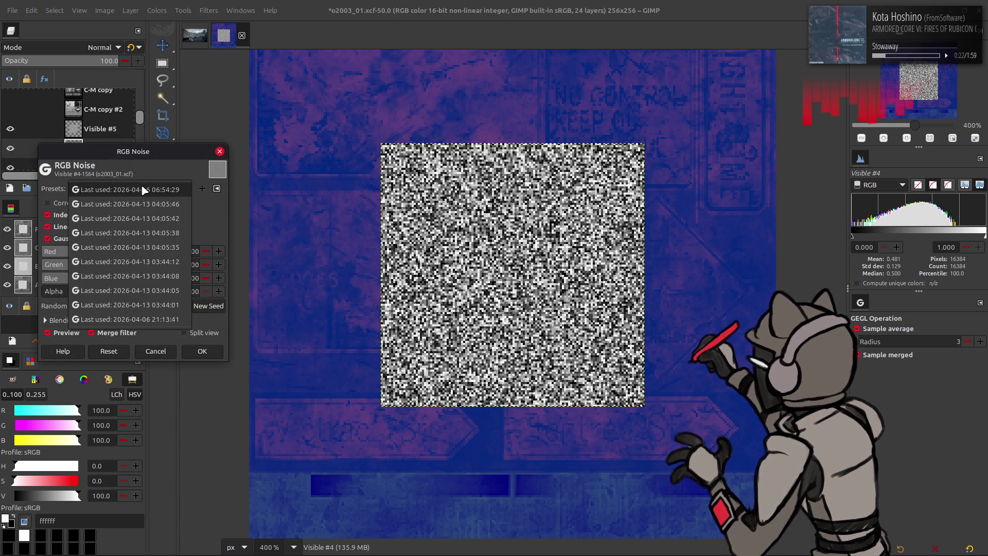
left_click(129, 190)
left_click(202, 351)
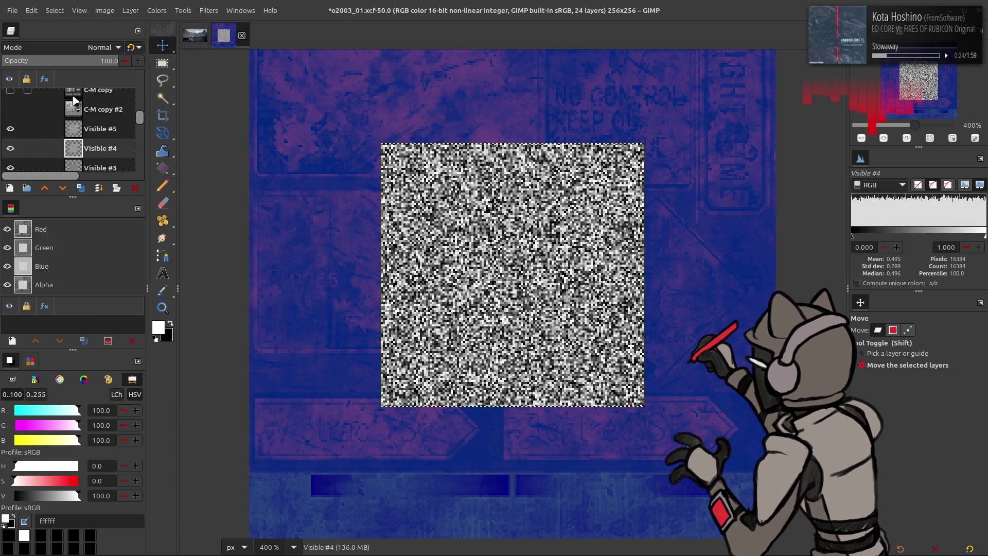
Apply freshly seeded grayscale noise to Visible #3
key("Page_Down")
key("shift+ctrl+f")
left_click(166, 188)
left_click(166, 191)
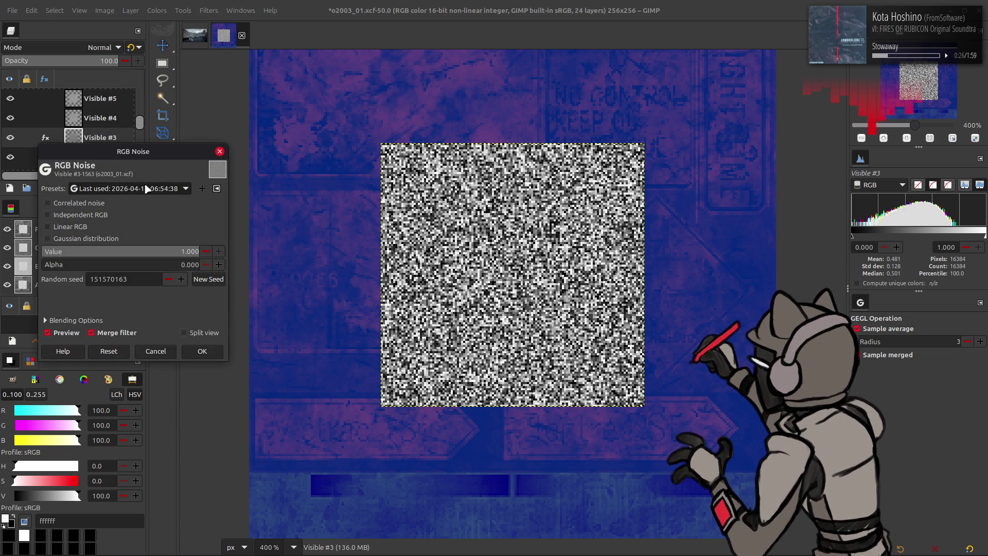
left_click(208, 279)
left_click(202, 354)
Apply freshly seeded grayscale noise to Visible #2, then select Visible #5
key("Page_Down")
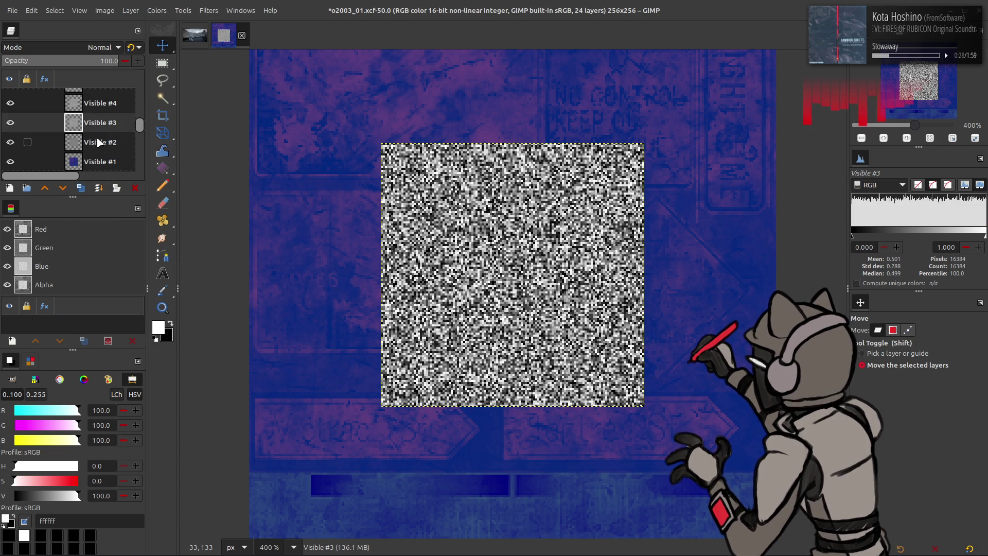
key("shift+ctrl+f")
left_click(141, 188)
left_click(141, 189)
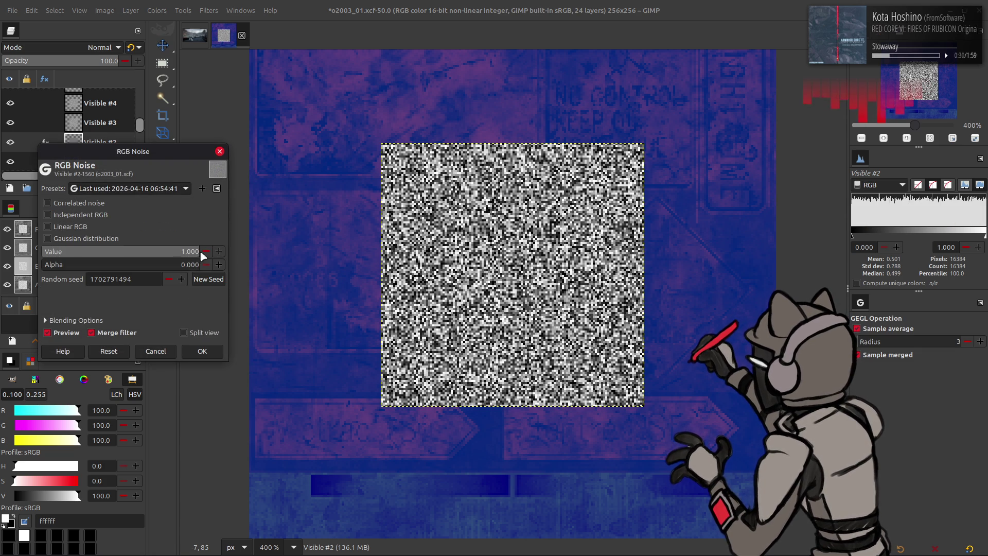
left_click(209, 279)
left_click(201, 353)
key("Page_Up")
key("Page_Up")
key("Page_Up")
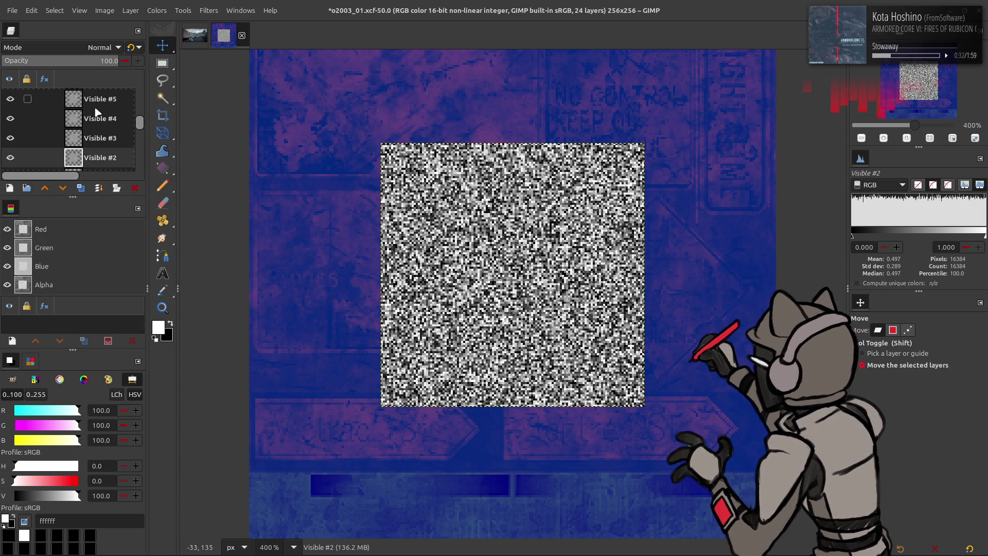
Zoom in to check the noise pixels, then merge Visible #5 down
key("5")
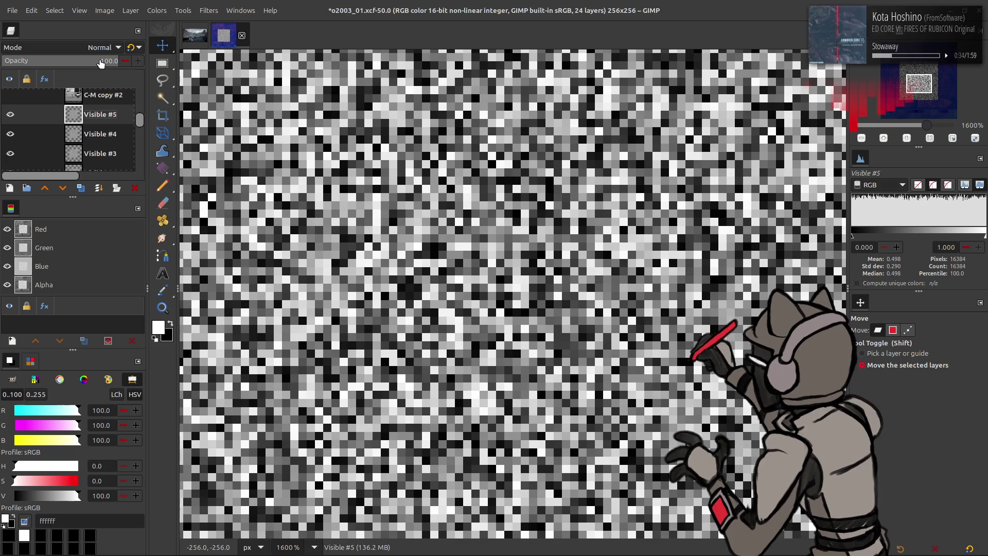
key("1")
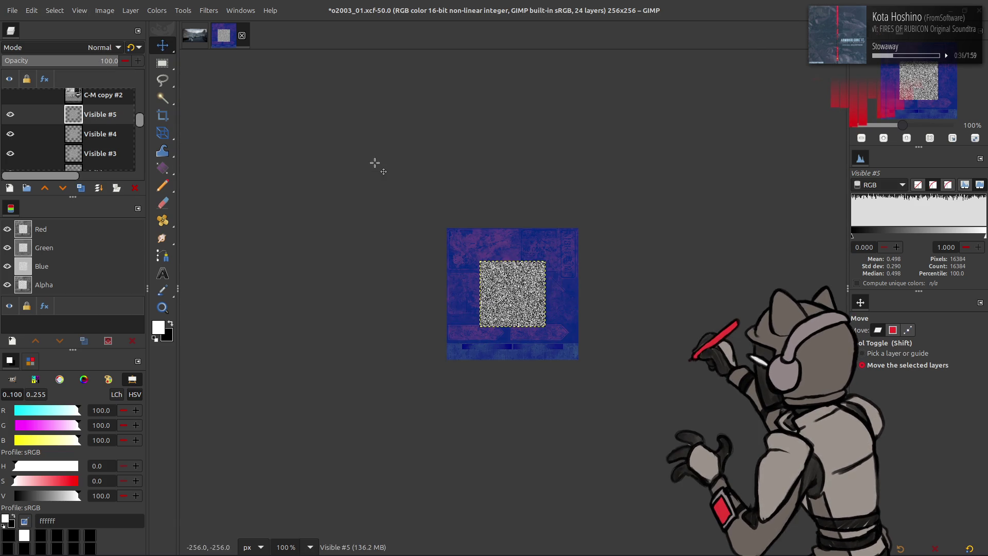
key("2")
key("3")
left_click_drag(449, 260, 417, 265)
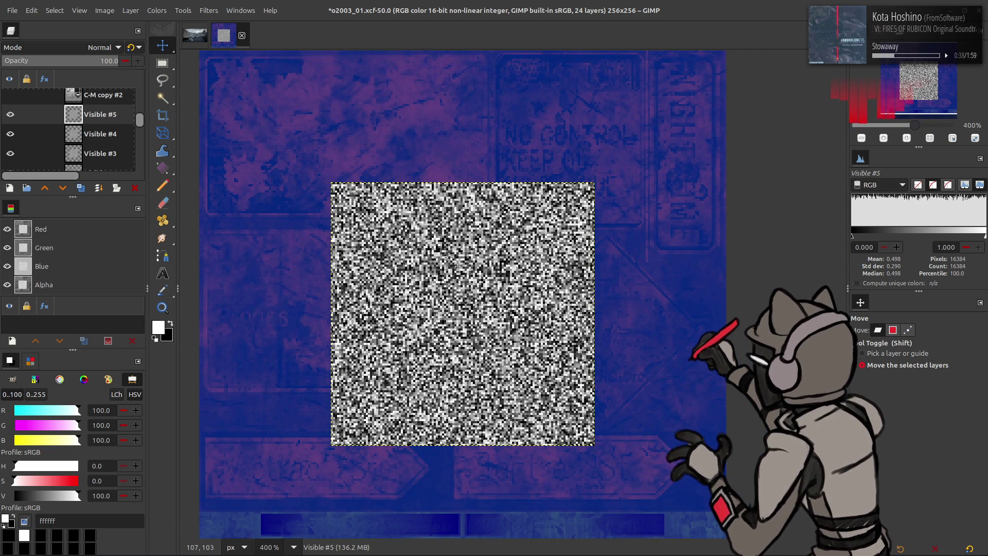
scroll(445, 255, "down", 2)
scroll(432, 251, "left", 2)
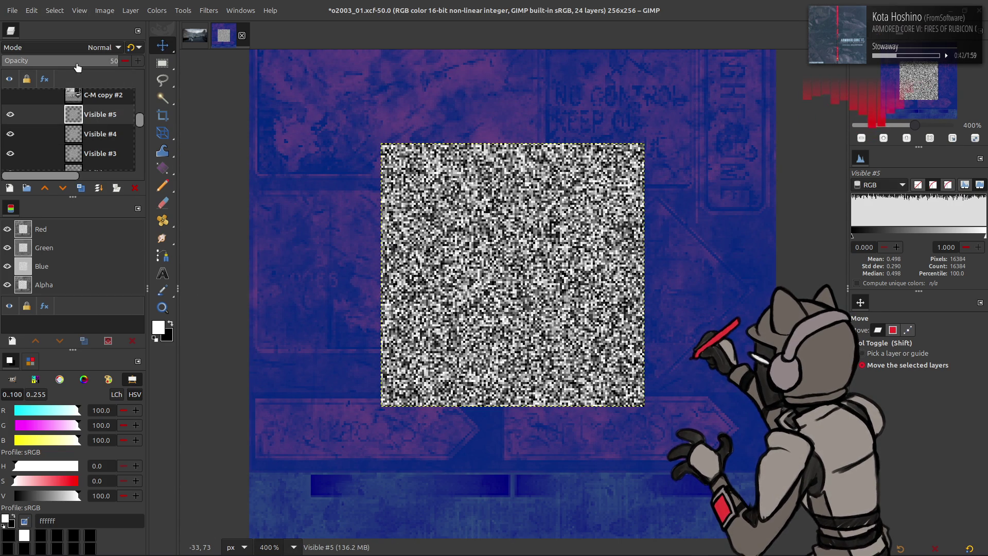
key("ctrl+z")
key("ctrl+z")
Set Visible #3 and Visible #4 to 50% opacity and merge them down into Visible #2
left_click(95, 135)
type("5")
left_click(132, 48)
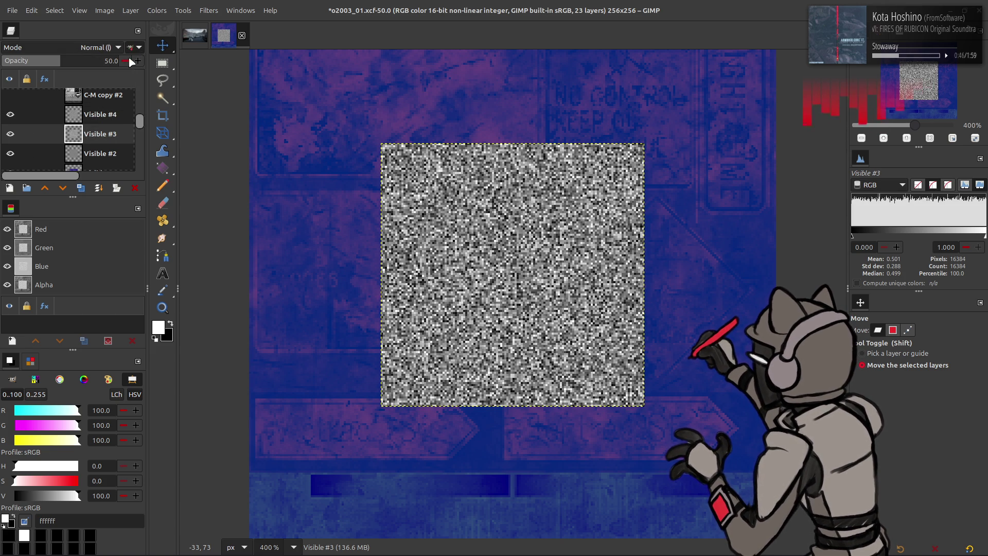
key("ctrl+z")
key("ctrl+z")
key("ctrl+z")
type("5")
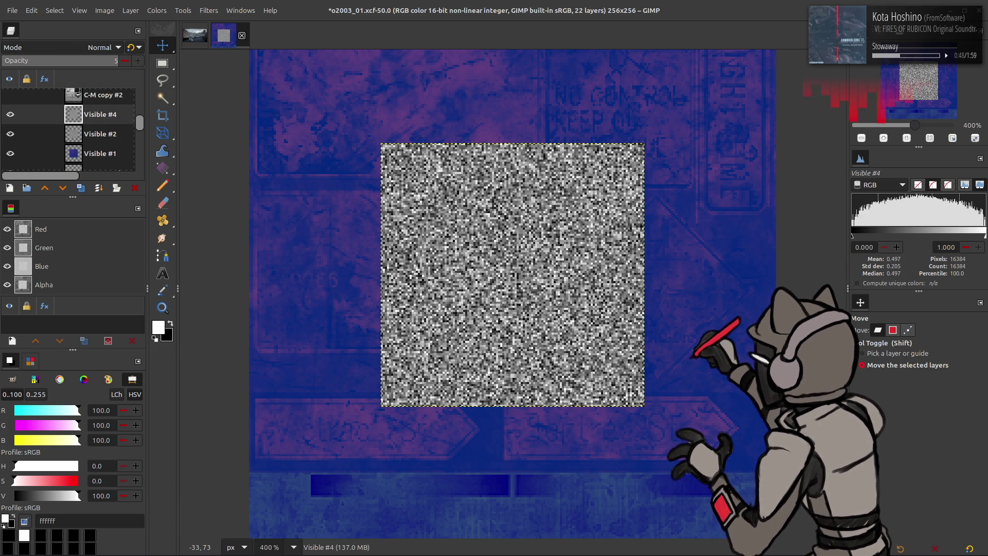
key("Return")
right_click(99, 114)
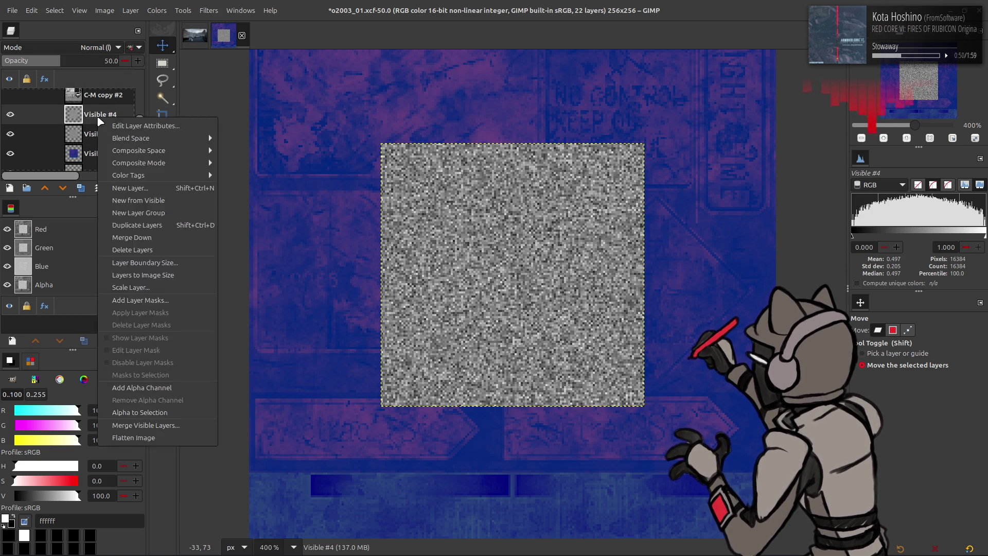
left_click(137, 238)
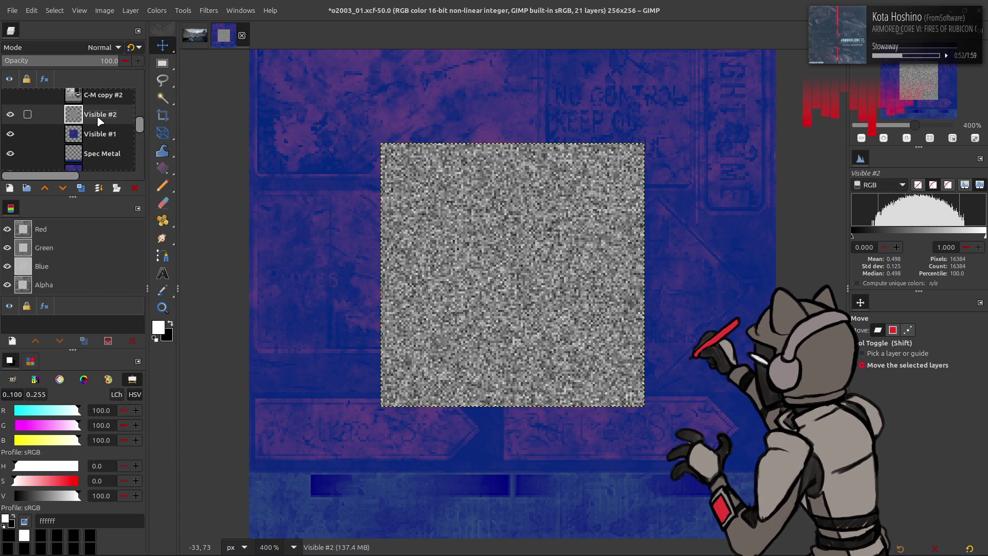
Hide the Visible #2 noise layer and select Visible #1
left_click(156, 11)
left_click(155, 12)
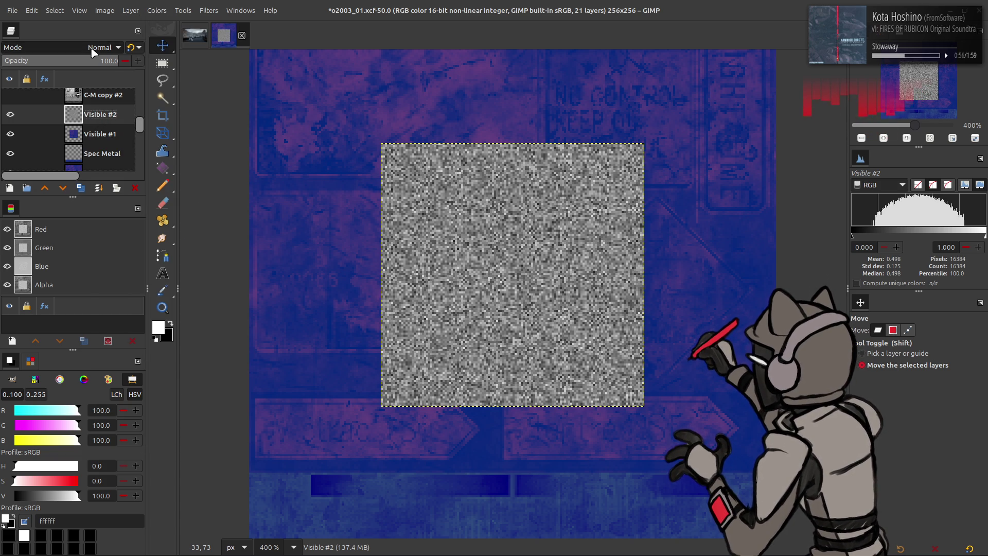
left_click(99, 134)
left_click(11, 114)
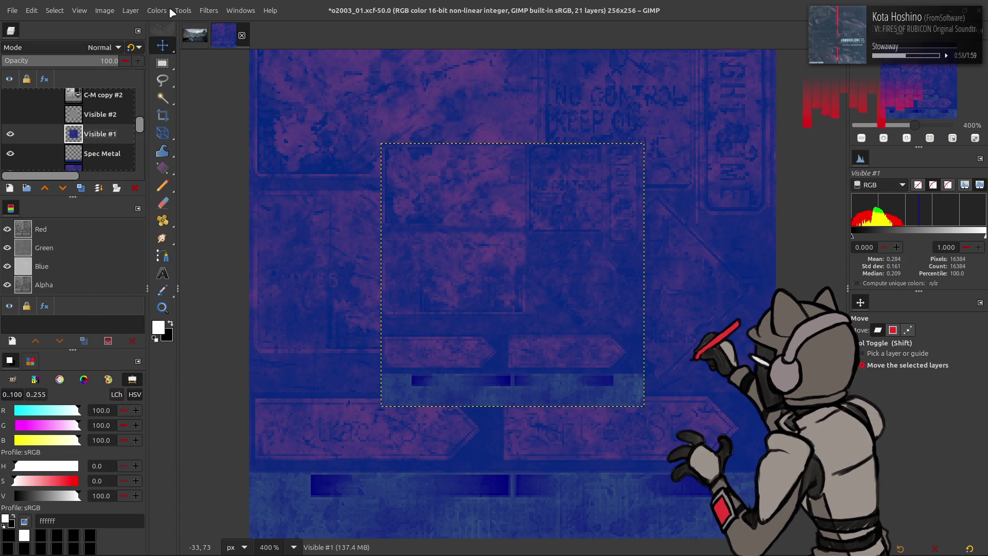
Extract the red component of Visible #1 and brighten it with Levels
left_click(157, 10)
mouse_move(221, 203)
left_click(278, 215)
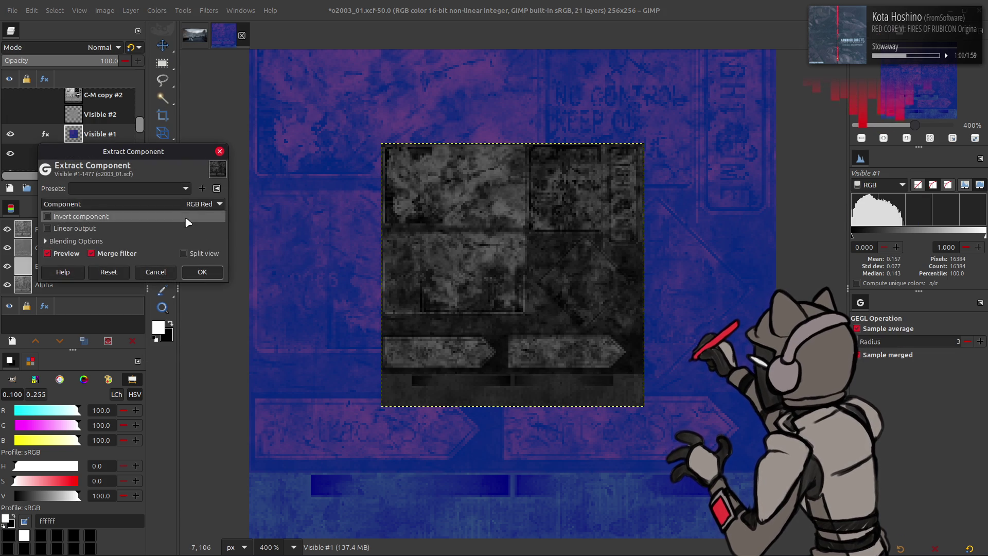
left_click(202, 272)
left_click(154, 11)
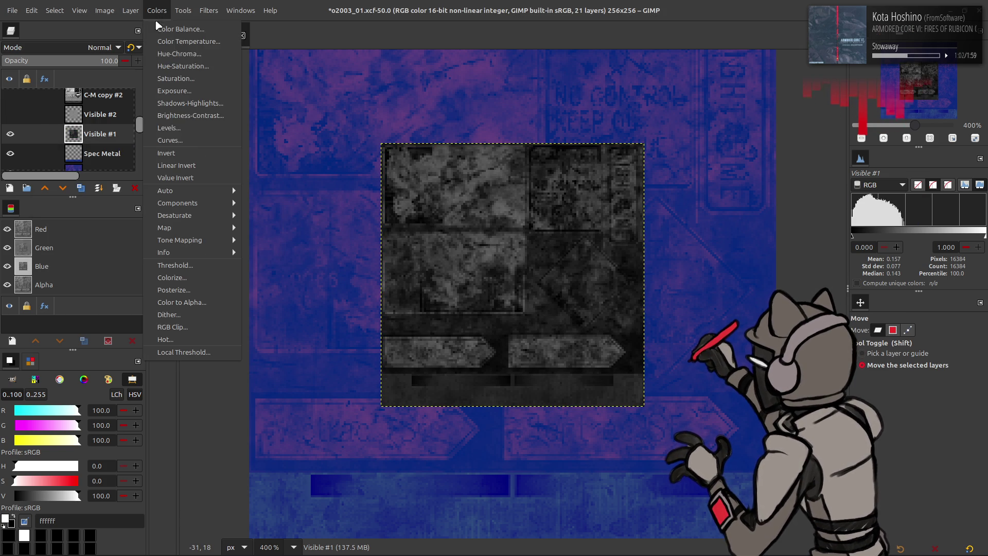
left_click(193, 129)
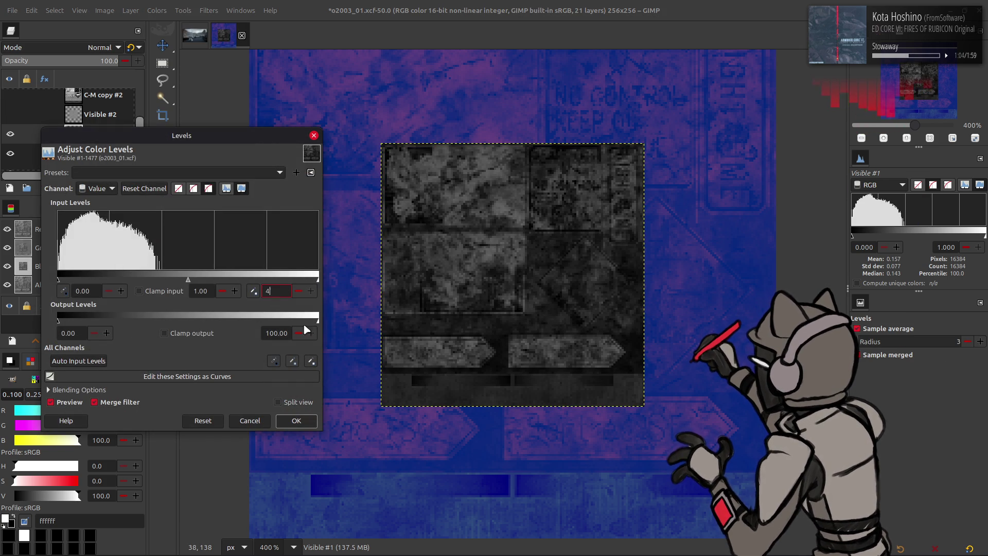
left_click(306, 419)
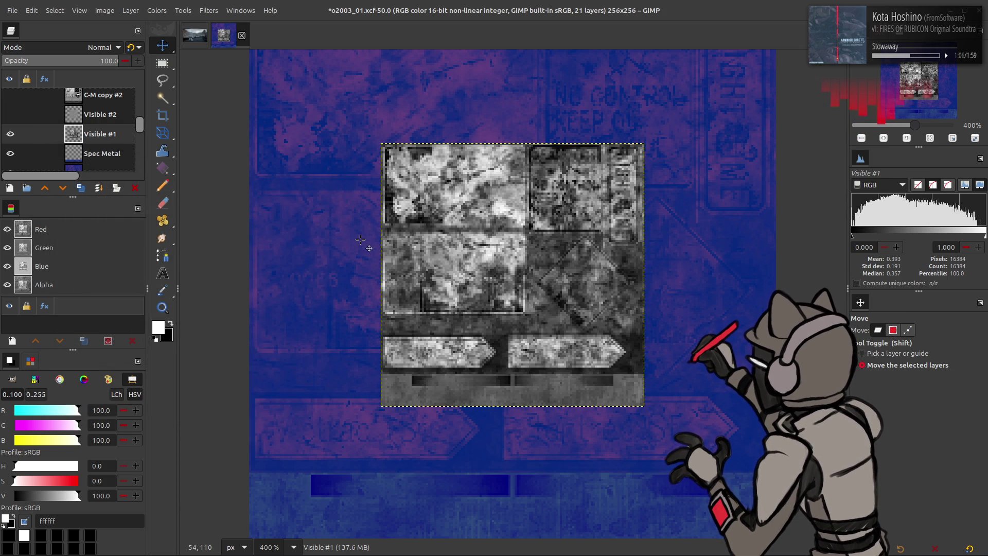
Duplicate the layer, Gaussian-blur the copy, and merge it back as Grain extract then Grain merge
left_click(81, 189)
left_click(218, 10)
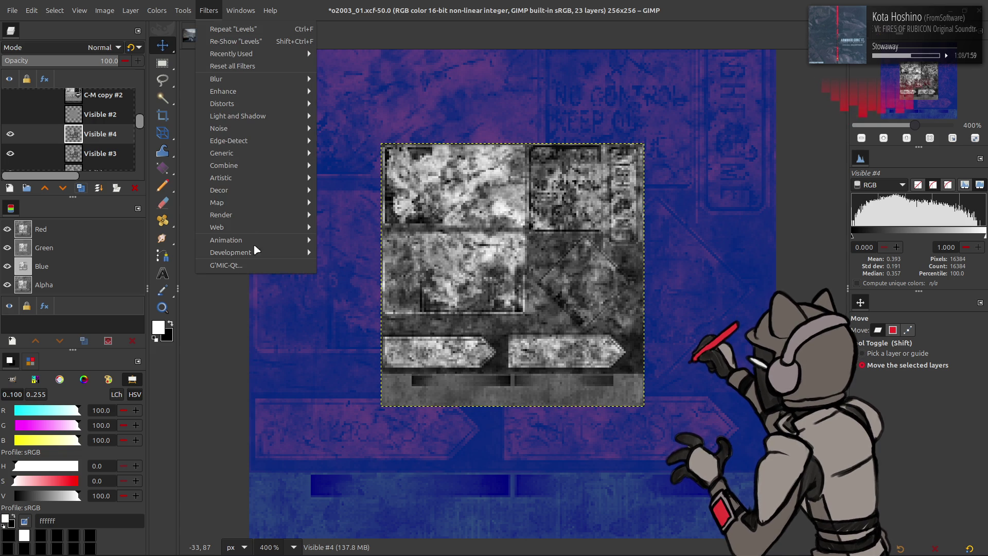
left_click(255, 264)
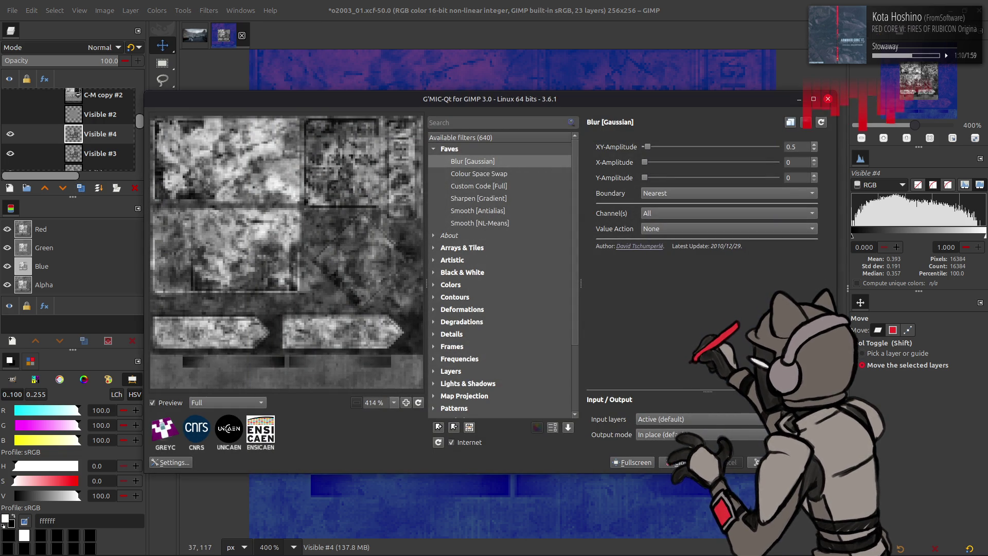
key("Return")
left_click(87, 47)
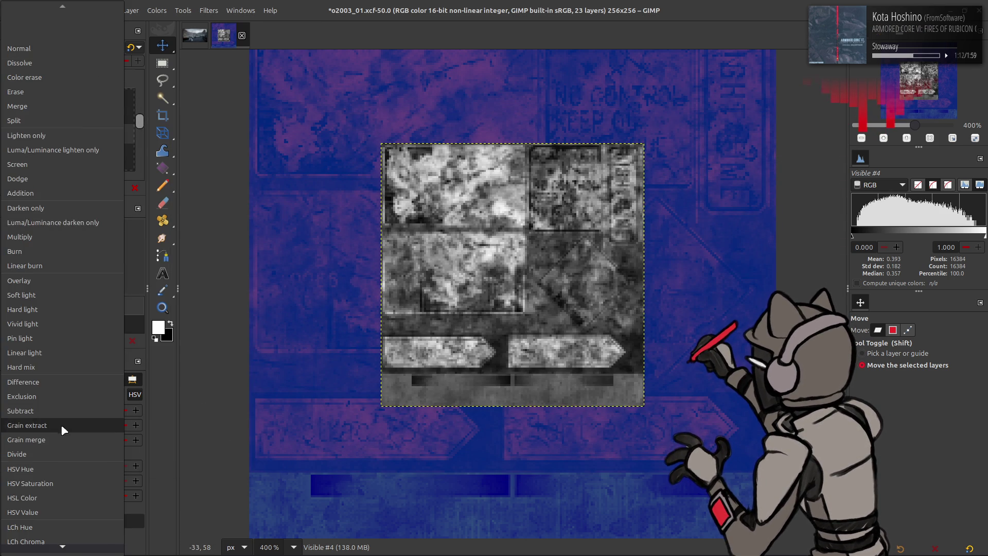
left_click(62, 426)
right_click(85, 111)
left_click(76, 49)
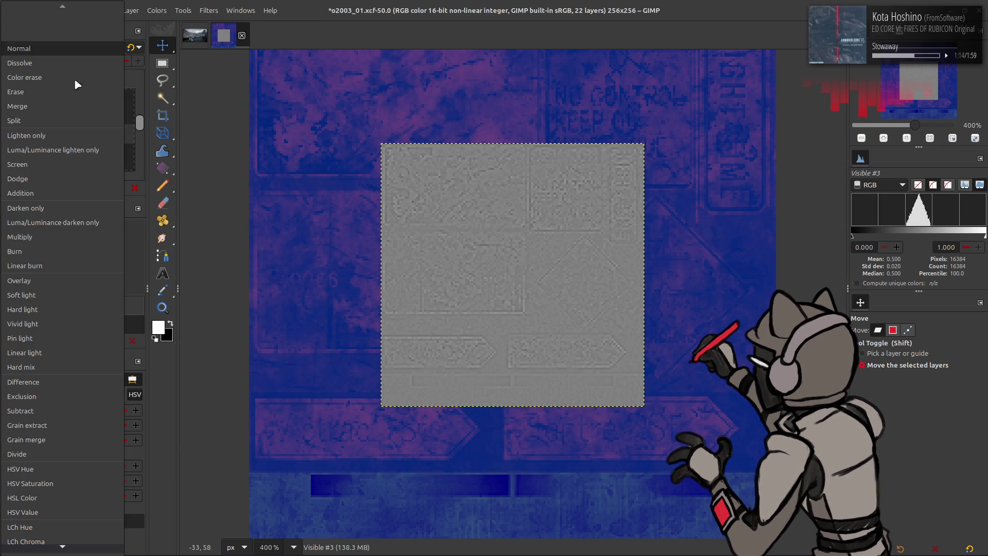
left_click(66, 452)
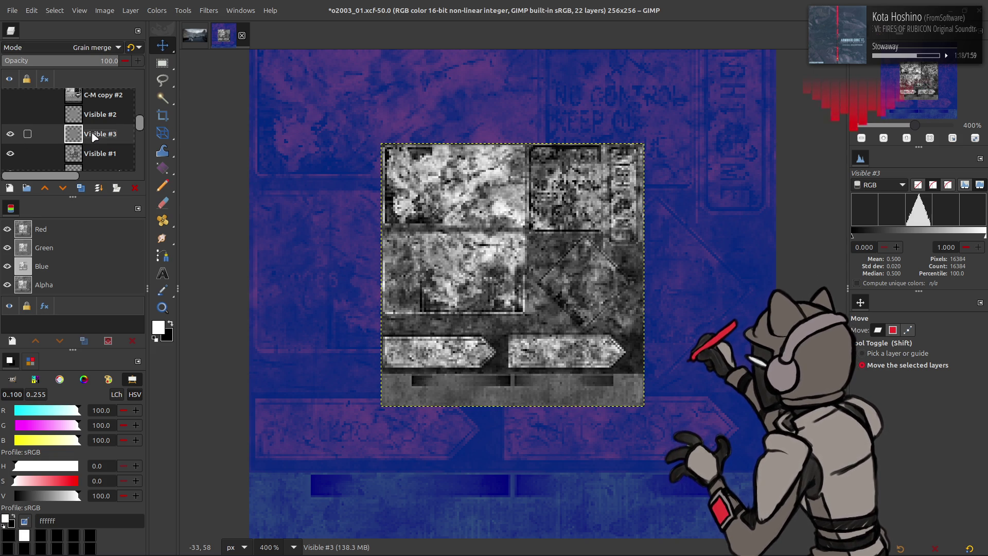
key("ctrl+m")
Build another Grain extract / Grain merge detail layer from the visible image
left_click(81, 188)
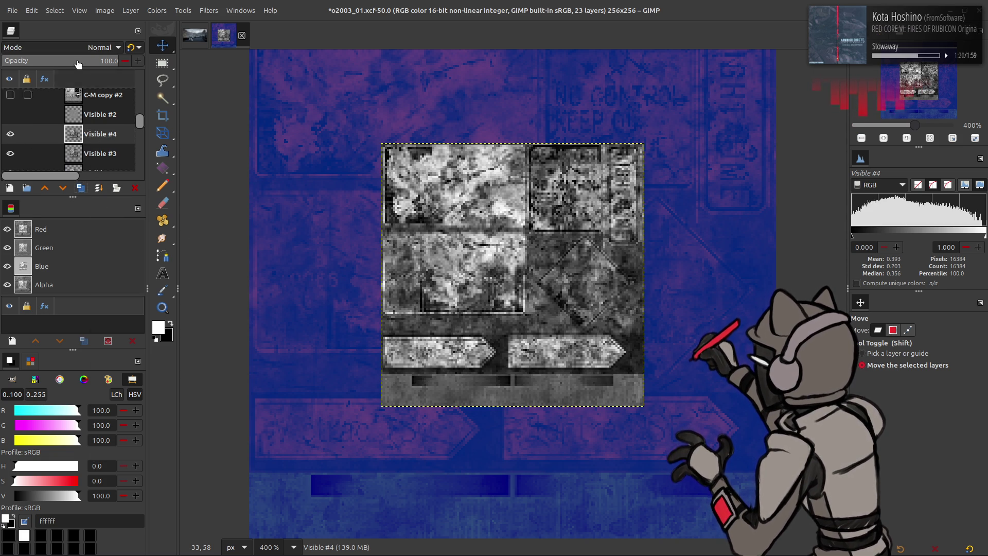
left_click(76, 45)
left_click(61, 425)
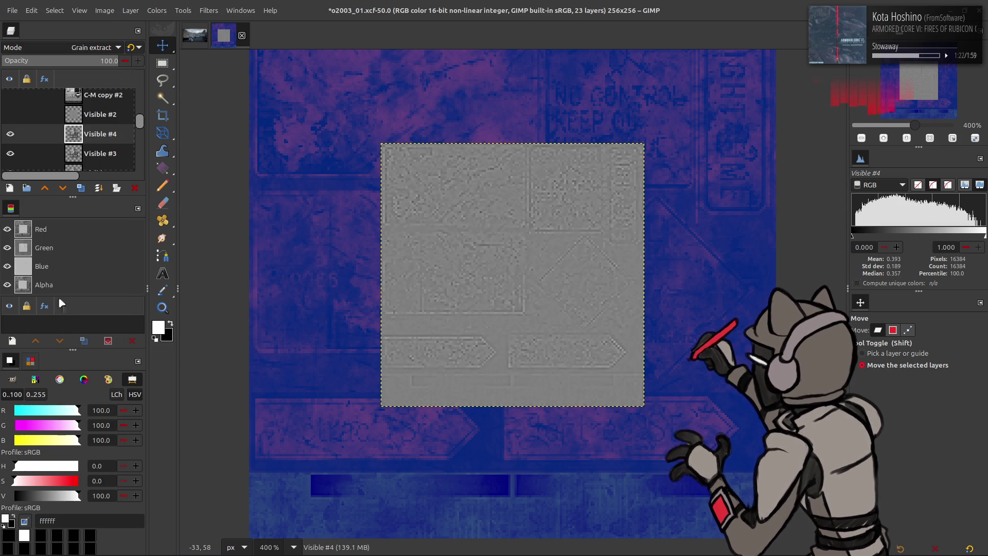
key("ctrl+m")
left_click(78, 48)
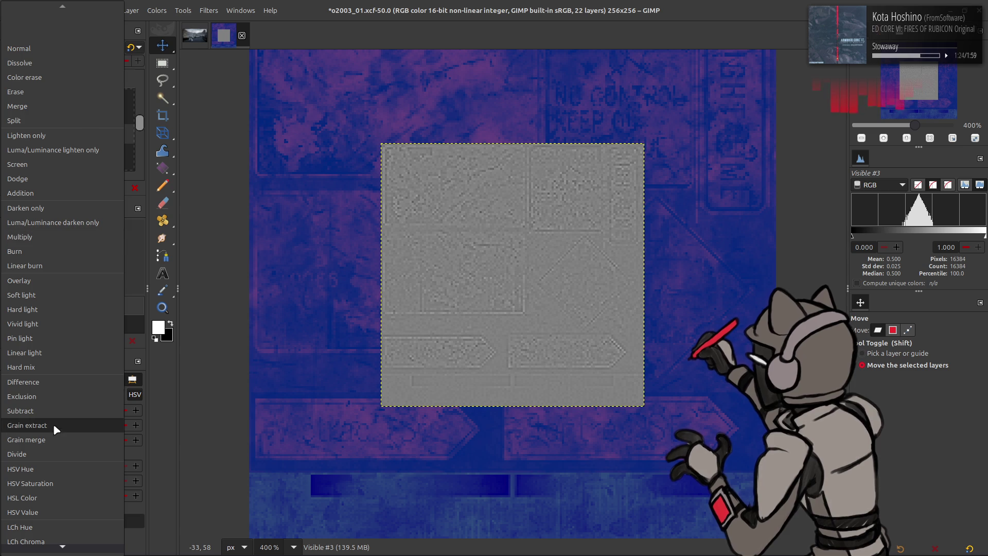
left_click(51, 439)
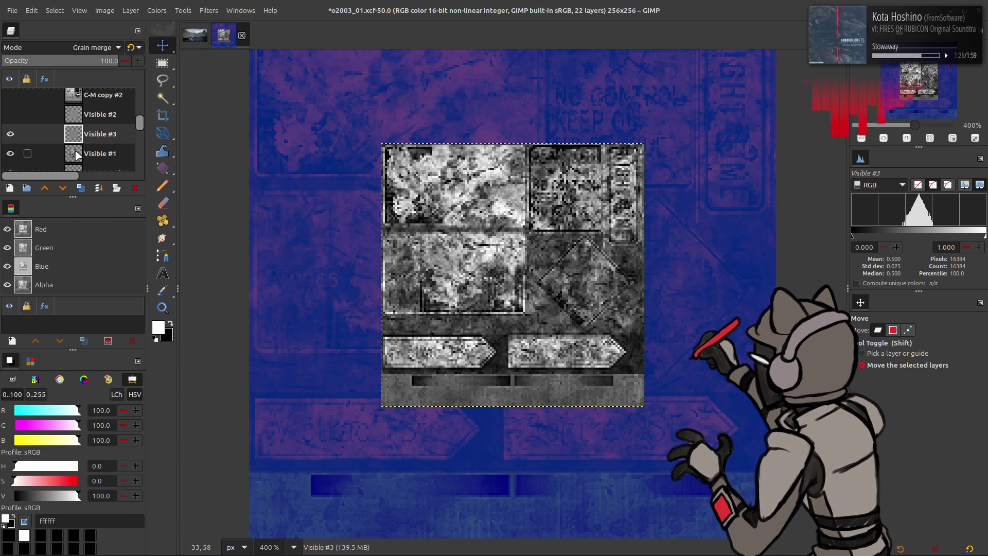
key("shift+ctrl+v")
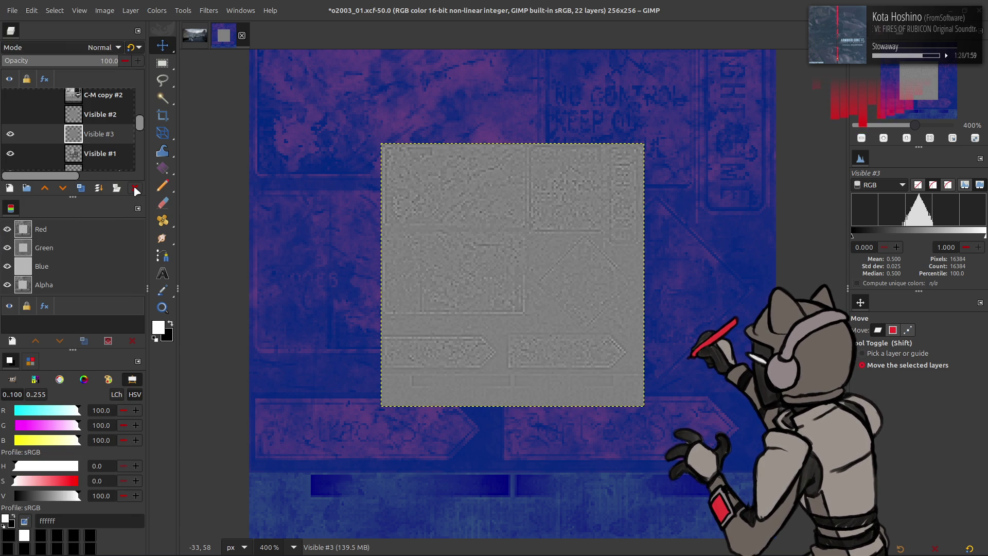
key("ctrl+m")
key("ctrl+m")
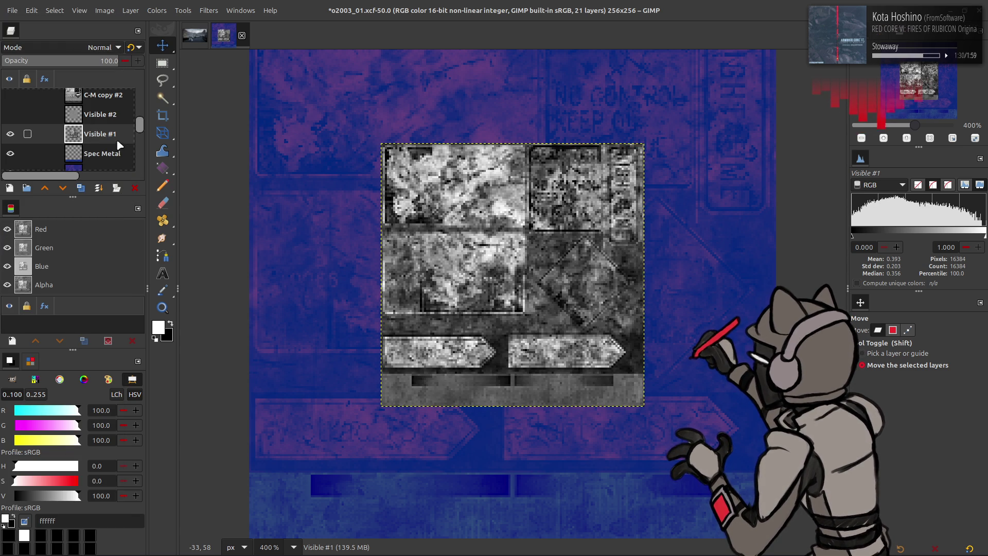
key("ctrl+z")
key("ctrl+z")
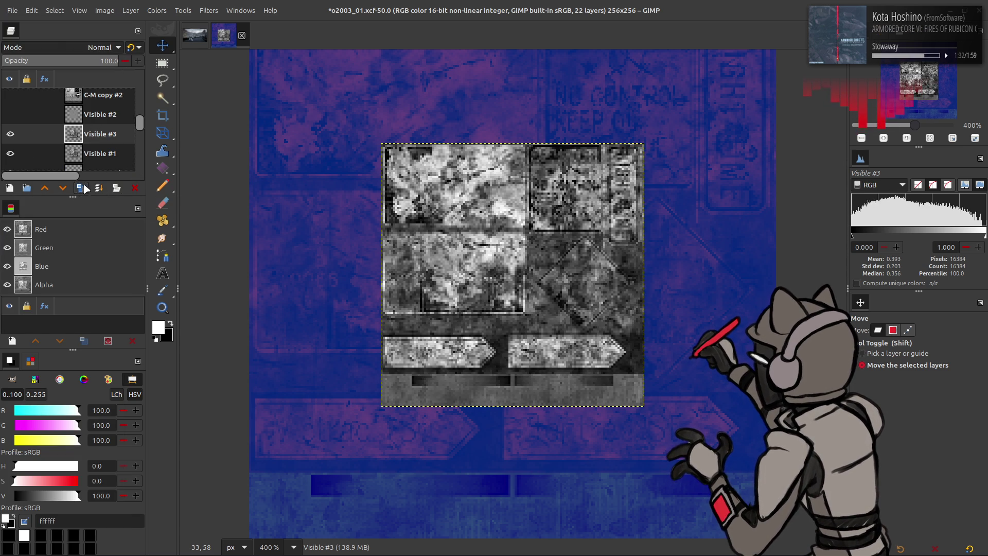
Start a Median Blur (Circle, radius 3) on the new Visible #4 layer
left_click(209, 11)
mouse_move(253, 80)
left_click(372, 132)
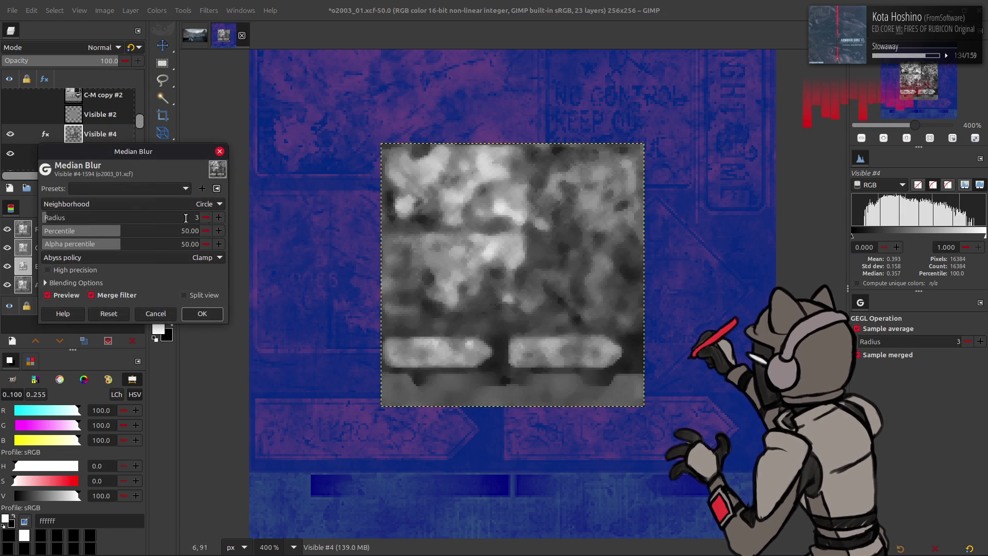
Apply Median Blur to Visible #4, then a radius 1 Median Blur to Visible #3
left_click(201, 308)
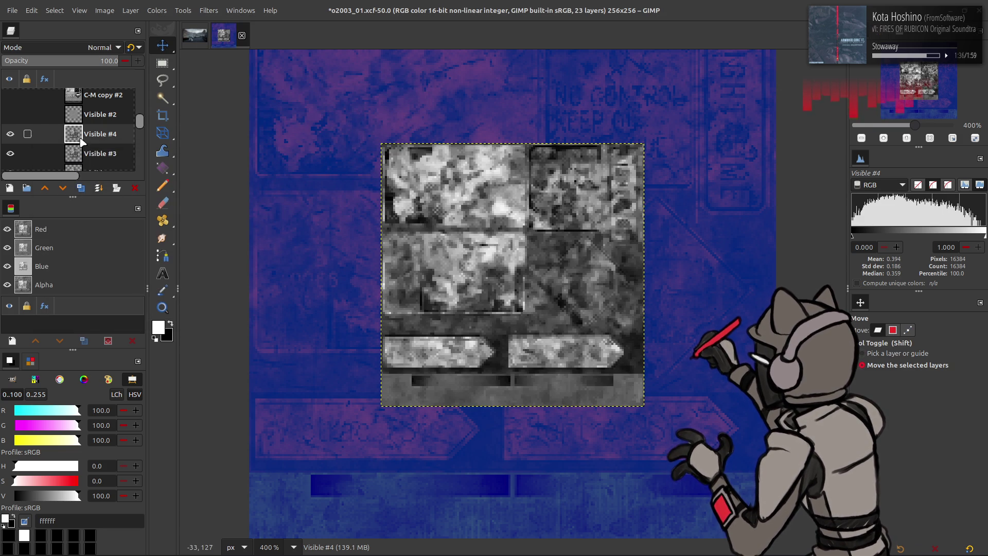
key("Page_Down")
key("ctrl+shift+f")
left_click(151, 188)
left_click(151, 190)
left_click(206, 316)
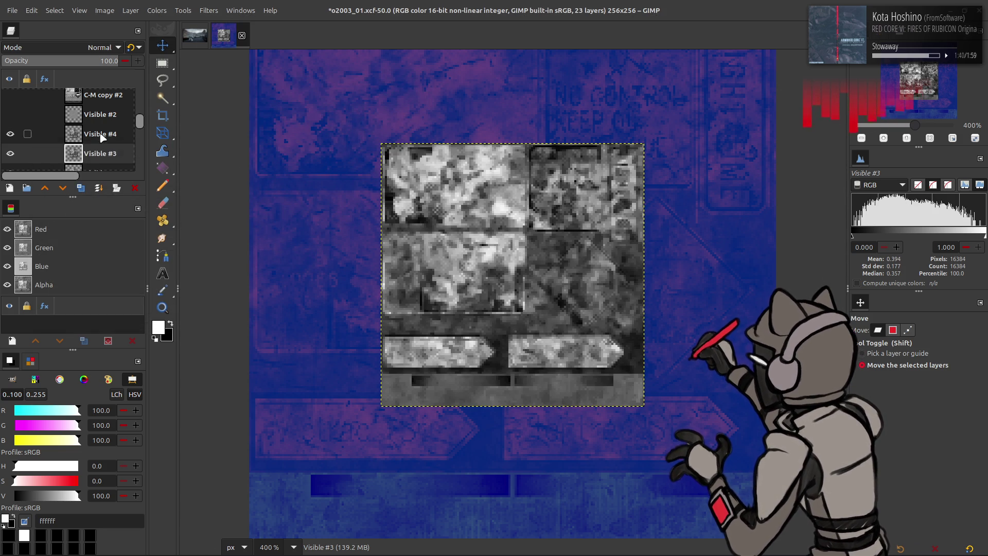
Change Visible #4's opacity, then delete the Visible #4 layer
key("Page_Up")
left_click(82, 56)
type("5")
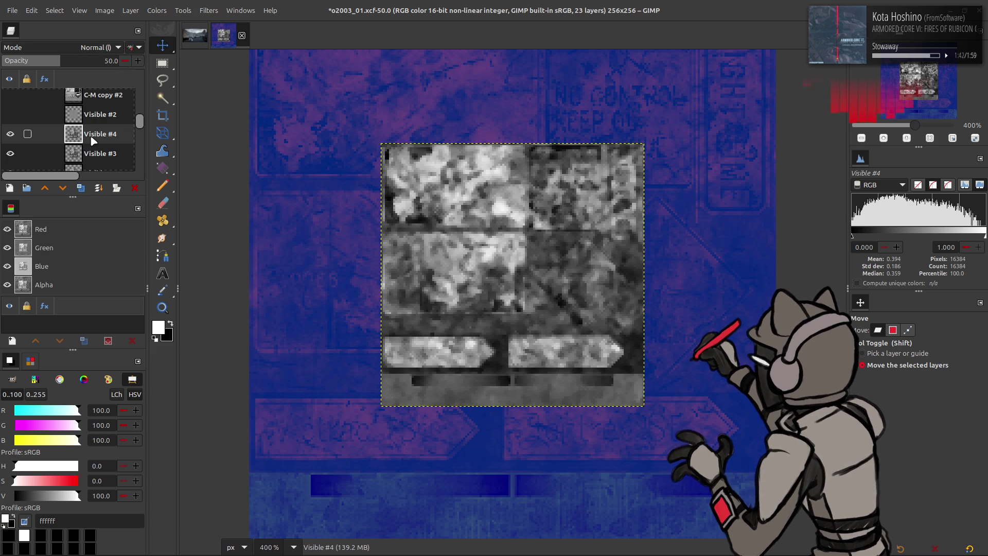
right_click(91, 137)
key("d")
key("Page_Down")
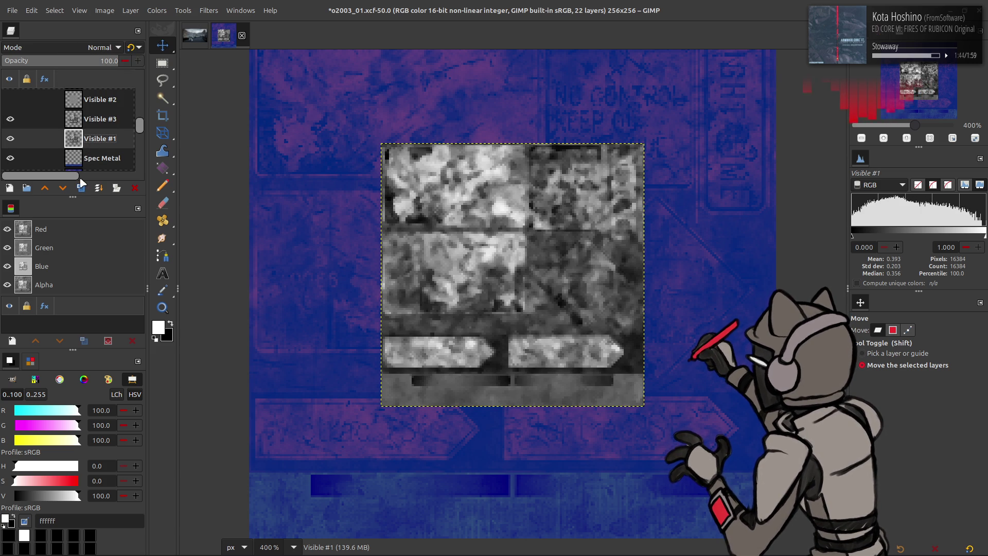
Duplicate Visible #3 as Grain extract, merge it down, and test Grain merge and Soft light modes
left_click(80, 188)
left_click(90, 119)
left_click(103, 47)
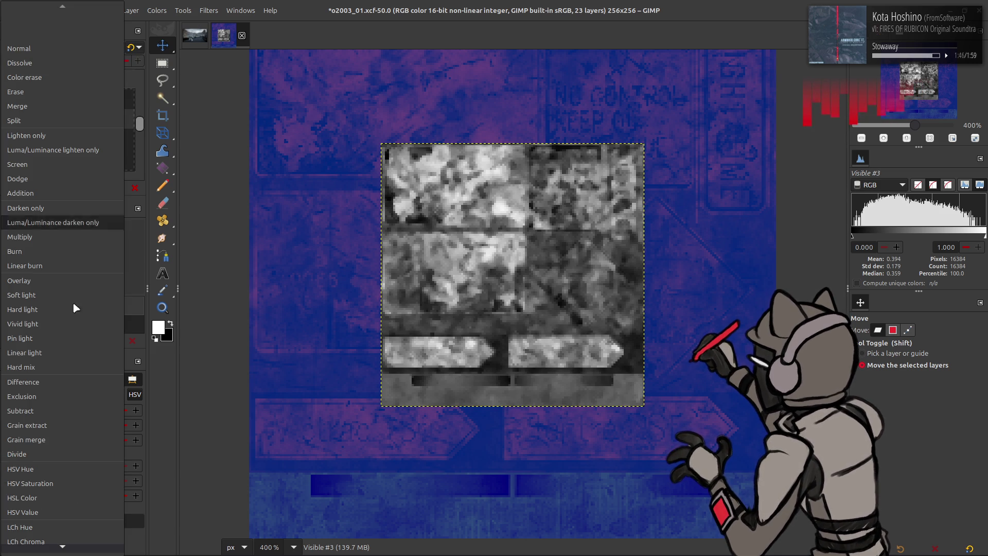
left_click(63, 420)
key("ctrl+m")
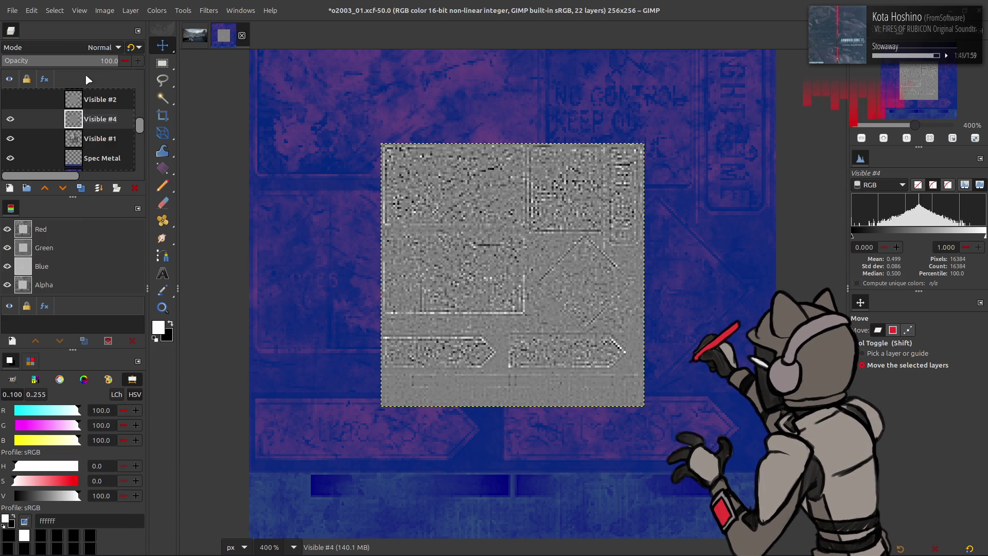
left_click(93, 48)
left_click(51, 439)
scroll(78, 47, "up", 3)
left_click(78, 48)
scroll(78, 49, "up", 3)
left_click(78, 50)
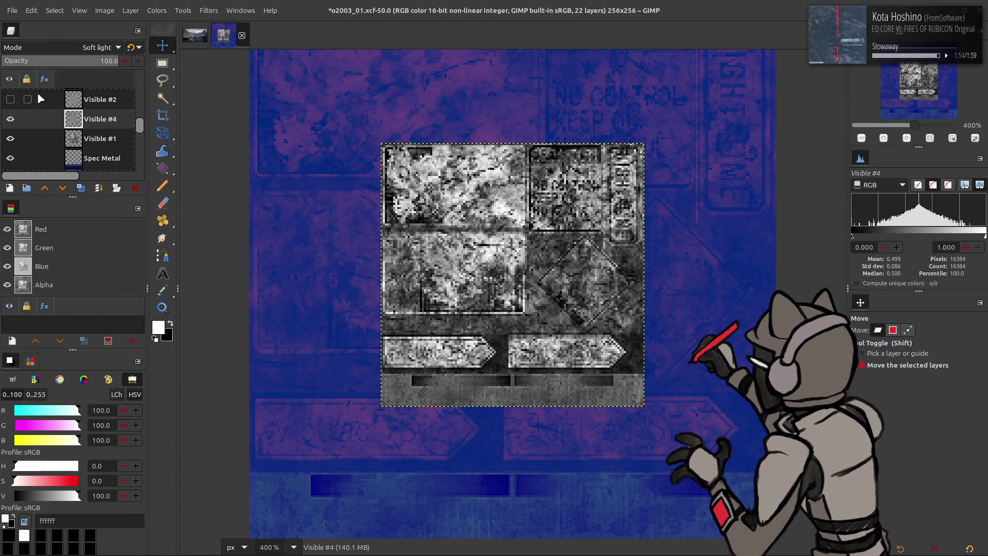
Delete the test layer, try the Visible #2 noise layer as Multiply at 50%, then undo
right_click(82, 124)
left_click(111, 247)
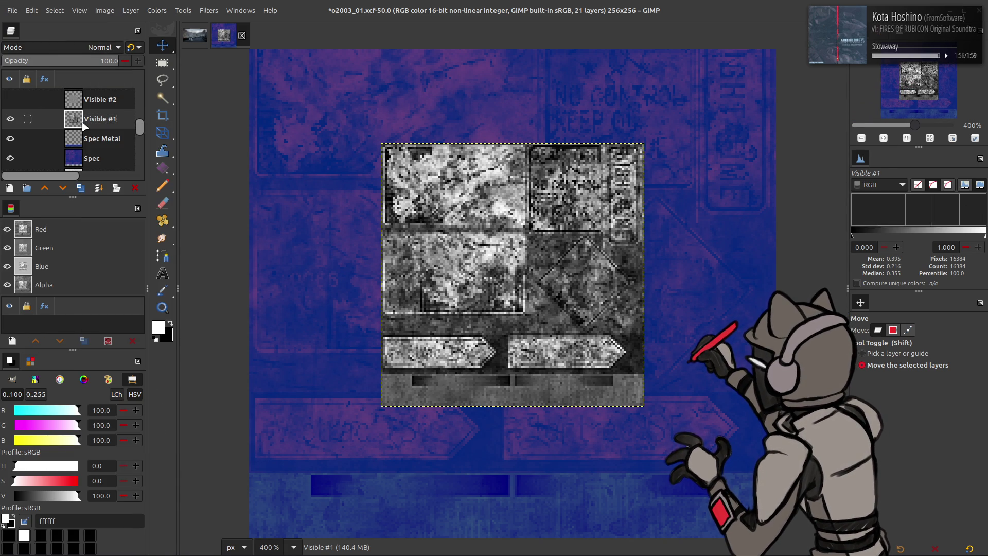
scroll(80, 127, "up", 1)
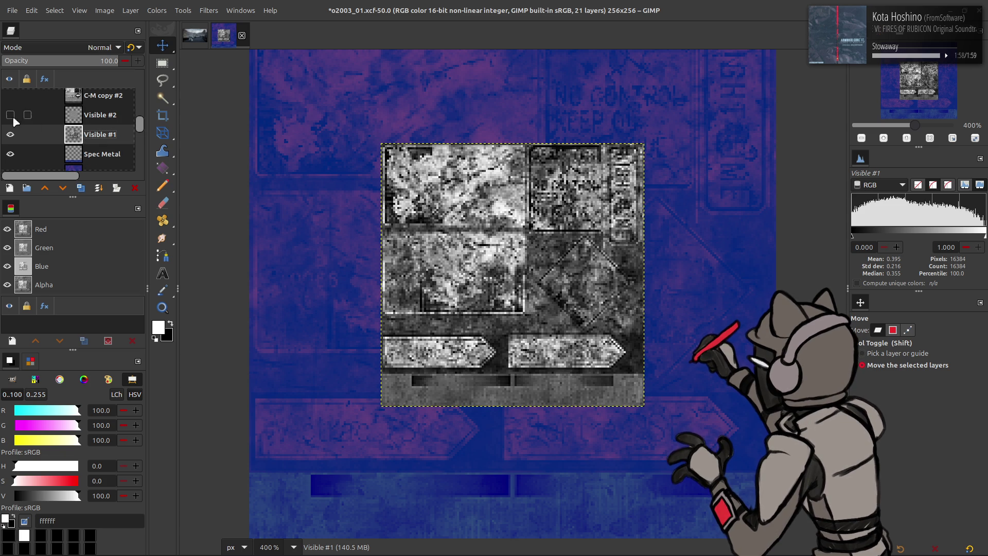
left_click(10, 118)
left_click(98, 119)
left_click(103, 47)
left_click(49, 241)
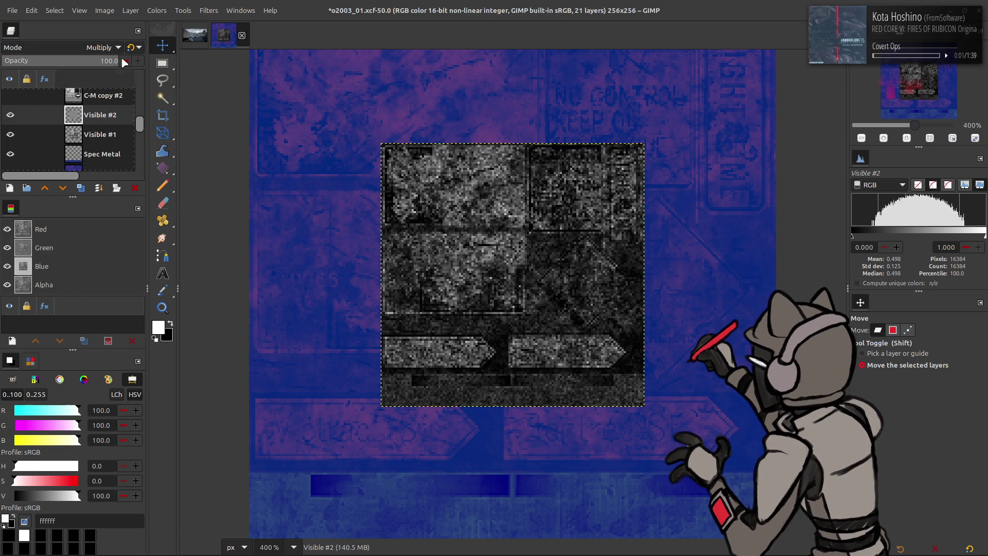
type("50")
key("Return")
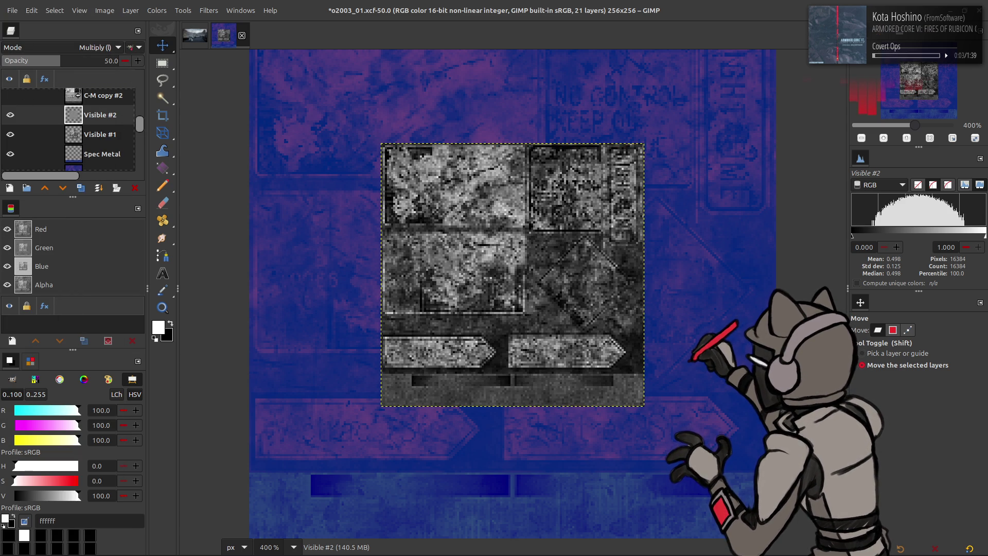
left_click(10, 114)
left_click(10, 114)
key("ctrl+z")
key("ctrl+z")
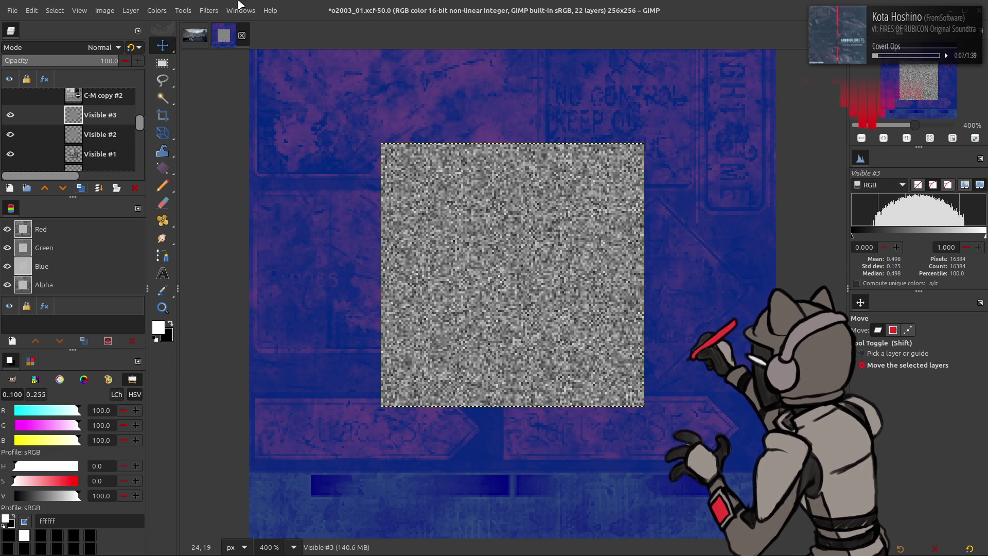
Open the G'MIC-Qt filter collection to preview a Periodic Gaussian blur on the noise copy
left_click(208, 10)
left_click(271, 265)
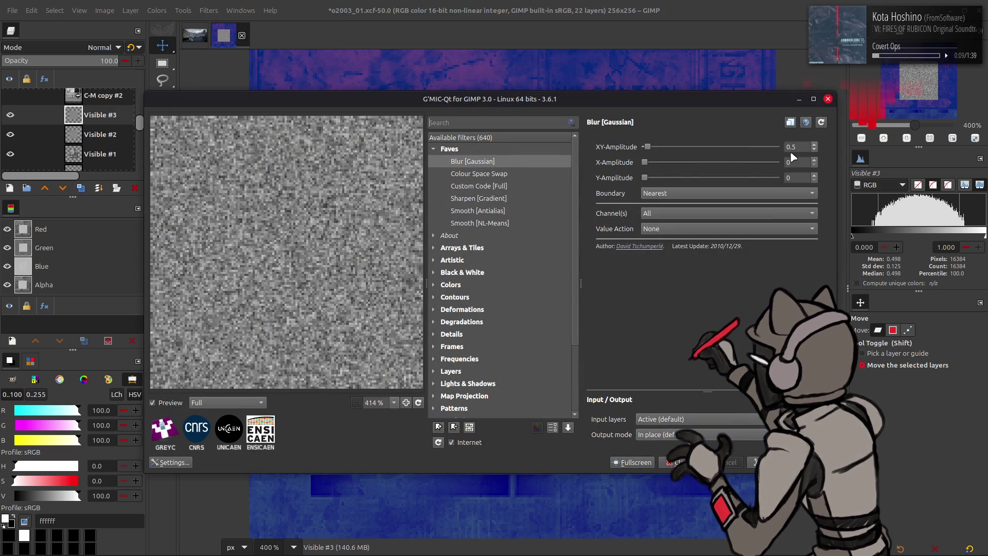
scroll(716, 196, "down", 1)
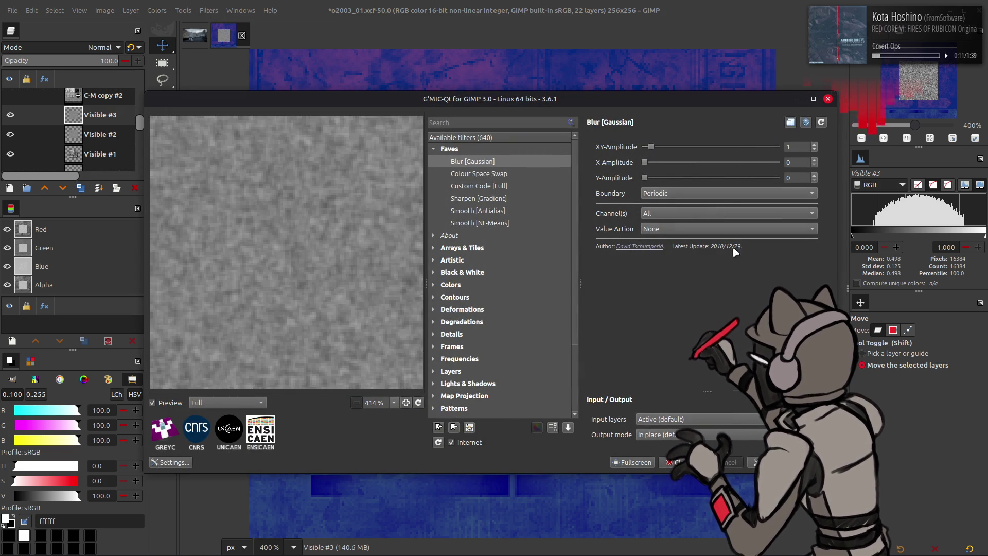
Apply the Gaussian blur, then undo it and delete the Visible #3 noise copy
key("Return")
left_click(86, 42)
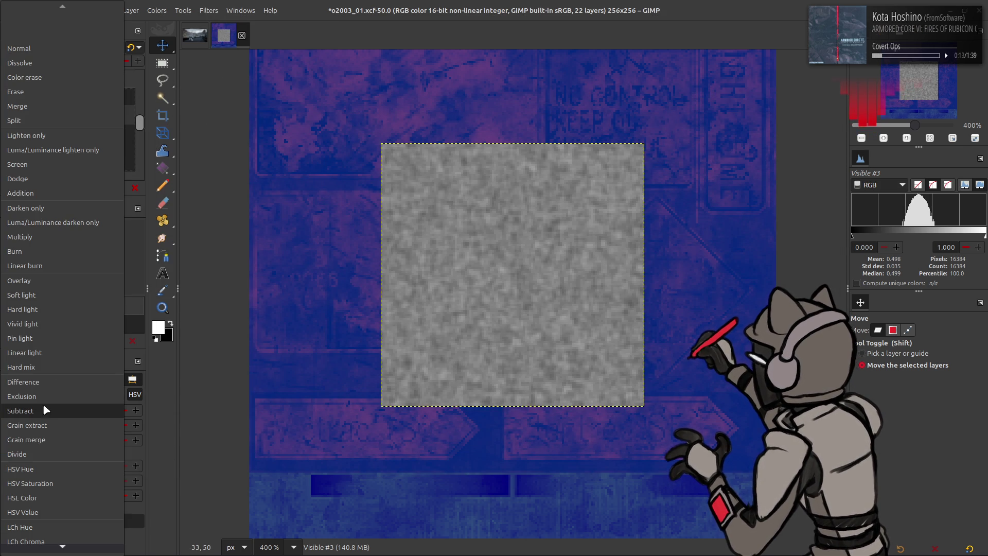
left_click(51, 425)
key("ctrl+z")
right_click(94, 118)
left_click(149, 262)
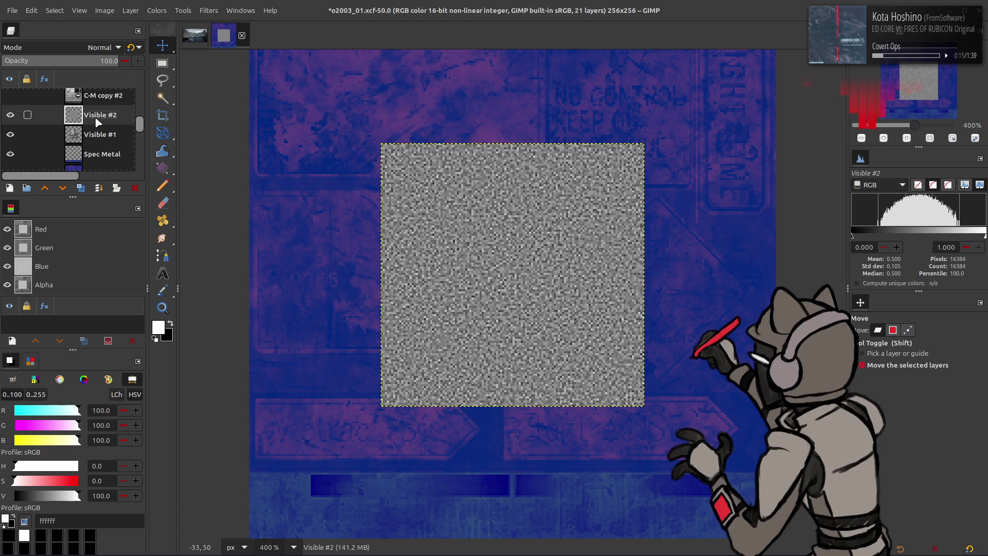
Set the Visible #2 noise layer to Multiply at 50% opacity
left_click(93, 48)
left_click(44, 231)
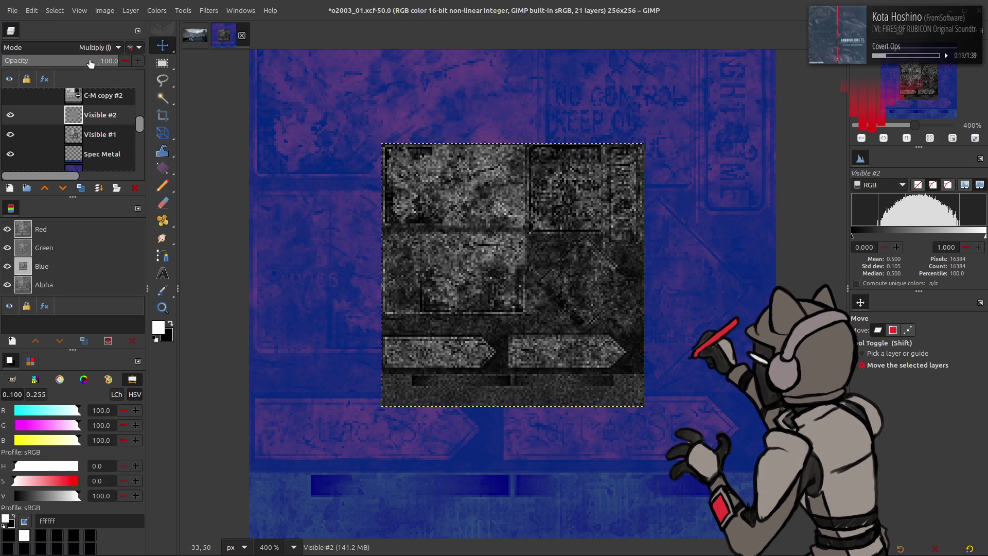
type("50")
key("Return")
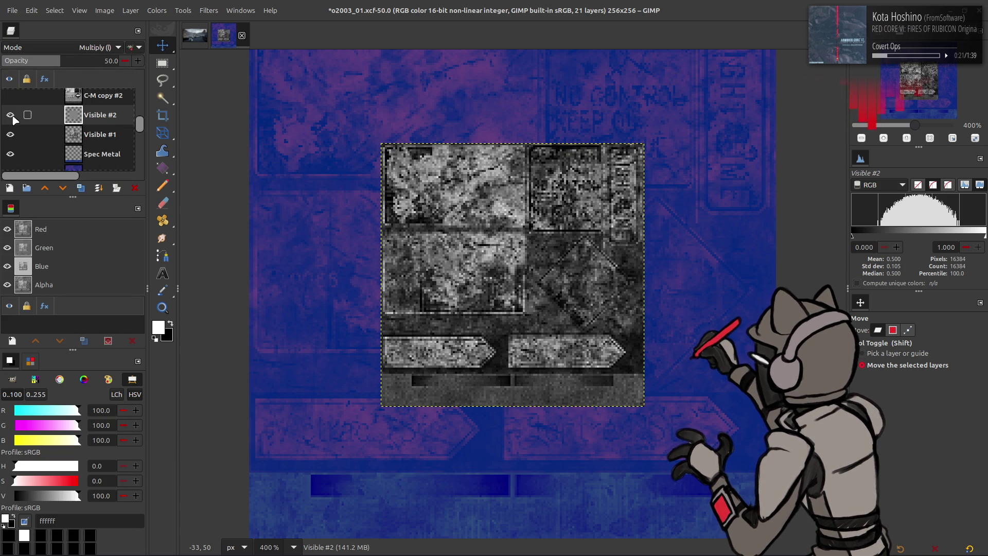
left_click(157, 10)
left_click(169, 159)
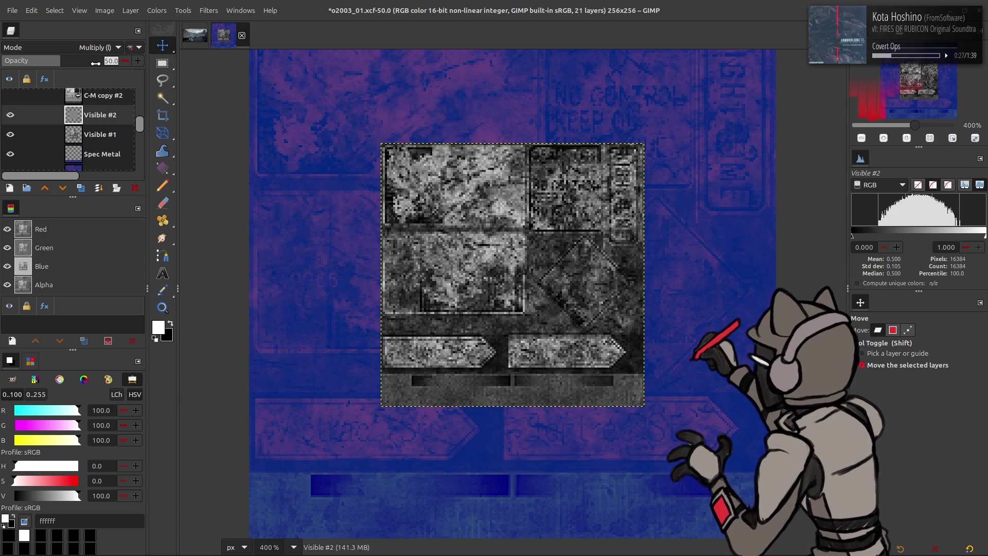
left_click_drag(60, 60, 95, 57)
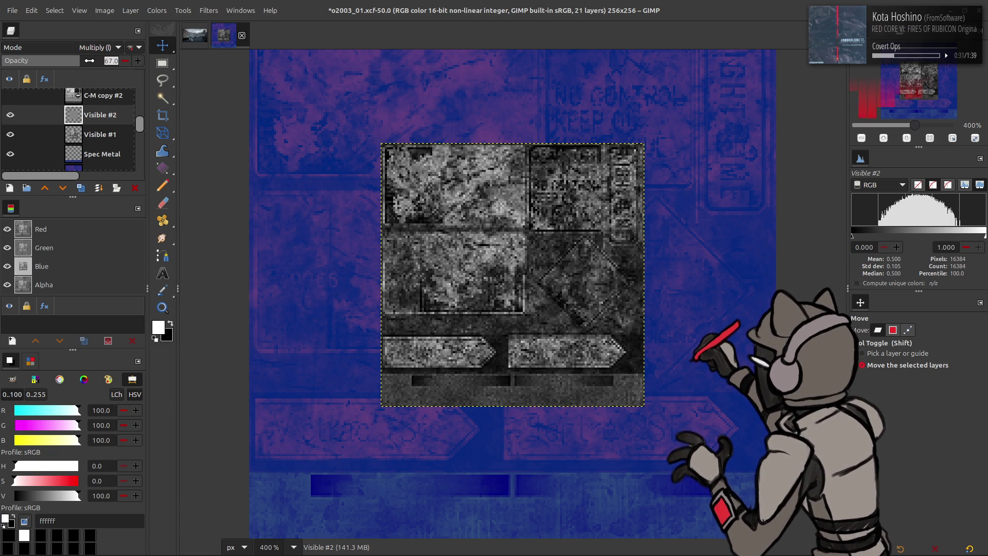
type("0")
key("Return")
Merge the noise layer down into Visible #1
right_click(101, 117)
left_click(129, 214)
left_click(157, 10)
Apply the last-used Curves preset to the merged Visible #1 layer
mouse_move(199, 189)
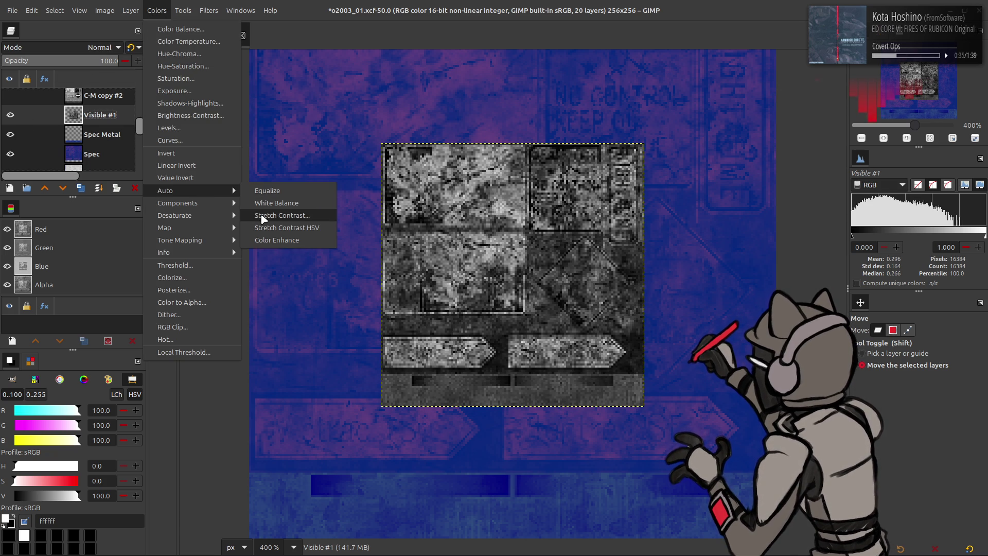
left_click(170, 140)
left_click(178, 45)
left_click(181, 46)
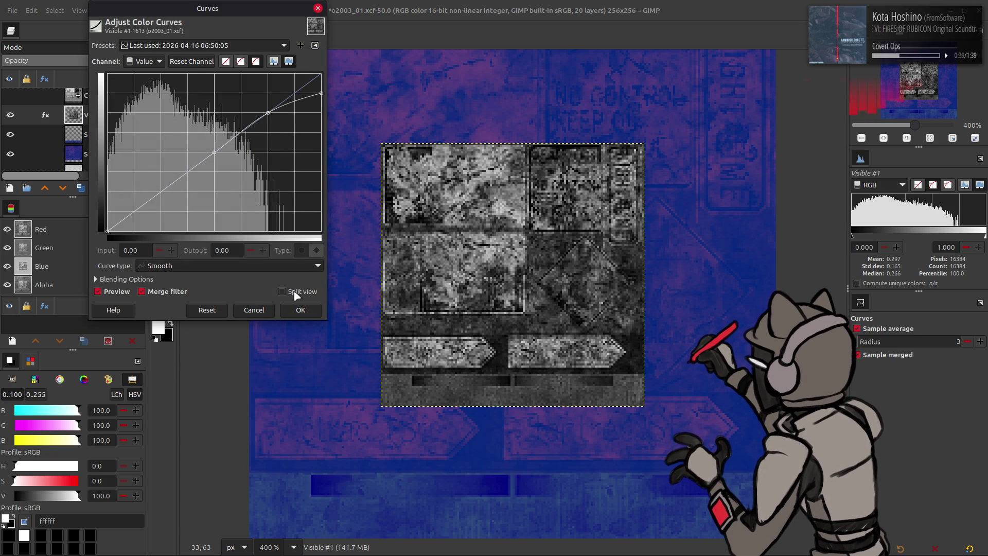
left_click(301, 310)
Brighten Visible #1 with Levels, then reapply the last-used curve
left_click(157, 11)
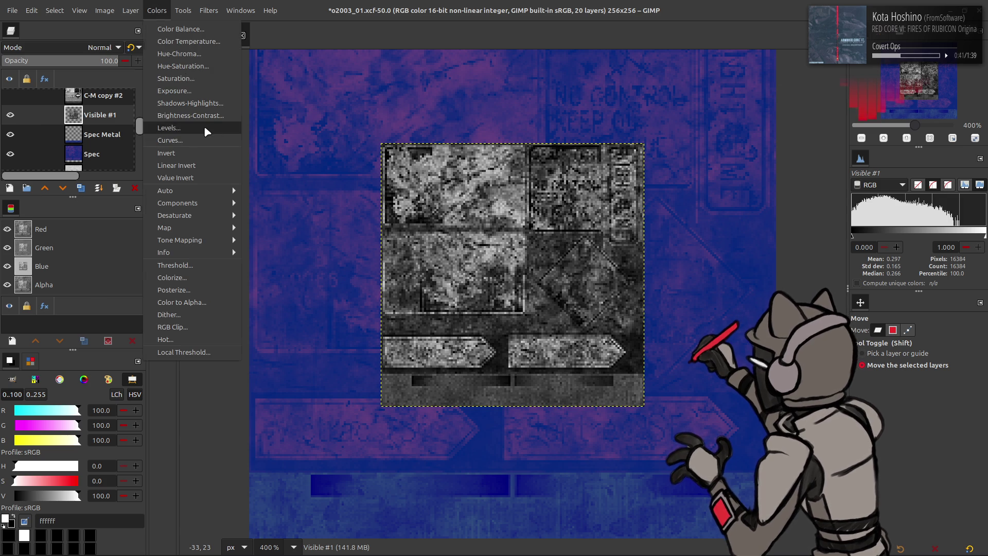
left_click(204, 127)
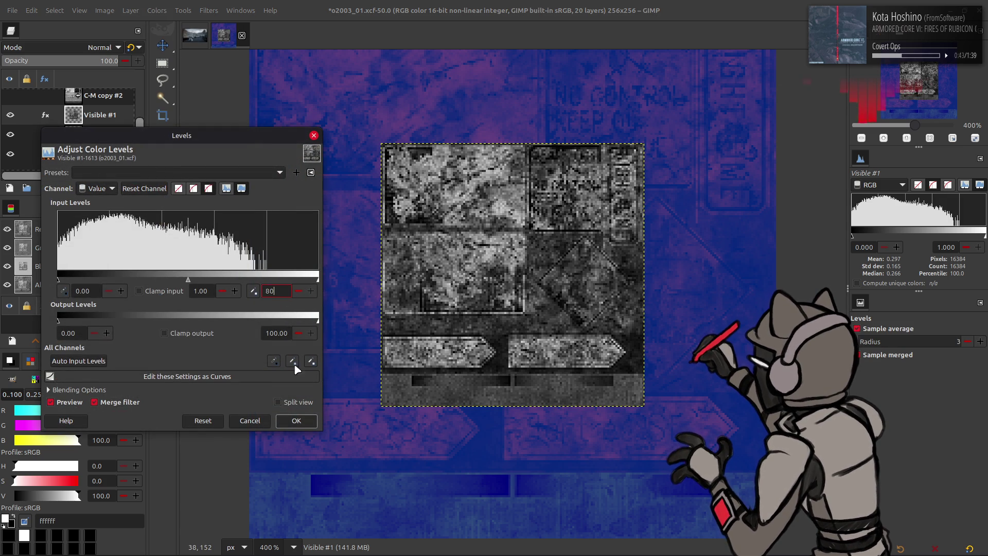
left_click(297, 420)
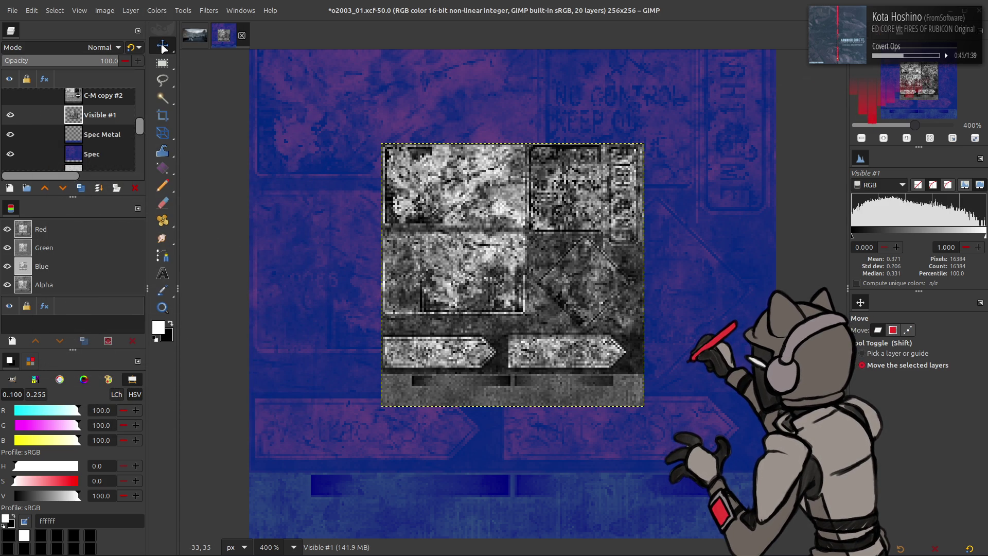
left_click(169, 140)
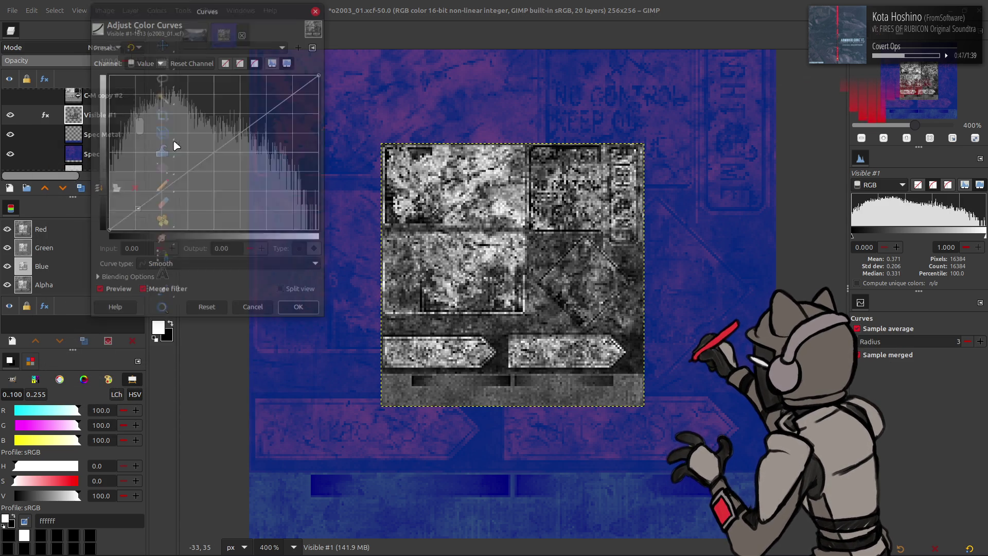
left_click(159, 45)
left_click(161, 47)
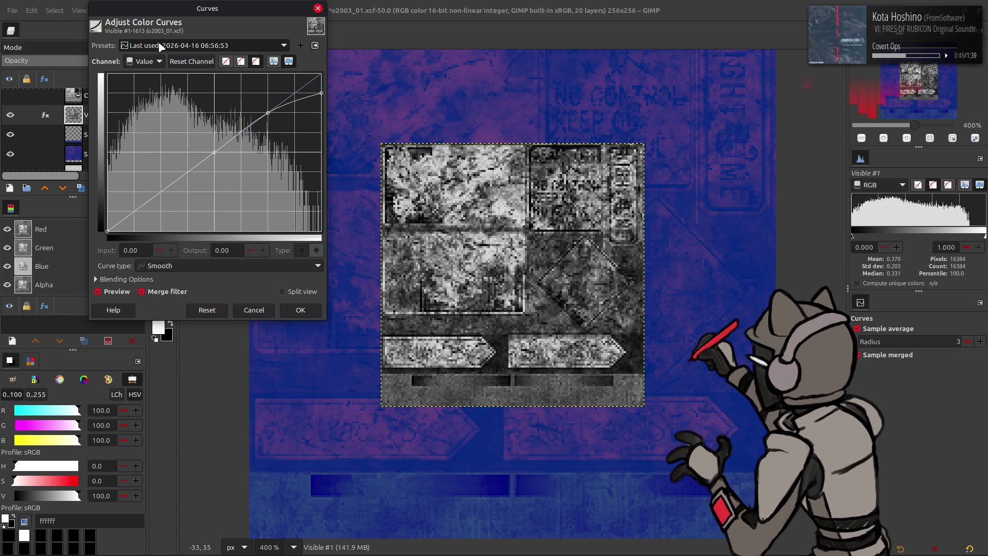
scroll(161, 47, "down", 1)
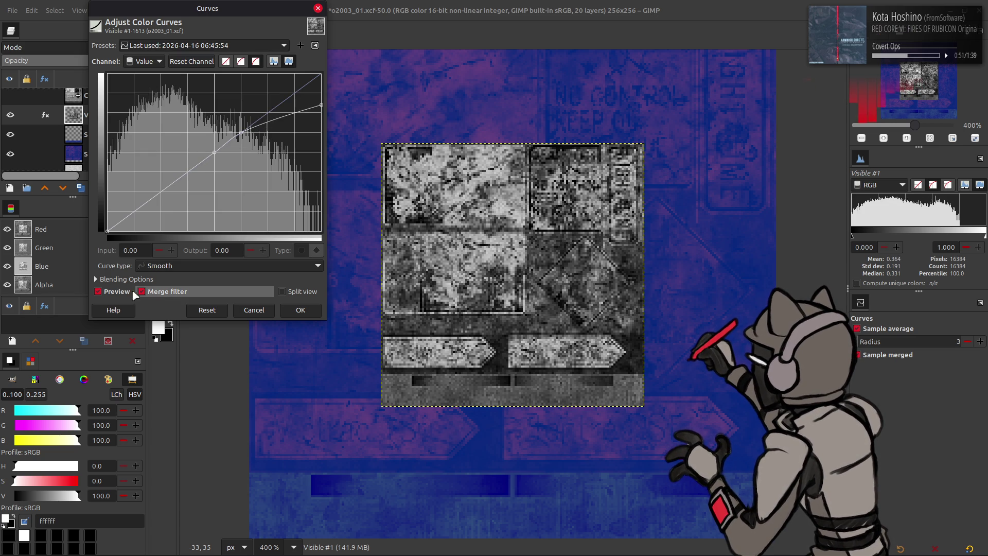
scroll(206, 45, "up", 1)
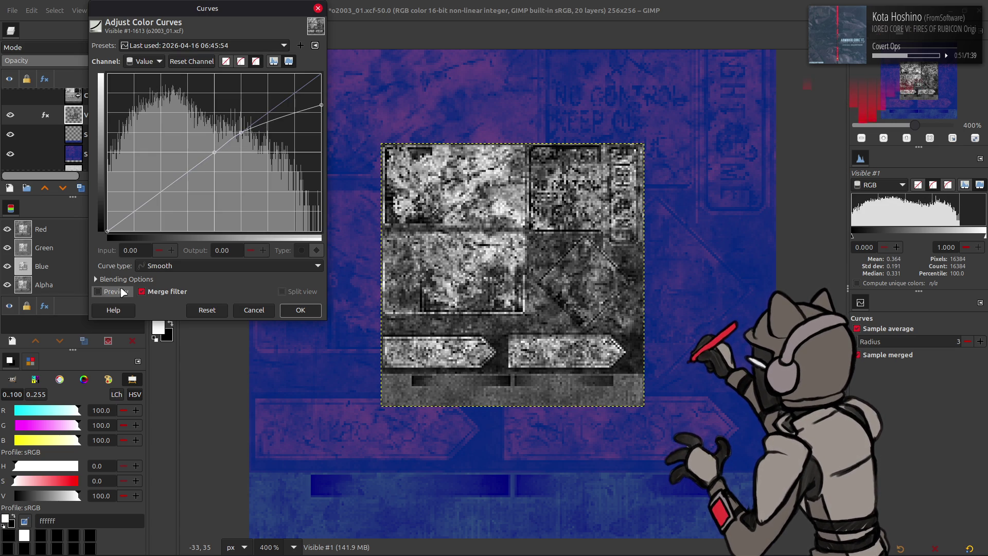
left_click(297, 310)
Apply Auto Stretch Contrast to Visible #1
left_click(146, 11)
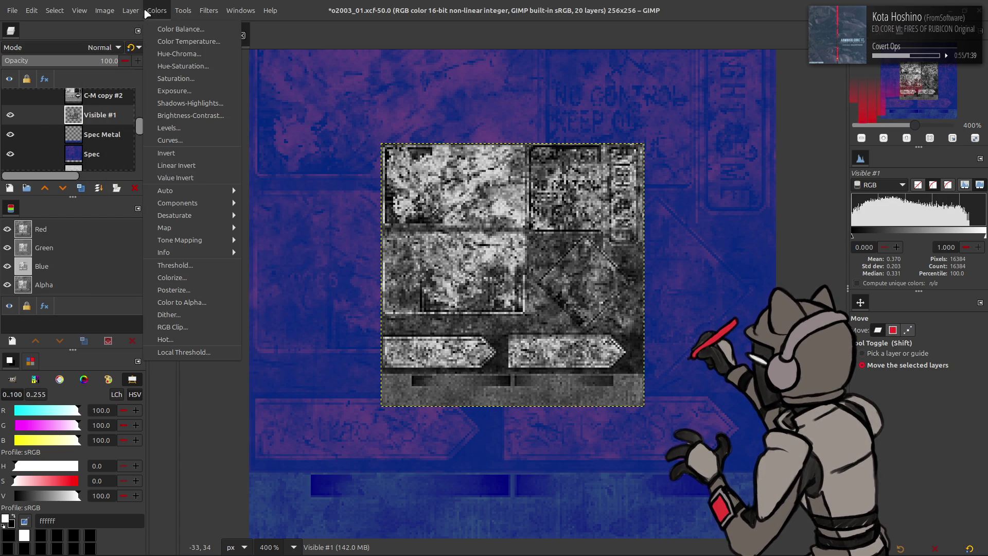
mouse_move(170, 190)
left_click(278, 218)
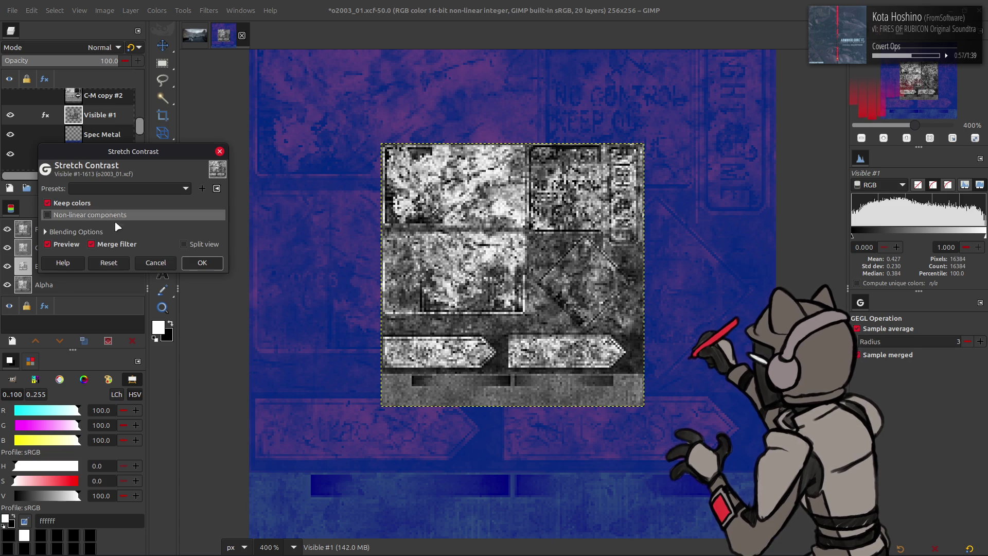
left_click(202, 263)
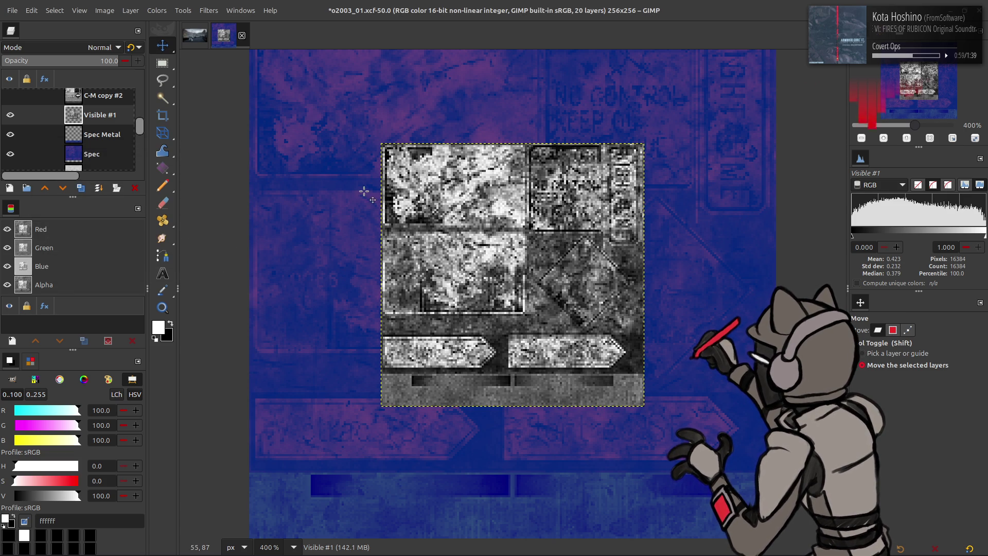
double_click(102, 115)
Rename the layer Spec Half and tint it blue with the last-used Levels preset
type("Spec")
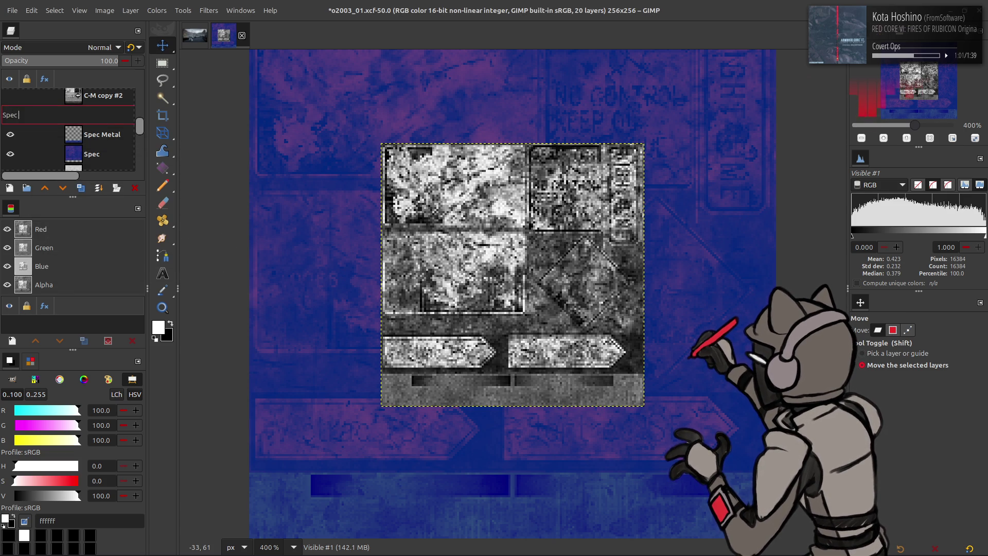
type("lf")
key("Return")
left_click(156, 12)
left_click(197, 130)
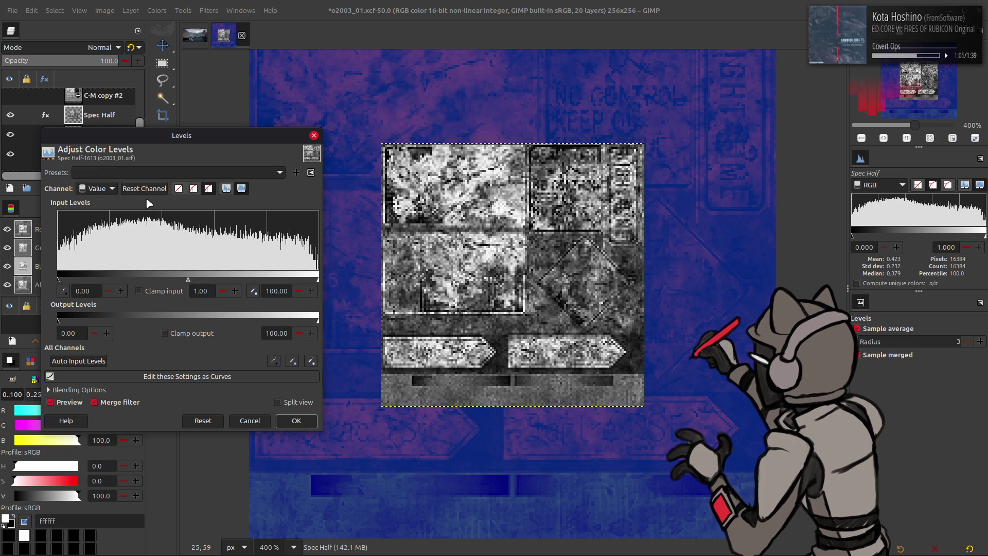
left_click(124, 170)
left_click(125, 169)
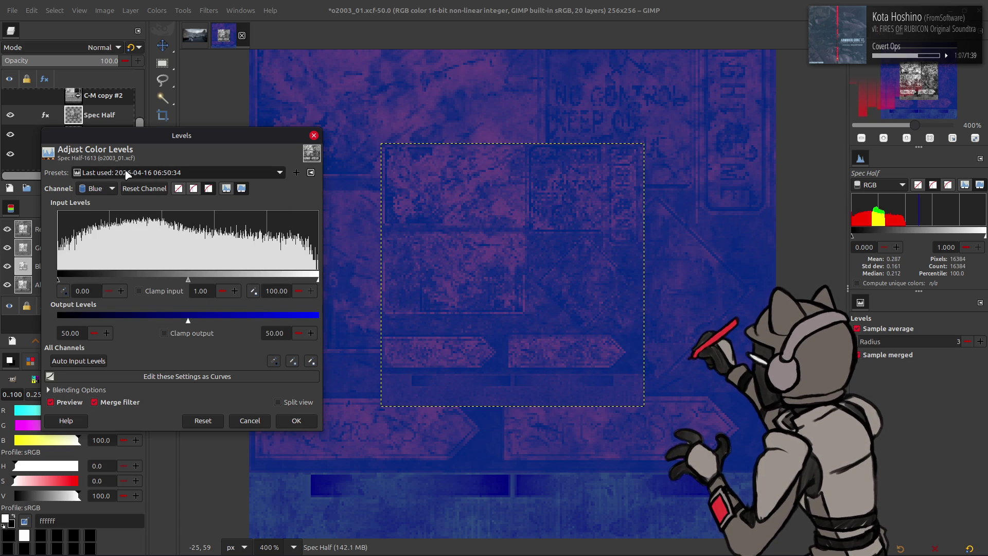
left_click(300, 420)
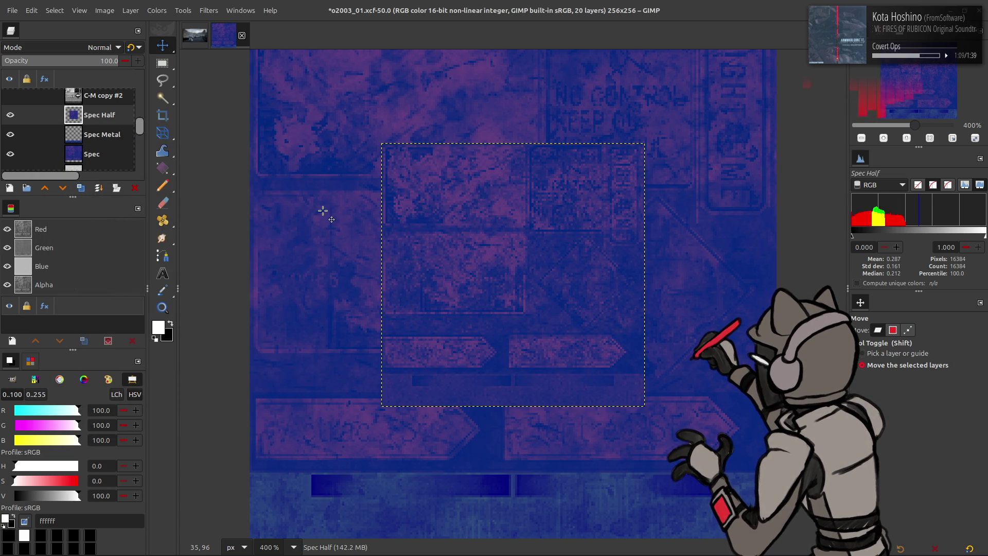
Save the project and overwrite the exported o2003_01_s.dds texture, then switch to Blender
key("ctrl+s")
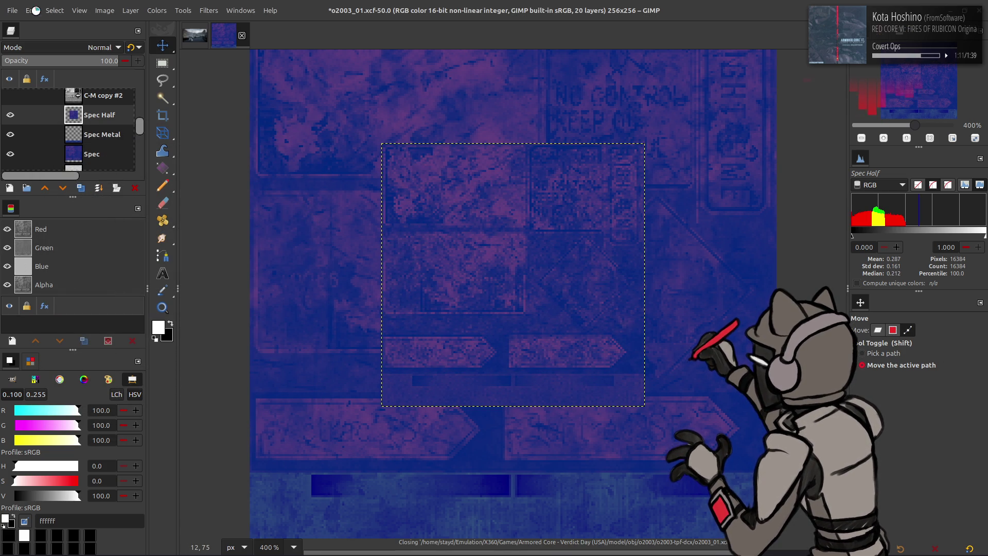
left_click(12, 10)
left_click(81, 180)
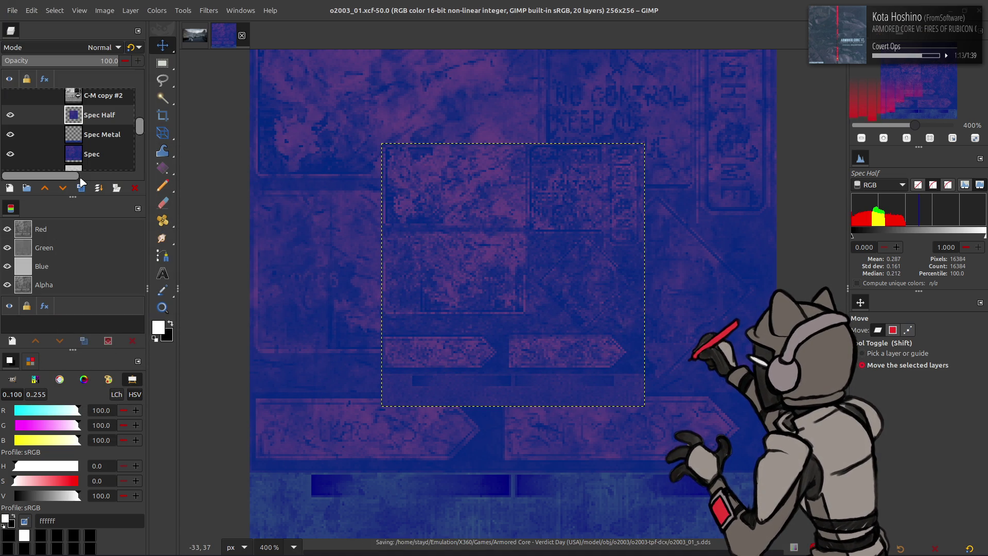
key("alt+Tab")
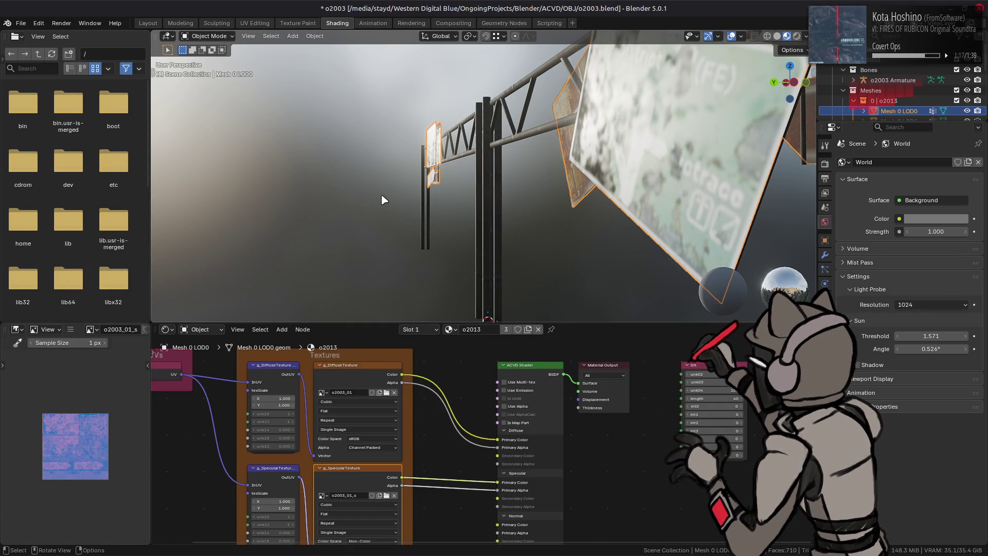
Inspect the gantry truss and green sign with the new texture, then save o2003.blend
mouse_move(384, 203)
left_mouse_down()
mouse_move(585, 236)
mouse_move(520, 212)
mouse_move(562, 215)
left_mouse_up()
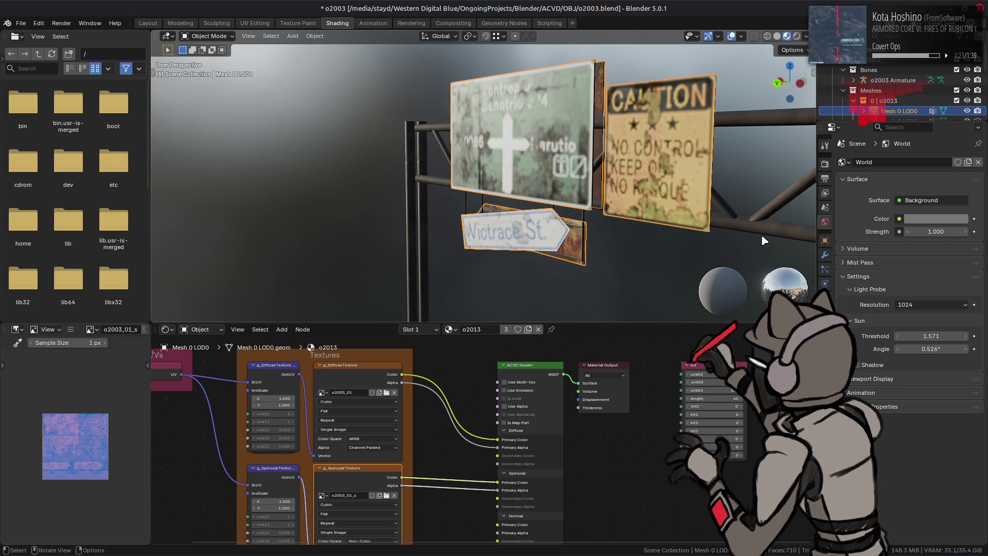
left_click(758, 233, "shift")
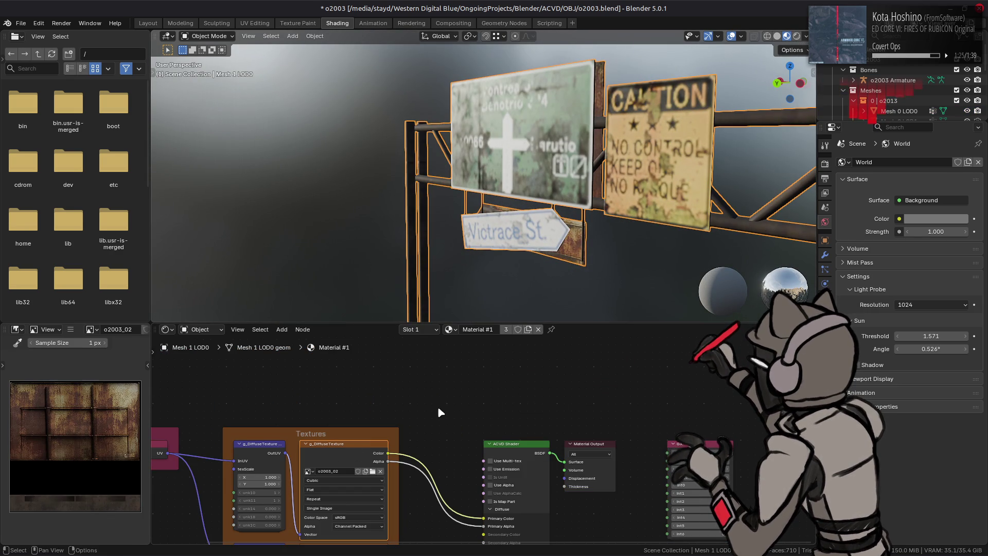
left_click(533, 170)
mouse_move(533, 165)
left_mouse_down()
mouse_move(518, 177)
mouse_move(584, 162)
mouse_move(536, 137)
mouse_move(540, 147)
mouse_move(540, 135)
mouse_move(536, 153)
mouse_move(540, 125)
mouse_move(517, 150)
left_mouse_up()
key("ctrl+s")
key("alt+Tab")
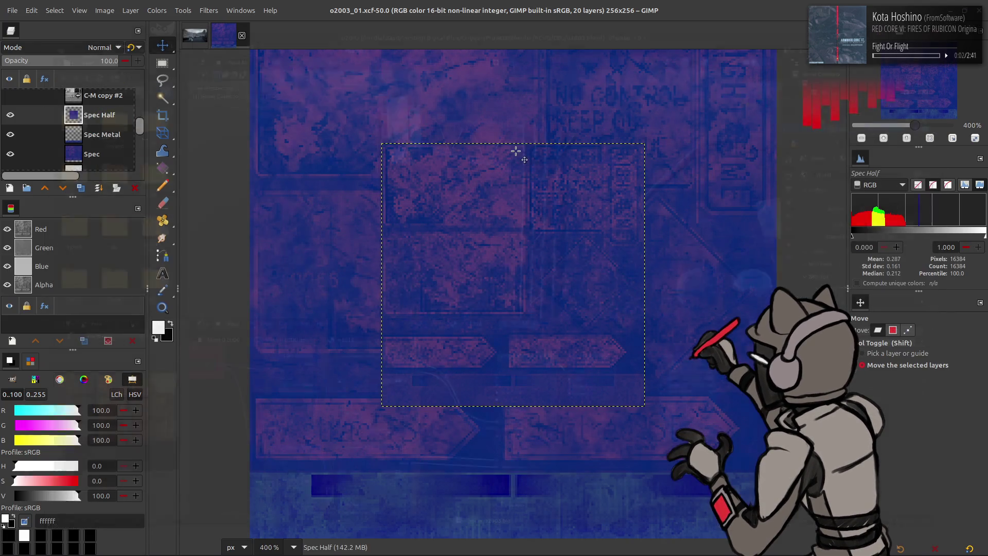
Close the o2003_01 image and reopen o2003_01.xcf from the o2003-tpf-dcx folder
key("alt+Tab")
key("alt+shift+Tab")
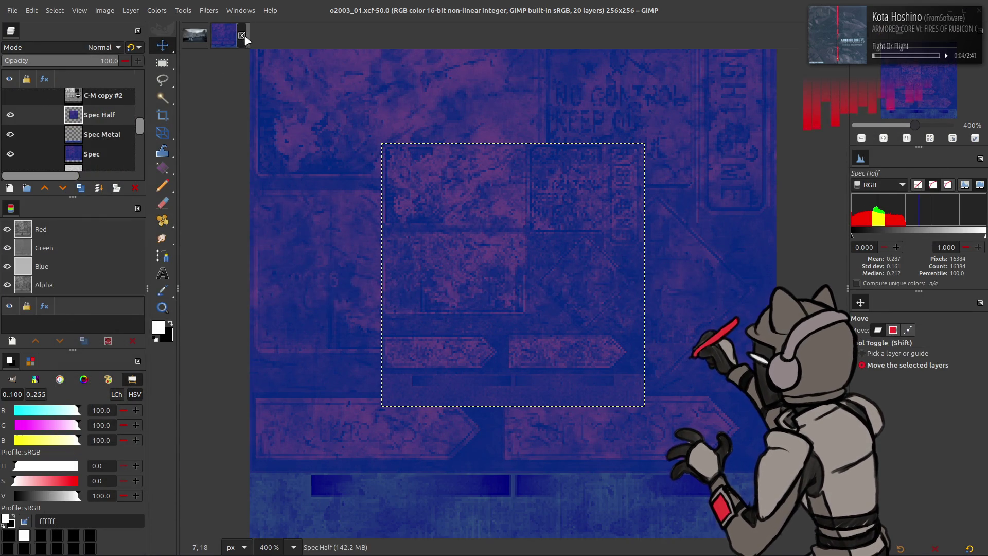
left_click(242, 35)
key("alt+Tab")
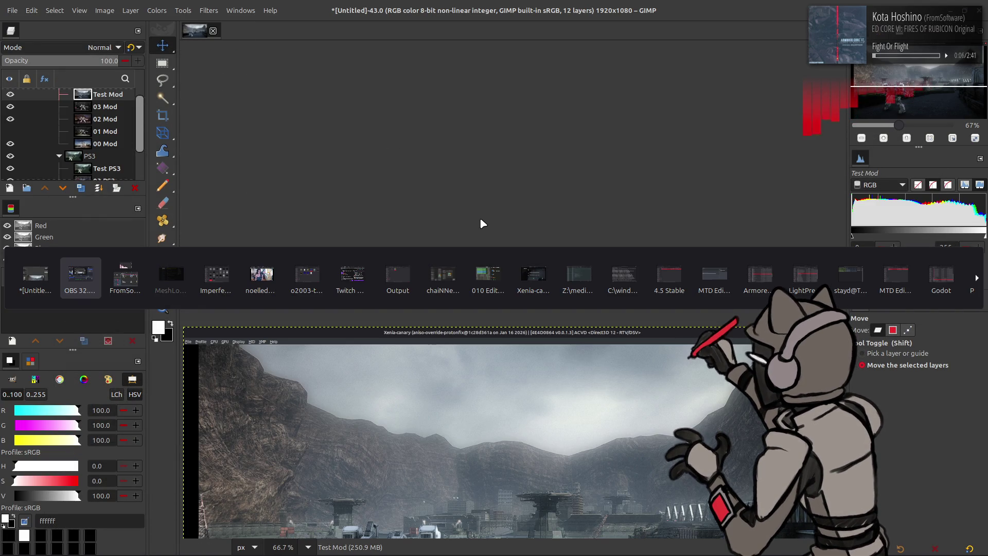
key("alt+Tab")
key("alt+Tab")
key("alt+Tab")
key("alt+shift+Tab")
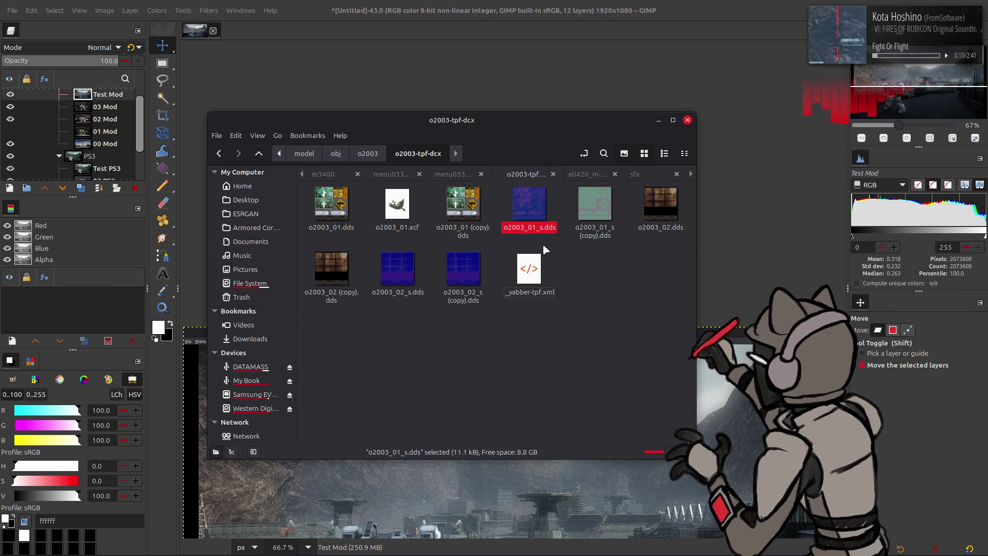
mouse_move(392, 222)
left_mouse_down()
mouse_move(168, 28)
mouse_move(175, 32)
left_mouse_up()
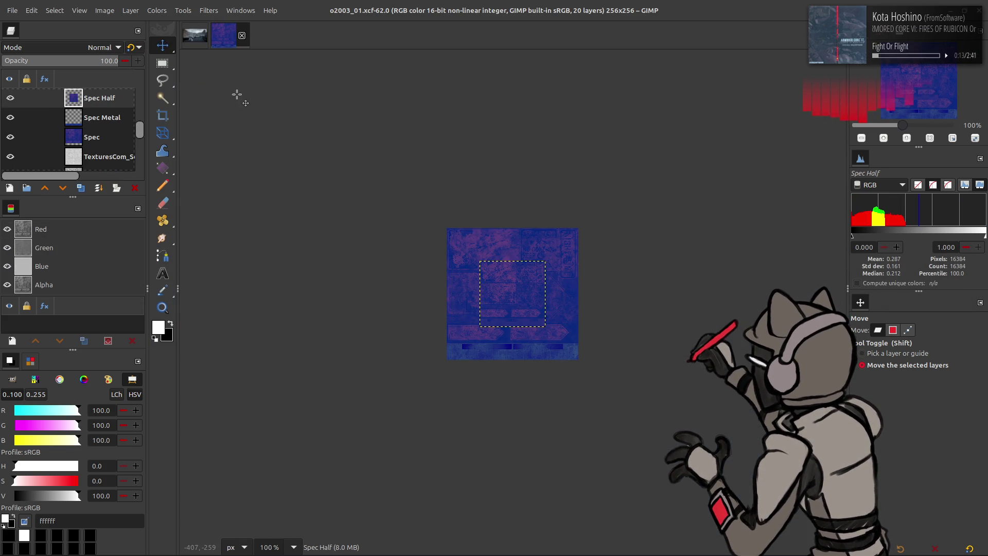
left_click(10, 97)
left_click(10, 117)
left_click(10, 137)
scroll(16, 145, "down", 1)
left_click(10, 146)
scroll(15, 145, "down", 2)
left_click(10, 144)
scroll(26, 128, "down", 1)
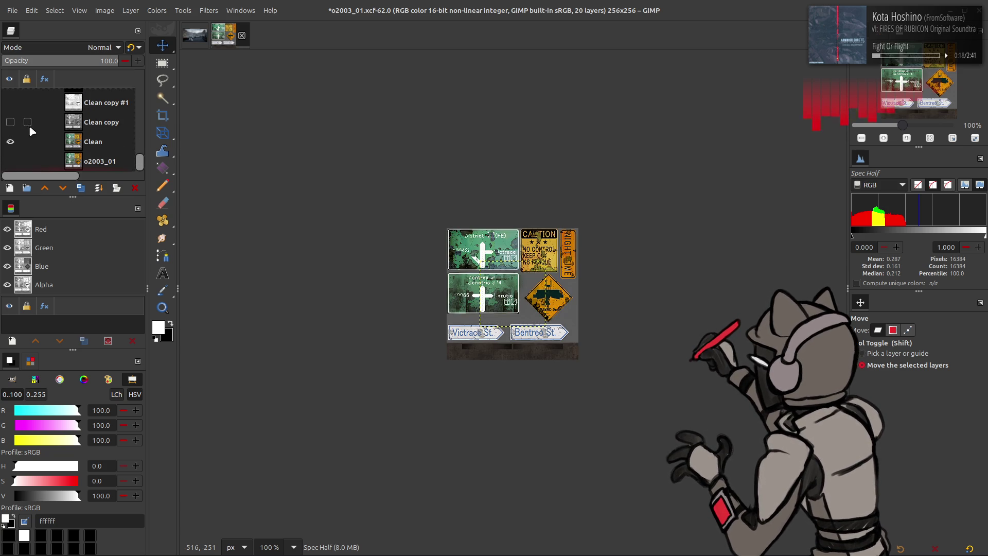
left_click(31, 142)
key("4")
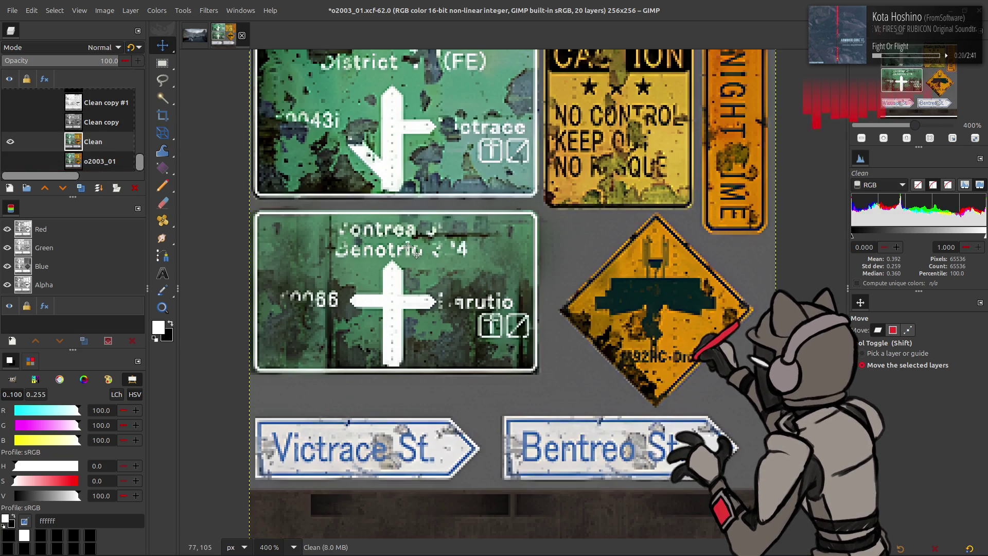
key("1")
key("2")
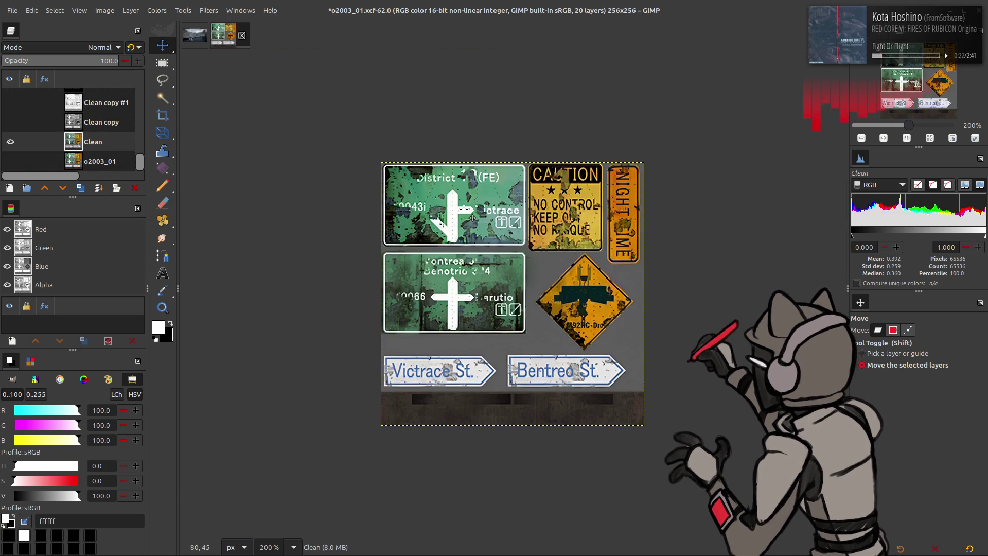
key("4")
scroll(472, 218, "down", 1)
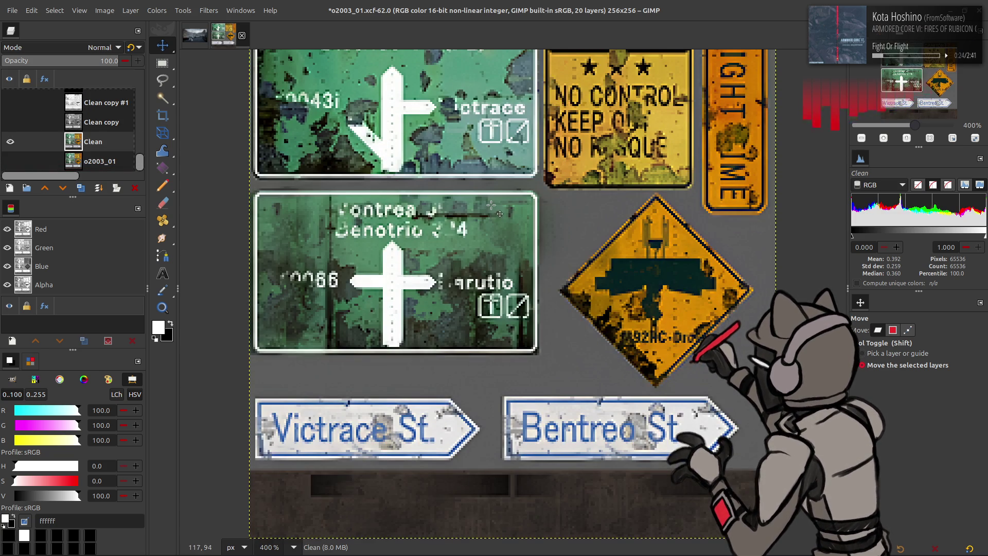
scroll(401, 267, "right", 3)
scroll(421, 253, "left", 3)
scroll(421, 254, "up", 1)
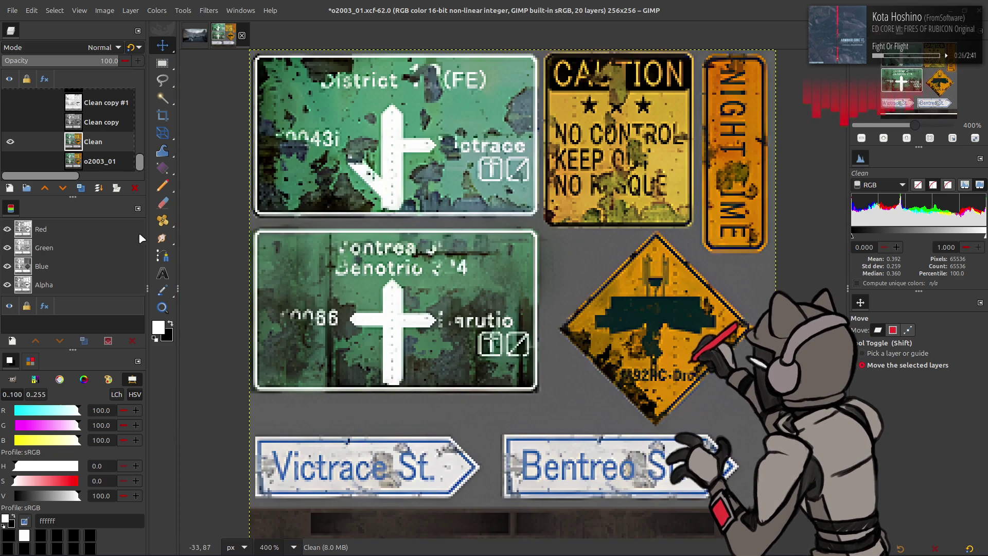
left_click(81, 188)
double_click(26, 142)
type("Rec")
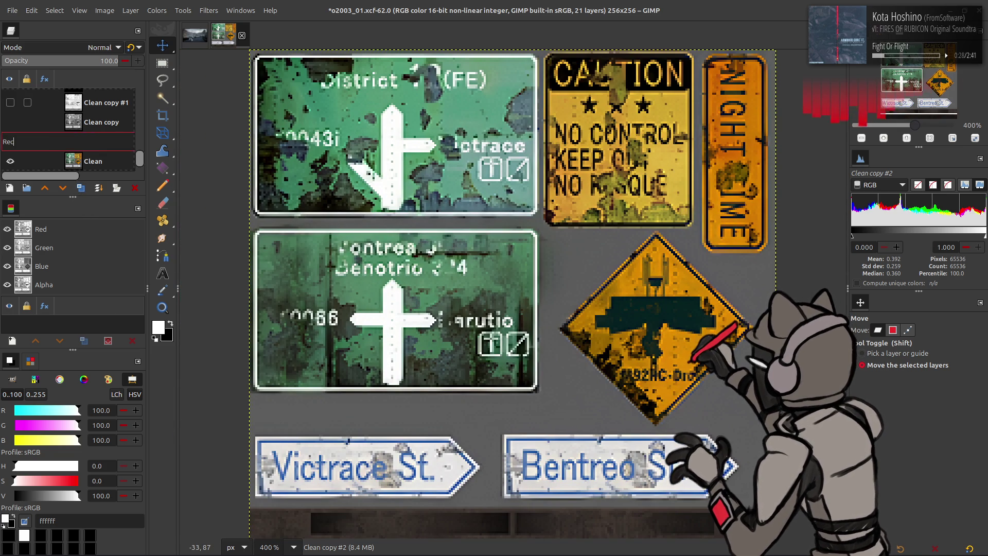
type("olor")
key("Return")
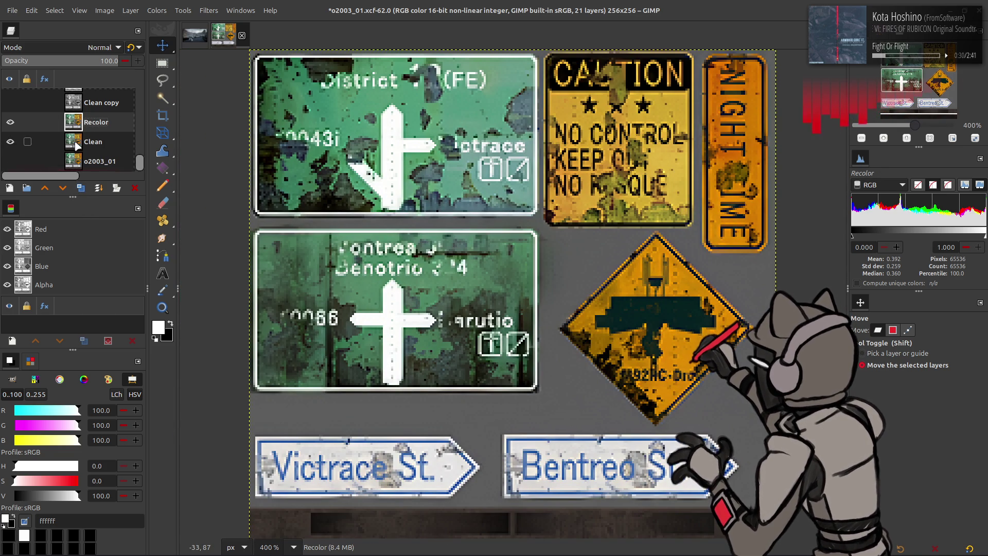
left_click(157, 11)
left_click(180, 123)
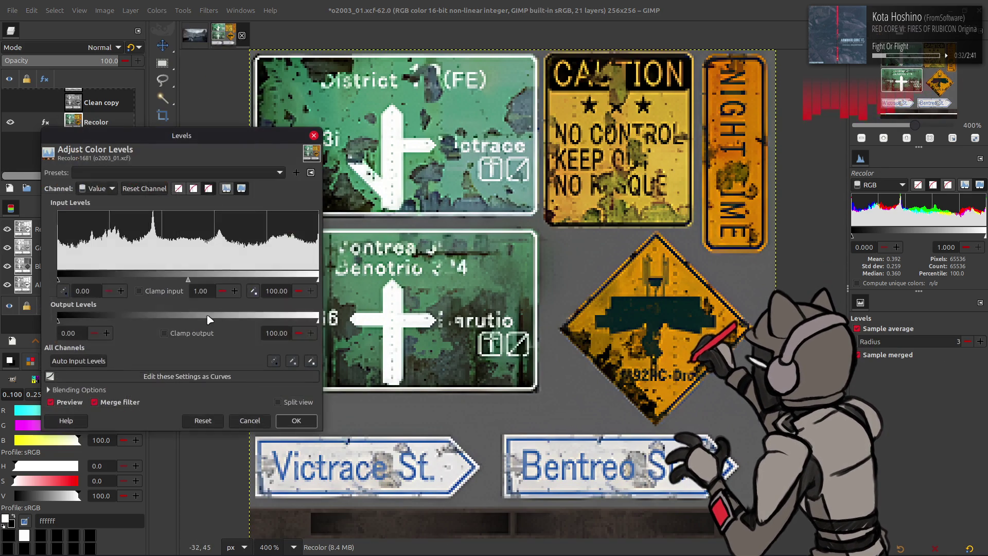
type("5")
key("Tab")
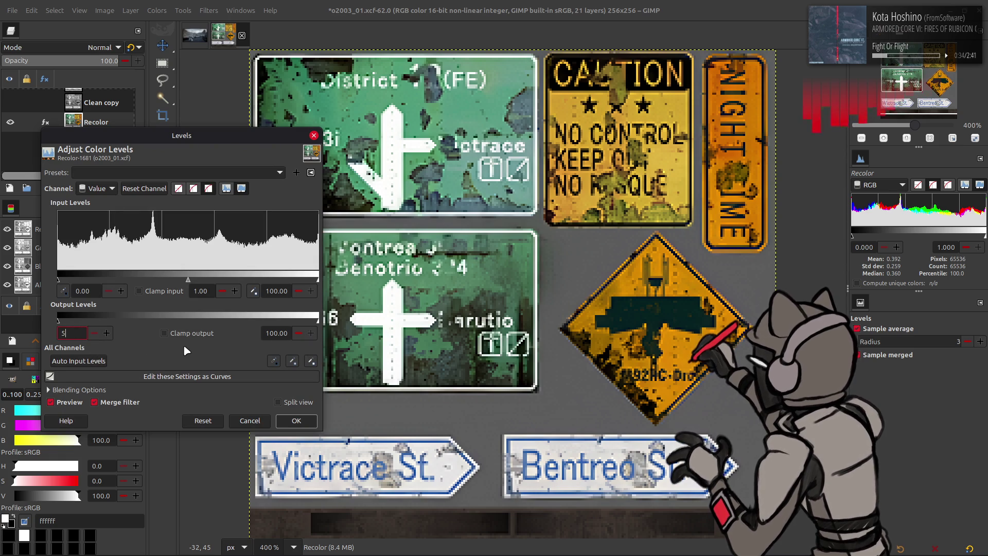
left_click(297, 421)
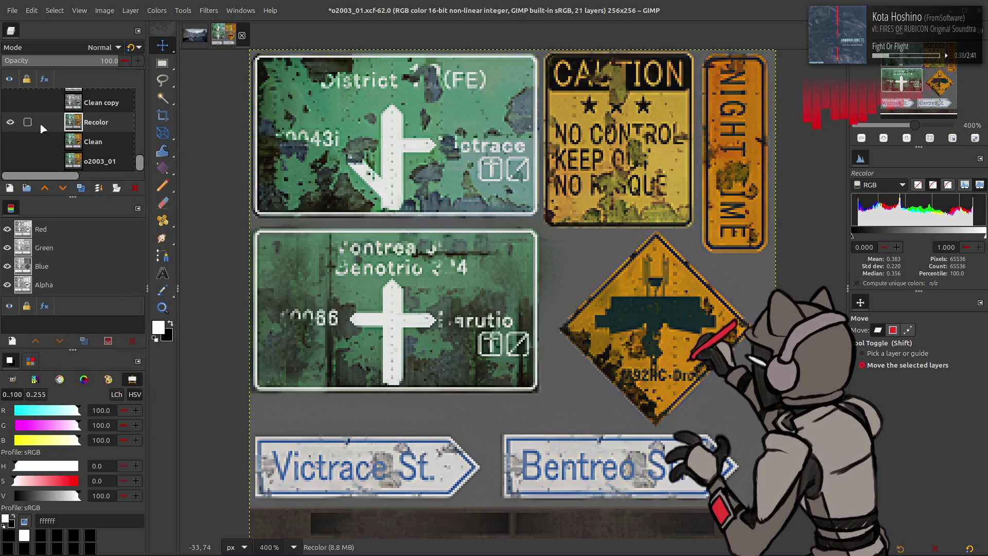
left_click(12, 11)
Export the image over o2003_01.dds with BC1/DXT1 compression
left_click(71, 191)
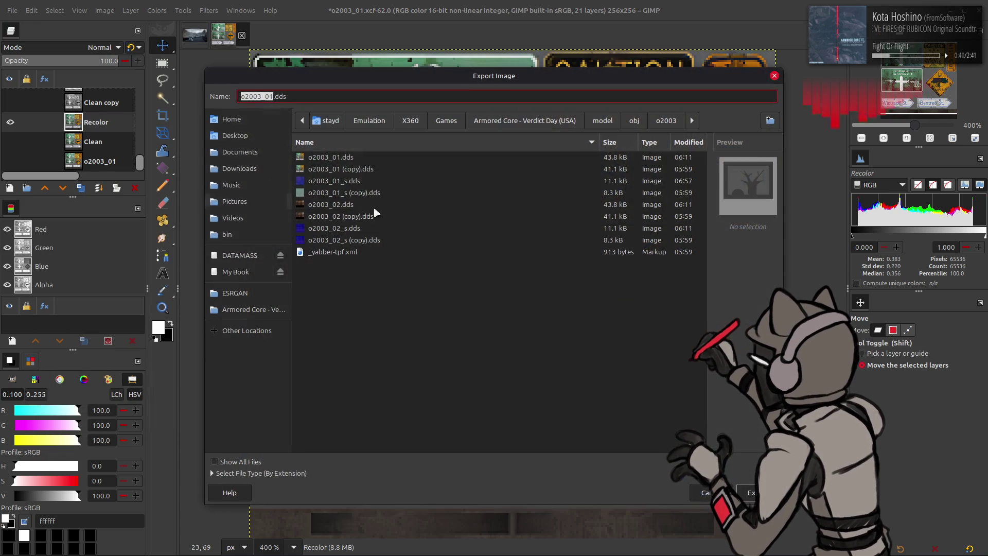
key("Return")
left_click(559, 335)
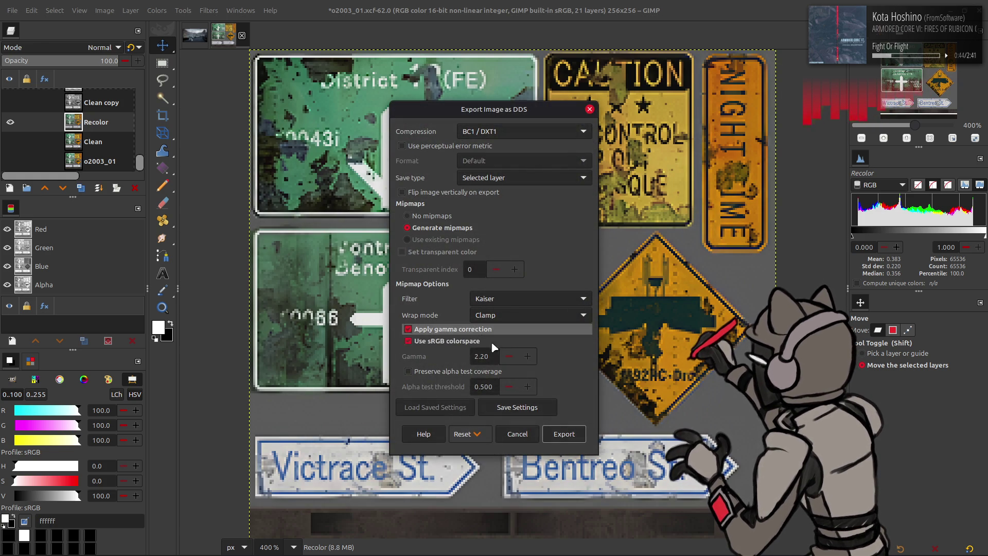
left_click(564, 434)
Save the o2003_01.xcf project and close it
key("alt+Tab")
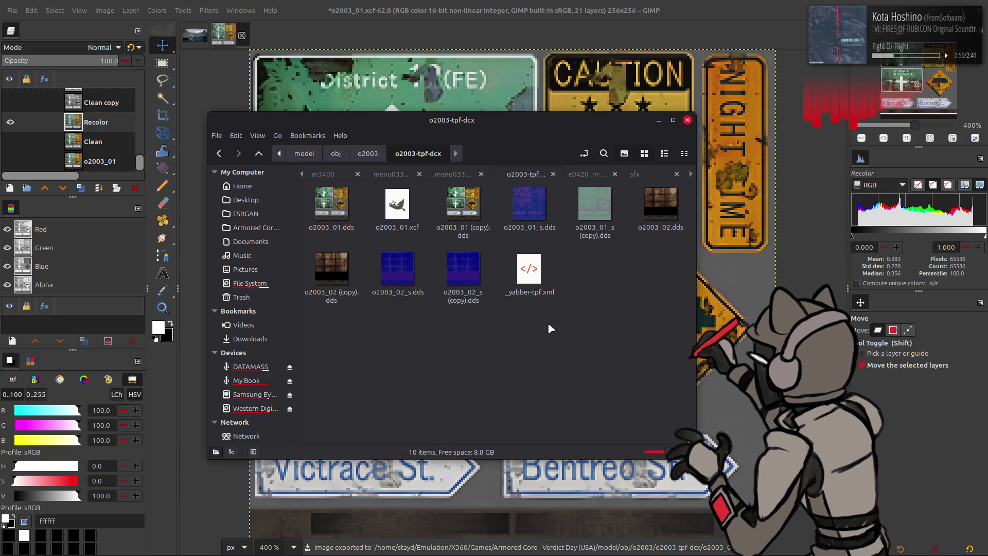
left_click(242, 36)
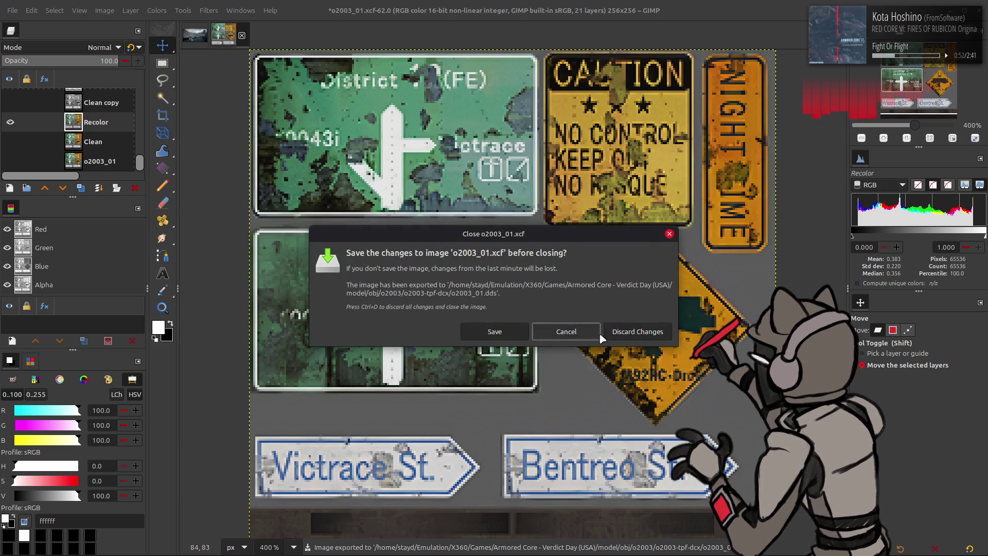
left_click(592, 331)
key("ctrl+s")
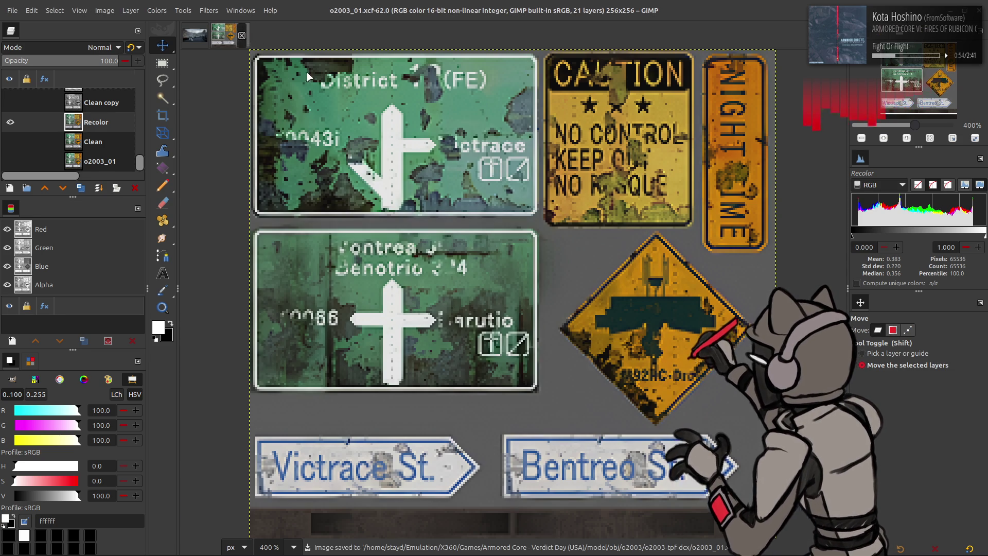
key("ctrl+w")
key("alt+Tab")
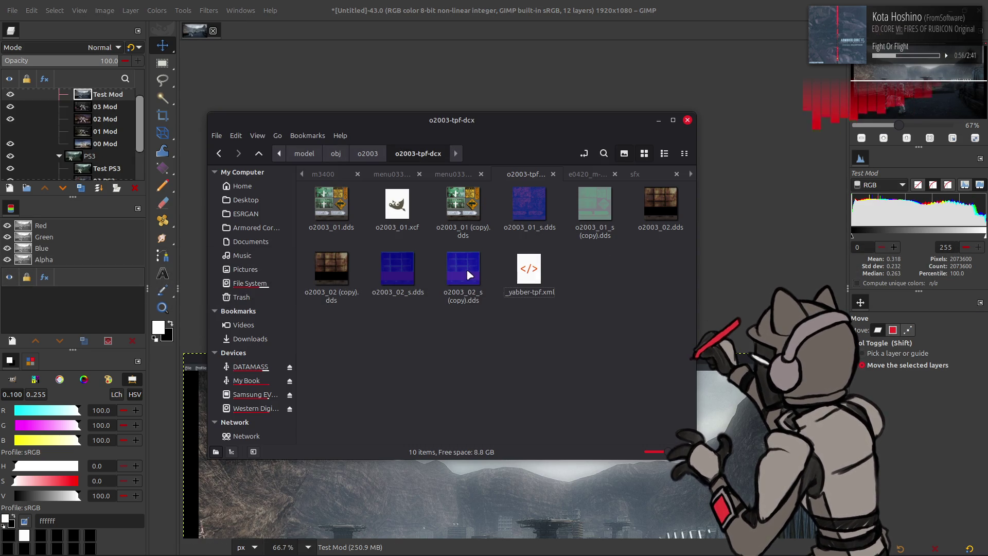
Open the rusty door texture o2003_02.dds in GIMP
mouse_move(637, 224)
left_mouse_down()
mouse_move(208, 51)
mouse_move(175, 25)
mouse_move(161, 31)
left_mouse_up()
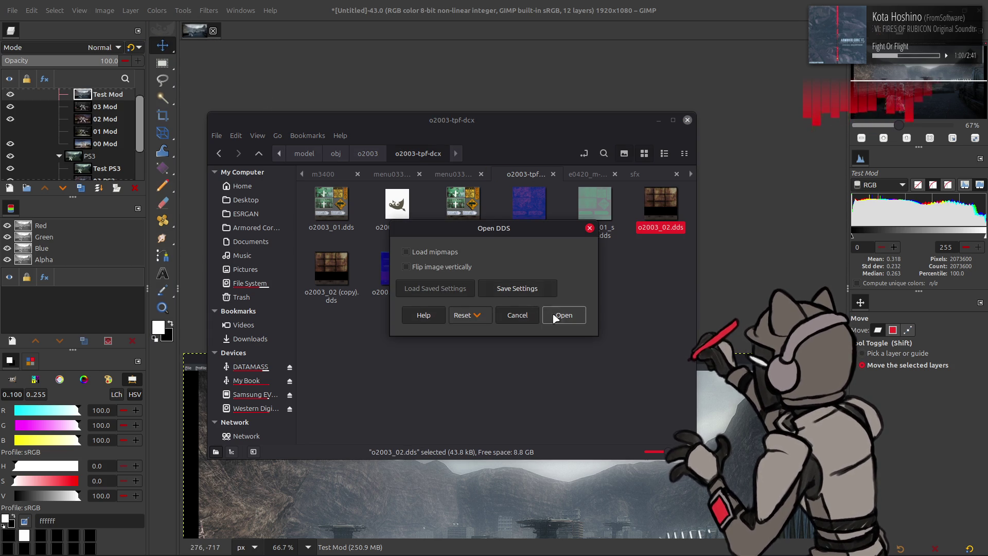
left_click(551, 314)
key("3")
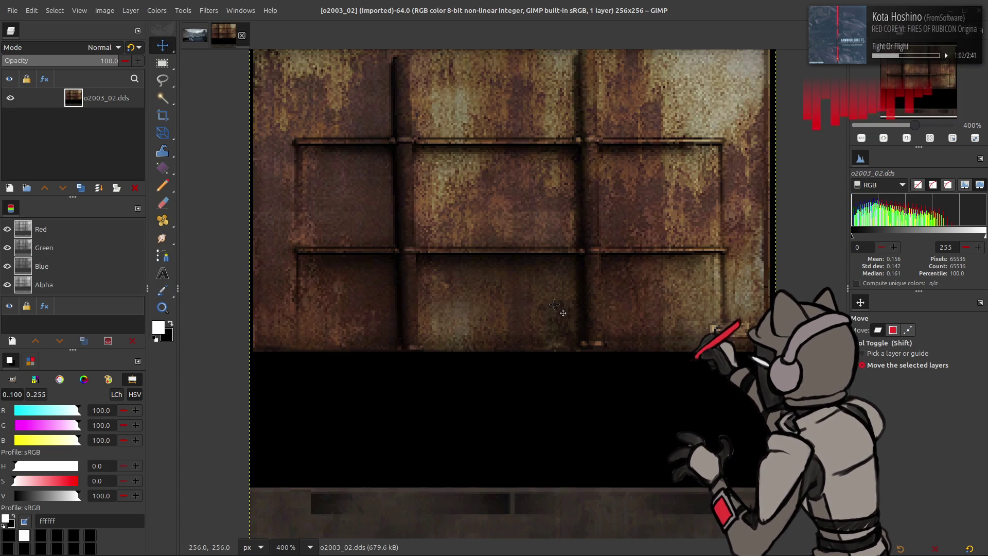
key("2")
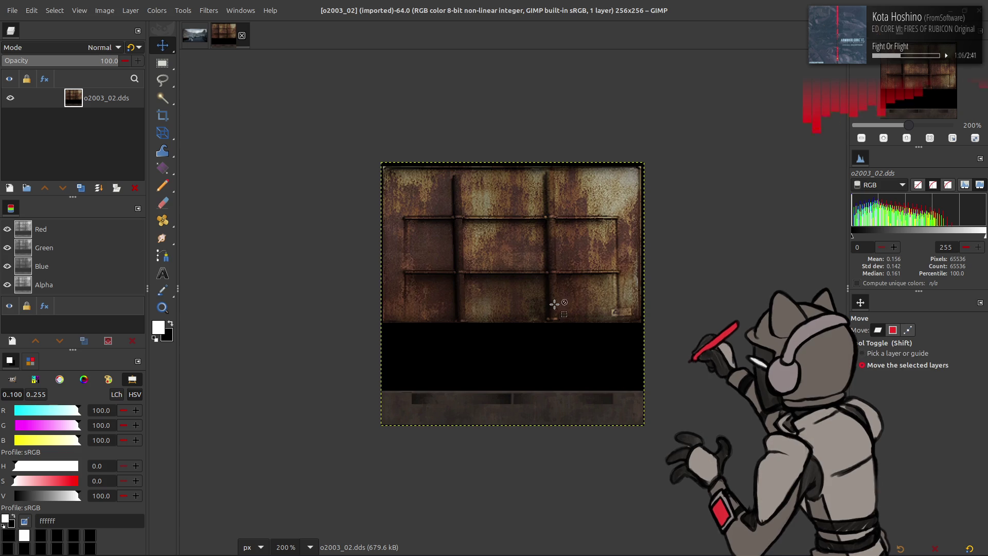
Reopen the o2003_01.xcf project alongside it
key("alt+Tab")
left_click_drag(397, 206, 165, 44)
scroll(42, 122, "up", 2)
scroll(42, 123, "up", 2)
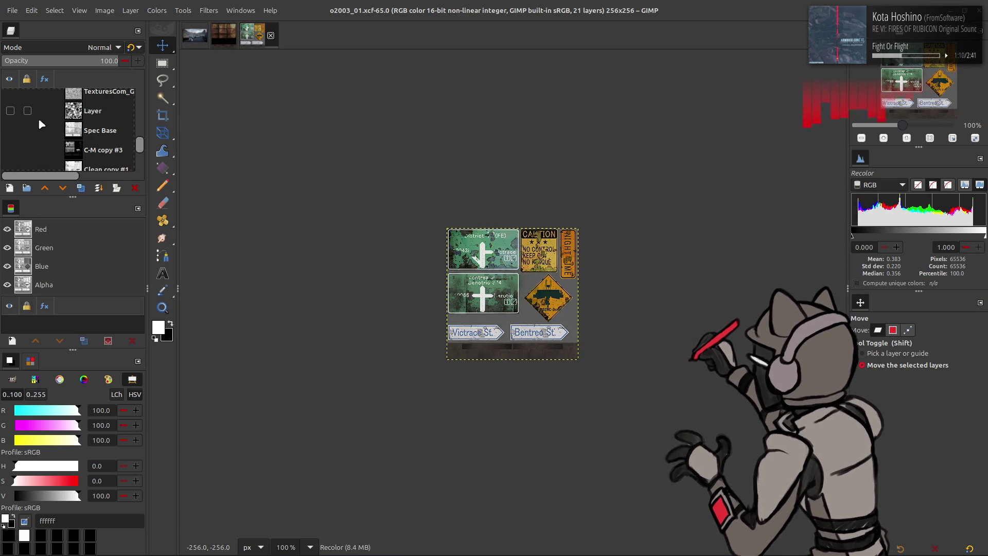
Copy the Spec Metal layer and paste it into the o2003_02 door image
scroll(14, 132, "up", 2)
scroll(14, 116, "up", 2)
left_click(11, 126)
left_click(103, 126)
key("ctrl+c")
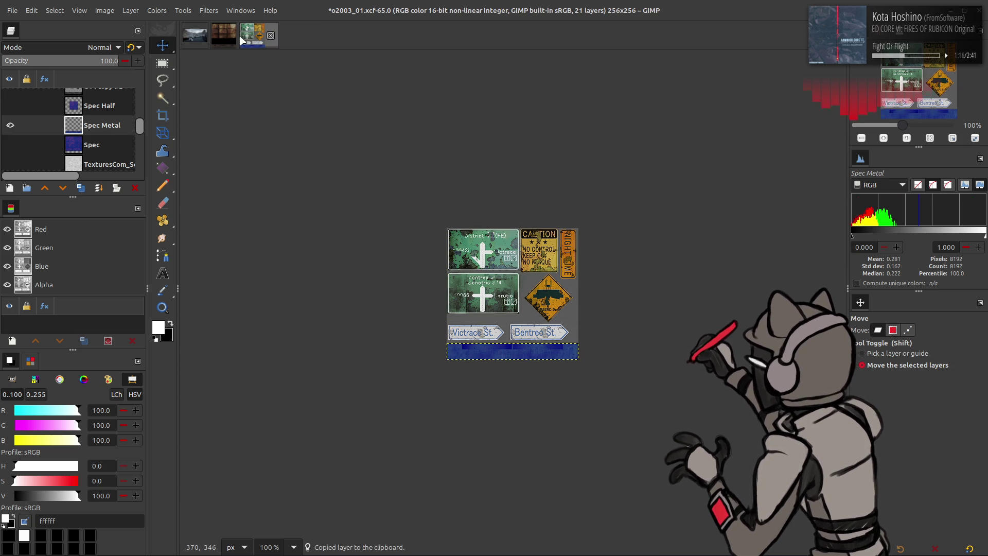
key("alt+2")
key("ctrl+v")
Align the pasted strip to the image bottom, then hide it
key("q")
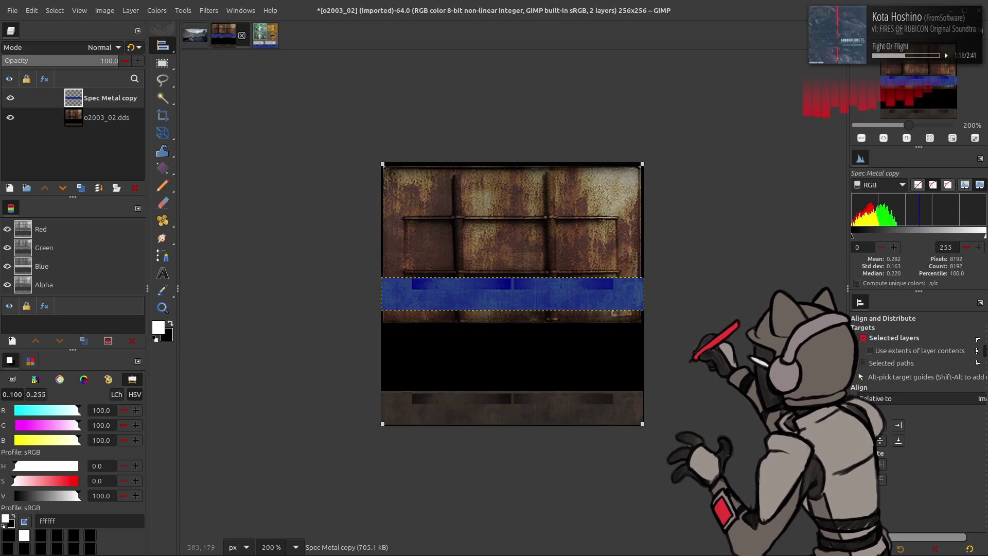
left_click(881, 441)
key("m")
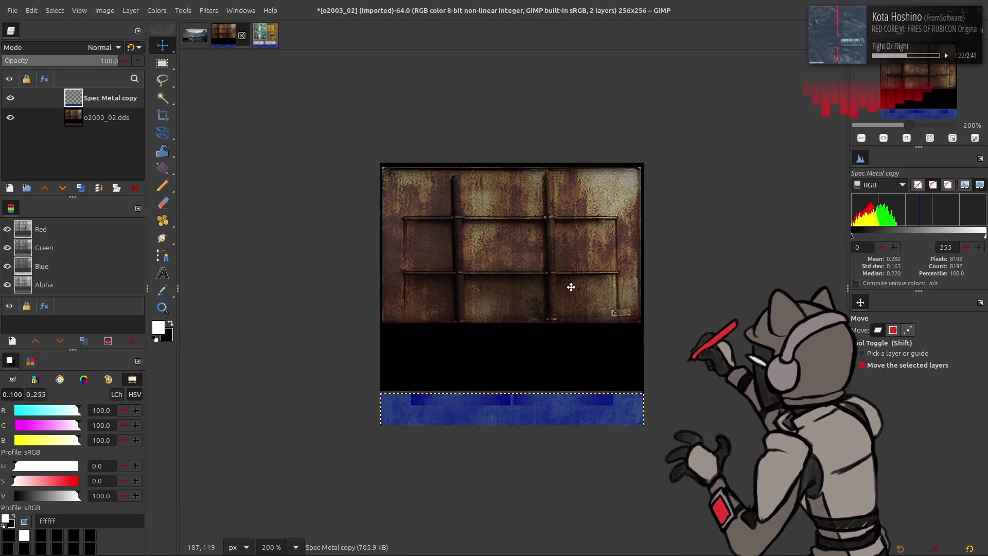
key("3")
scroll(484, 261, "down", 3)
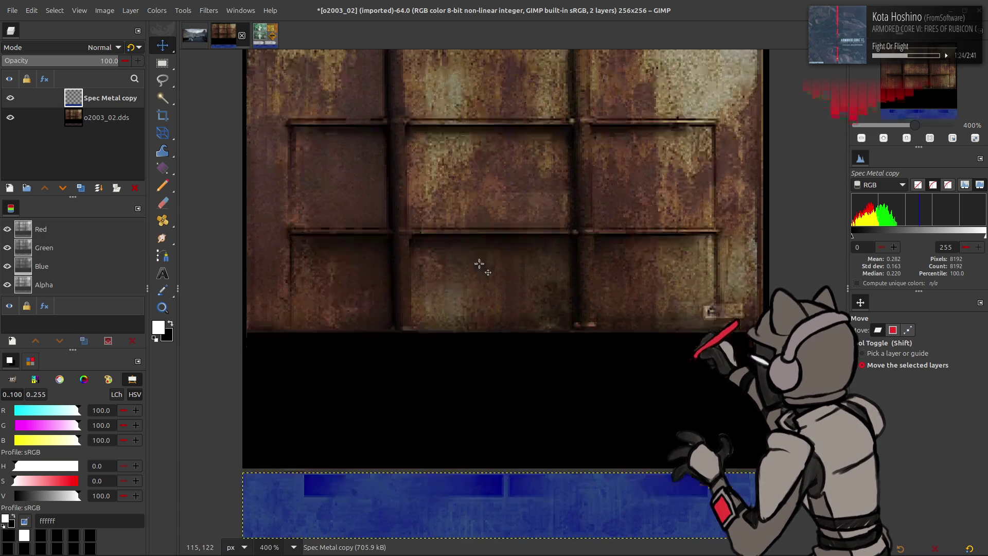
scroll(481, 265, "up", 2)
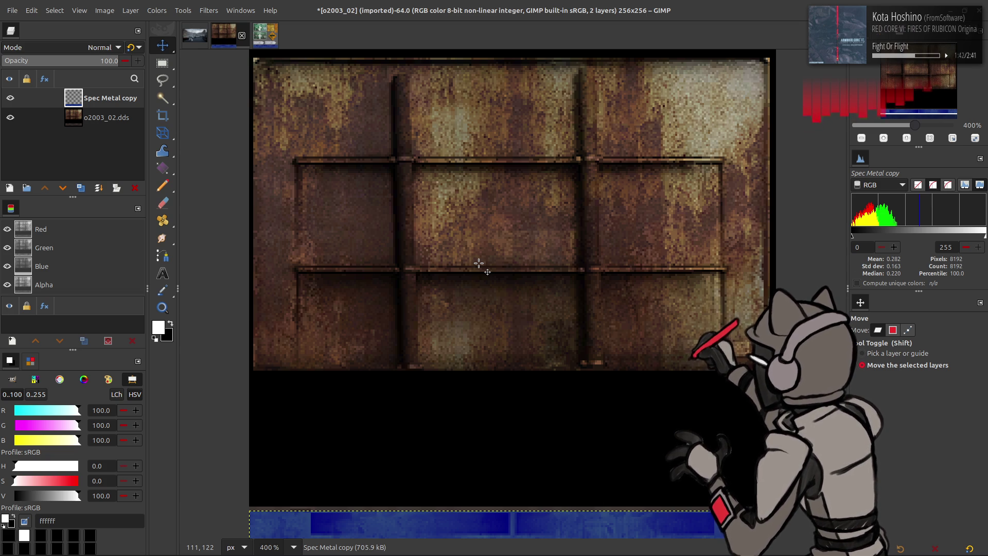
left_click(10, 98)
left_click(123, 125)
right_click(122, 125)
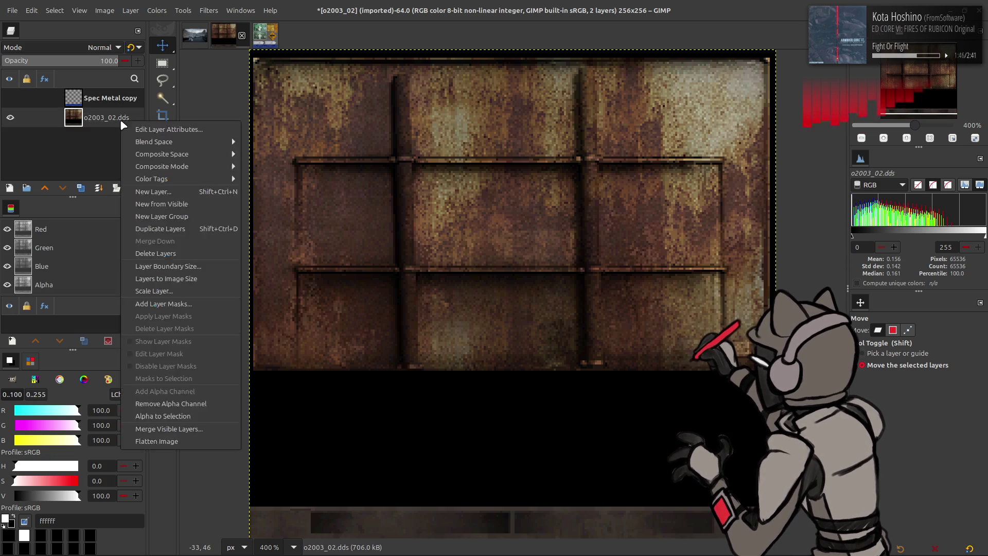
Delete the Spec Metal copy layer
key("Escape")
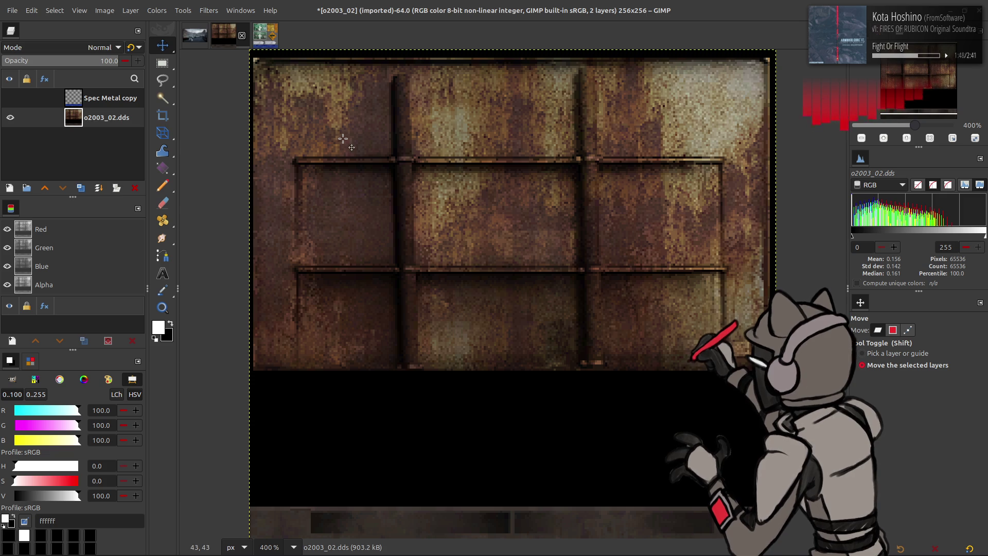
left_click(106, 99)
left_click(135, 188)
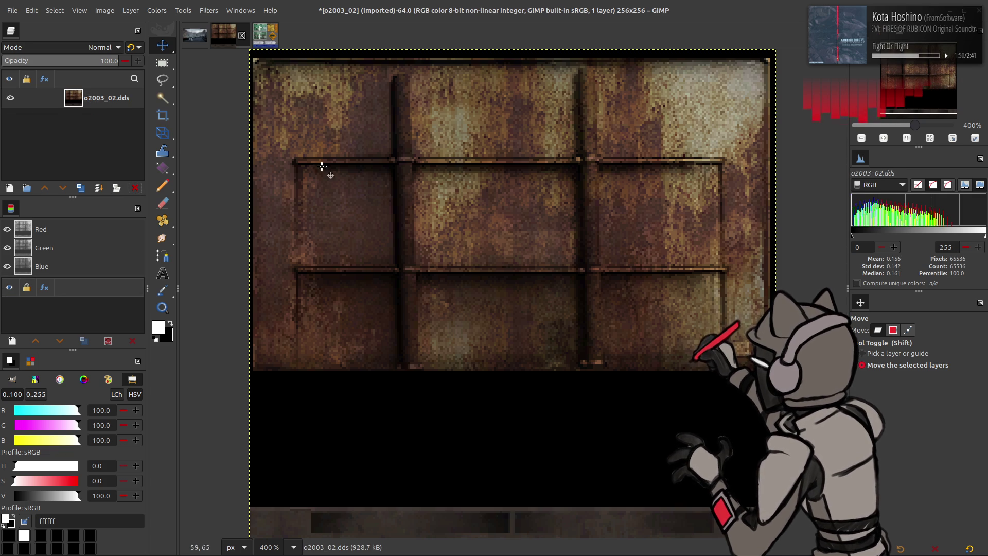
Rename the door layer from o2003_02.dds to o2003_02
double_click(106, 97)
key("End")
key("BackSpace")
key("BackSpace")
key("BackSpace")
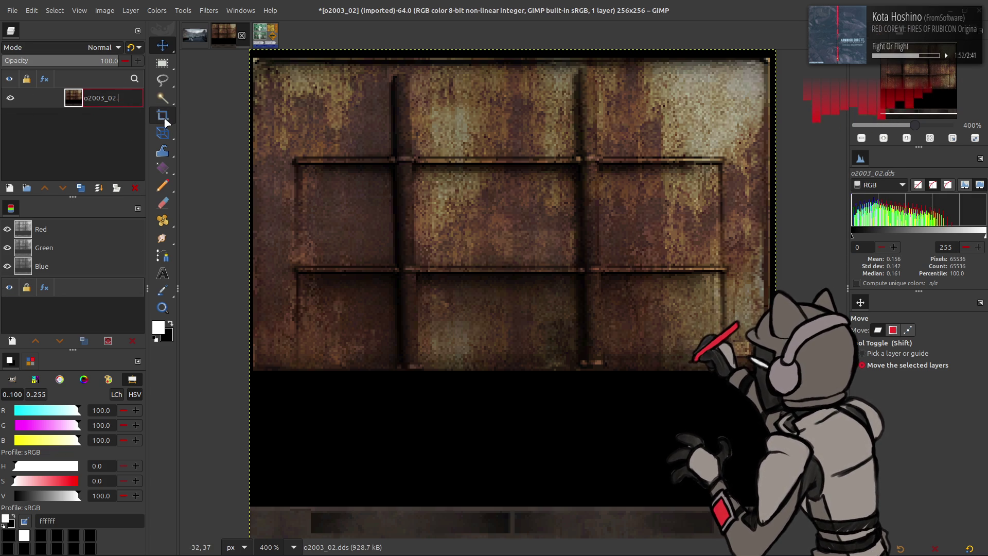
key("Return")
In chaiNNer, replace the old Load Image node with the door texture pasted from the clipboard
mouse_move(351, 553)
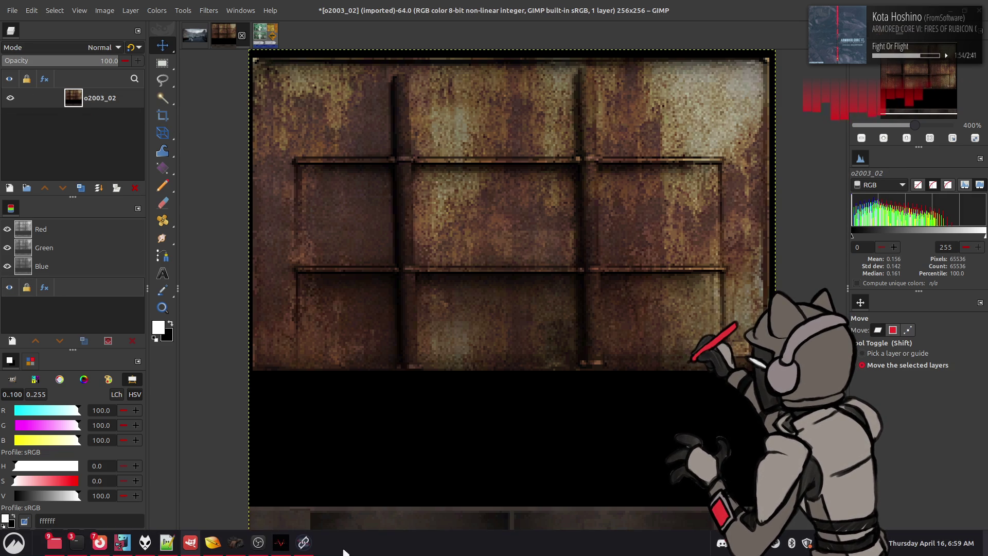
left_click(304, 542)
left_click(384, 255)
key("Delete")
key("ctrl+v")
Wire the new image node into Upscale Image and run the chain
left_click_drag(579, 294, 395, 251)
mouse_move(421, 363)
left_mouse_down()
mouse_move(461, 187)
mouse_move(479, 174)
left_mouse_up()
left_click(478, 47)
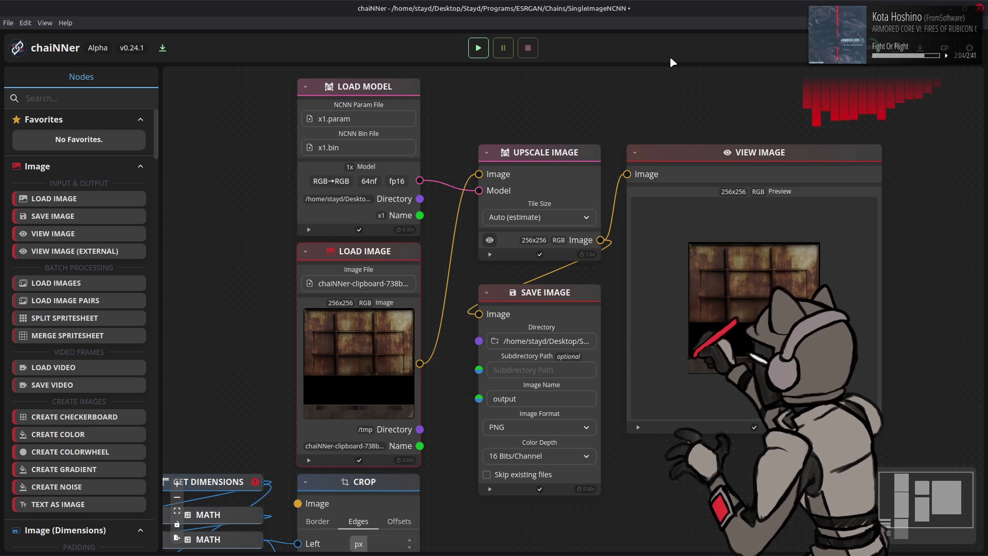
key("alt+Tab")
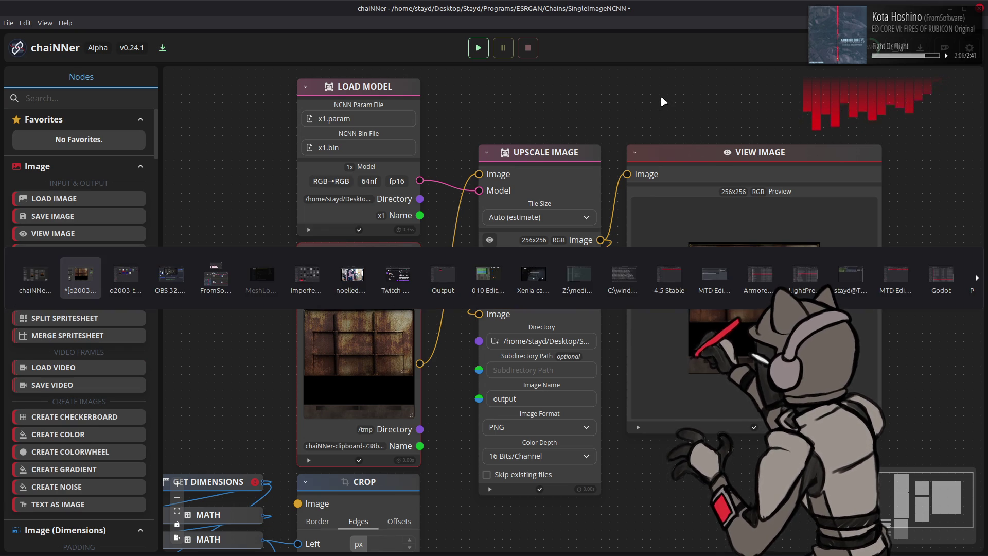
key("alt+Tab")
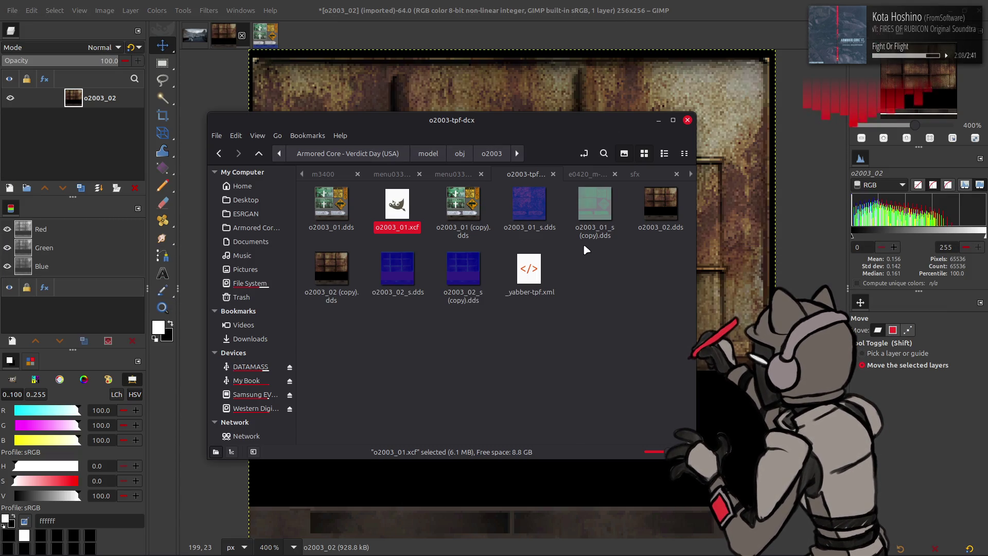
Convert the door image to 16-bit integer precision, abandoning an initial 32-bit attempt
key("alt+Tab")
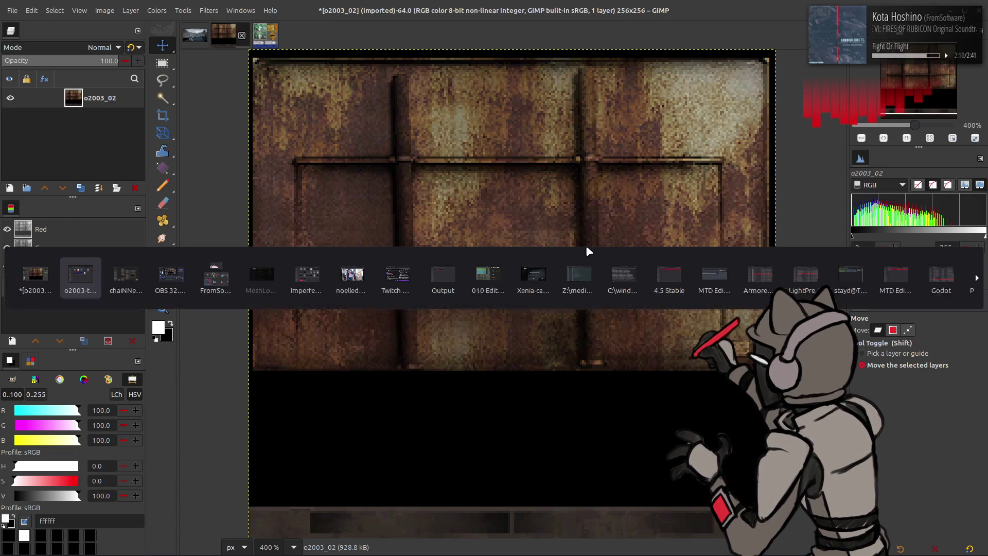
left_click(452, 279)
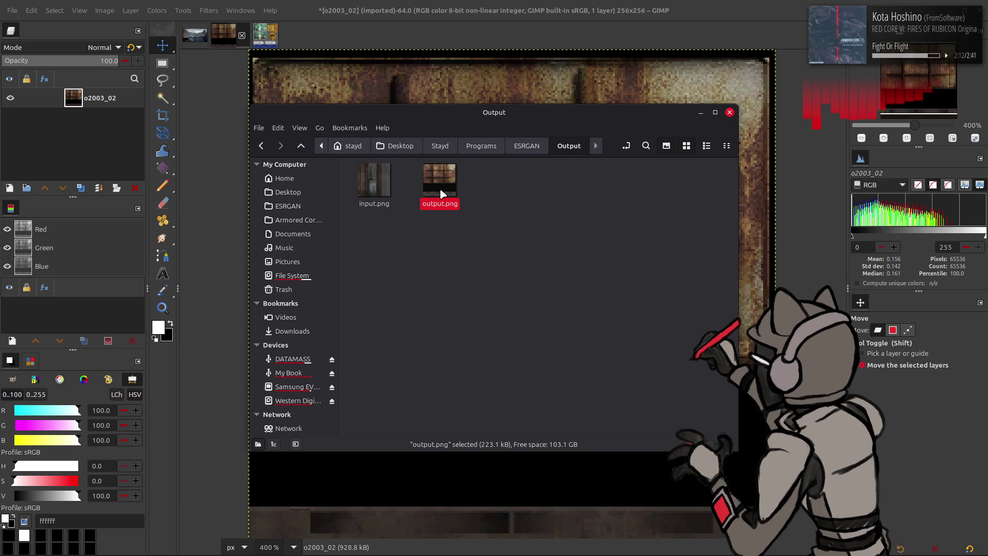
left_click(104, 10)
mouse_move(196, 58)
left_click(237, 79)
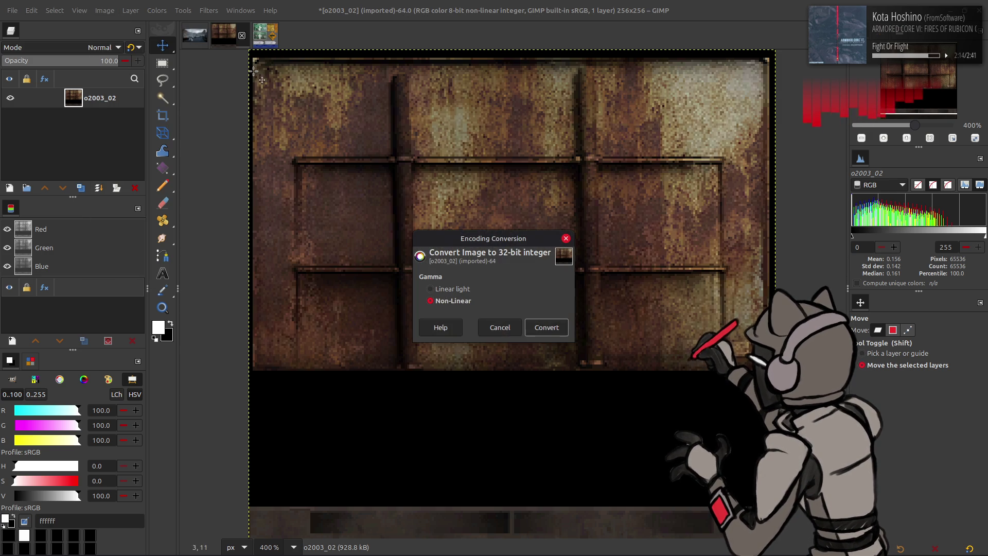
left_click(499, 327)
left_click(104, 10)
mouse_move(155, 54)
left_click(254, 67)
left_click(546, 327)
Drag output.png in as a layer, then delete that layer again
key("alt+Tab")
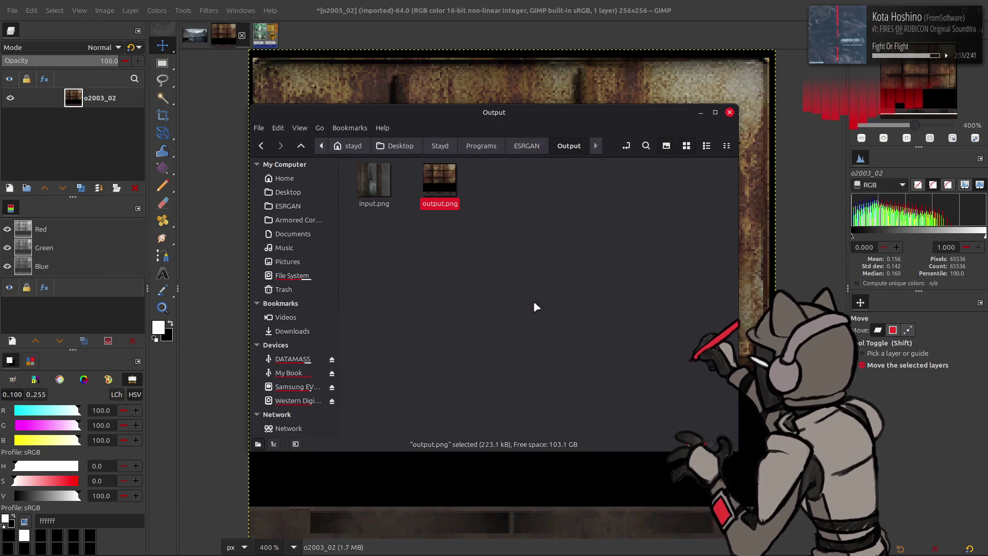
left_click_drag(470, 195, 456, 87)
key("q")
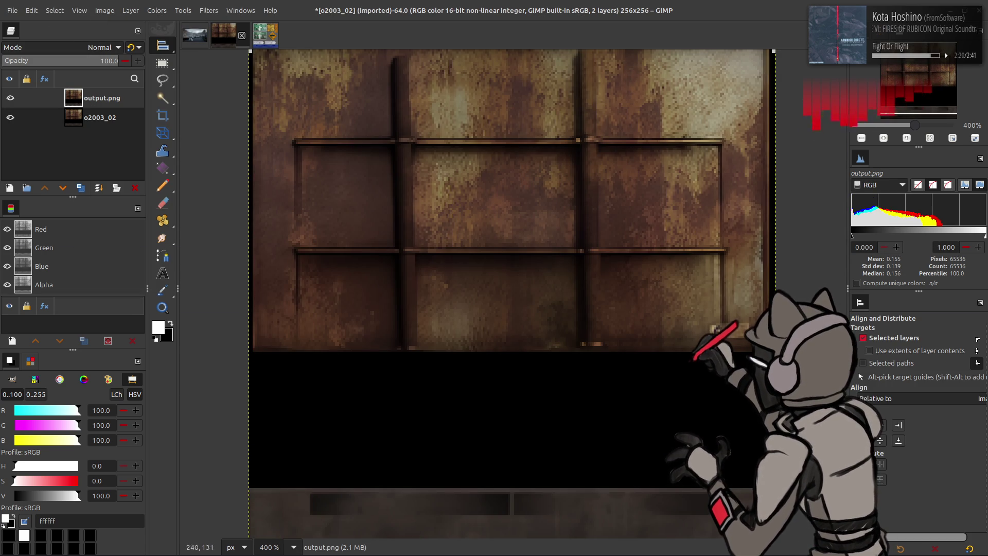
key("ctrl+z")
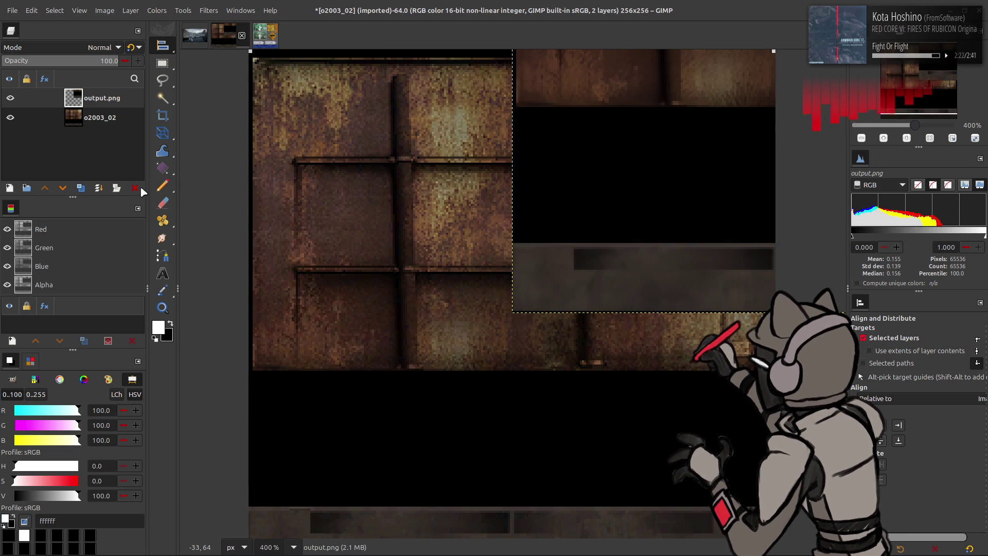
left_click(136, 187)
key("alt+Tab")
key("alt+Tab")
key("alt+Tab")
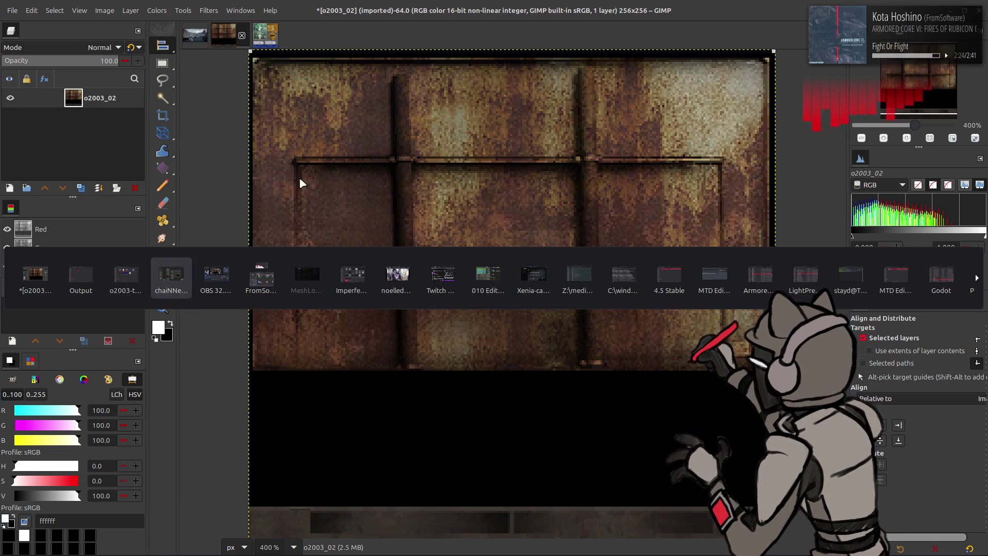
left_click(8, 23)
Reload the SingleImageNCNN chain, paste the door texture, wire it to Upscale Image, and run
mouse_move(125, 63)
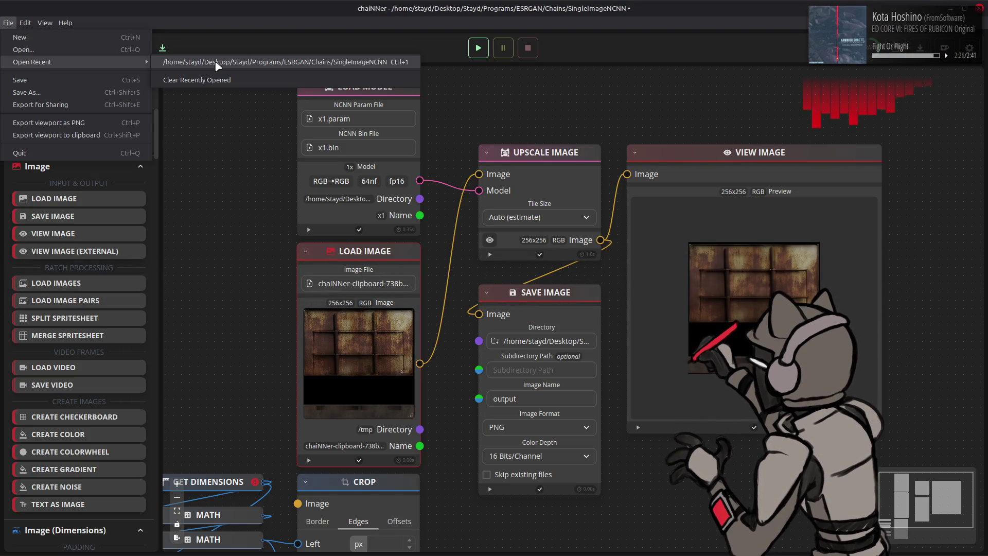
left_click(216, 63)
key("ctrl+v")
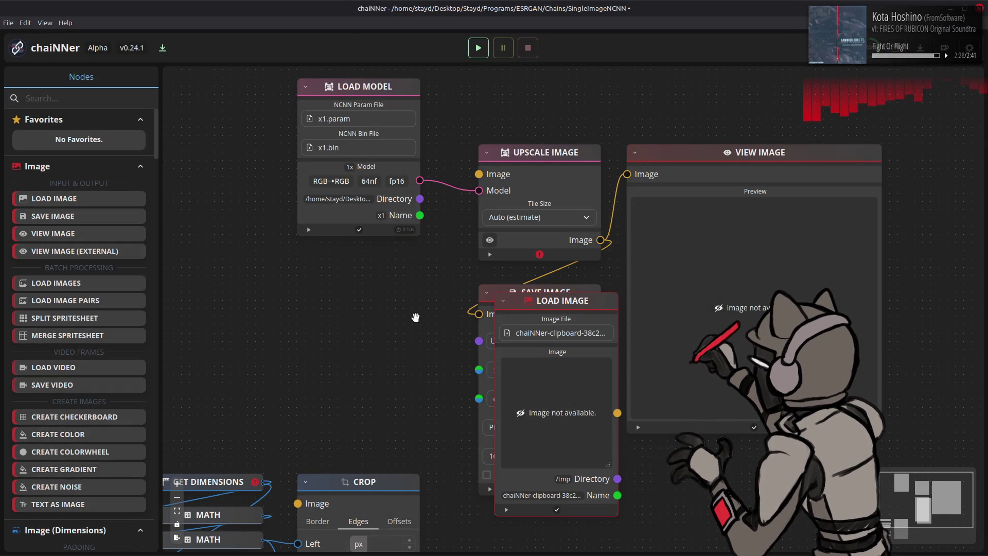
mouse_move(597, 307)
left_mouse_down()
mouse_move(430, 258)
mouse_move(411, 265)
left_mouse_up()
left_click_drag(421, 363, 479, 174)
left_click(478, 48)
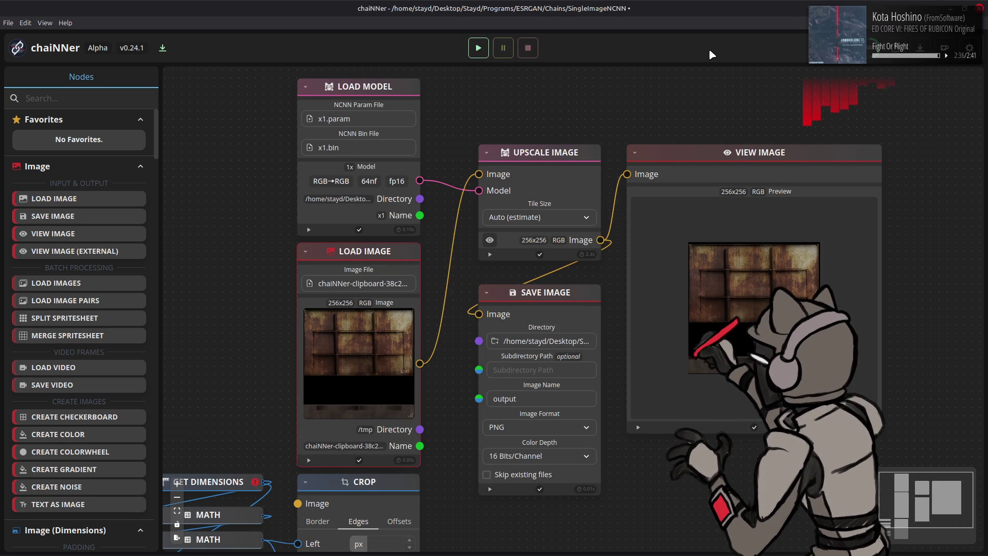
key("alt+Tab")
key("alt+Tab")
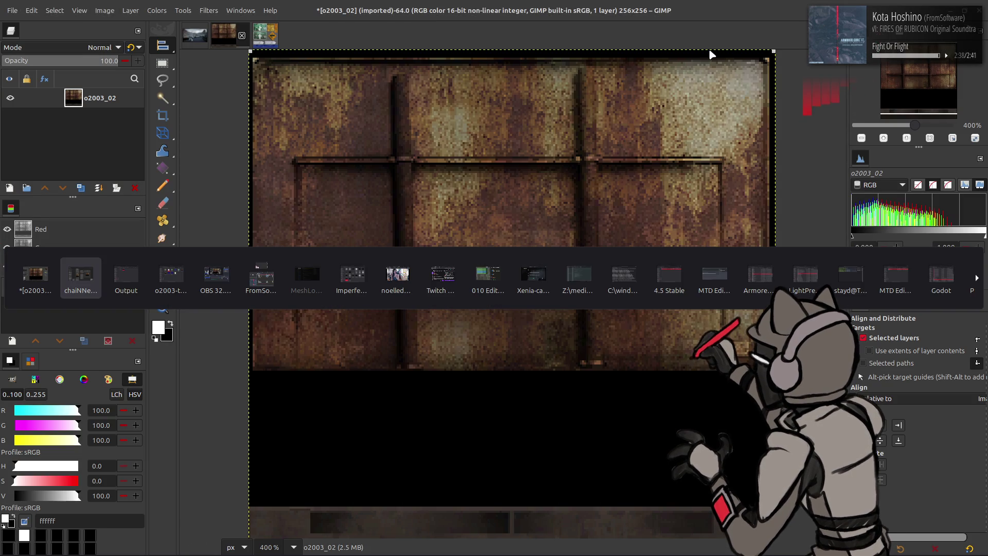
Add output.png as a layer aligned to the canvas top-left corner
left_click_drag(439, 180, 487, 95)
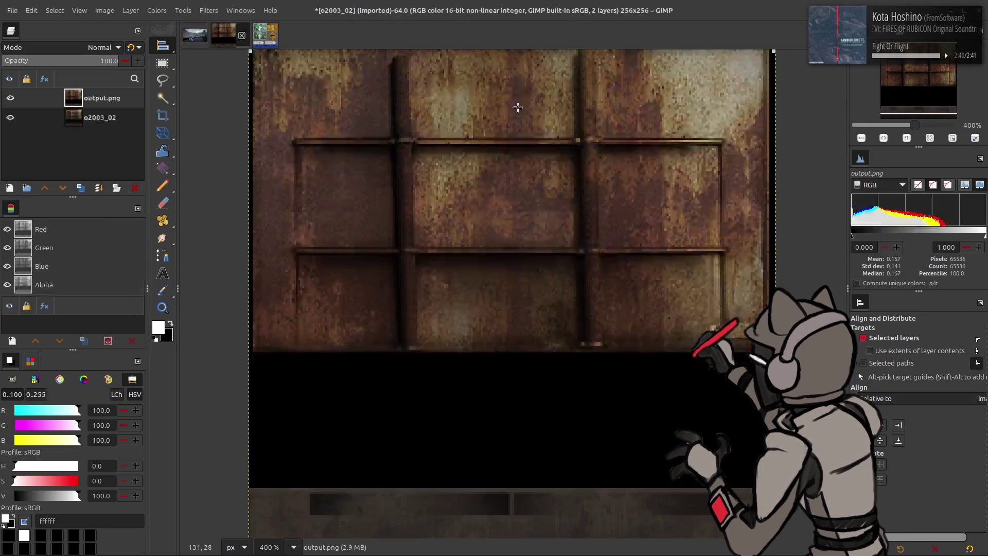
left_click(880, 442)
left_click(880, 442)
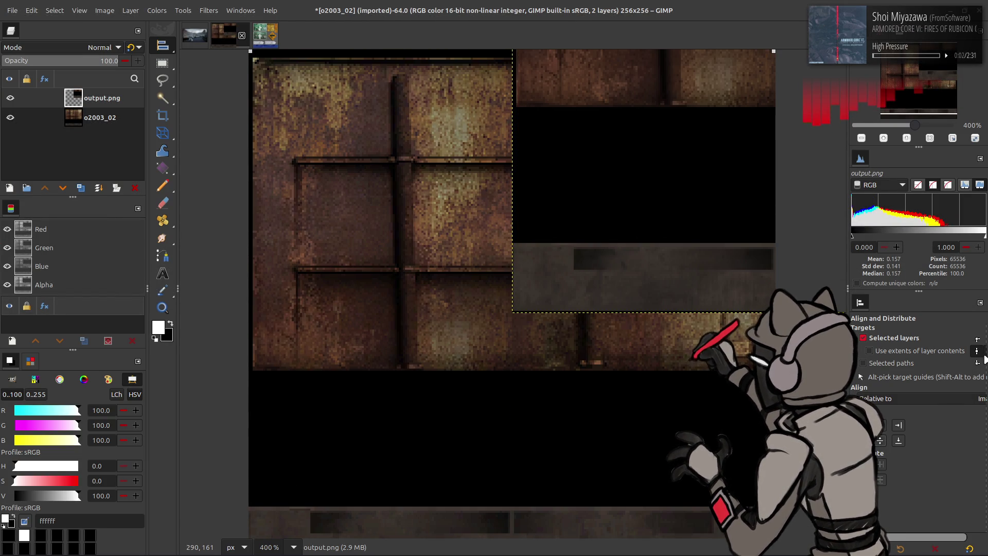
left_click(861, 425)
left_click(861, 441)
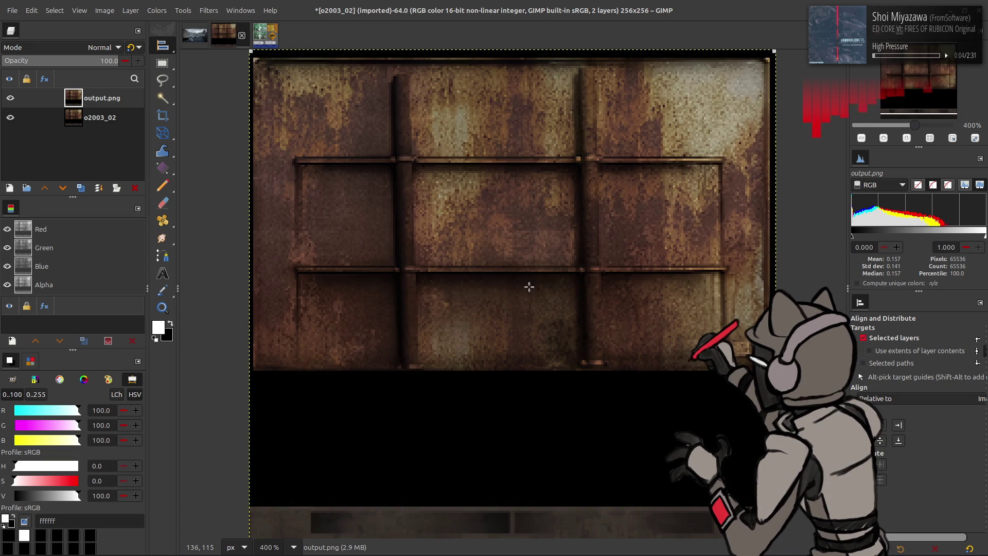
key("n")
key("m")
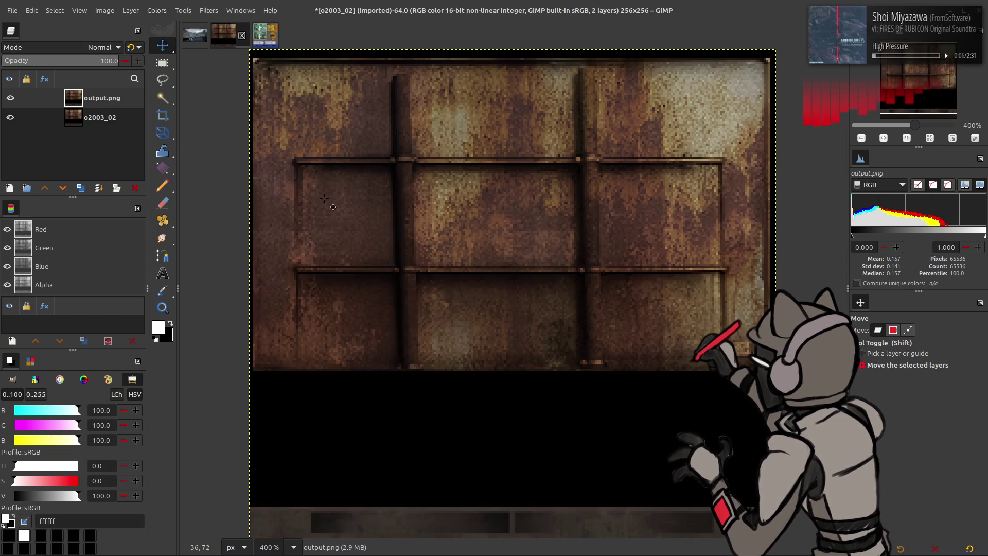
Rename the new layer 'Clean' and duplicate the o2003_02 layer
double_click(101, 98)
type("clean")
key("Return")
left_click(90, 124)
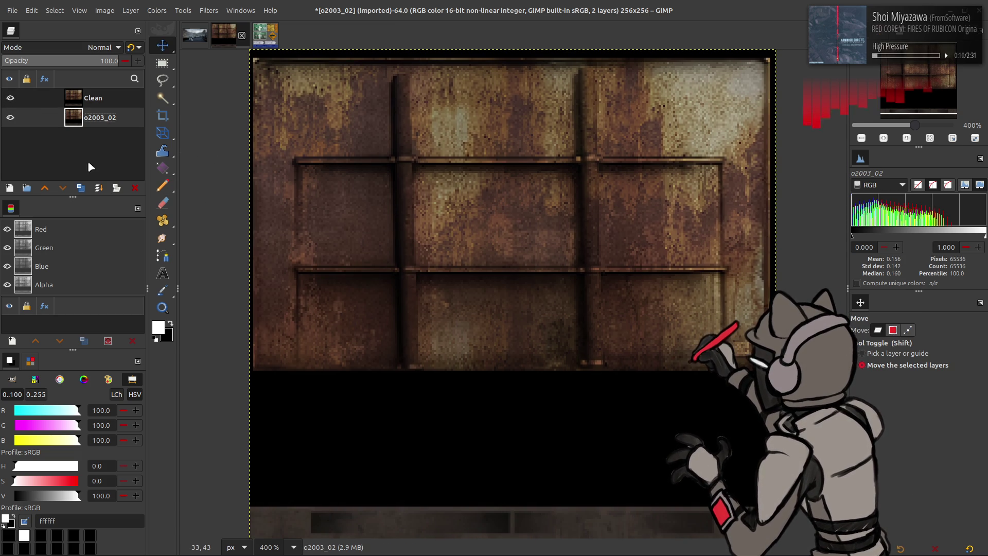
left_click(80, 189)
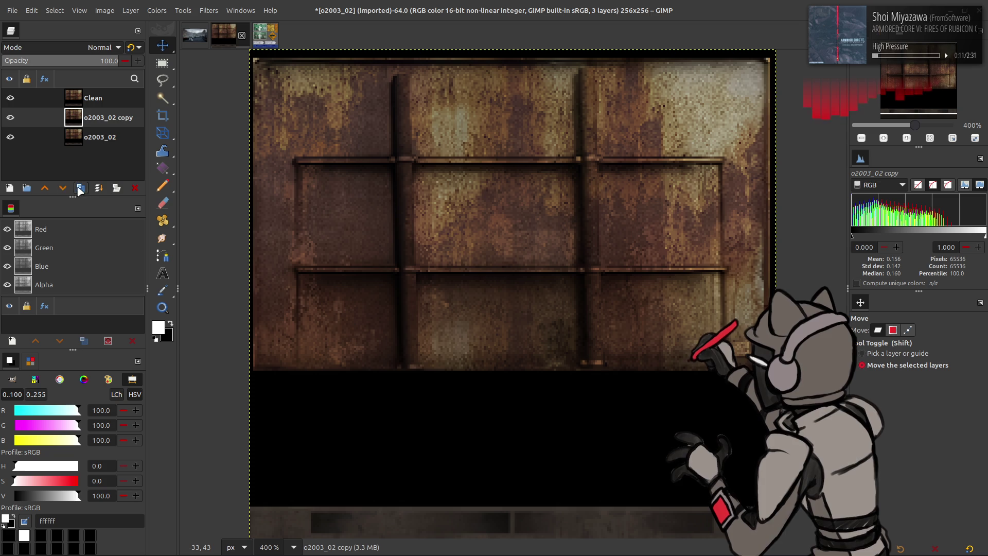
Raise the o2003_02 copy to the top and apply a G'MIC Gaussian blur of 16
left_click(45, 188)
left_click(201, 12)
left_click(264, 267)
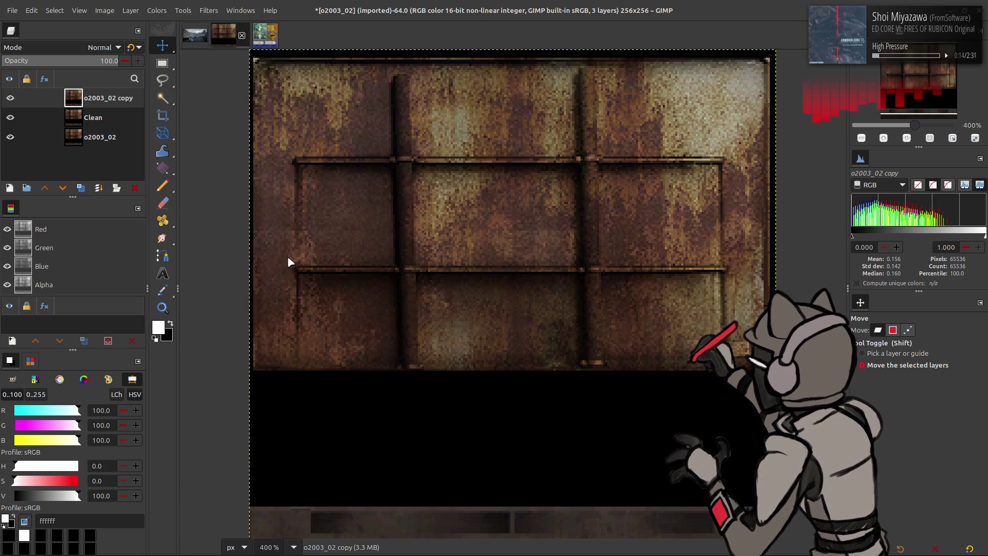
scroll(765, 149, "up", 5)
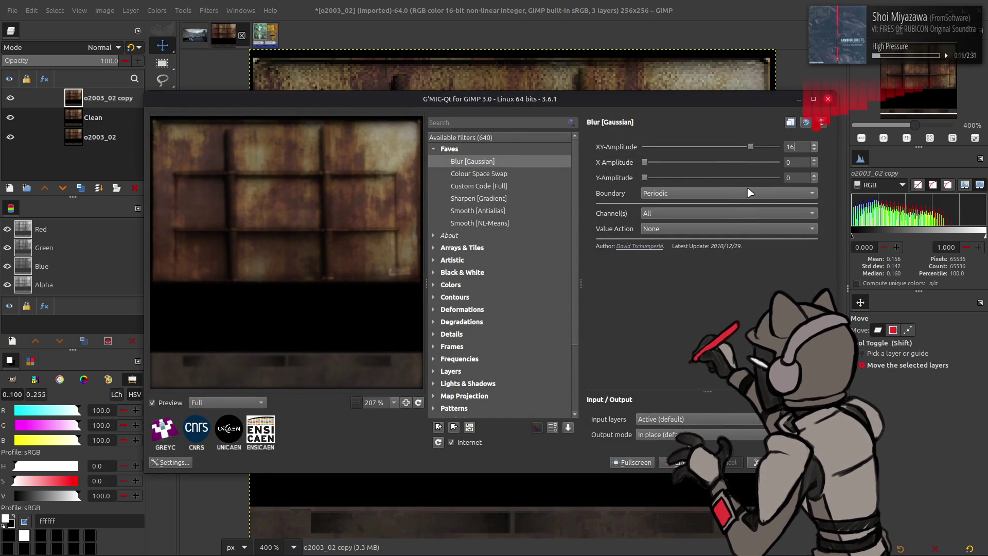
scroll(740, 195, "down", 1)
left_click(684, 462)
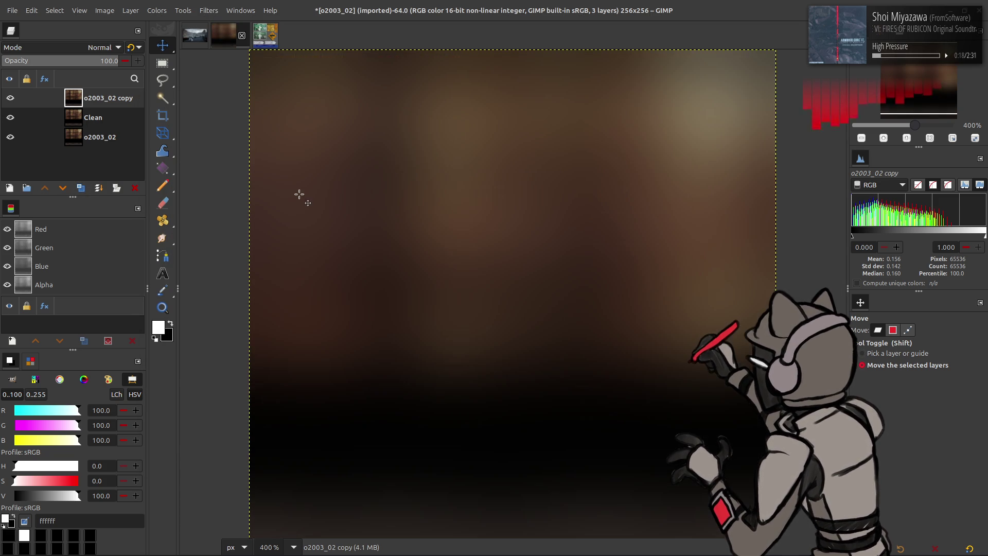
Merge a Grain extract copy of Clean into the blurred layer and set the result to Grain merge
left_click(95, 120)
left_click(80, 188)
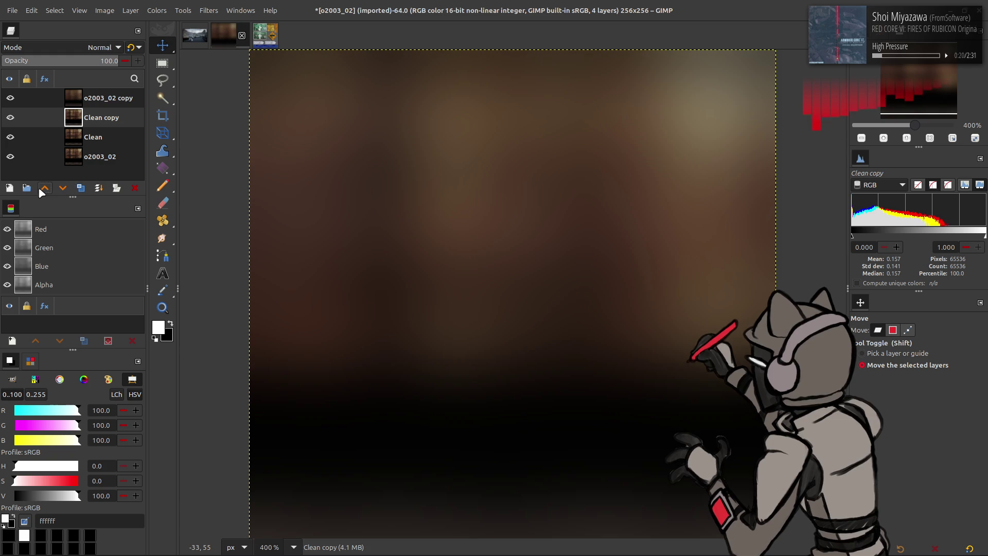
left_click(84, 49)
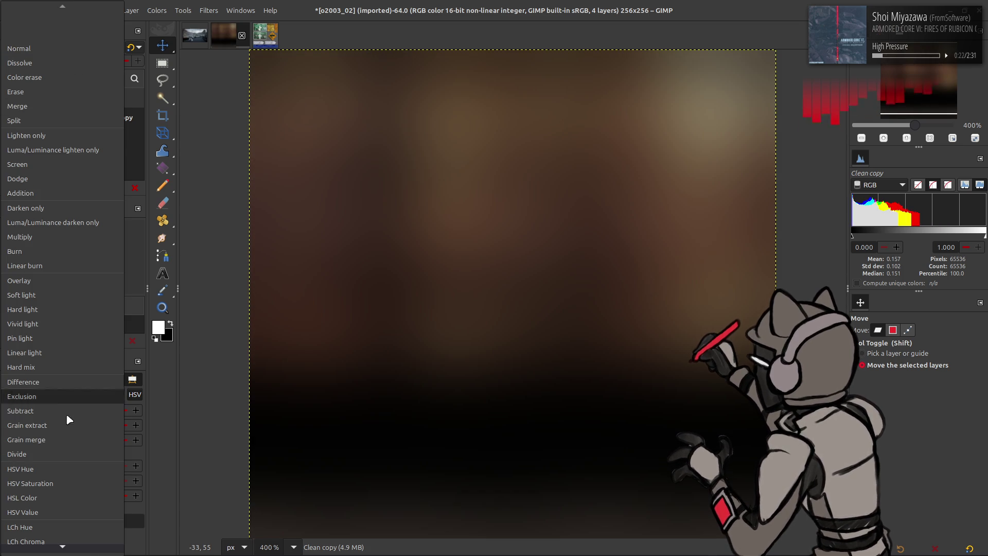
left_click(65, 424)
right_click(95, 98)
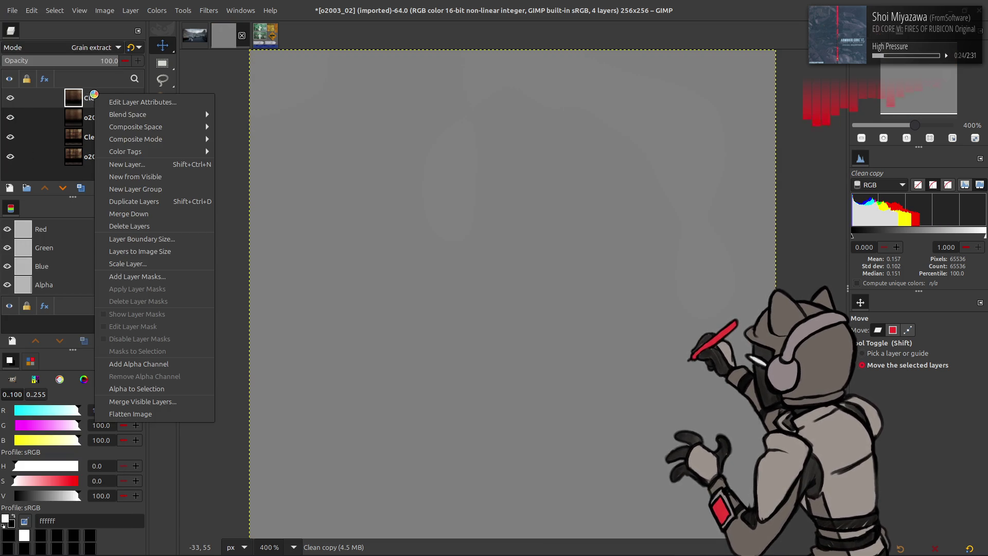
left_click(129, 213)
left_click(95, 47)
left_click(61, 505)
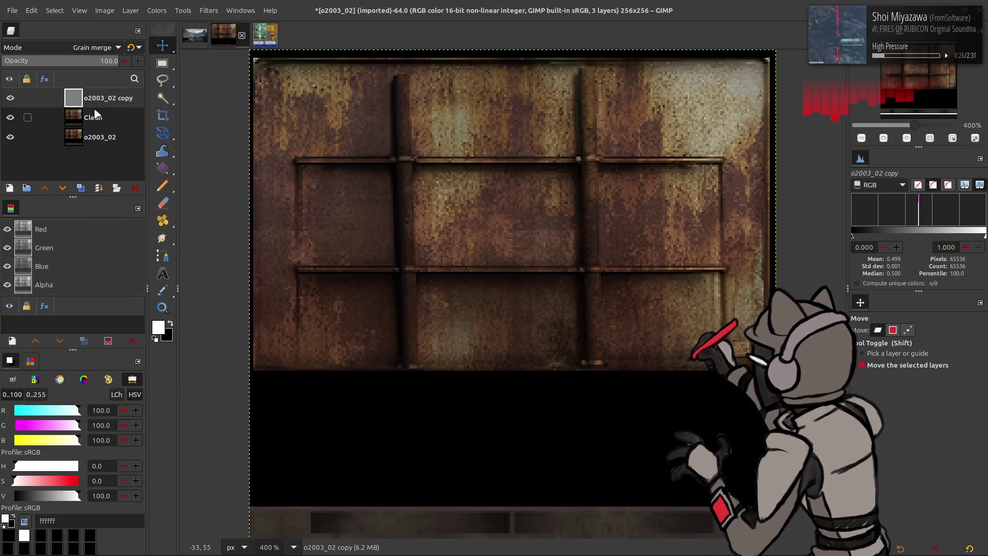
Remove an extra Clean copy, leaving only Clean above o2003_02
left_click(95, 115)
left_click(80, 187)
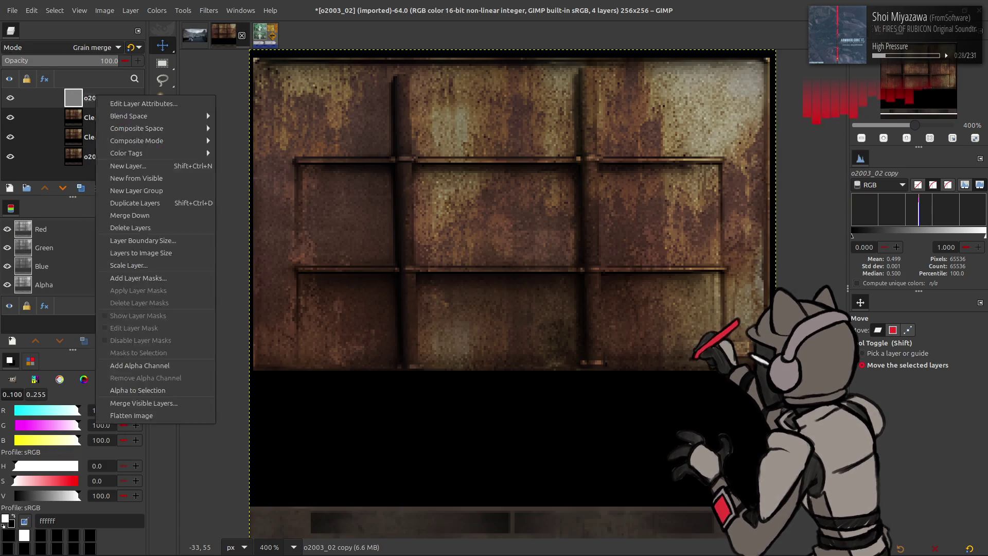
left_click(103, 48)
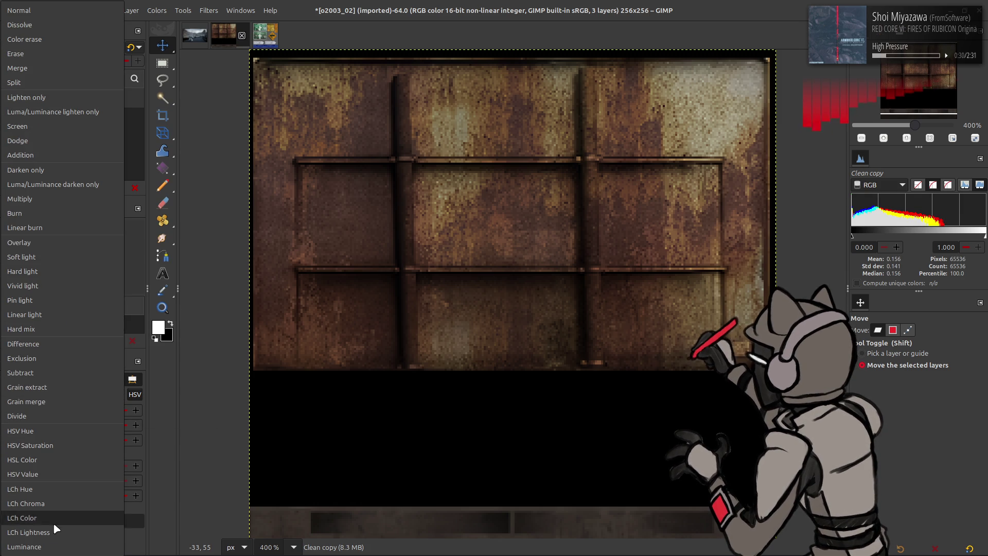
scroll(54, 530, "down", 2)
key("Escape")
key("ctrl+z")
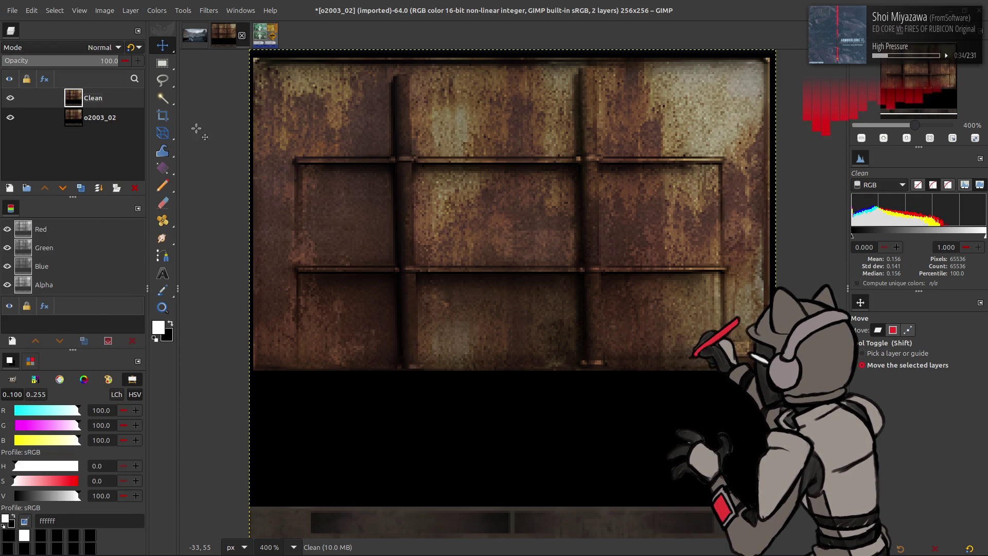
Make two copies of Clean and give the top copy a G'MIC Gaussian blur of 0.5
scroll(379, 235, "down", 2)
scroll(368, 249, "right", 2)
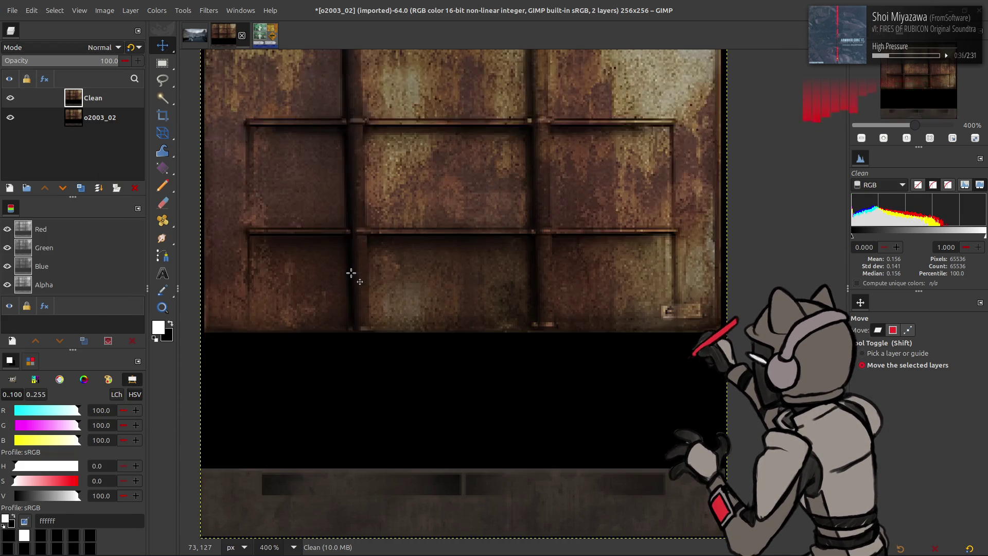
scroll(351, 273, "left", 2)
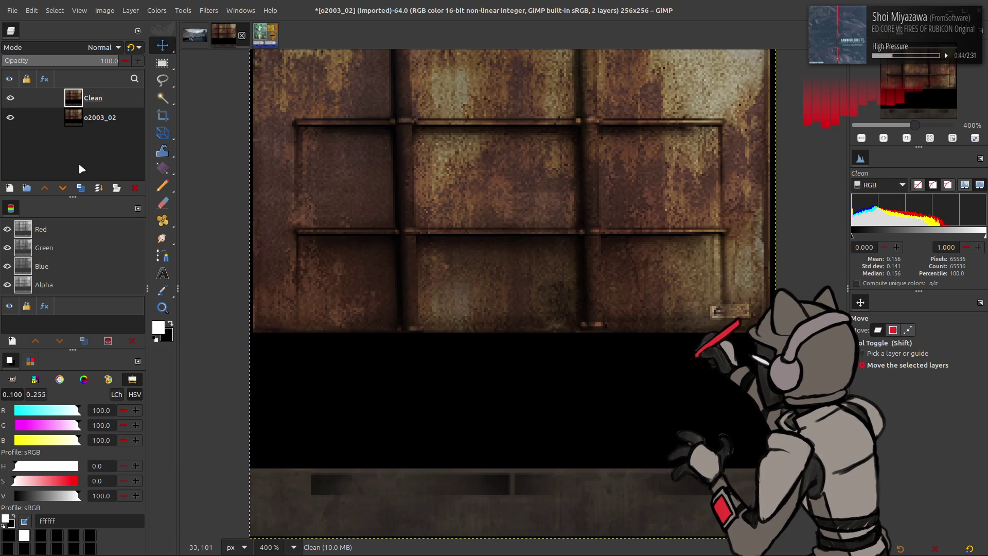
left_click(81, 188)
left_click(81, 188)
left_click(209, 11)
left_click(222, 260)
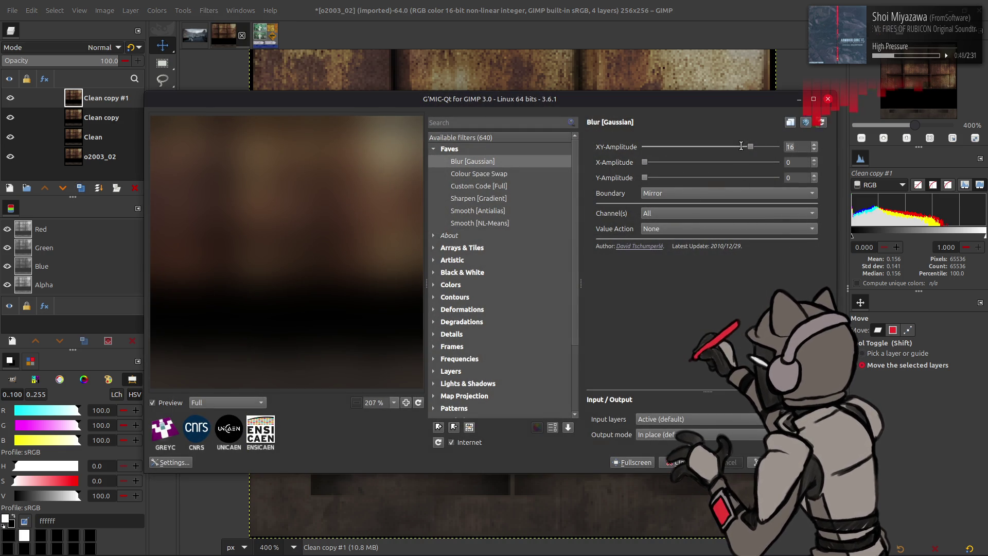
key("Return")
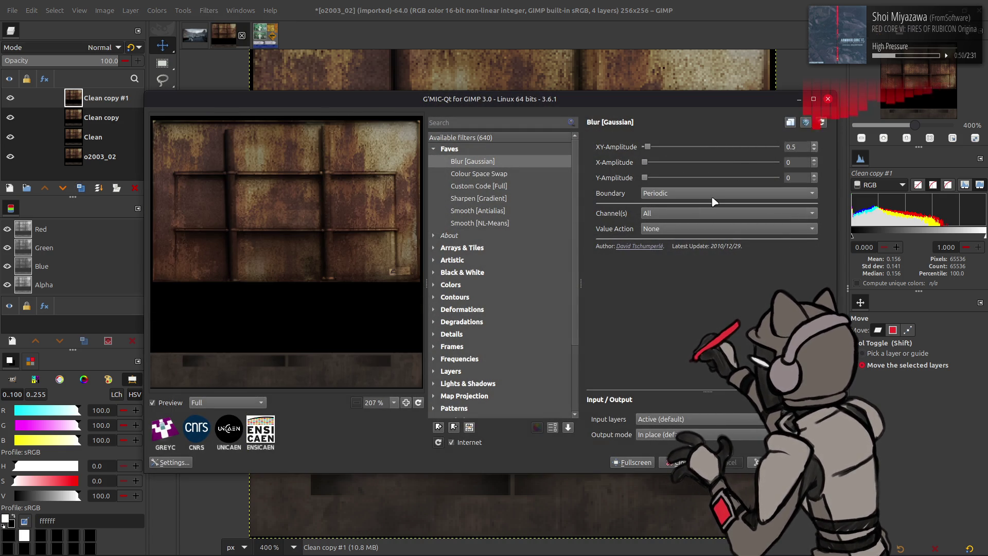
key("Return")
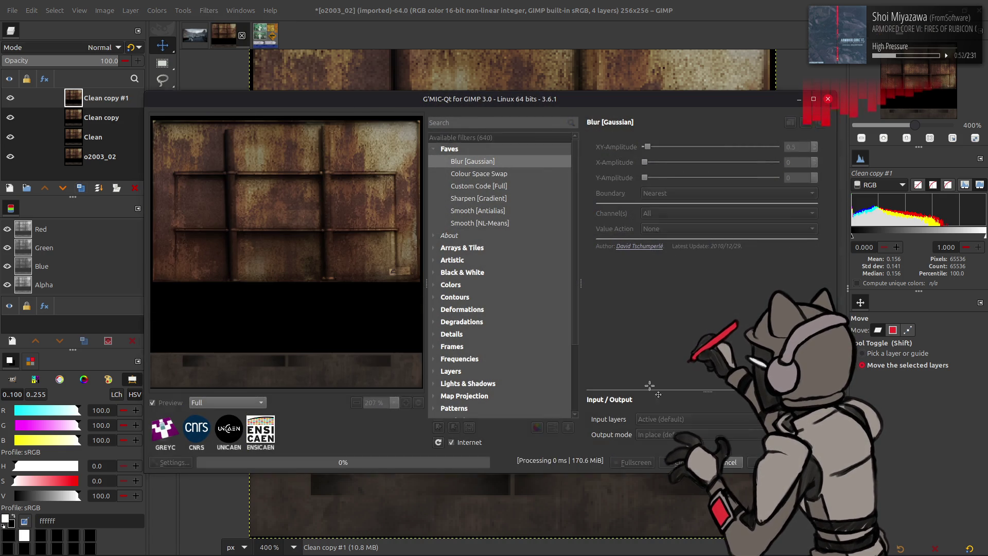
Set the blurred copy to Grain extract, merge down, set Grain merge, and merge into Clean
left_click(65, 49)
left_click(26, 425)
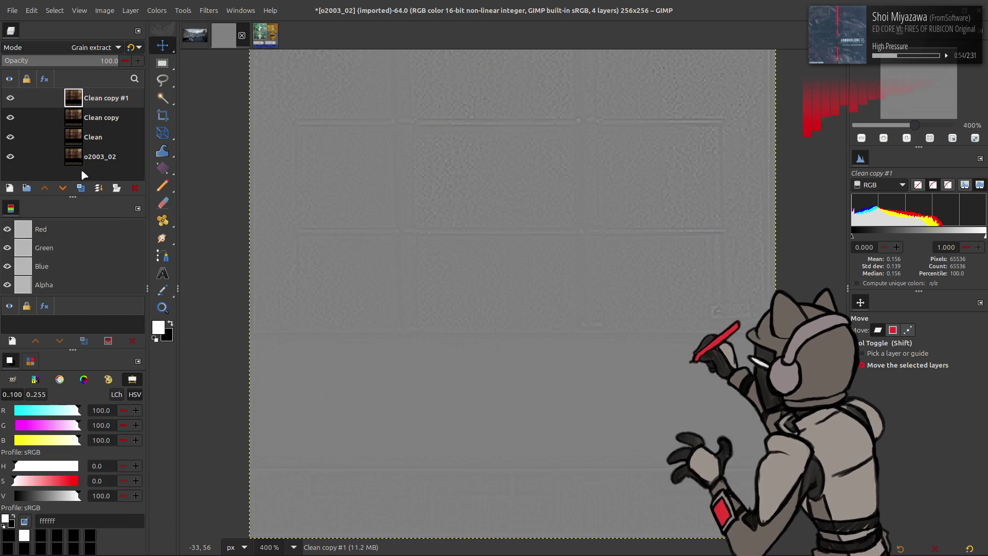
left_click(98, 188)
left_click(95, 47)
left_click(26, 438)
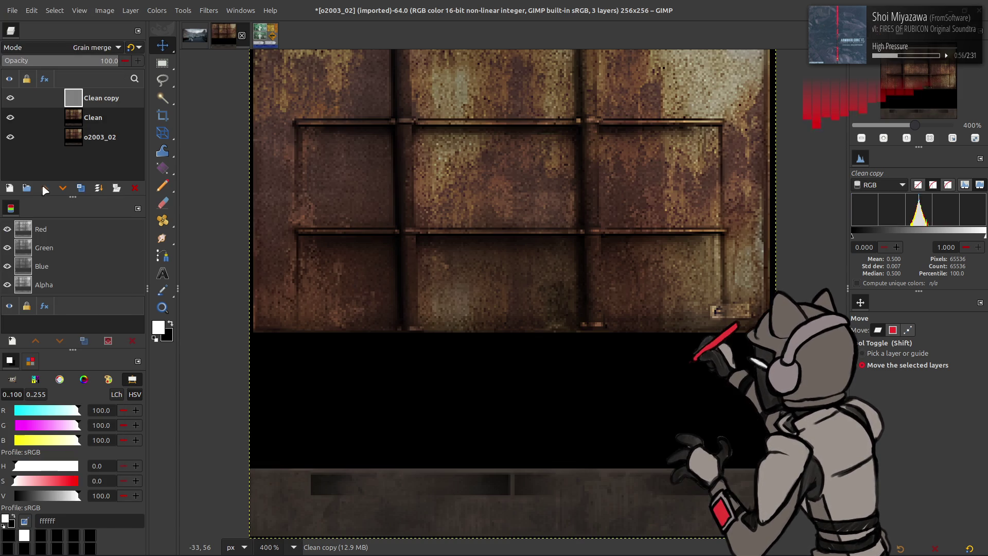
right_click(90, 103)
left_click(118, 234)
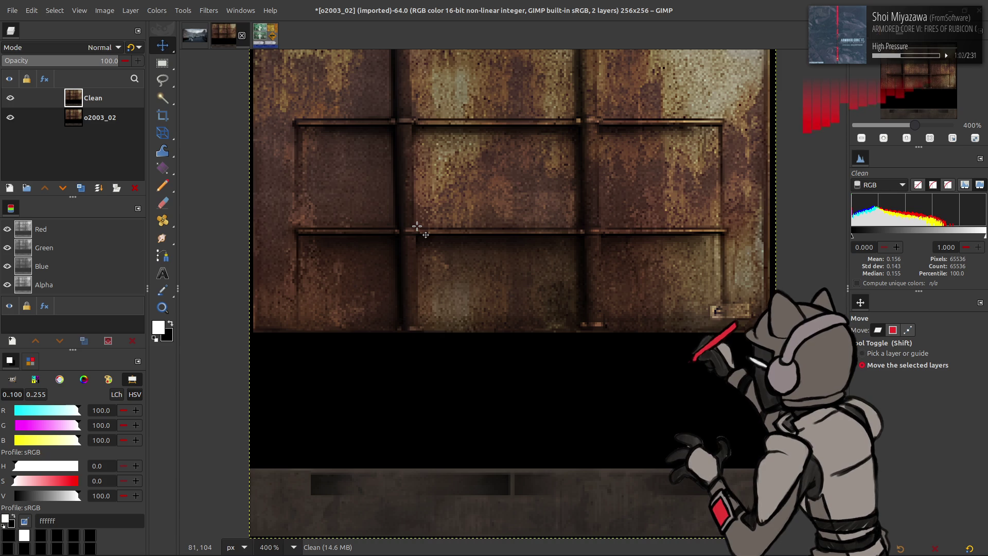
key("ctrl+s")
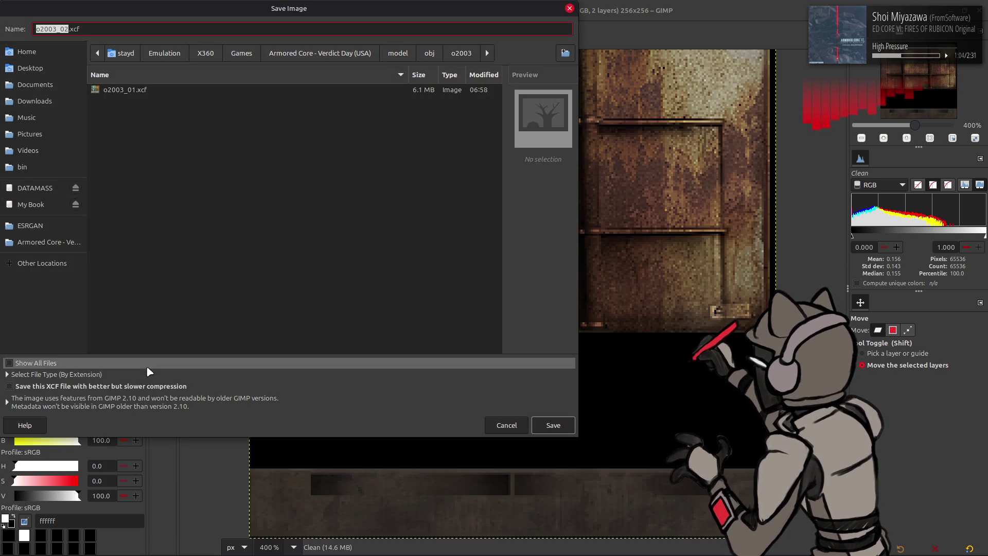
Save the project as o2003_02.xcf and duplicate the Clean layer
left_click(553, 425)
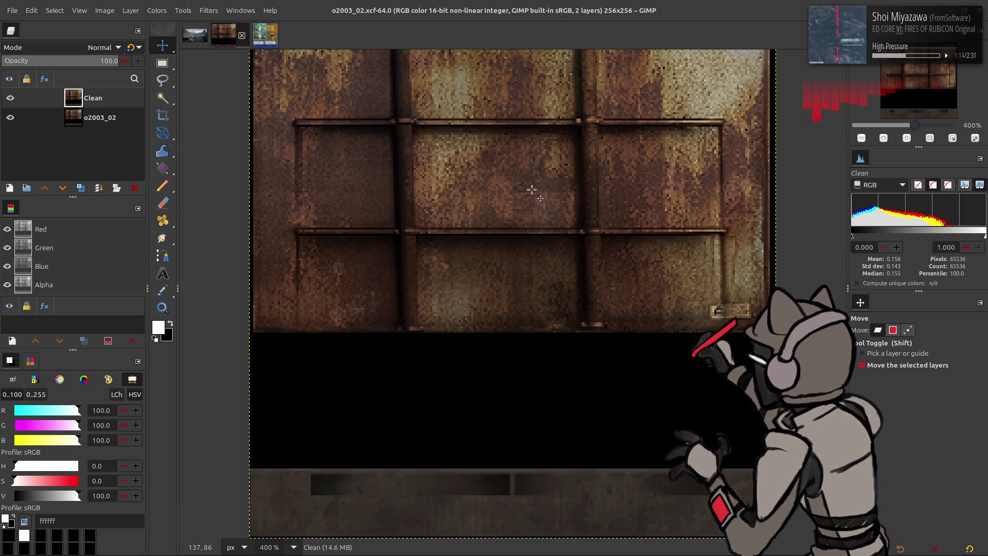
key("shift+ctrl+d")
left_click(155, 11)
Lift Clean copy's dark tones with Levels output low 5 and preview a CMYK component extraction
left_click(169, 129)
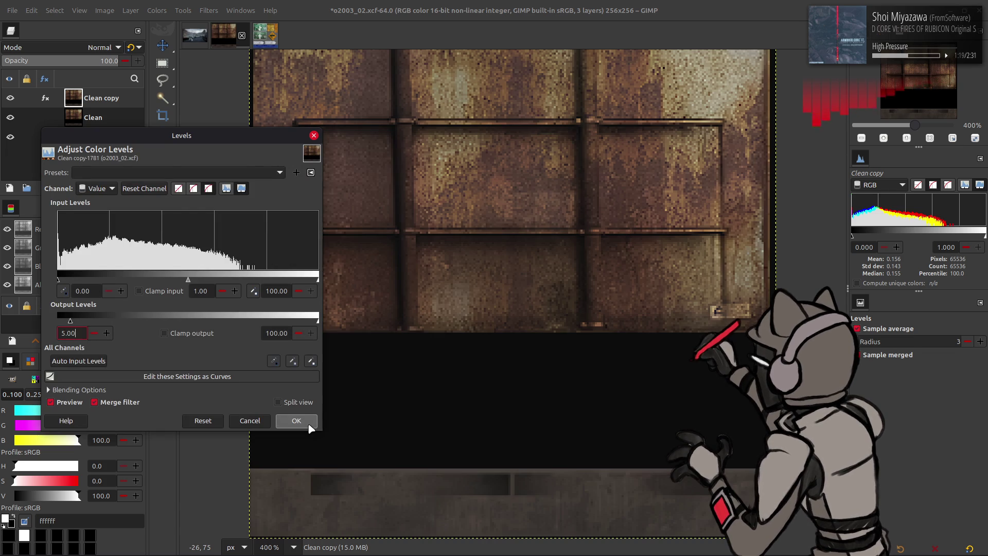
left_click(301, 419)
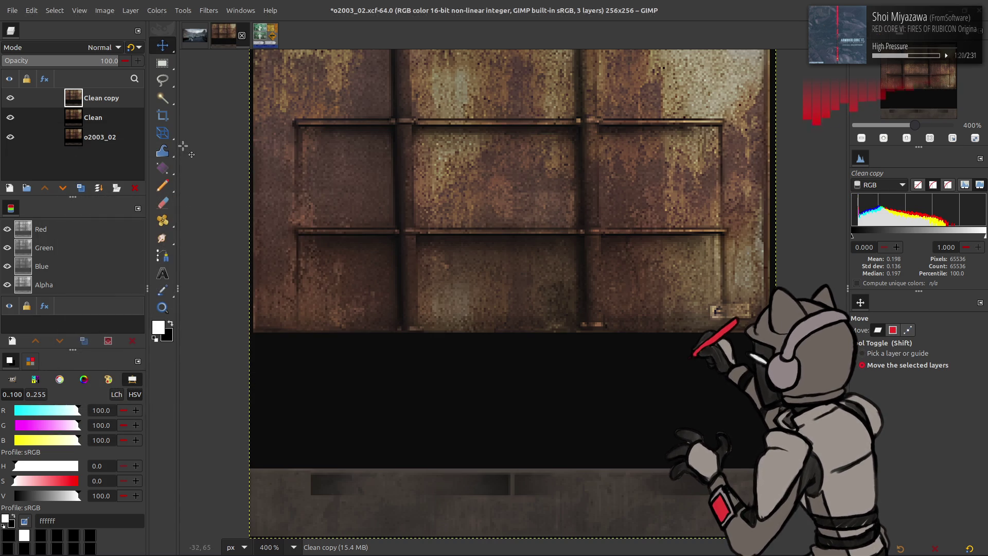
left_click(156, 10)
mouse_move(208, 201)
left_click(278, 214)
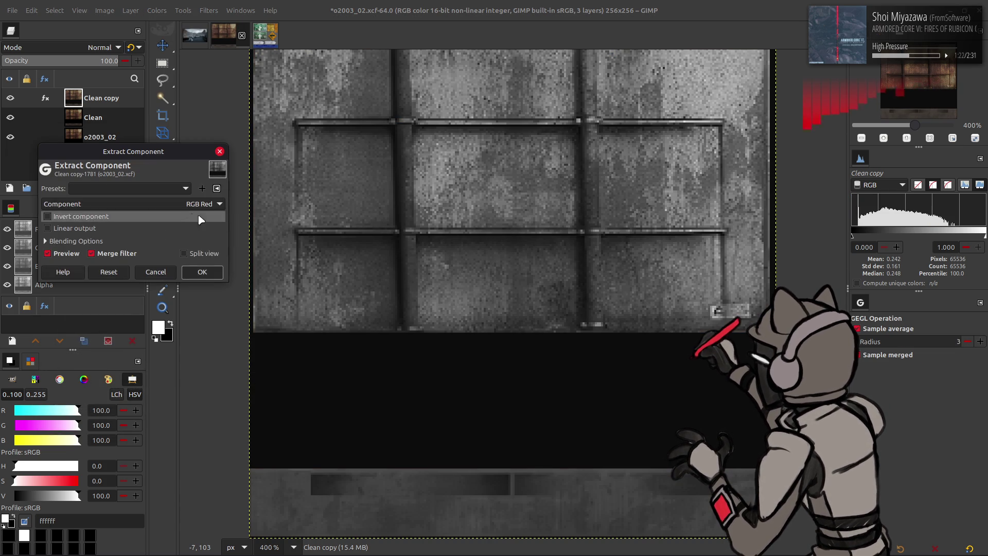
left_click(174, 205)
left_click(119, 349)
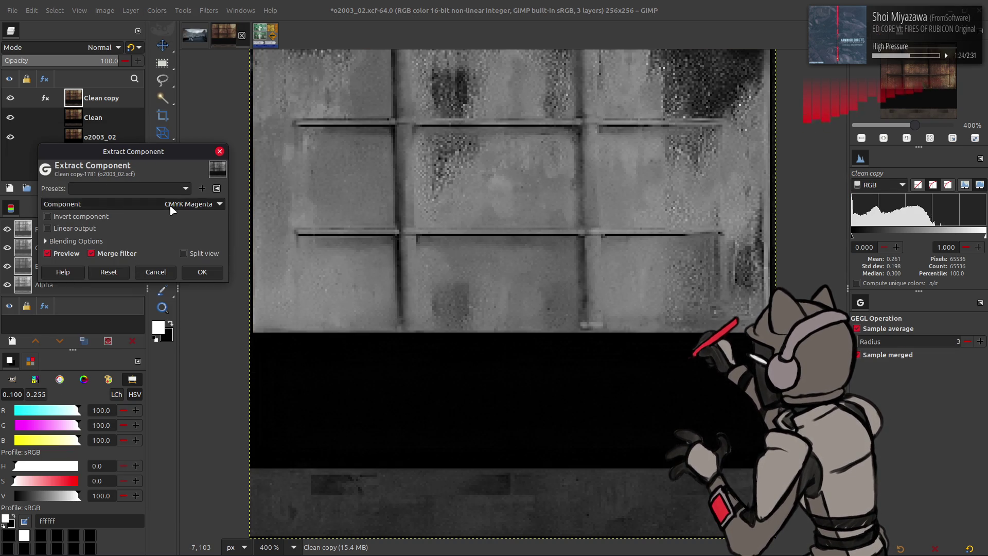
Cancel the component extraction and duplicate the layer as Clean copy #1
scroll(171, 206, "up", 2)
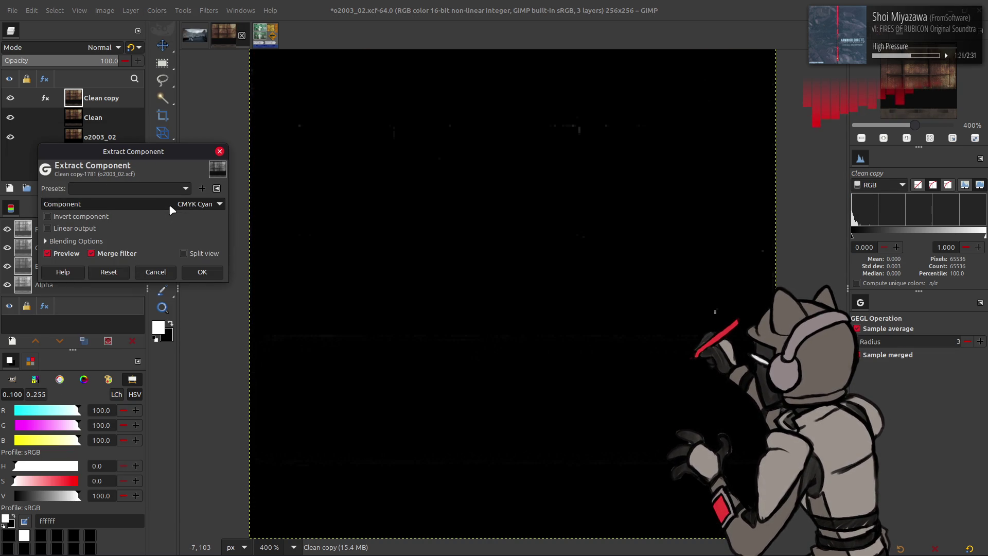
scroll(176, 208, "down", 2)
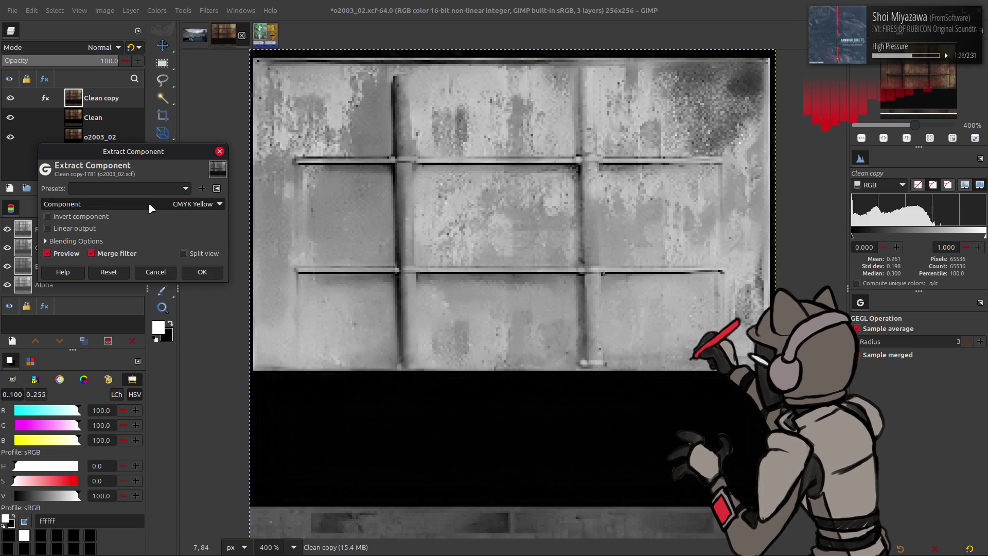
left_click(155, 272)
left_click(81, 188)
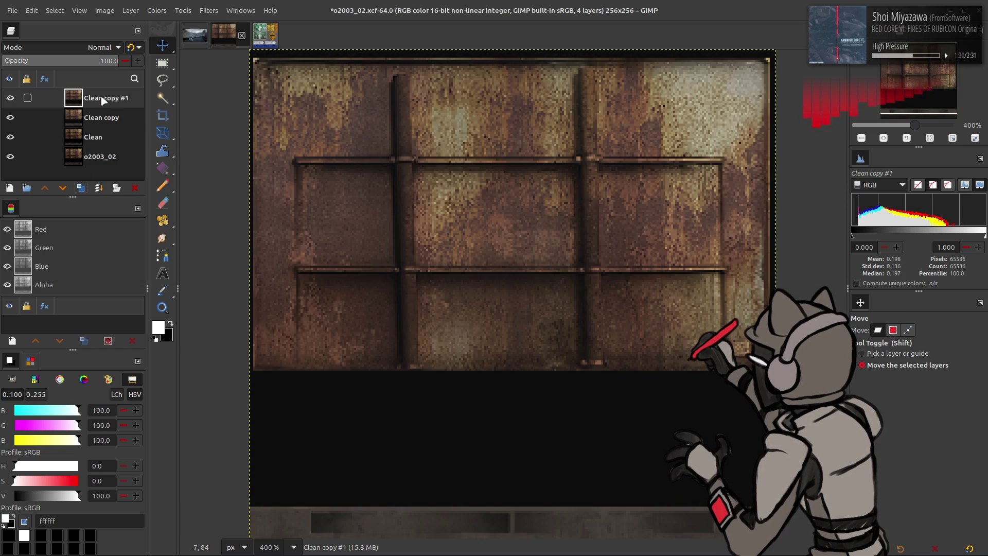
Rename the copied layers C and M, and duplicate M for the Y layer
double_click(101, 97)
double_click(97, 118)
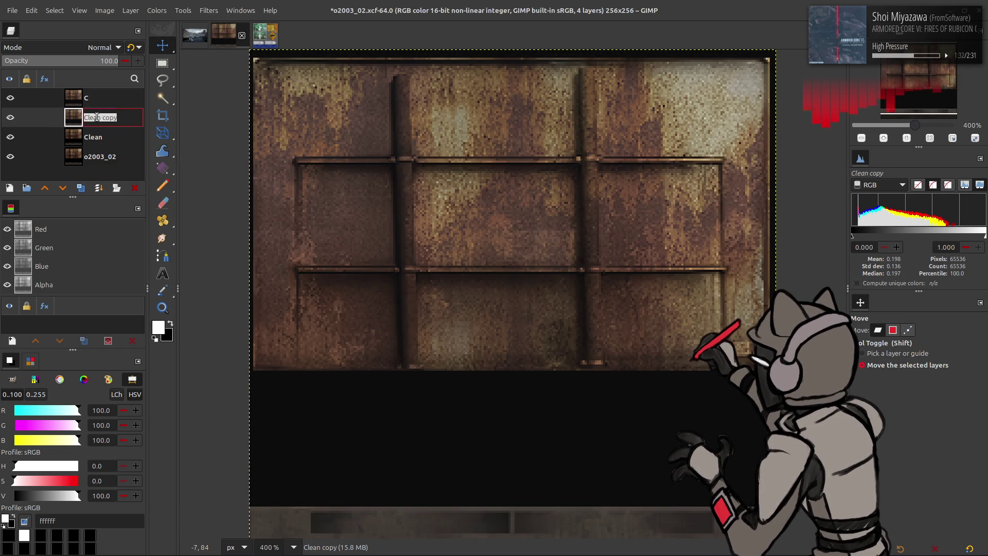
type("M")
key("Return")
left_click(81, 188)
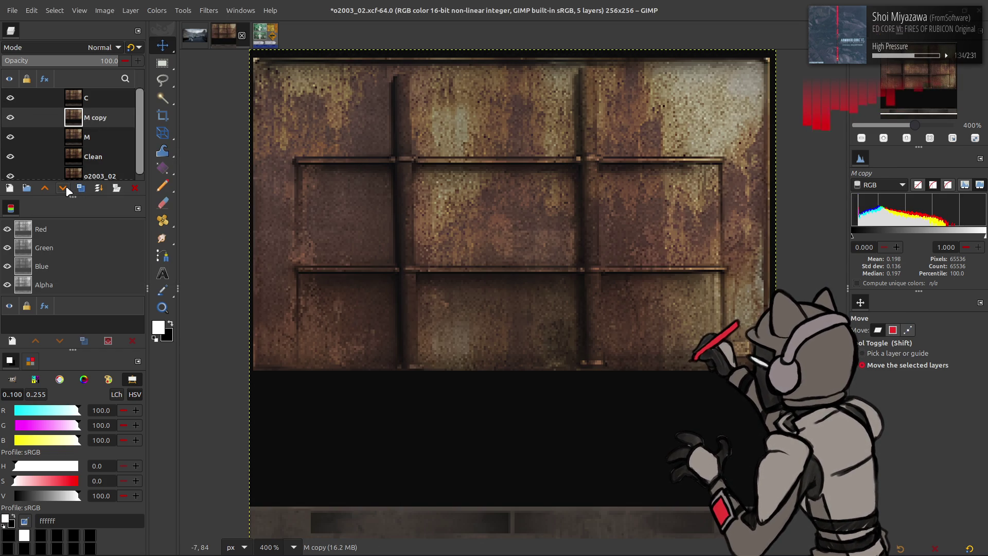
double_click(97, 138)
Extract the CMYK Cyan component into layer C
left_click(95, 99)
left_click(157, 11)
mouse_move(217, 198)
left_click(262, 214)
left_click(191, 204)
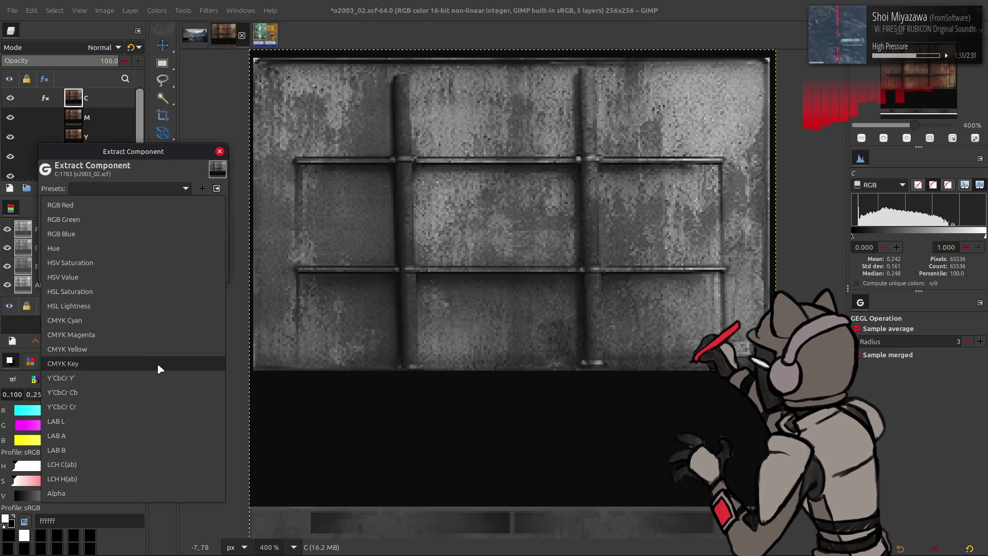
left_click(139, 304)
left_click(202, 272)
Extract the CMYK Magenta component into layer M
left_click(95, 118)
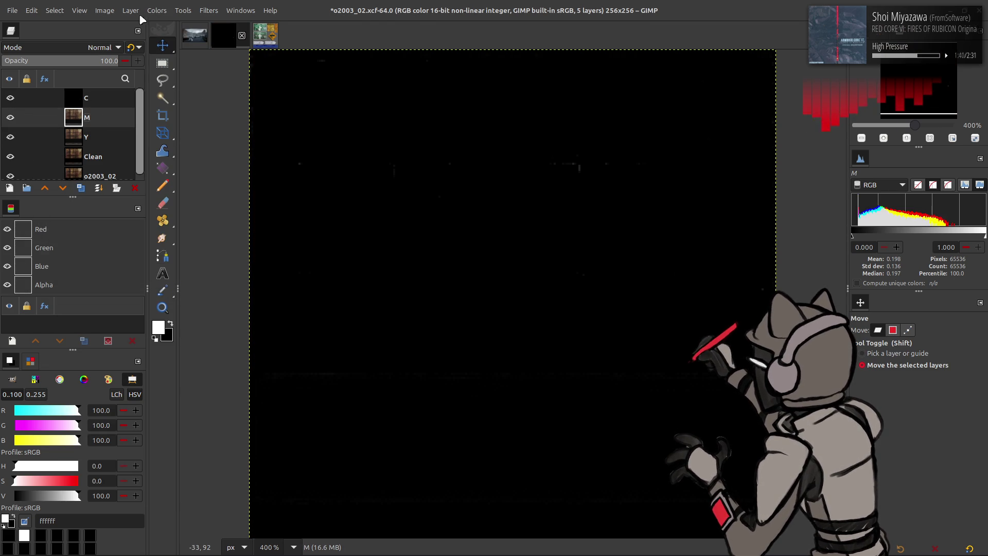
left_click(157, 10)
mouse_move(217, 198)
left_click(261, 213)
left_click(206, 204)
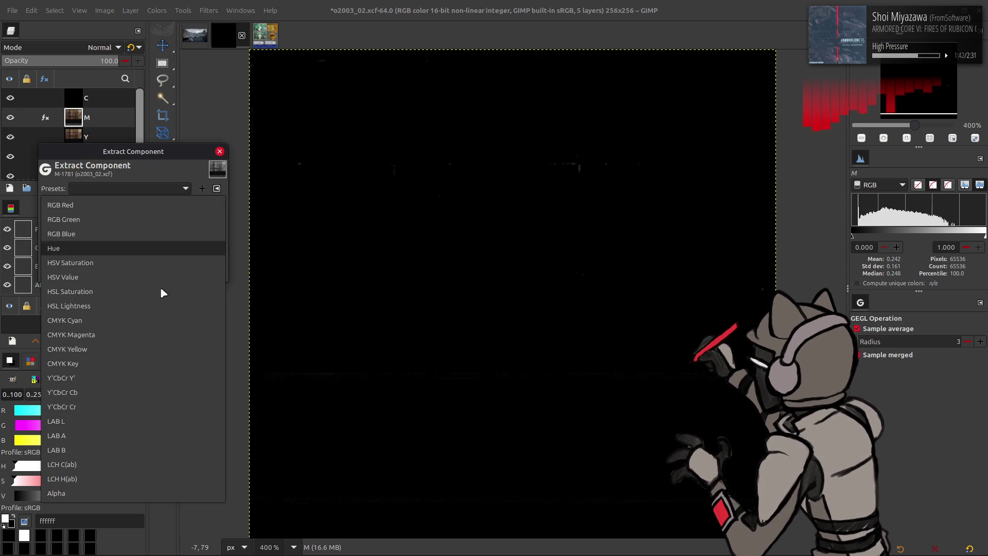
left_click(140, 338)
left_click(202, 272)
Extract the yellow component into layer Y
left_click(107, 138)
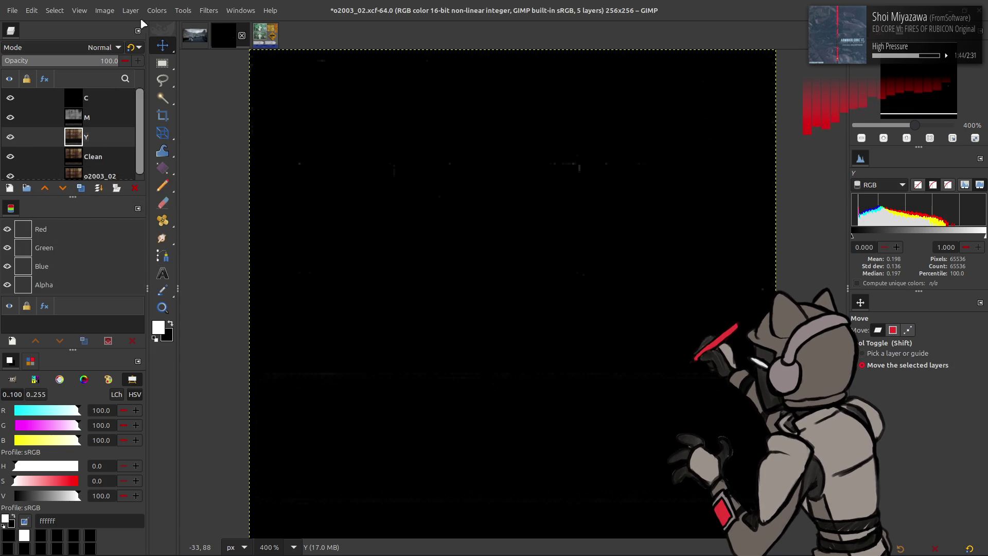
left_click(157, 11)
mouse_move(205, 203)
left_click(249, 213)
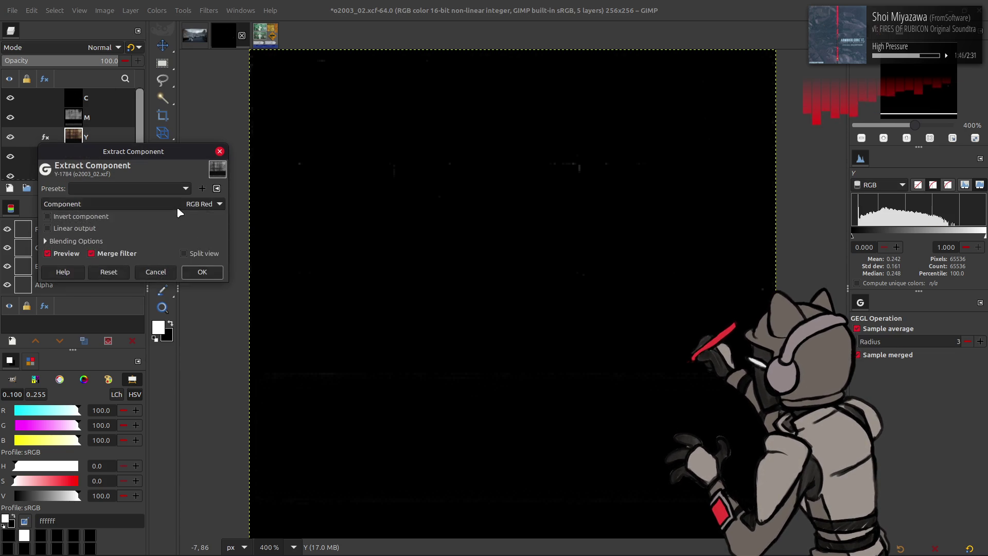
left_click(177, 205)
left_click(138, 364)
left_click(202, 272)
Try Subtract blending on layer C, then delete the C layer
left_click(88, 102)
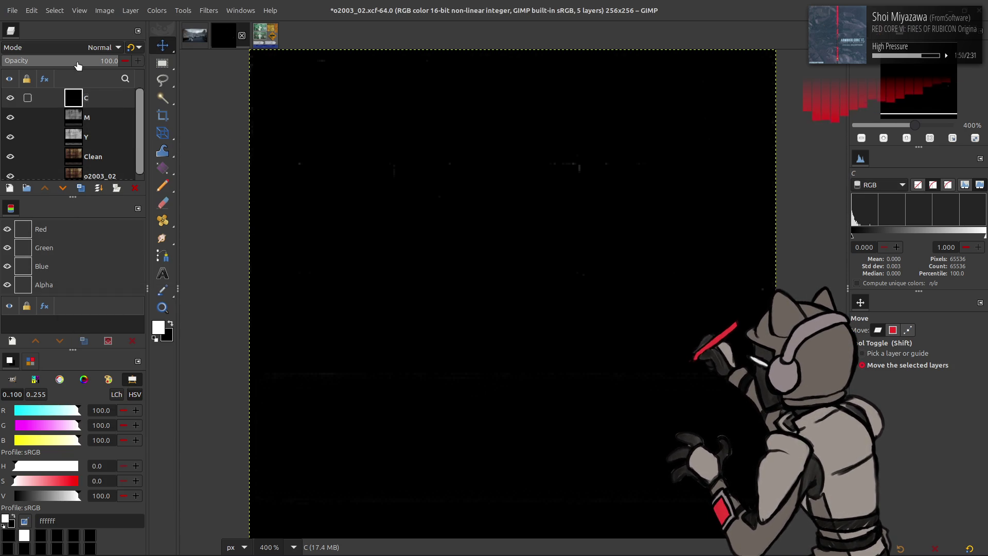
left_click(103, 48)
left_click(40, 410)
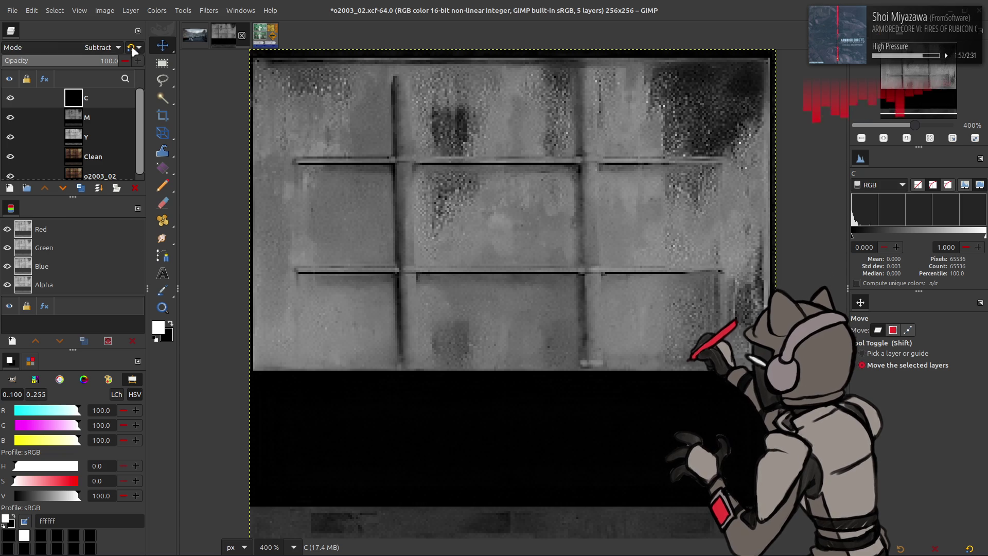
right_click(85, 99)
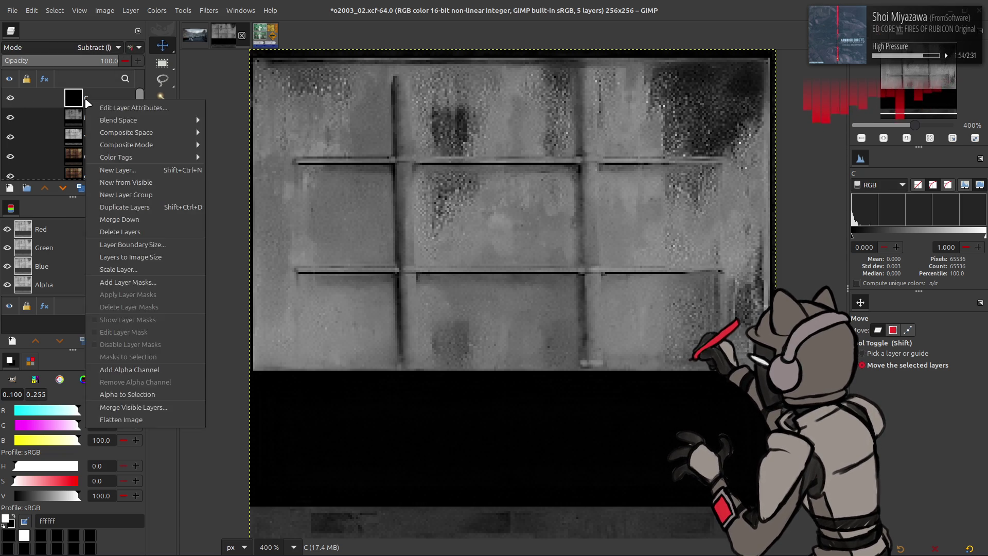
left_click(113, 226)
Duplicate Y and M, move the Y copy to the top, and set it to legacy Subtract
left_click(81, 188)
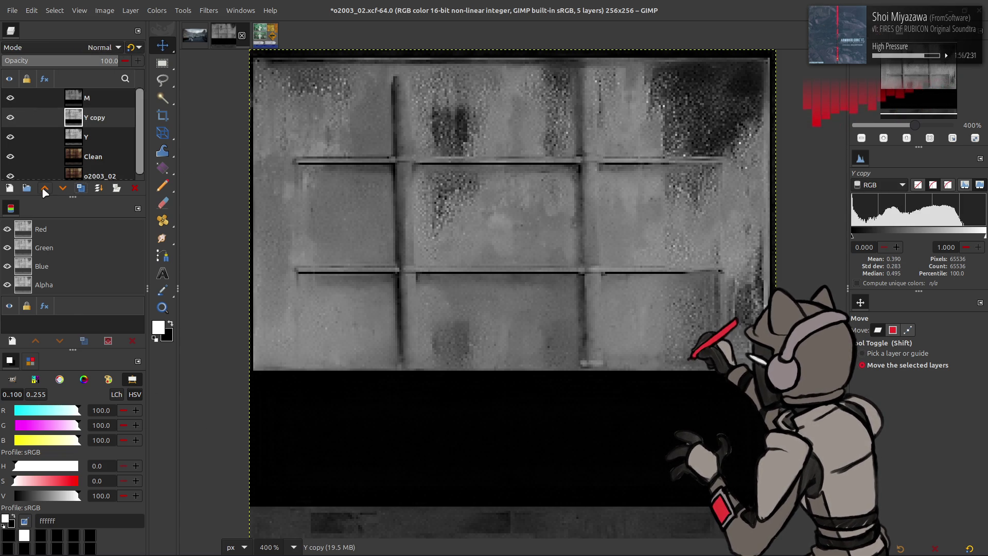
left_click_drag(85, 118, 85, 93)
left_click(81, 188)
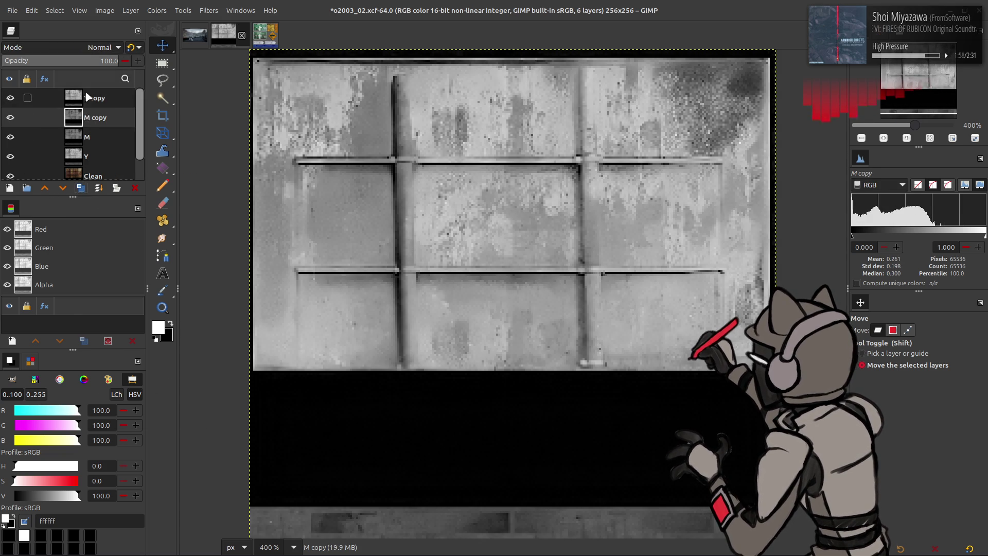
left_click(88, 98)
left_click(103, 48)
left_click(21, 411)
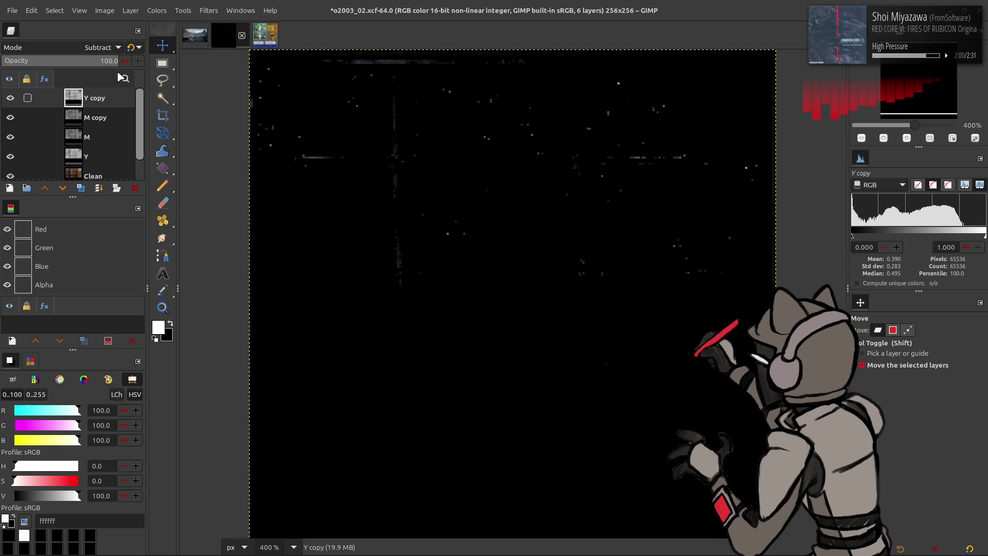
left_click(133, 47)
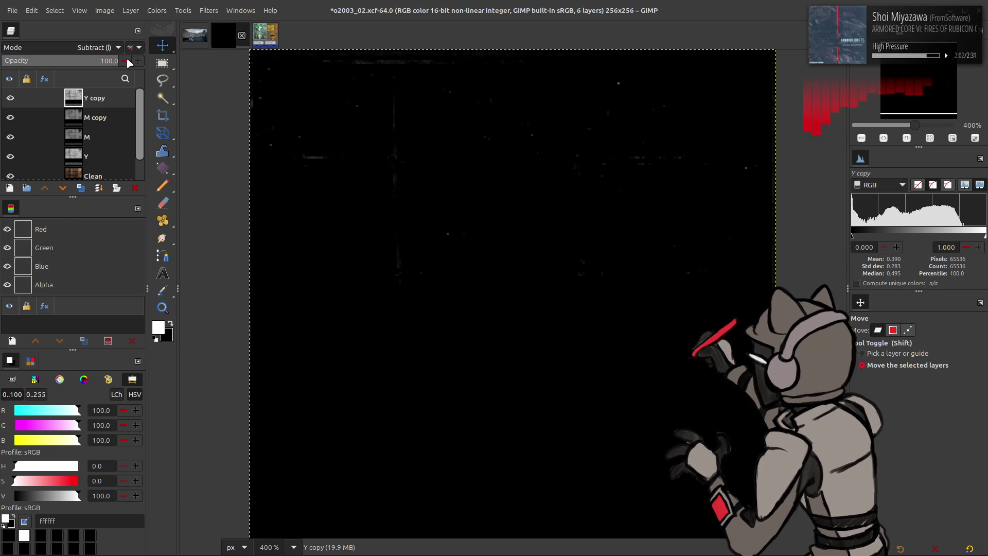
Place the M copy above the Y copy in legacy Subtract mode and merge it down
left_click(106, 115)
left_click_drag(92, 96, 92, 94)
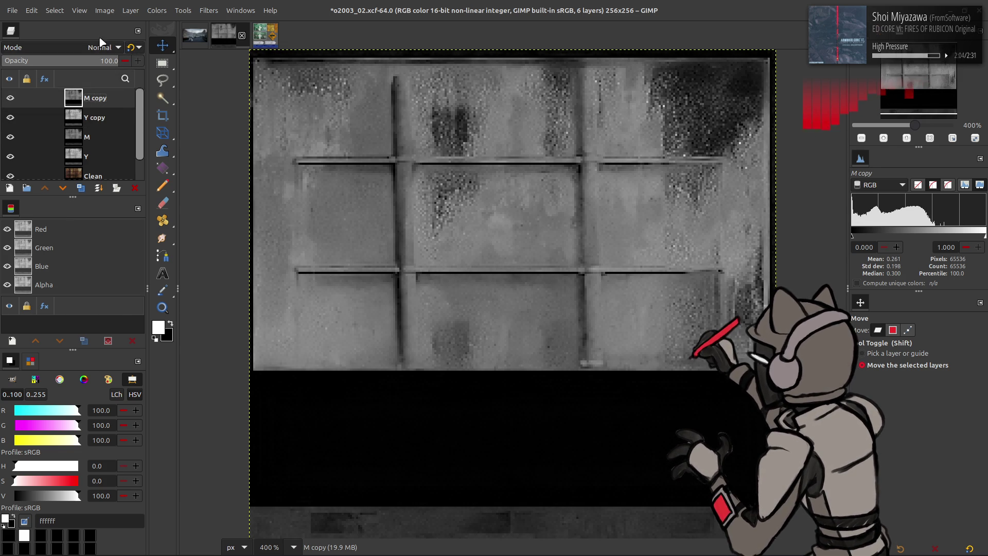
left_click(103, 48)
left_click(55, 411)
left_click(132, 47)
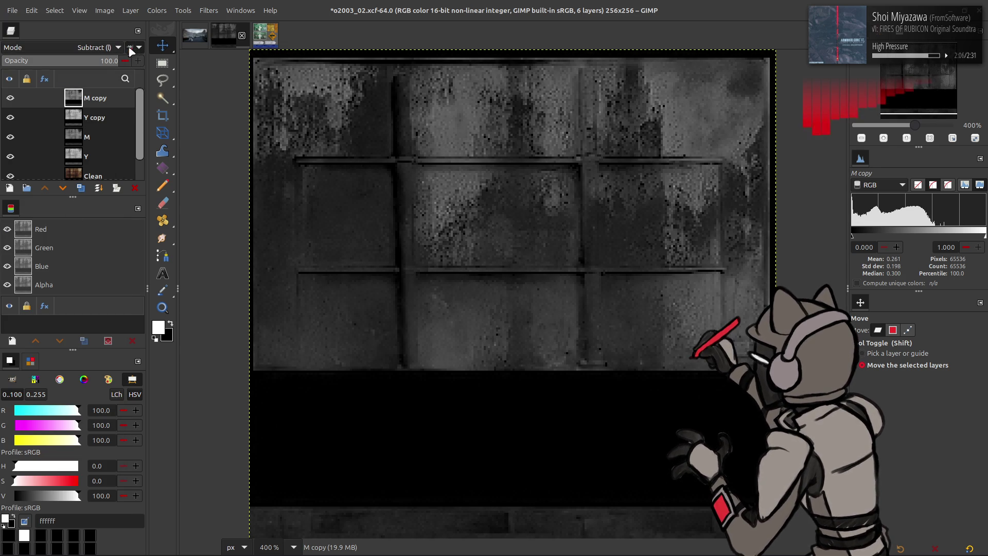
key("ctrl+m")
Name the merged layer Y-M, hide the M and Y layers, and duplicate Y-M
double_click(96, 97)
type("Y-M")
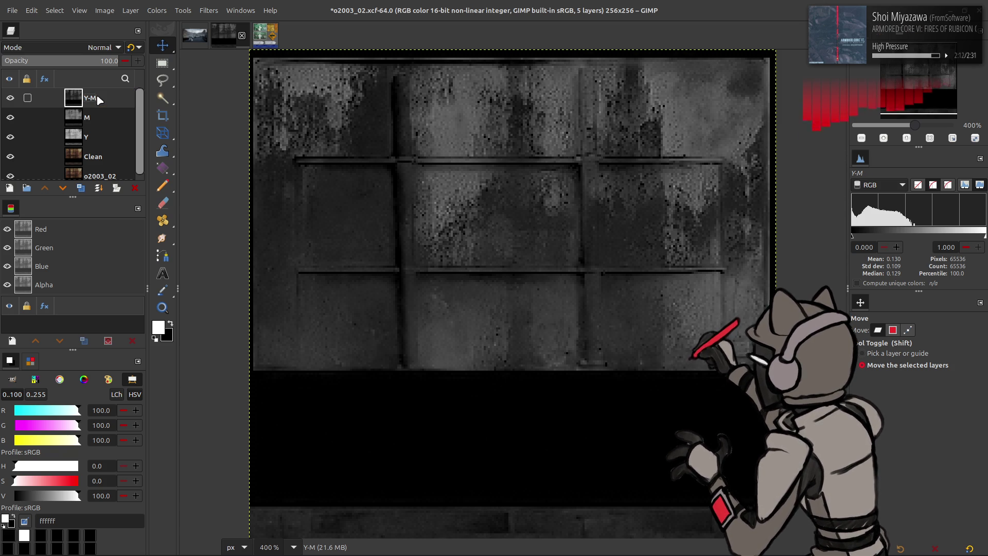
left_click(10, 99)
left_click(10, 118)
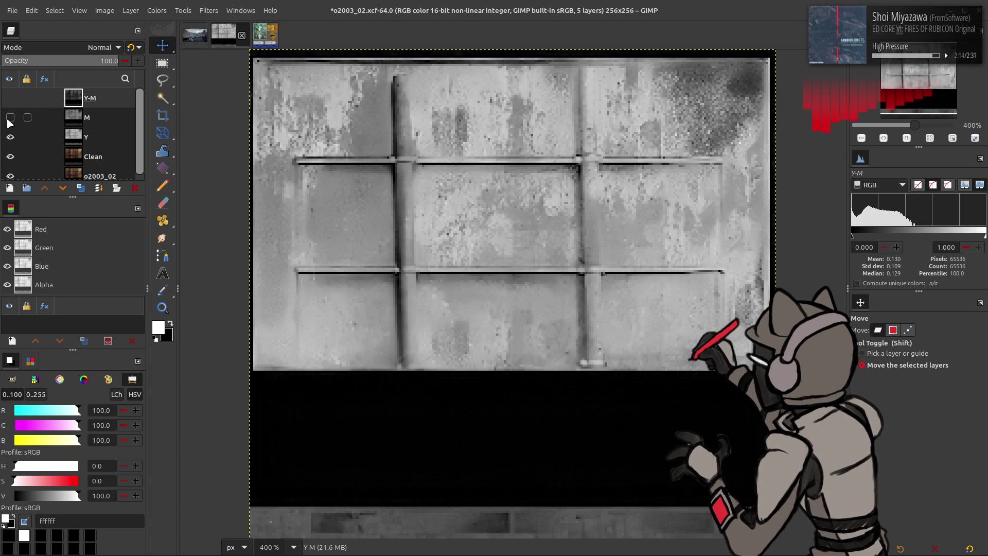
left_click(10, 118)
left_click(9, 119)
left_click(10, 119)
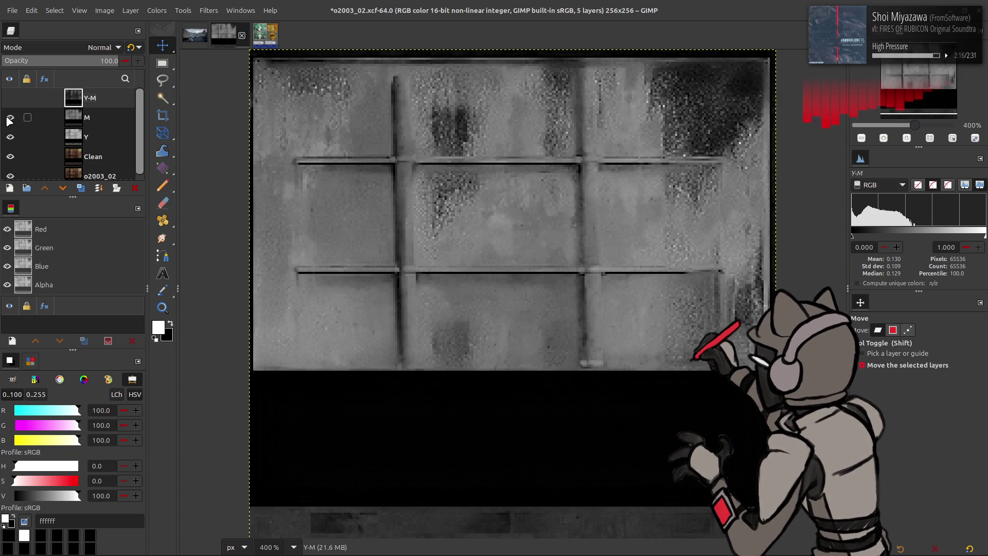
left_click(9, 119)
left_click(11, 99)
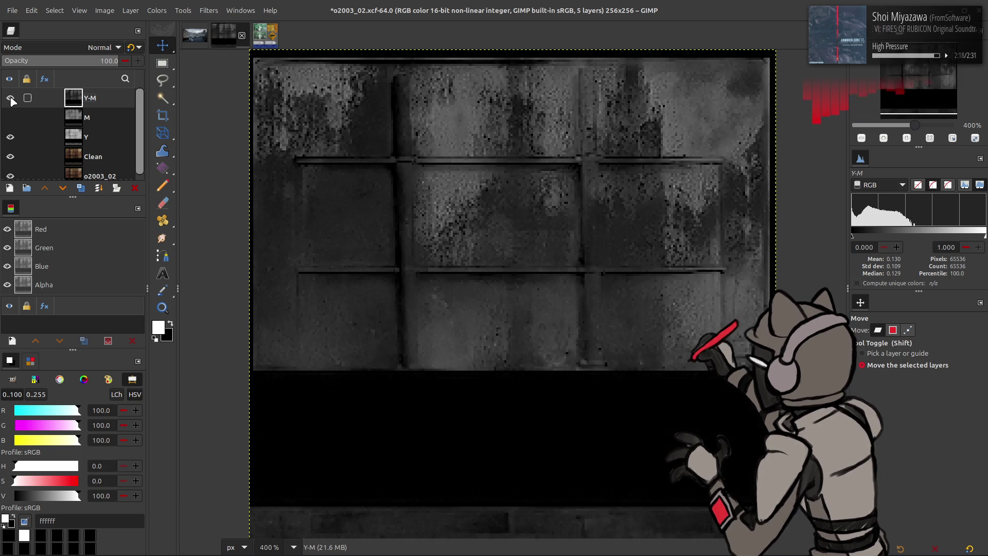
left_click(10, 98)
left_click(11, 137)
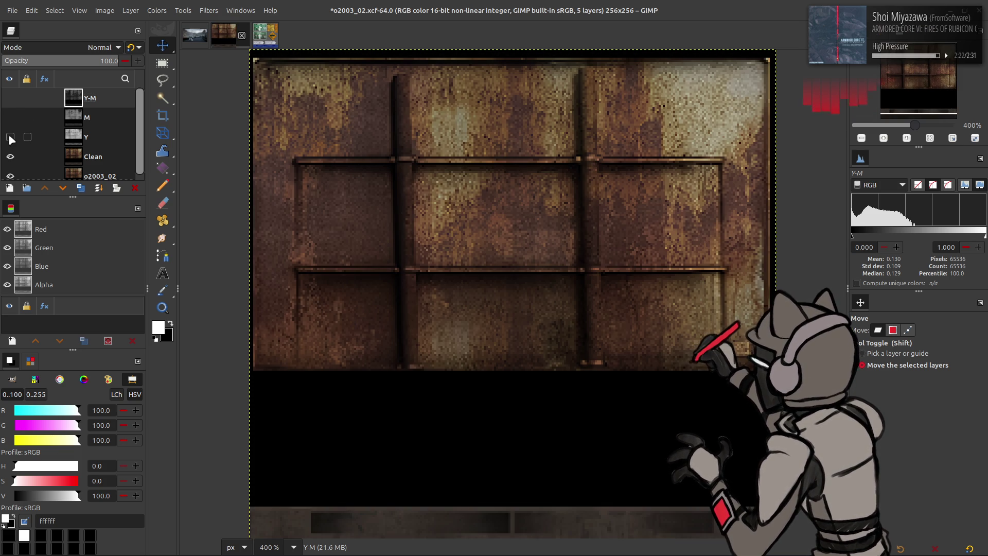
left_click(10, 98)
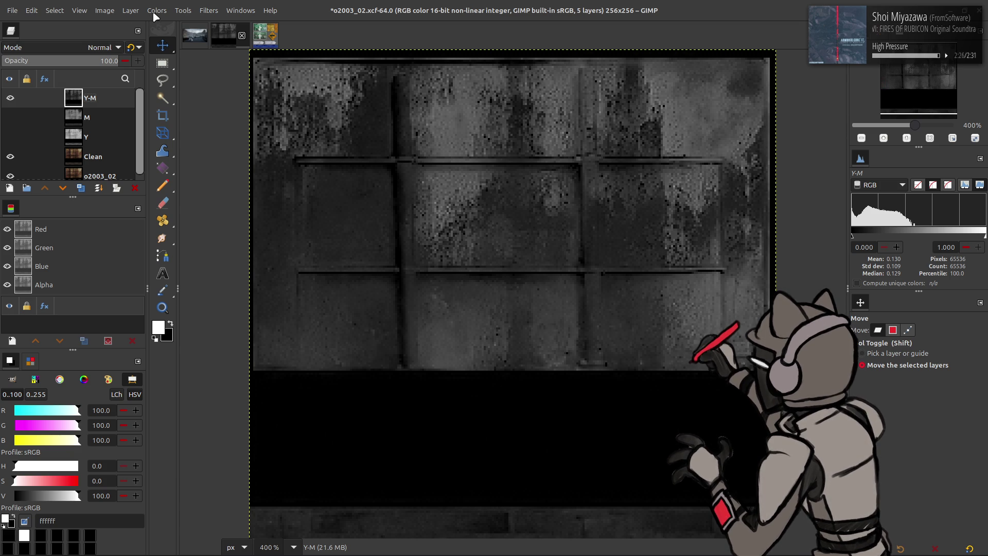
left_click(81, 188)
Move the Y-M copy down the stack and apply Stretch Contrast to it
left_click(62, 189)
left_click(62, 189)
left_click(61, 189)
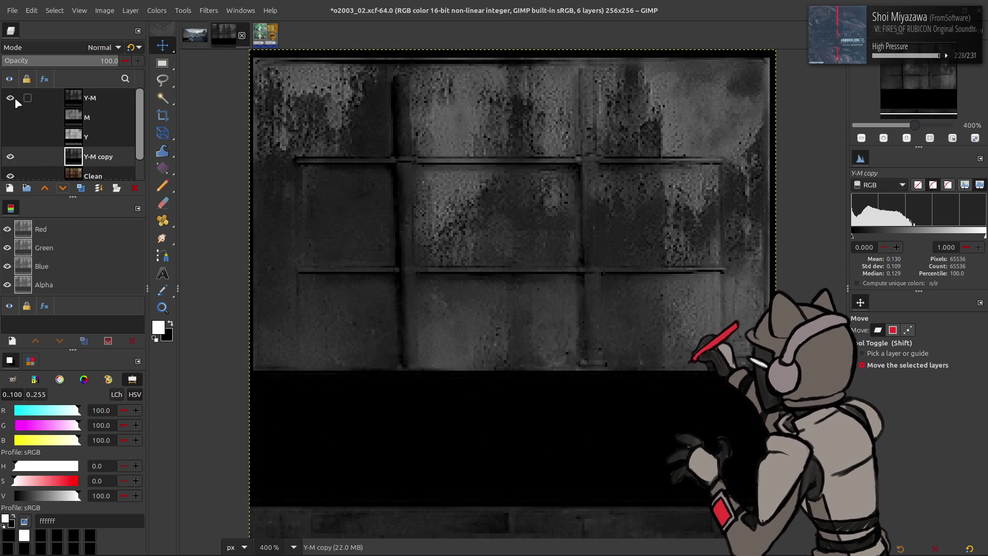
left_click(184, 10)
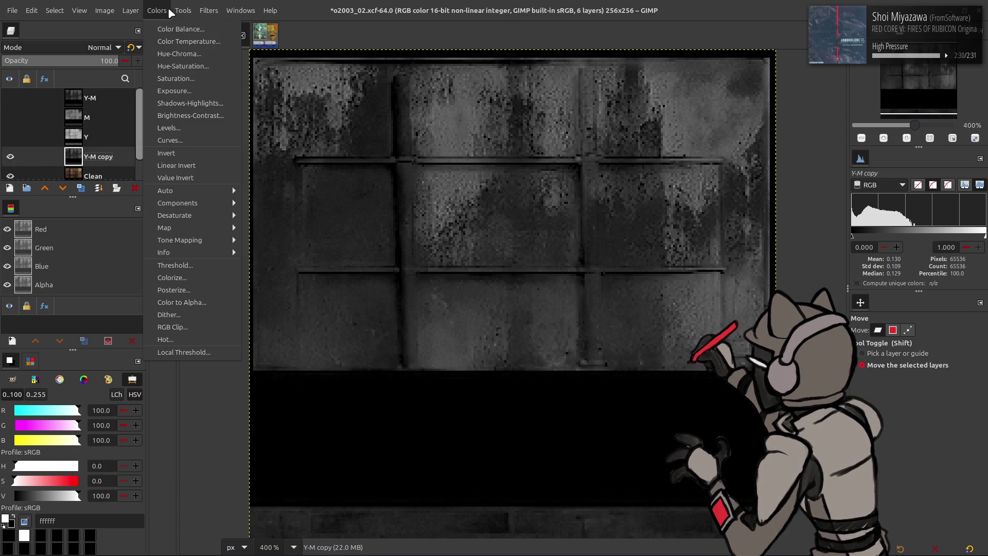
mouse_move(204, 191)
left_click(278, 215)
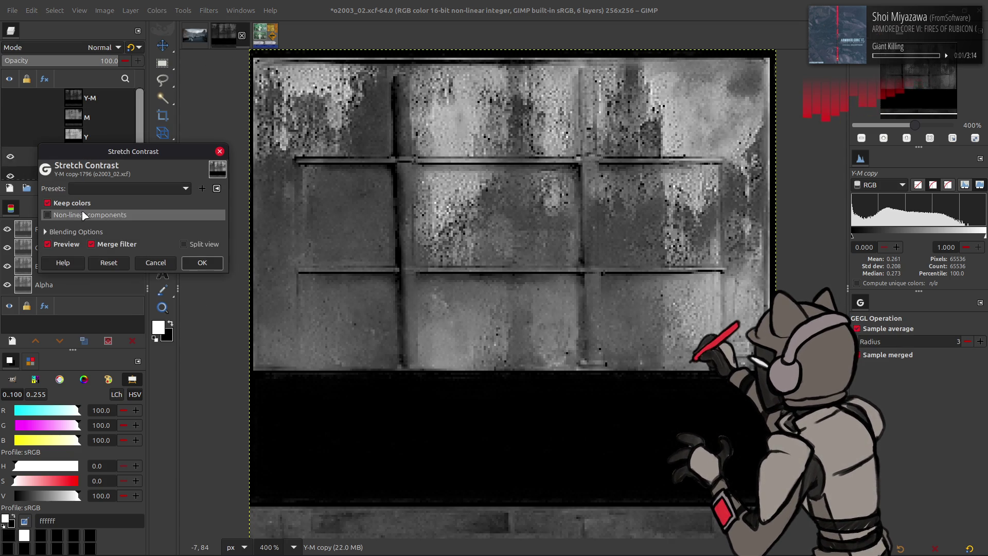
left_click(202, 262)
Invert the Y-M copy, then duplicate the Clean layer and hide the Y-M copy
left_click(157, 10)
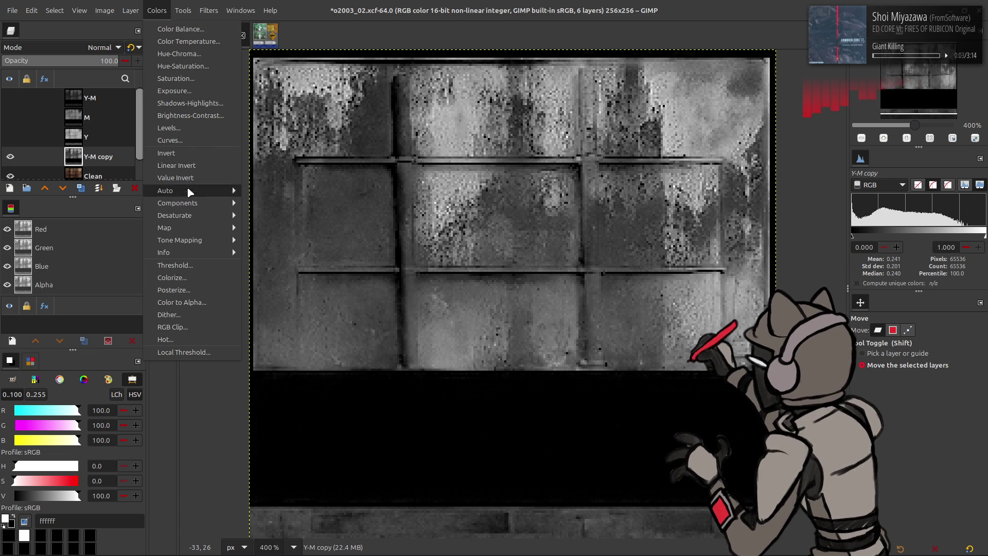
left_click(176, 153)
left_click(31, 174)
key("shift+ctrl+d")
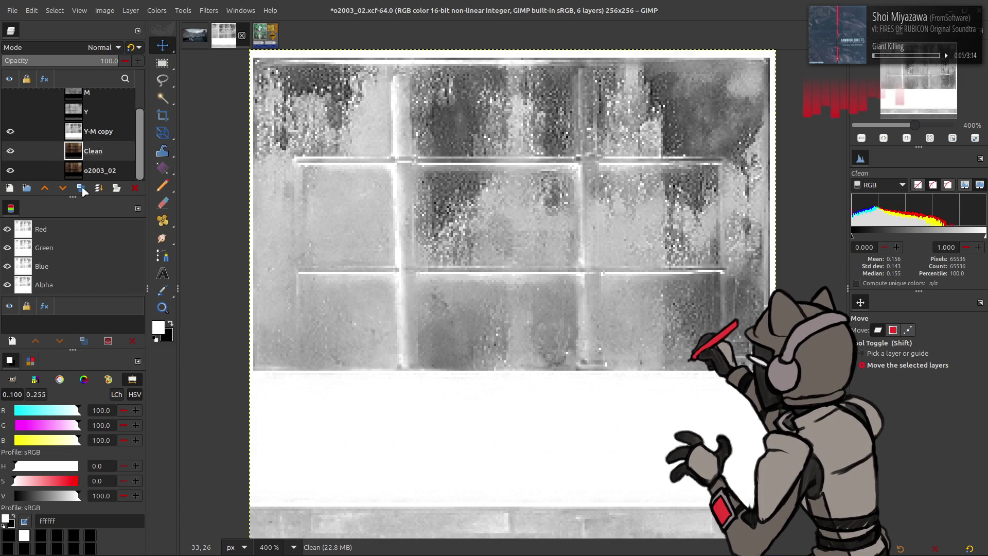
left_click(10, 131)
Preview Extract Component on Clean copy with Y', LAB L, HSV Value and HSL Lightness
left_click(157, 11)
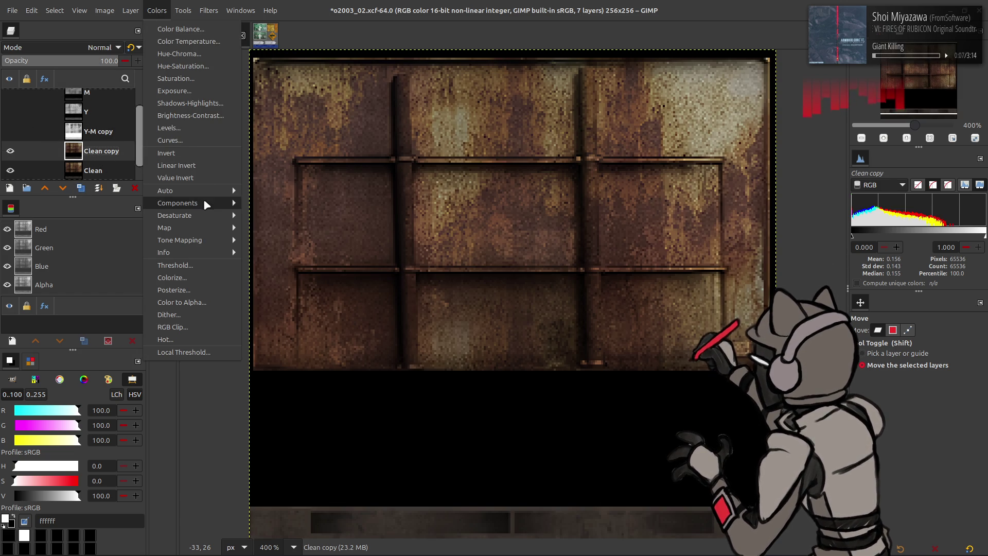
mouse_move(202, 199)
left_click(251, 212)
left_click(165, 203)
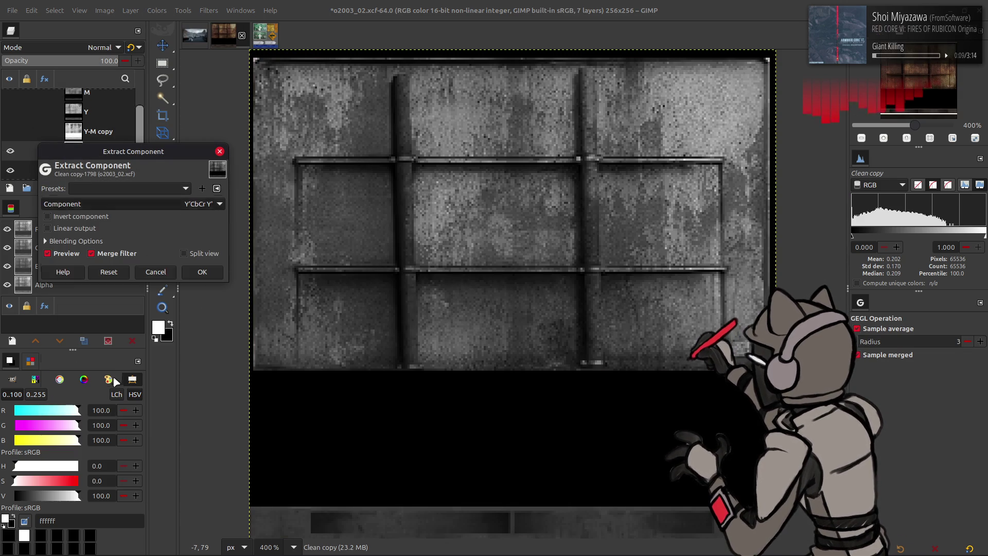
left_click(112, 376)
left_click(144, 204)
left_click(106, 255)
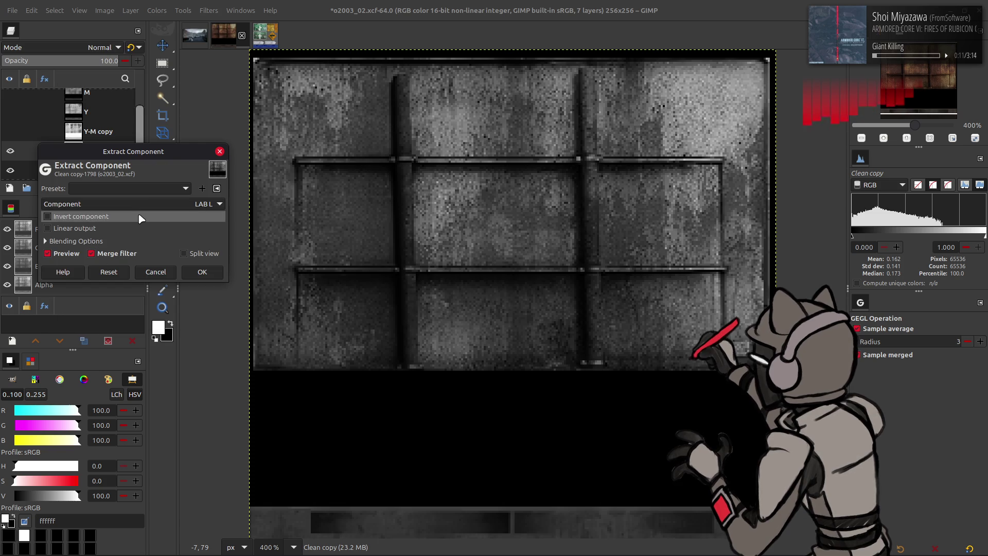
left_click(144, 204)
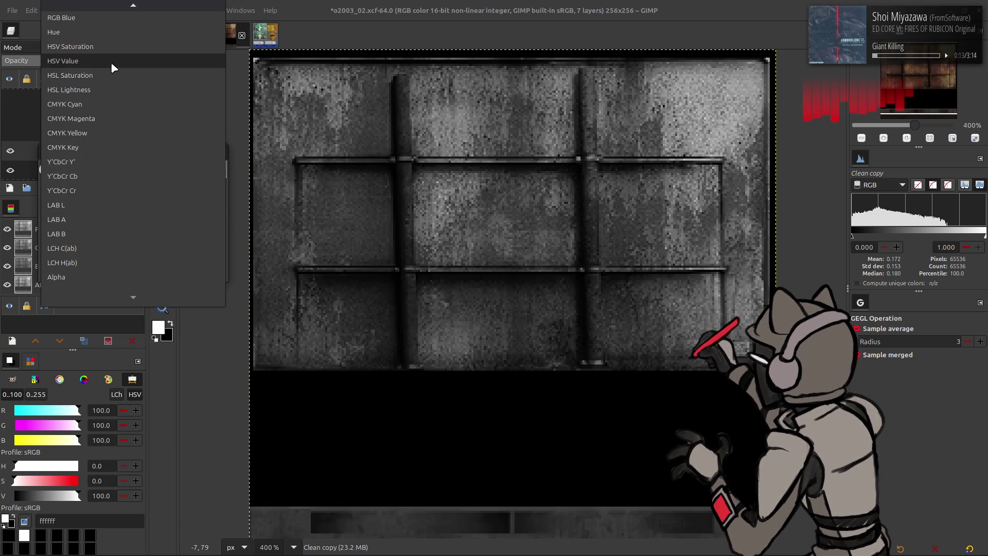
left_click(110, 64)
left_click(138, 202)
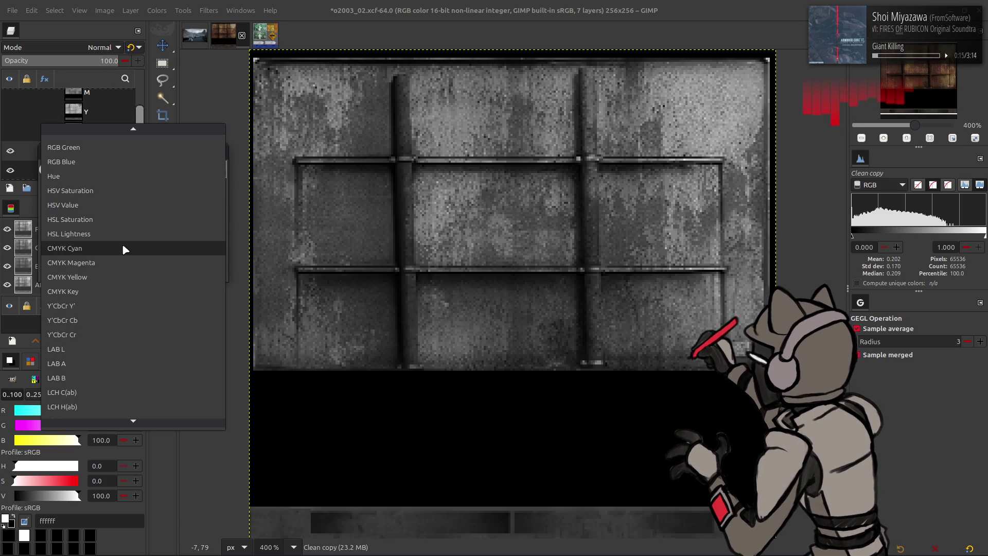
left_click(117, 233)
left_click(137, 202)
left_click(108, 278)
Extract the CMYK Key component with Invert and Linear output enabled
left_click(155, 205)
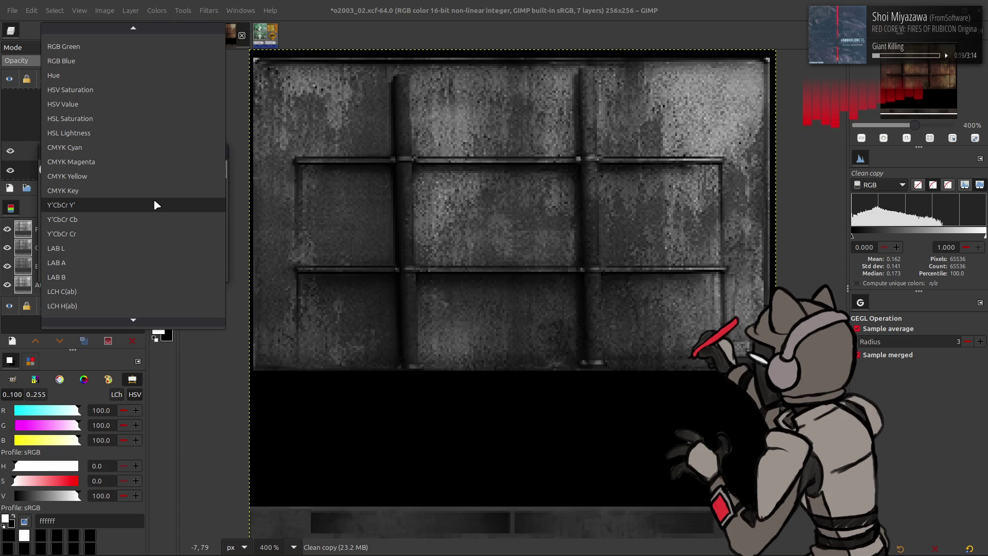
left_click(154, 194)
left_click(92, 216)
left_click(93, 228)
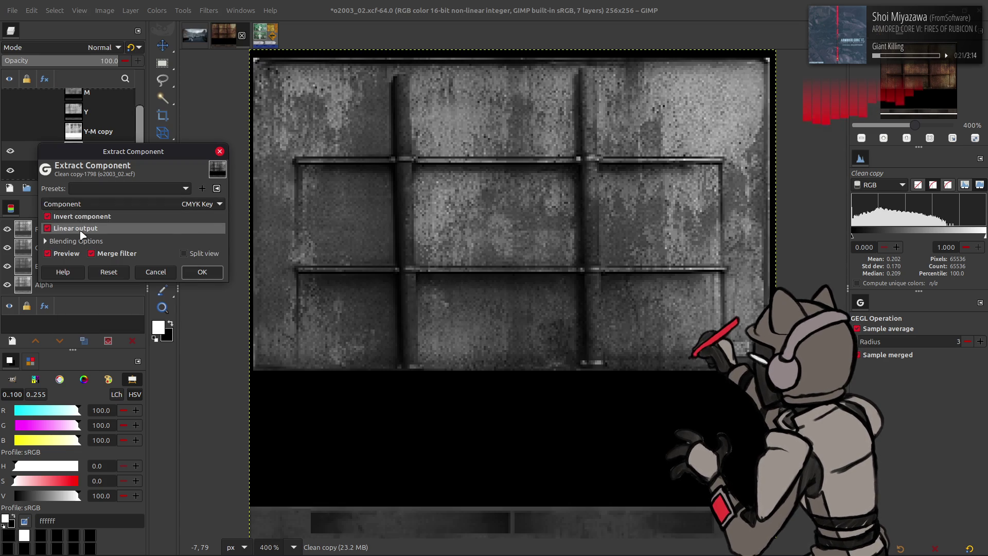
left_click(202, 272)
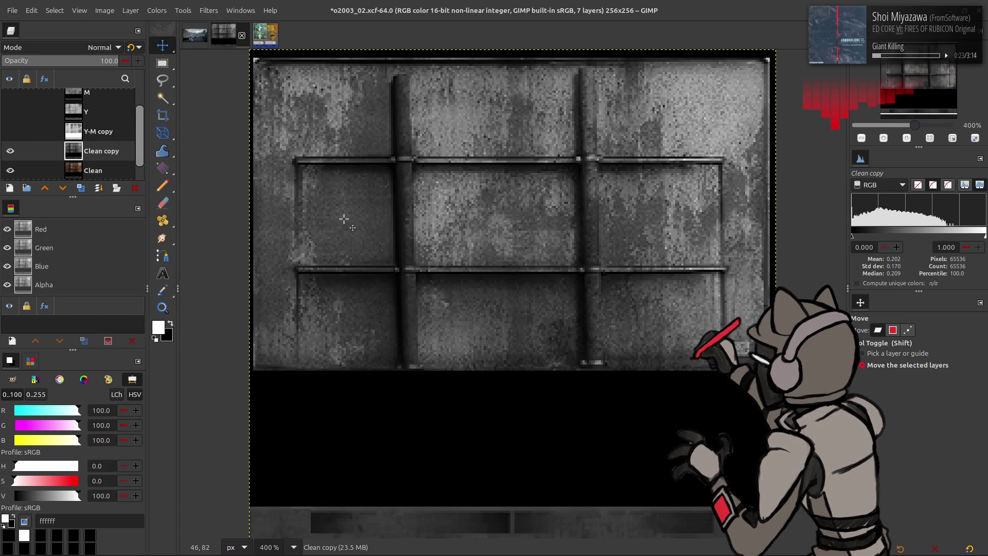
Show the Y-M copy and try Multiply, then legacy Subtract blending on it
left_click(10, 131)
left_click(98, 131)
left_click(103, 46)
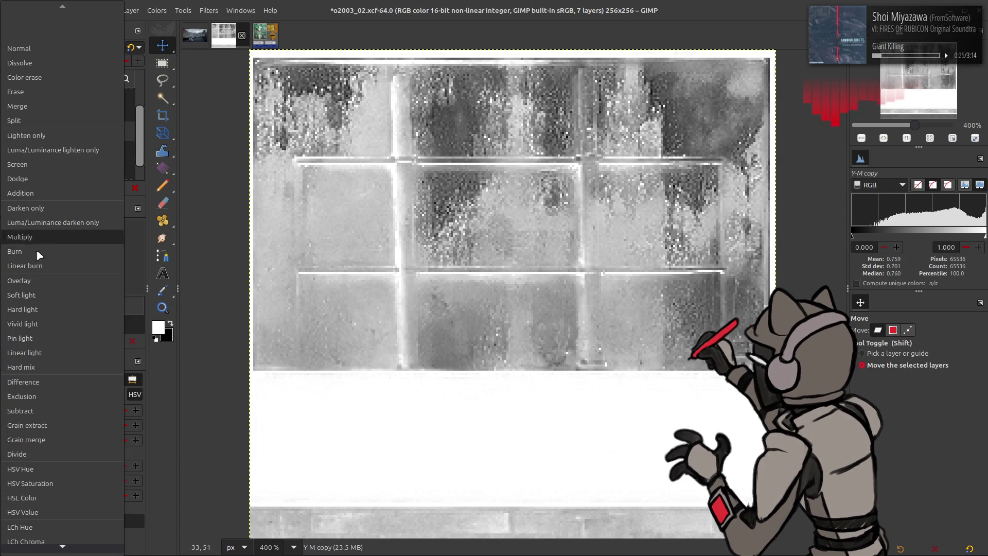
left_click(51, 238)
scroll(100, 48, "down", 2)
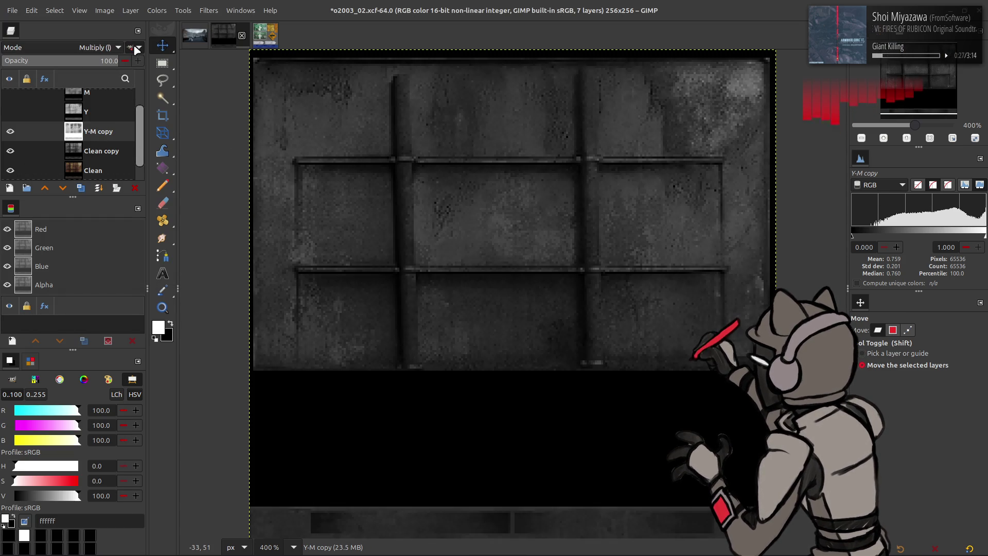
scroll(100, 53, "down", 1)
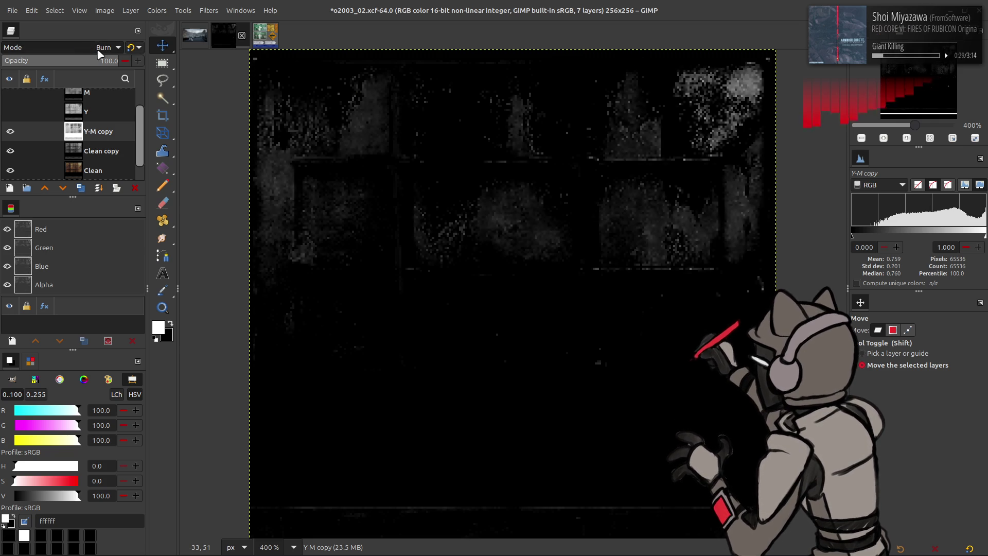
scroll(99, 51, "up", 1)
left_click(157, 11)
left_click(157, 11)
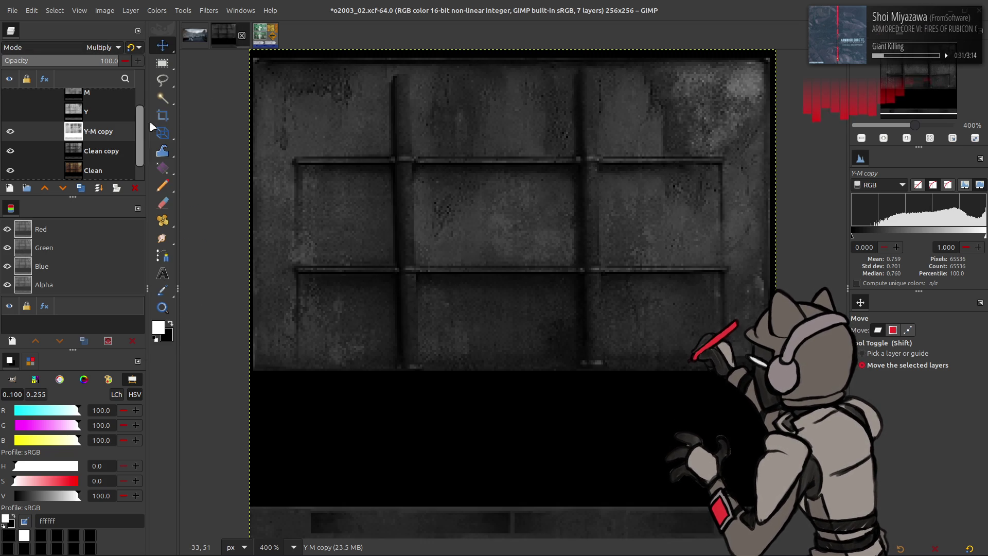
scroll(100, 52, "down", 1)
left_click(67, 51)
left_click(45, 222)
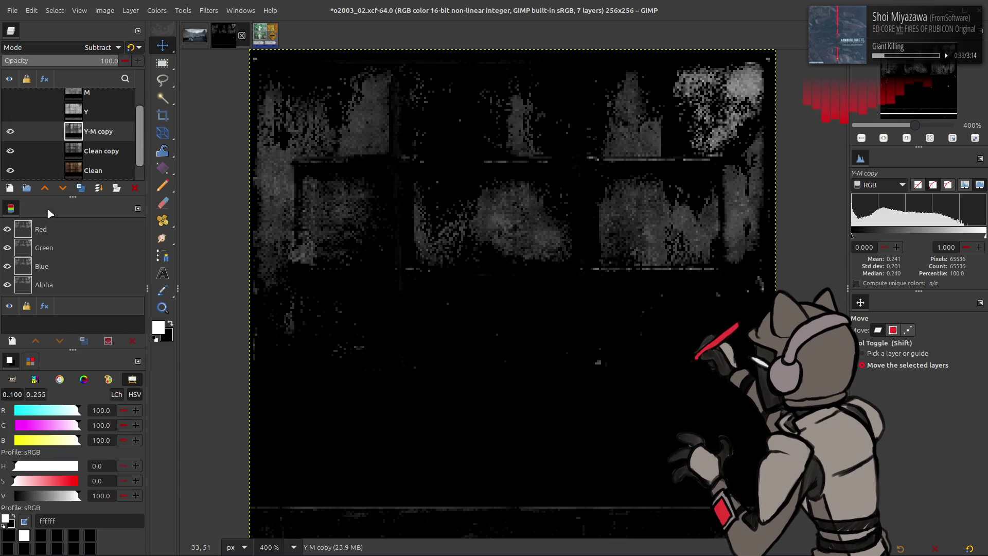
left_click(134, 45)
Apply Stretch Contrast to the Clean copy layer and compare it without Y-M copy
left_click(86, 154)
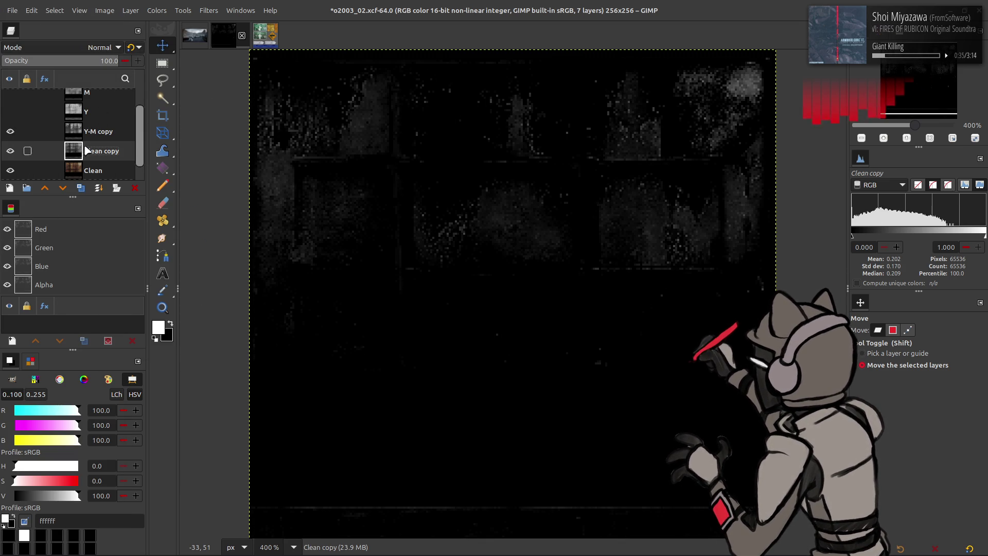
left_click(154, 10)
mouse_move(197, 176)
left_click(263, 206)
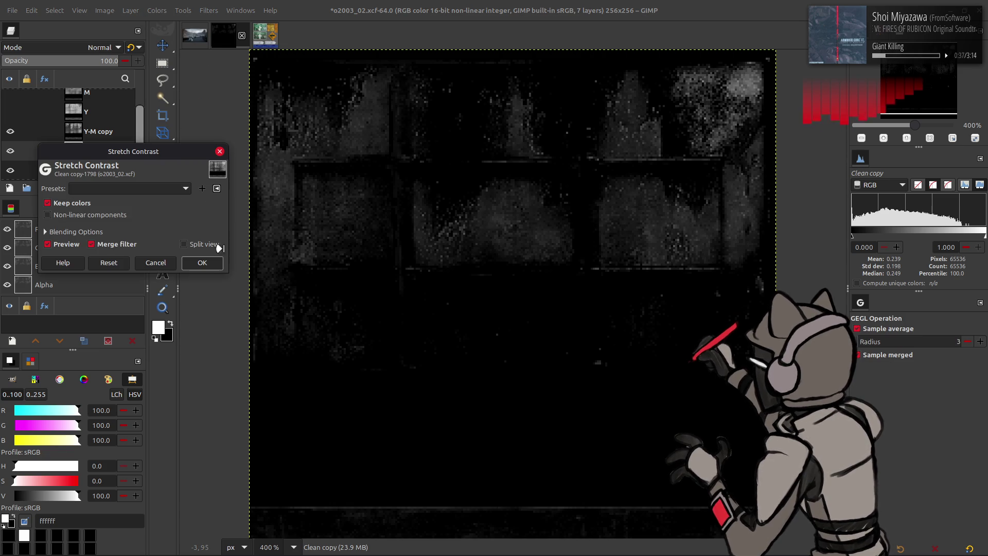
left_click(201, 263)
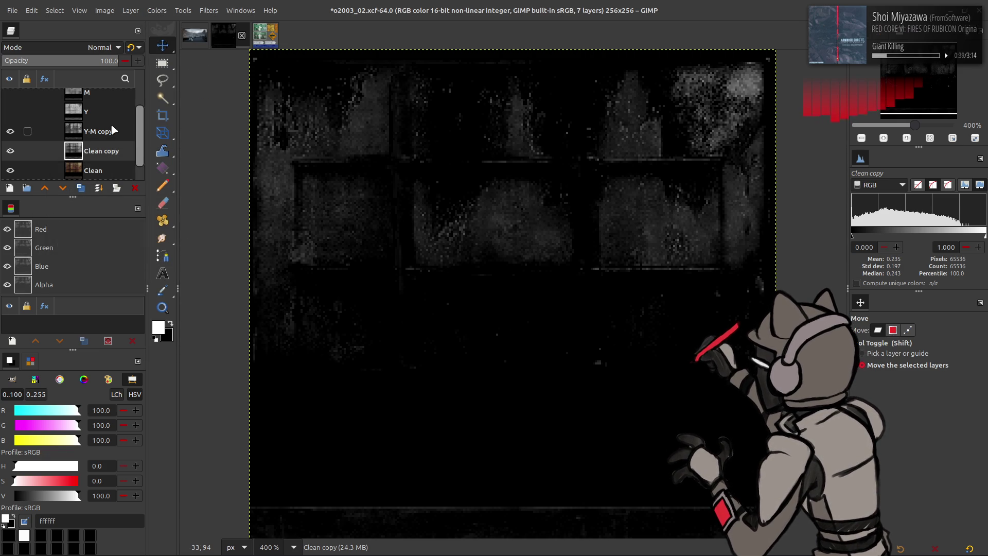
left_click(10, 131)
left_click(10, 131)
Try Invert and Linear Invert on the Y-M copy, undoing back to Multiply blending
left_click(98, 131)
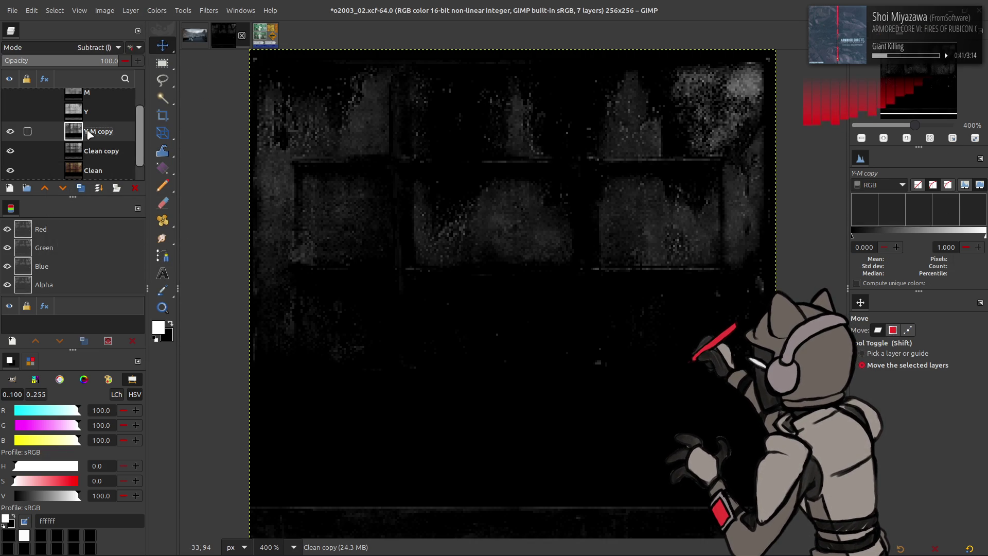
left_click(157, 10)
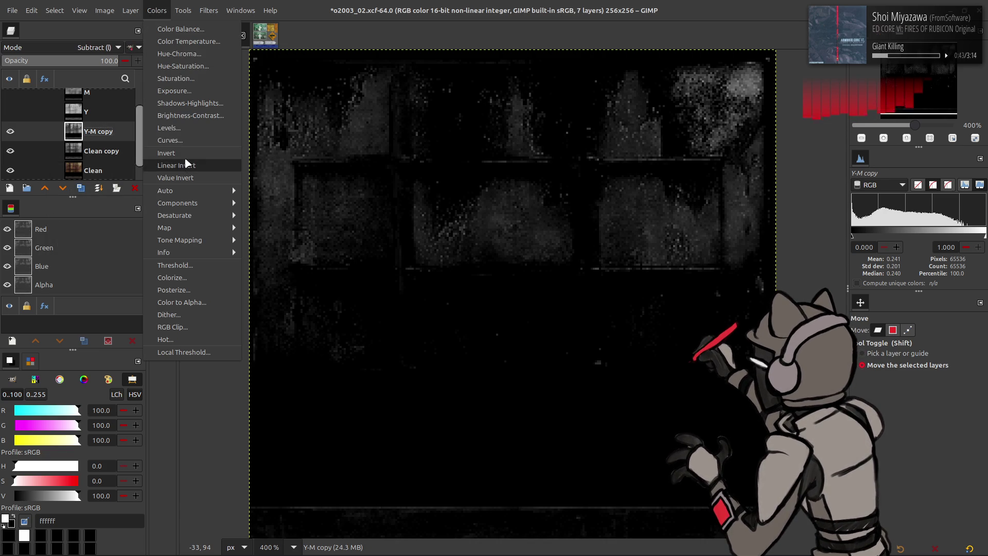
left_click(175, 153)
left_click(157, 10)
left_click(166, 153)
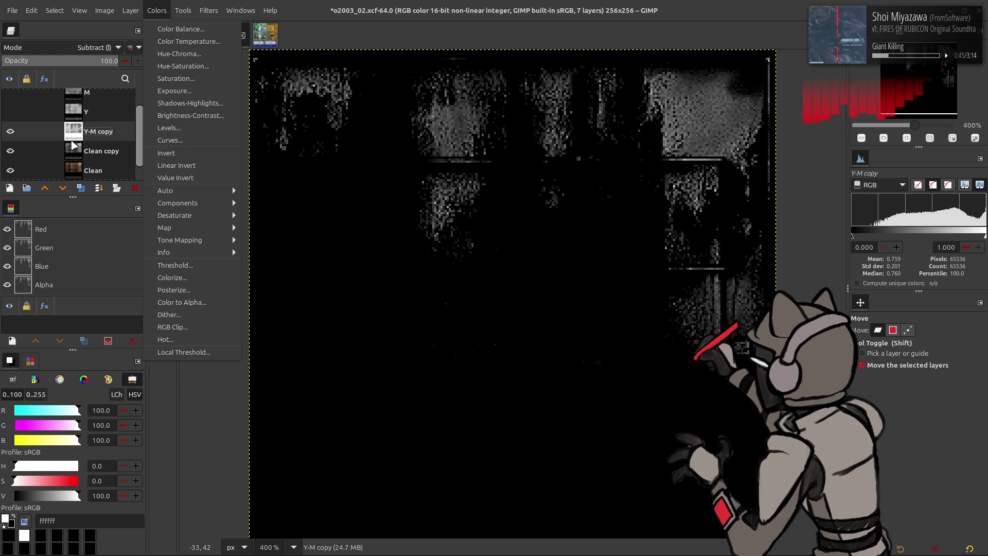
left_click(157, 11)
left_click(175, 165)
left_click(157, 10)
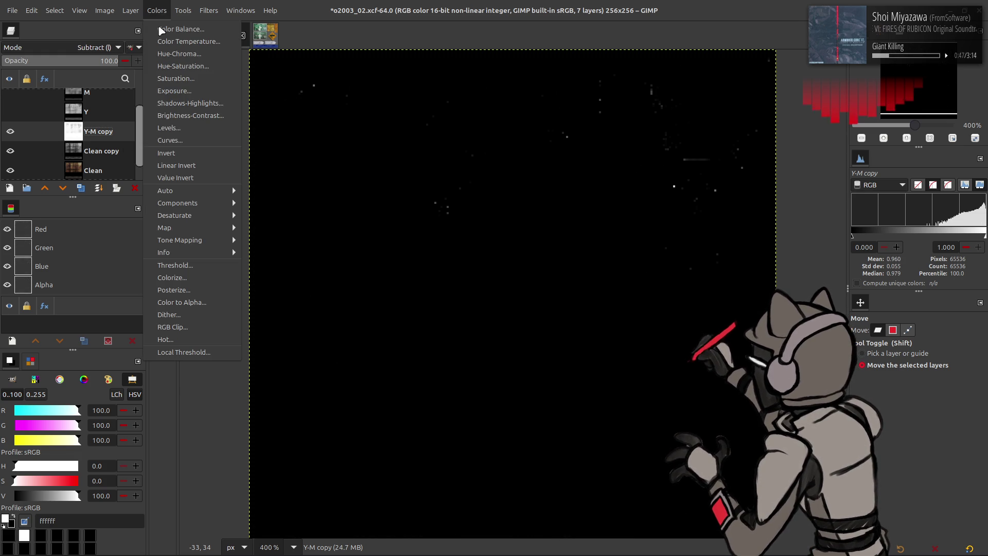
left_click(172, 151)
left_click(10, 131)
left_click(10, 131)
key("ctrl+z")
key("ctrl+z")
key("ctrl+z")
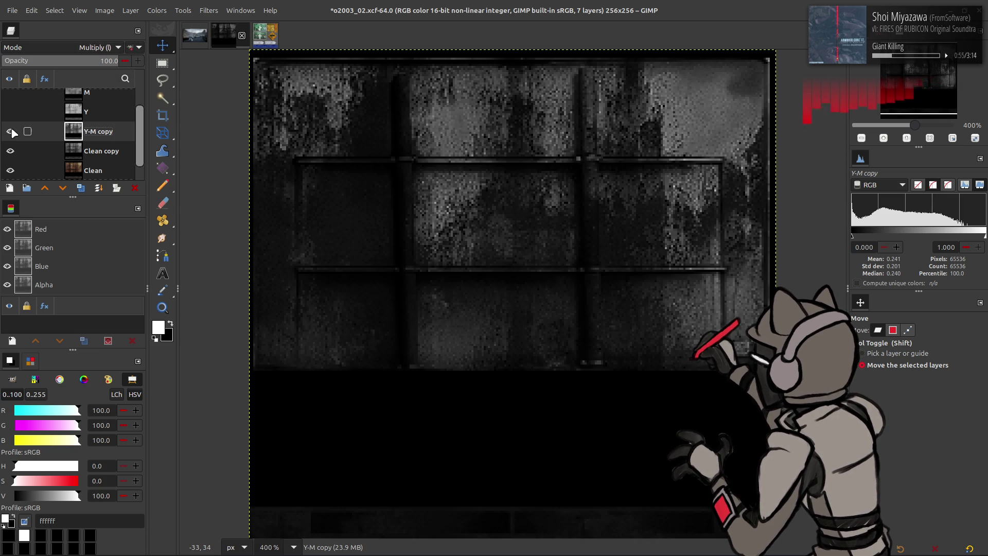
Invert the Multiply-blended Y-M copy again and compare it on and off
left_click(11, 132)
left_click(12, 131)
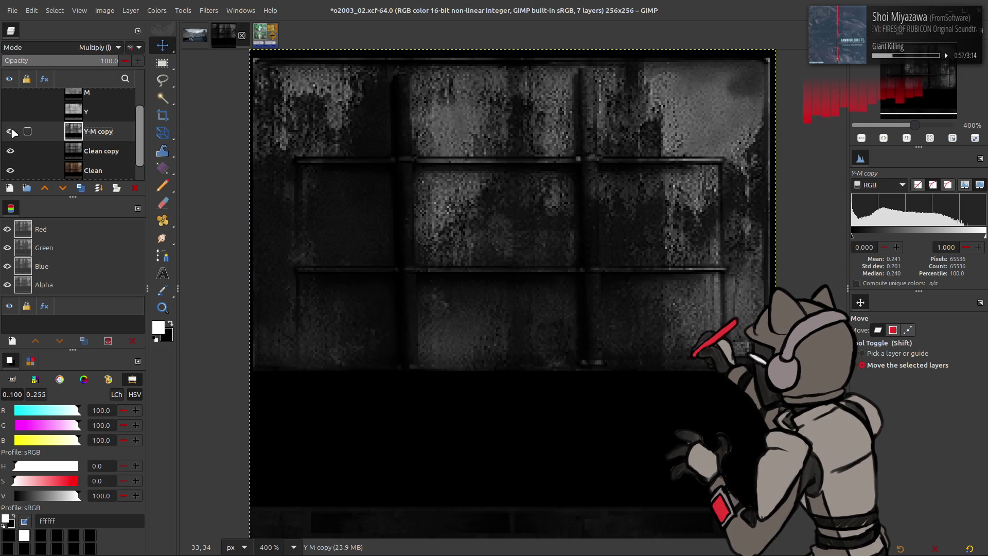
left_click(157, 11)
left_click(165, 163)
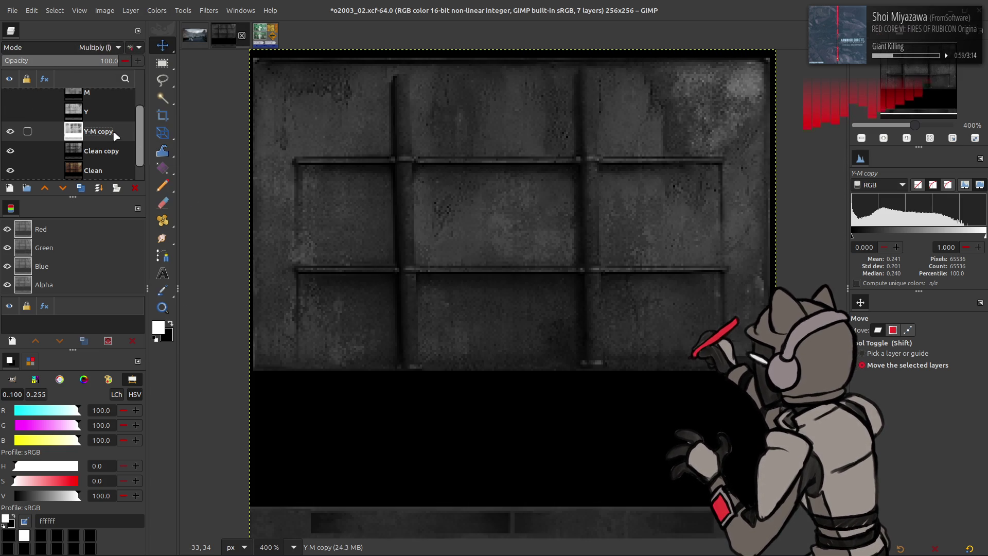
left_click(9, 132)
left_click(9, 132)
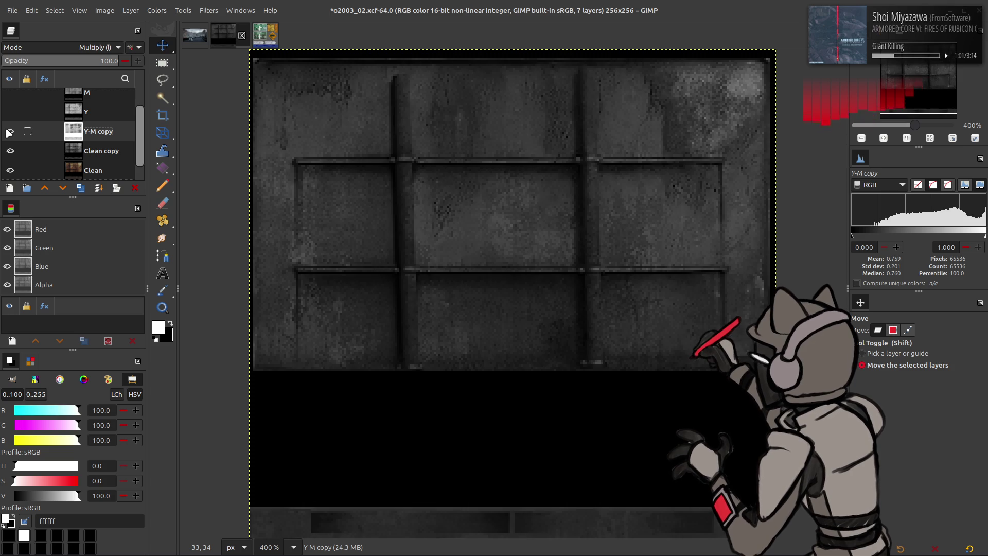